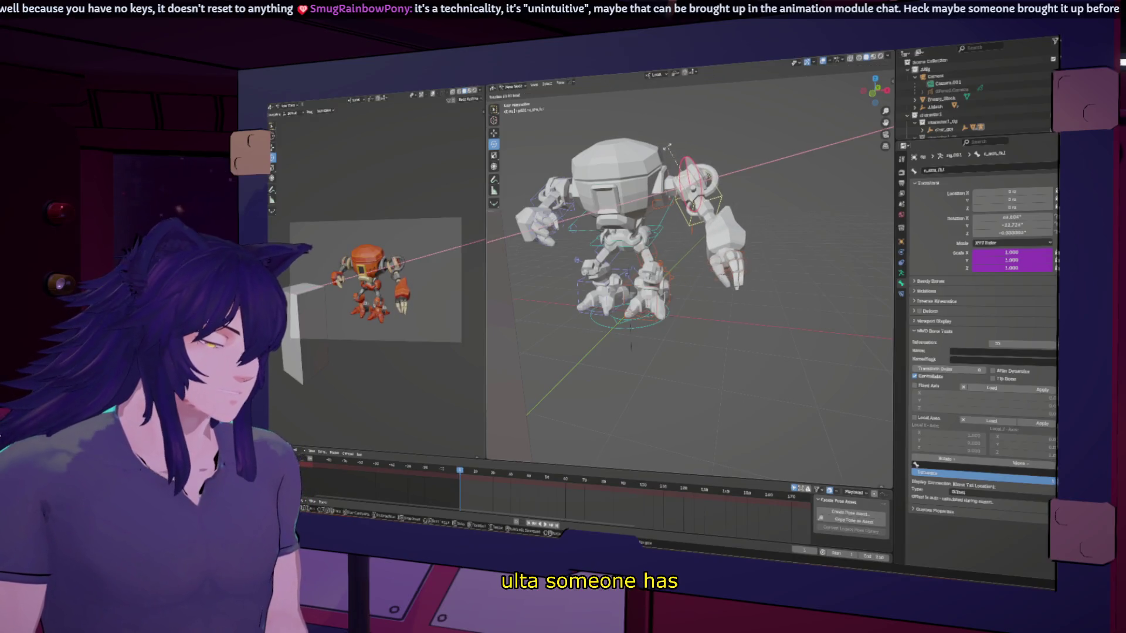
Rotate the arm bone around the Z axis and show the rig as wireframe.
{"action": "left_click", "coordinate": [681, 155]}
{"action": "key", "text": "r"}
{"action": "key", "text": "z"}
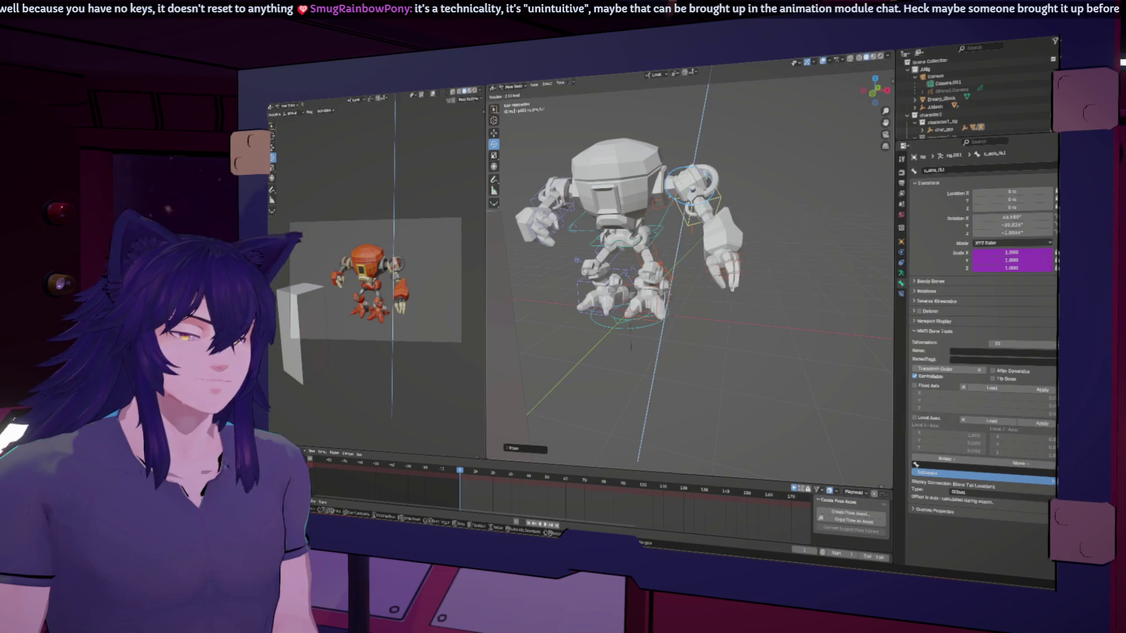
{"action": "key", "text": "Return"}
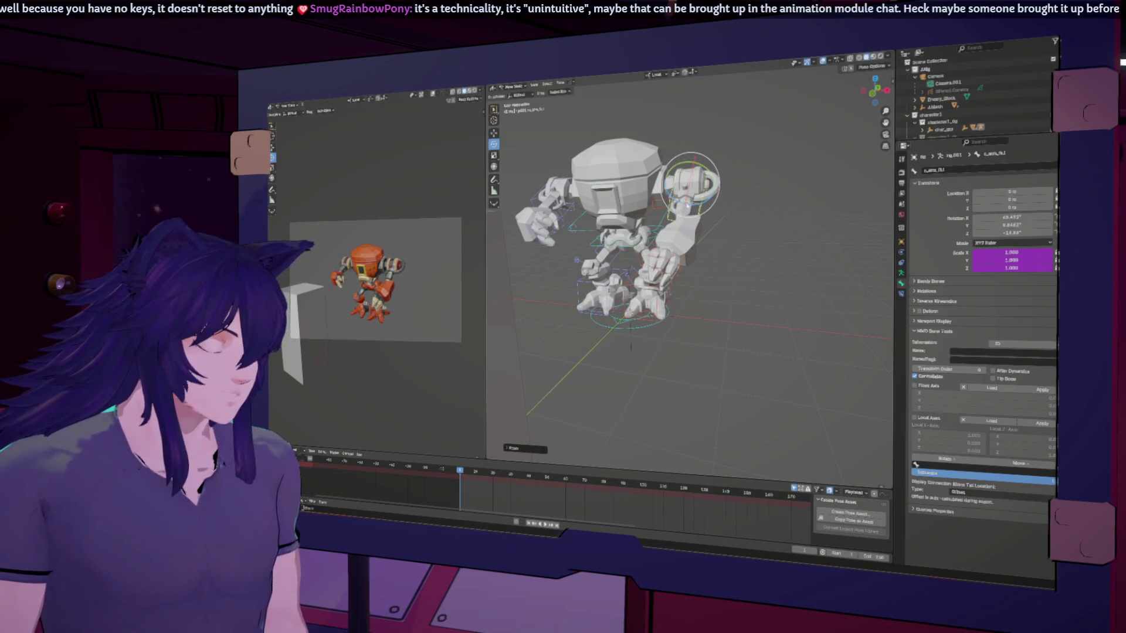
{"action": "key", "text": "shift+z"}
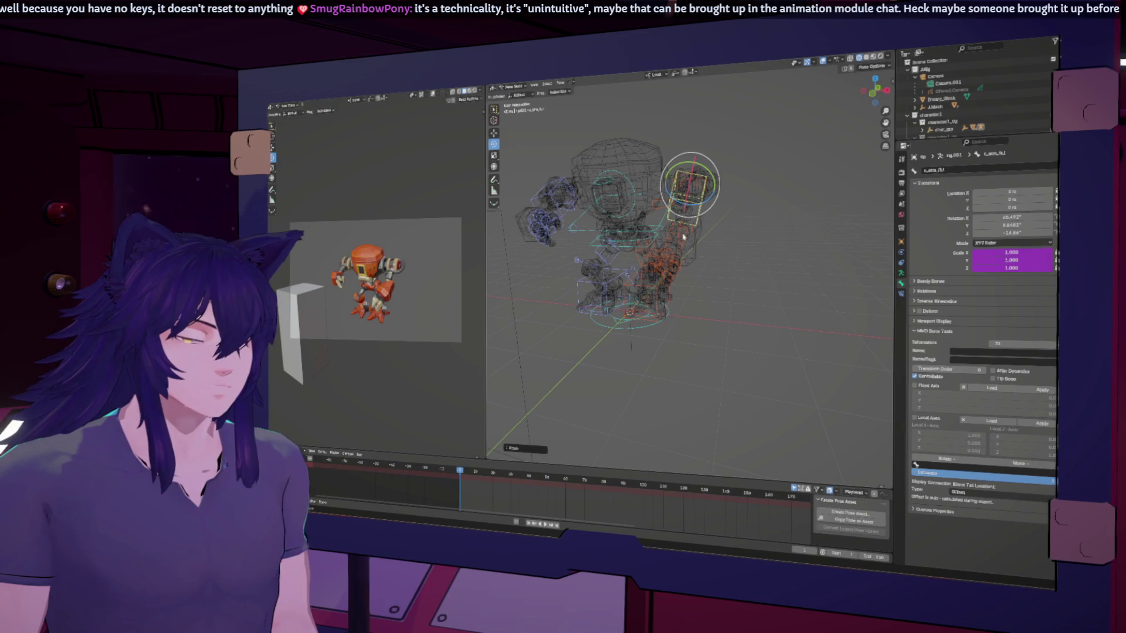
Select the forearm bone and bend it around the X axis.
{"action": "left_click", "coordinate": [684, 236]}
{"action": "middle_click_drag", "start_coordinate": [684, 236], "coordinate": [667, 241]}
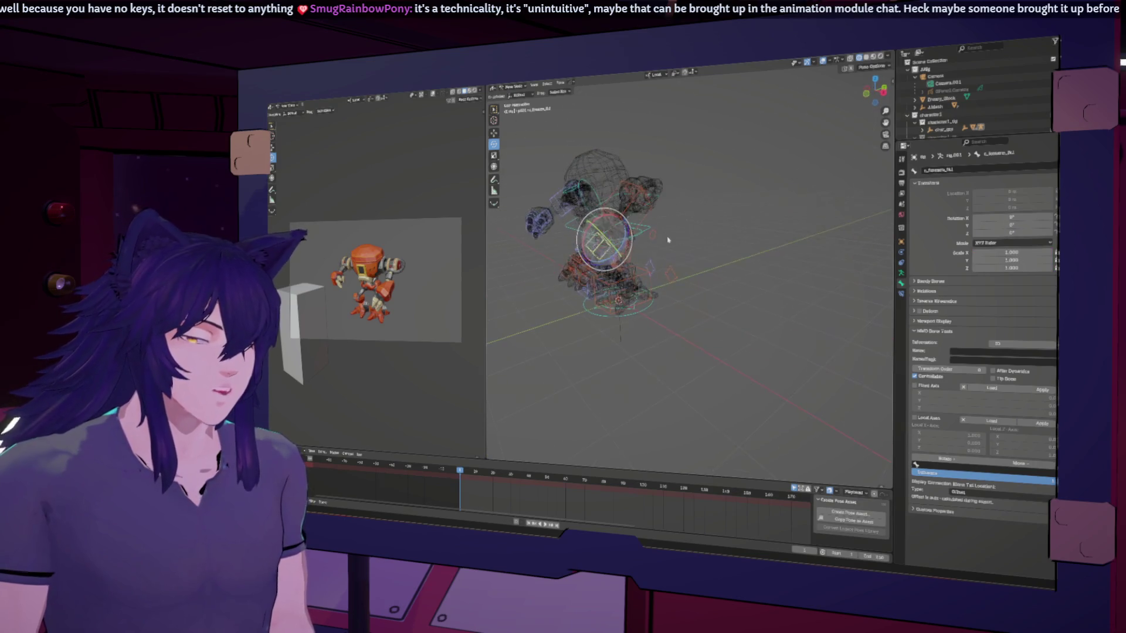
{"action": "key", "text": "r"}
{"action": "key", "text": "z"}
{"action": "key", "text": "Escape"}
{"action": "middle_click_drag", "start_coordinate": [621, 254], "coordinate": [636, 194]}
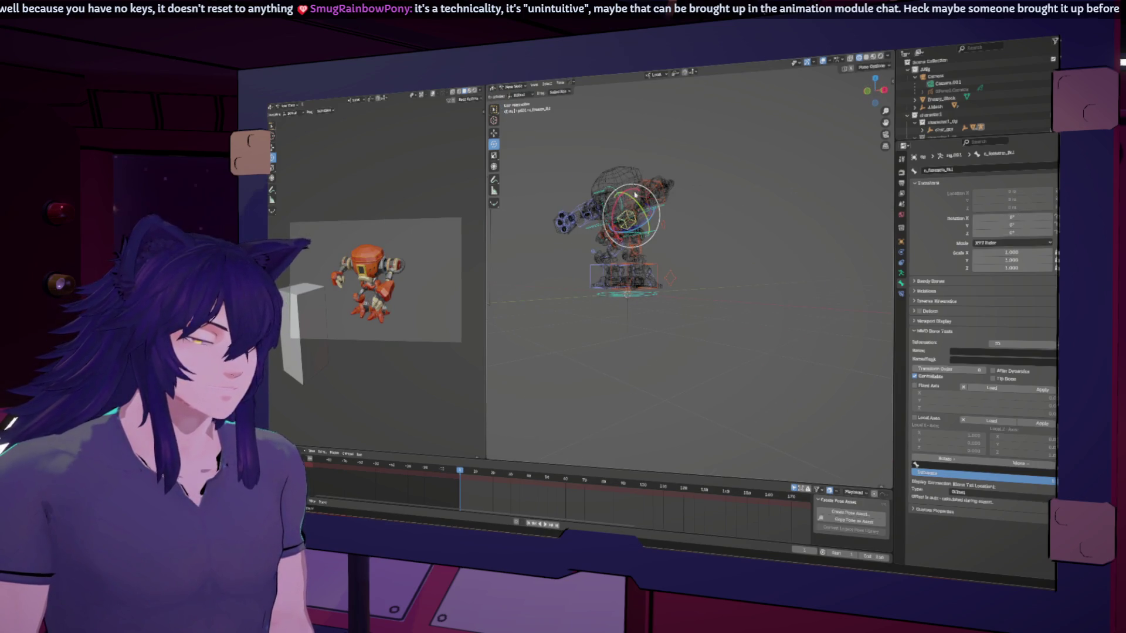
{"action": "key", "text": "r"}
{"action": "key", "text": "x"}
{"action": "left_click", "coordinate": [628, 216]}
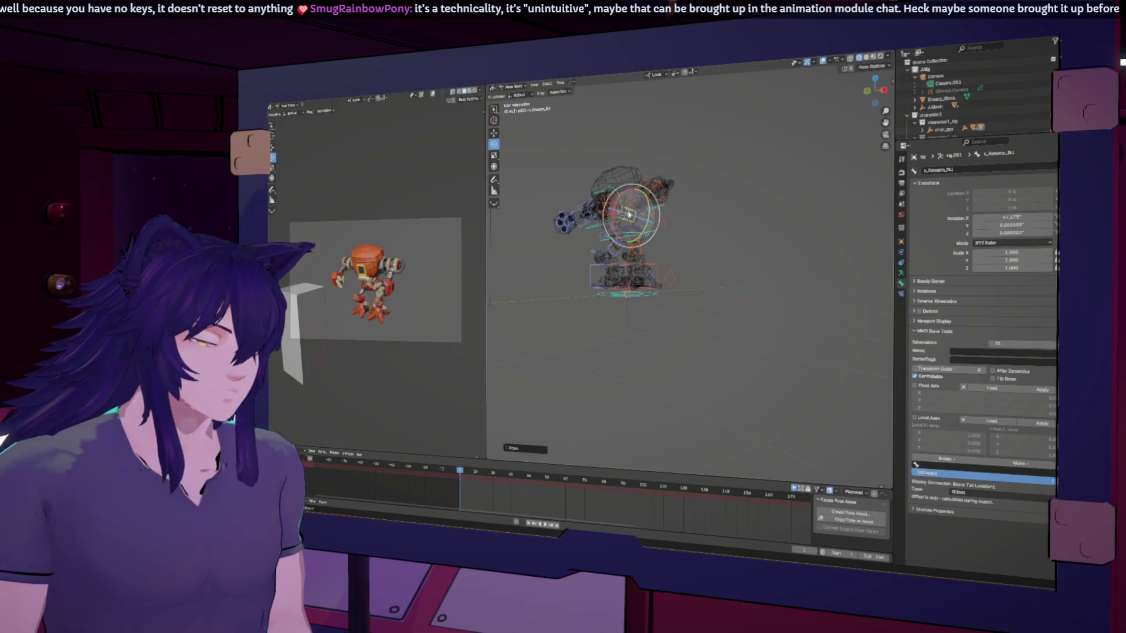
Twist the forearm around the Z axis, then select the upper arm bone.
{"action": "key", "text": "r"}
{"action": "key", "text": "z"}
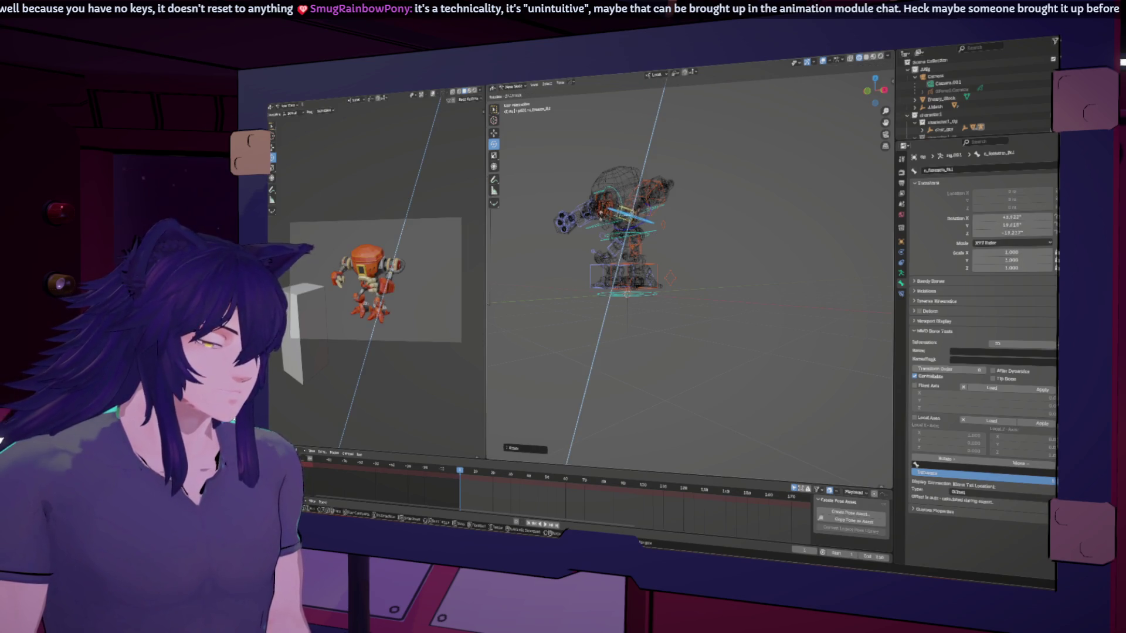
{"action": "left_click", "coordinate": [607, 223]}
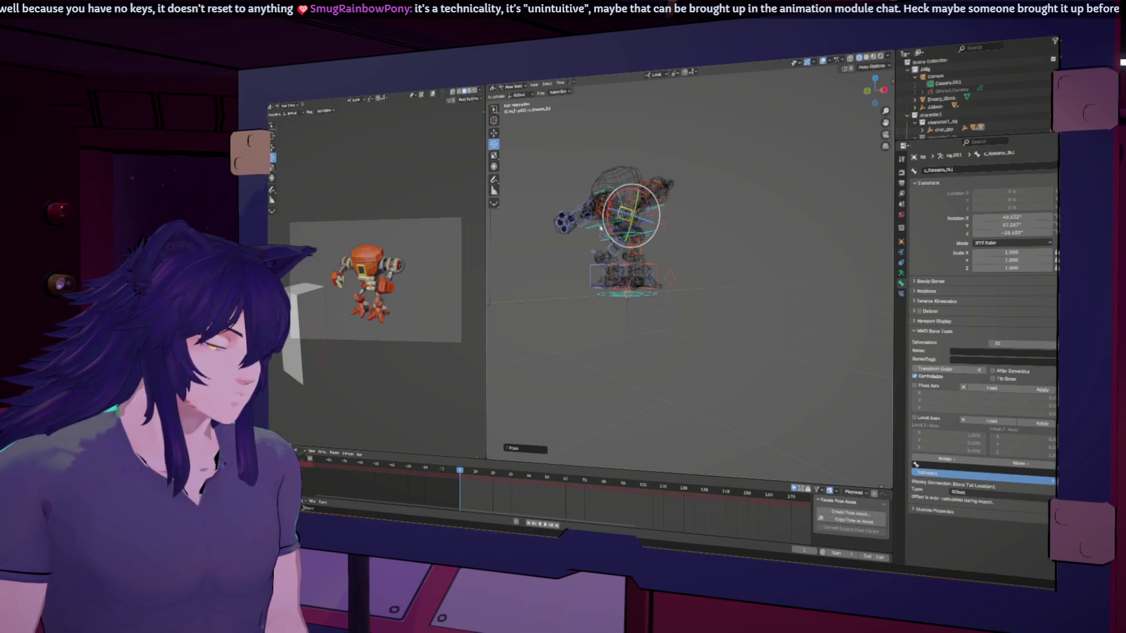
{"action": "left_click", "coordinate": [603, 231]}
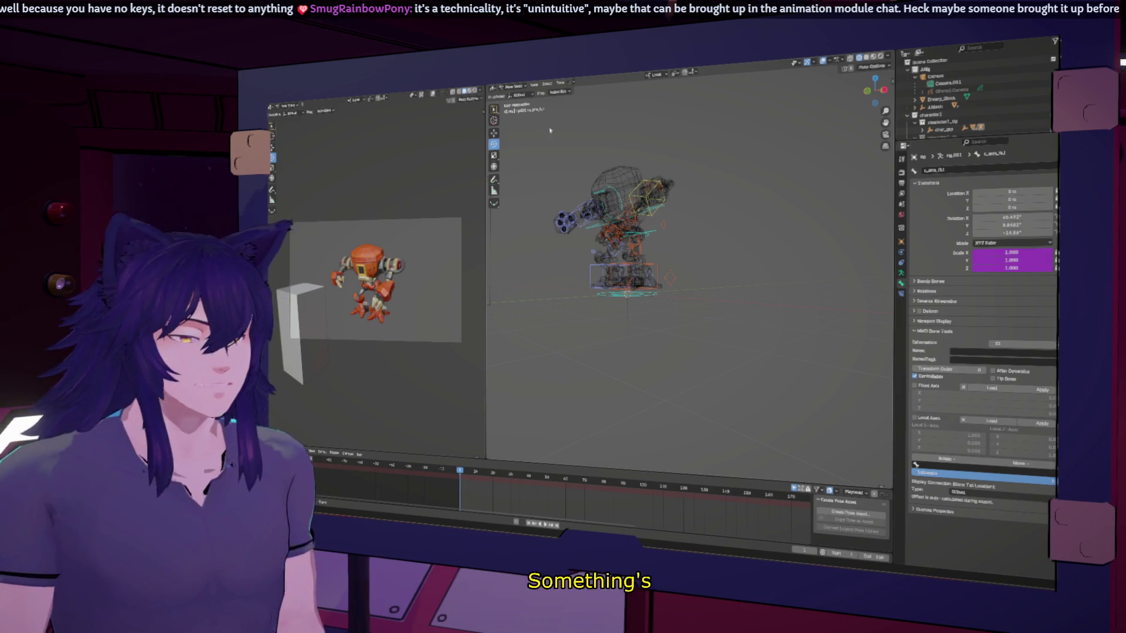
{"action": "left_click", "coordinate": [509, 87]}
Return to Object Mode and look through the scene camera.
{"action": "left_click", "coordinate": [515, 94]}
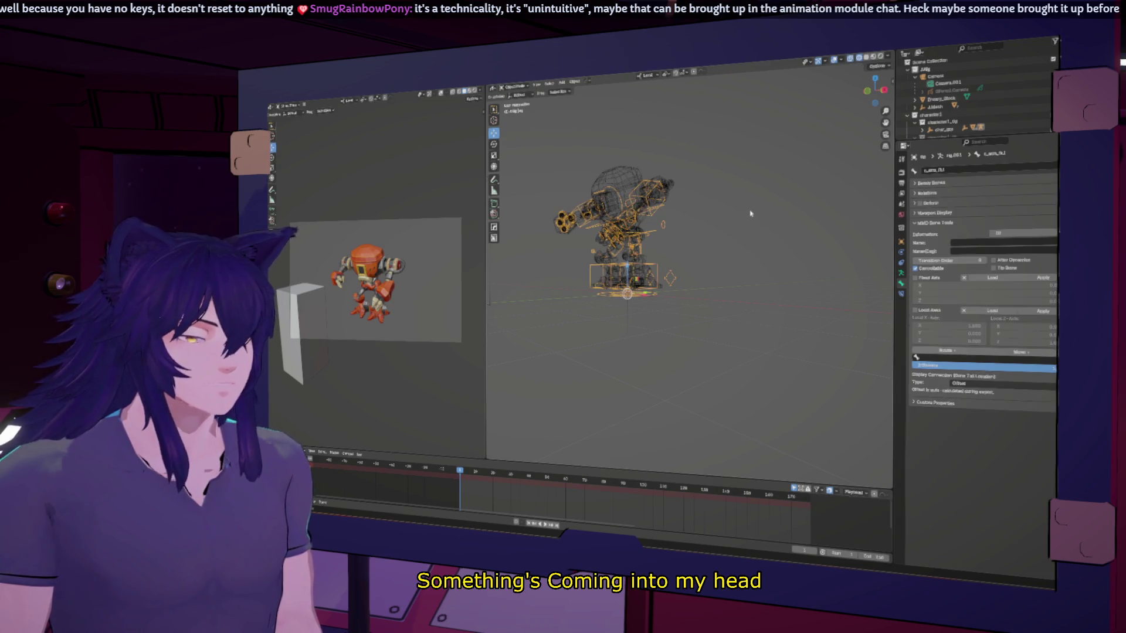
{"action": "key", "text": "KP_0"}
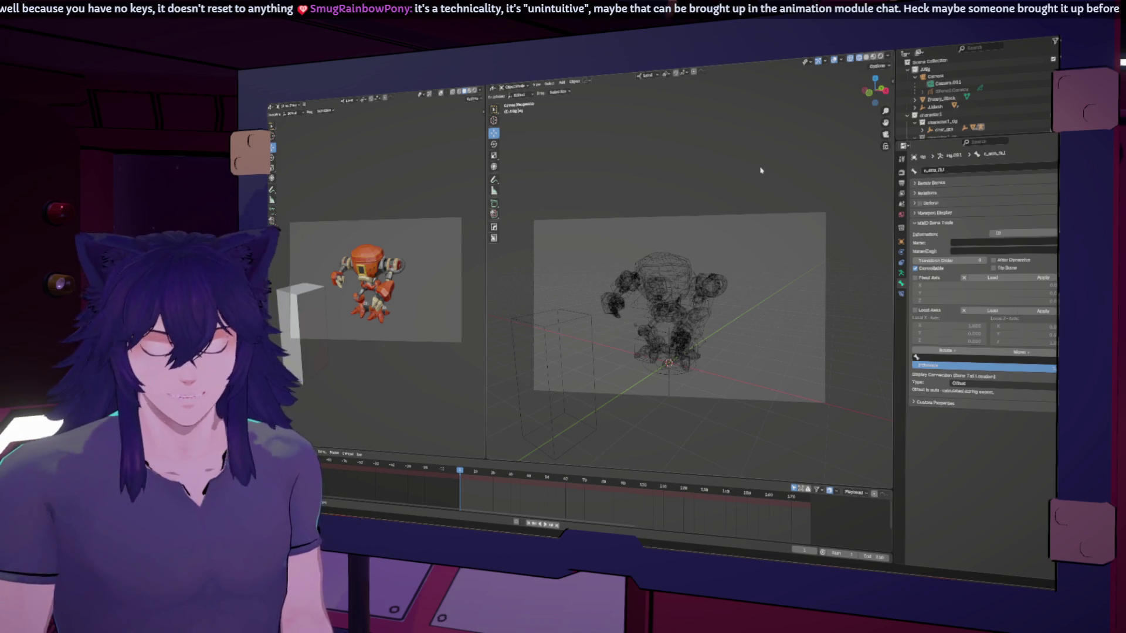
{"action": "left_click", "coordinate": [950, 83]}
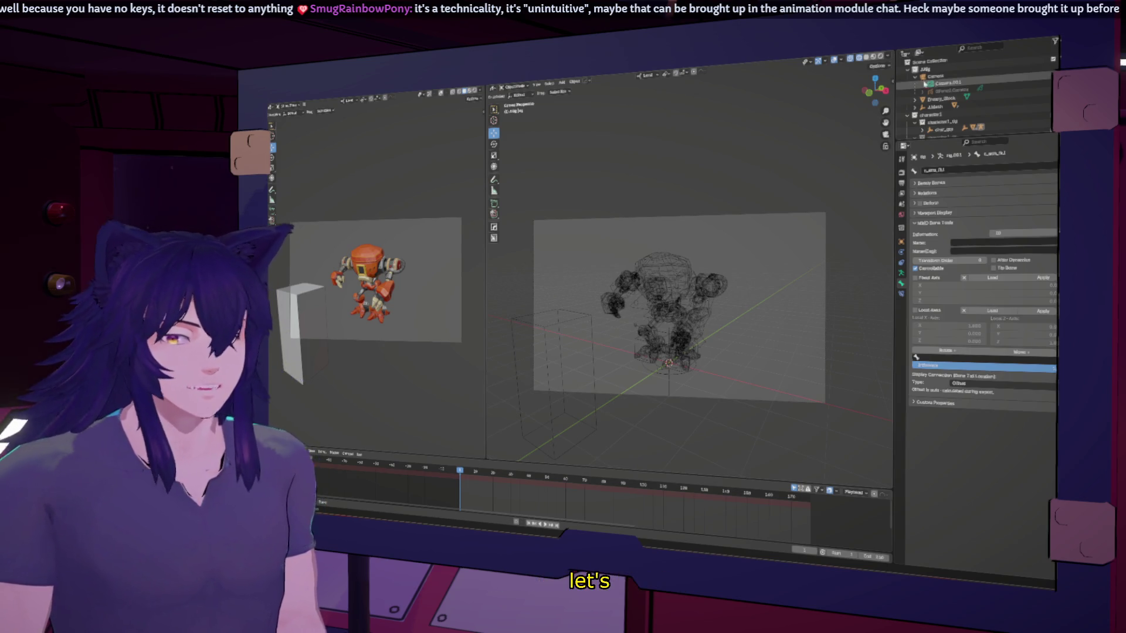
{"action": "left_click", "coordinate": [962, 91]}
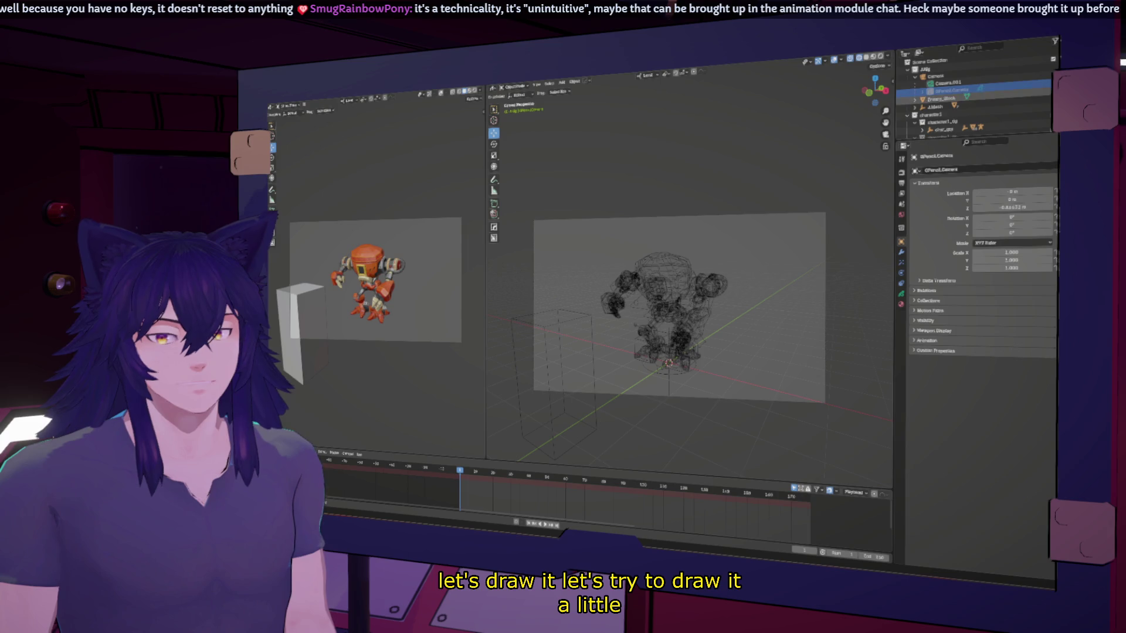
{"action": "left_click", "coordinate": [1020, 98]}
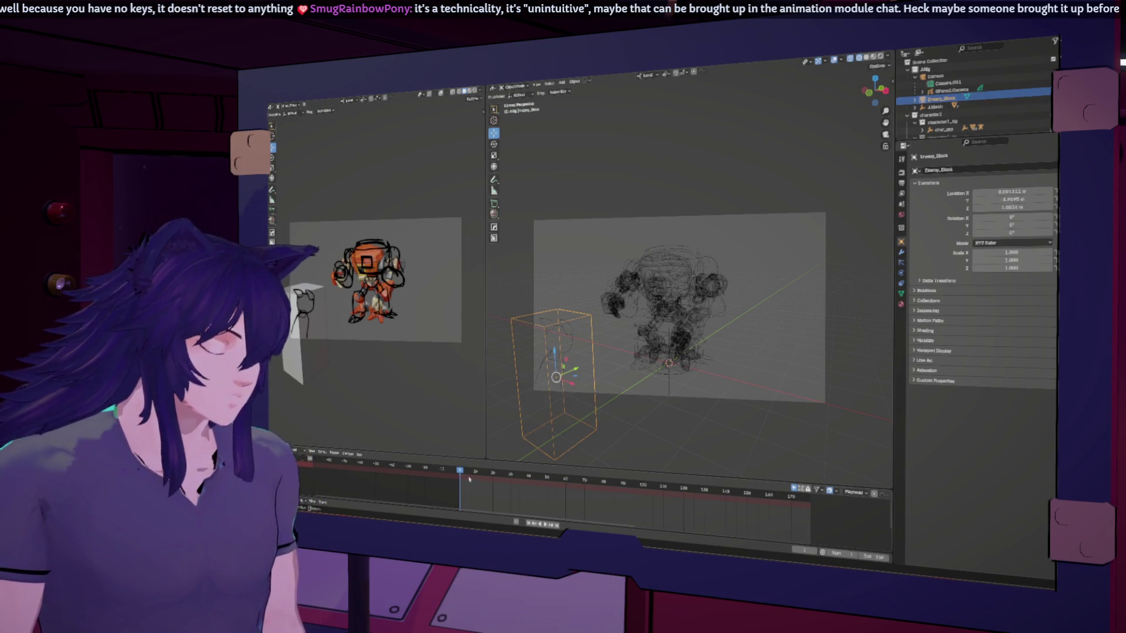
{"action": "left_click_drag", "start_coordinate": [460, 473], "coordinate": [462, 472]}
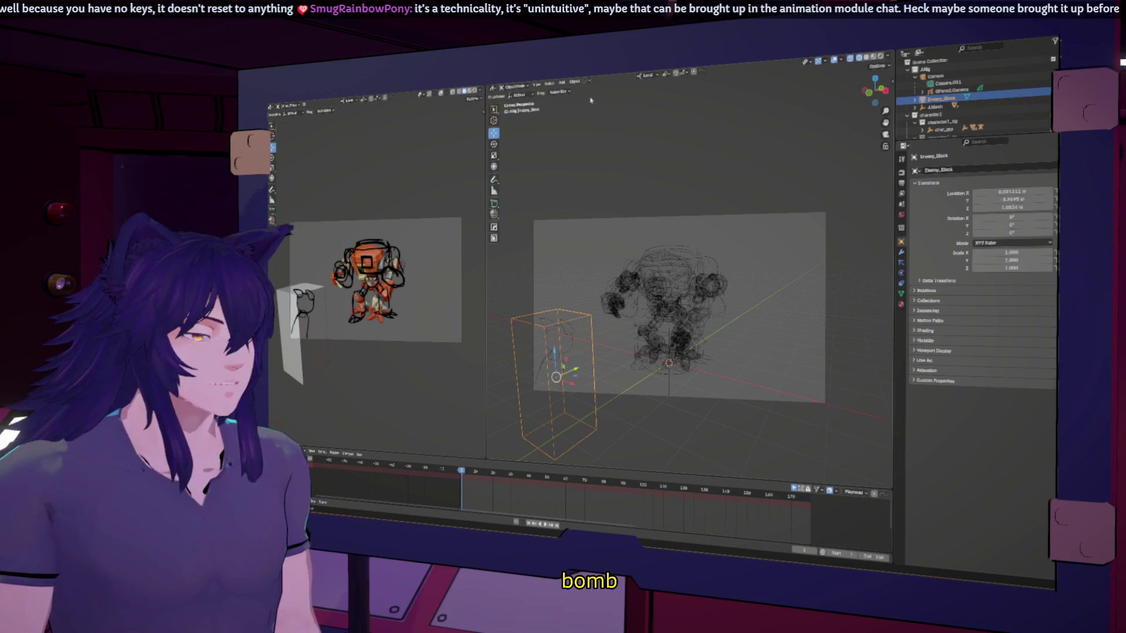
Select GPencil.Camera in the Outliner and put it into Draw Mode.
{"action": "left_click", "coordinate": [951, 90]}
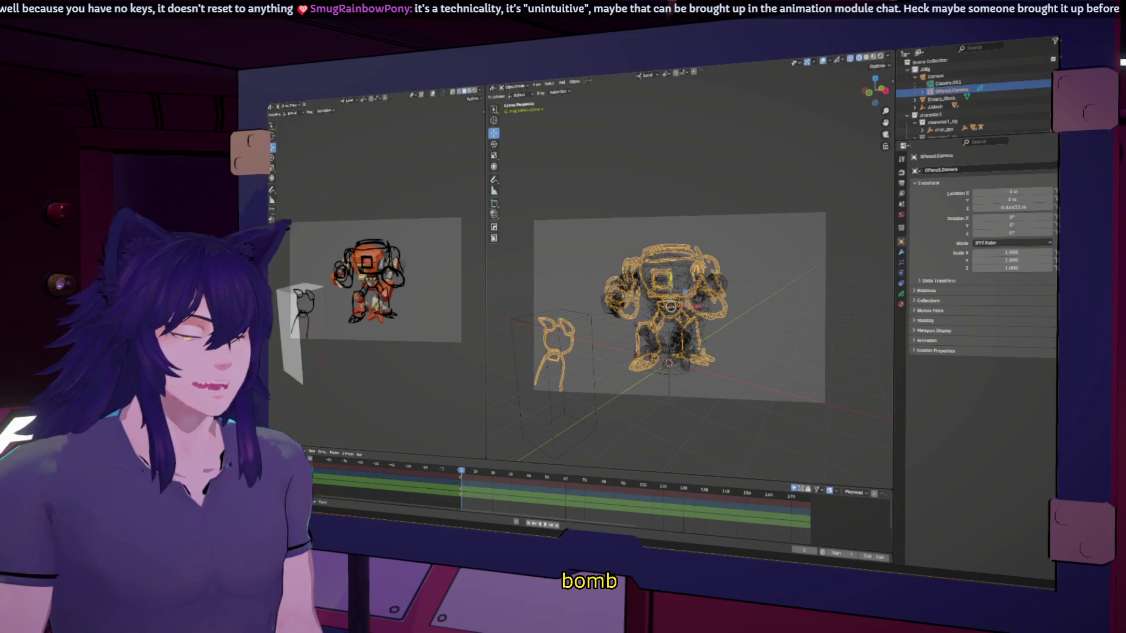
{"action": "left_click", "coordinate": [508, 88]}
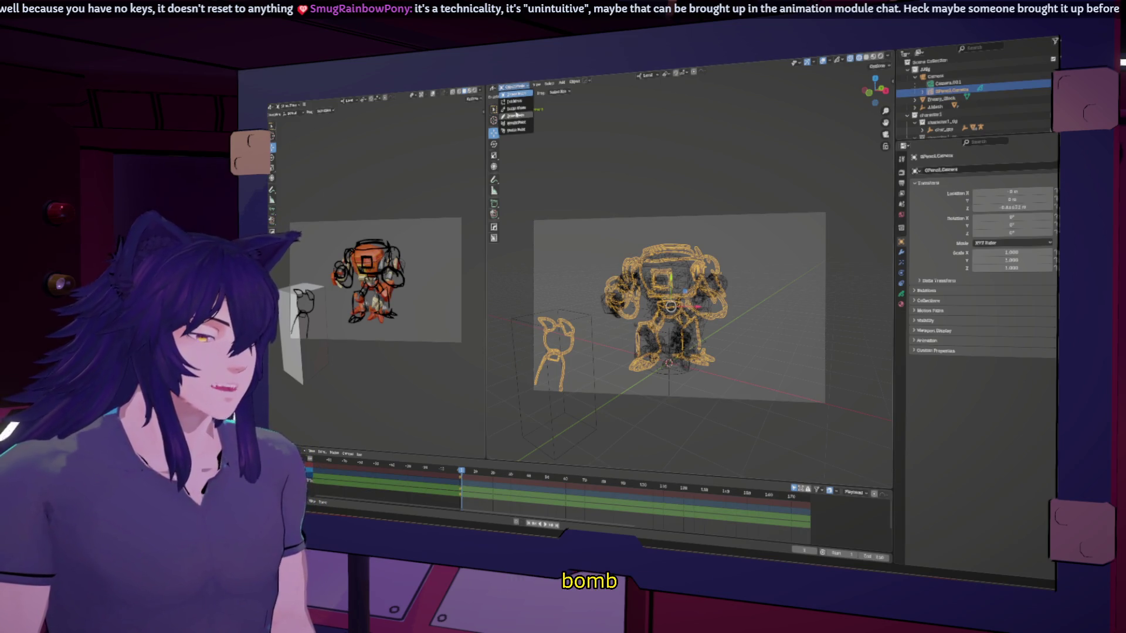
{"action": "left_click", "coordinate": [510, 113]}
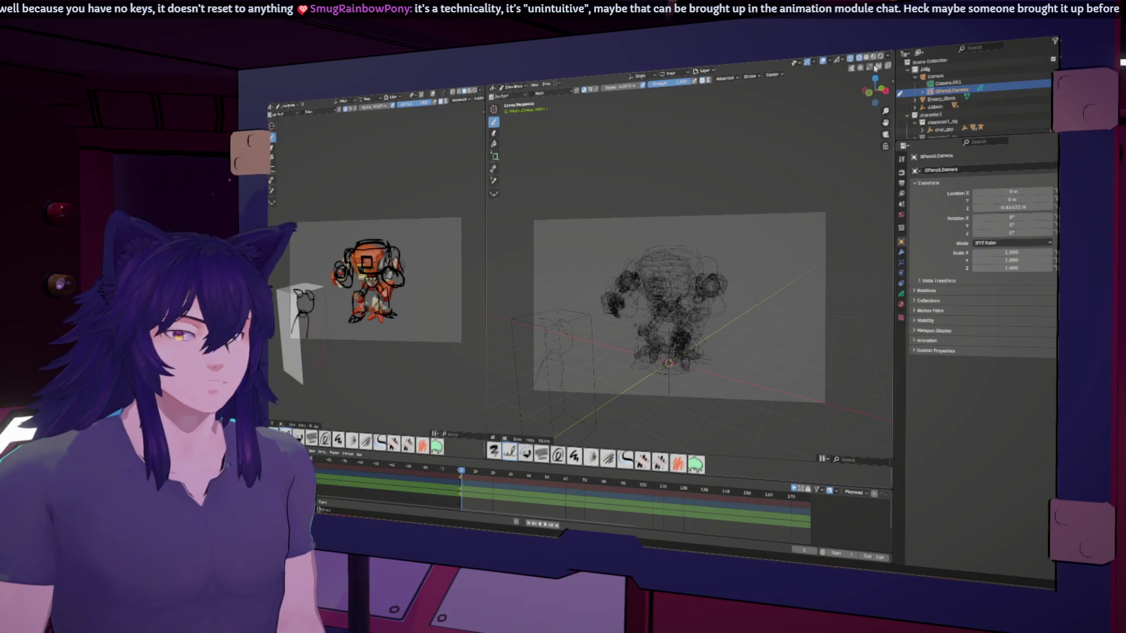
Switch to solid shading and set the drawing's keyframe type to regular keyframe.
{"action": "left_click", "coordinate": [867, 65]}
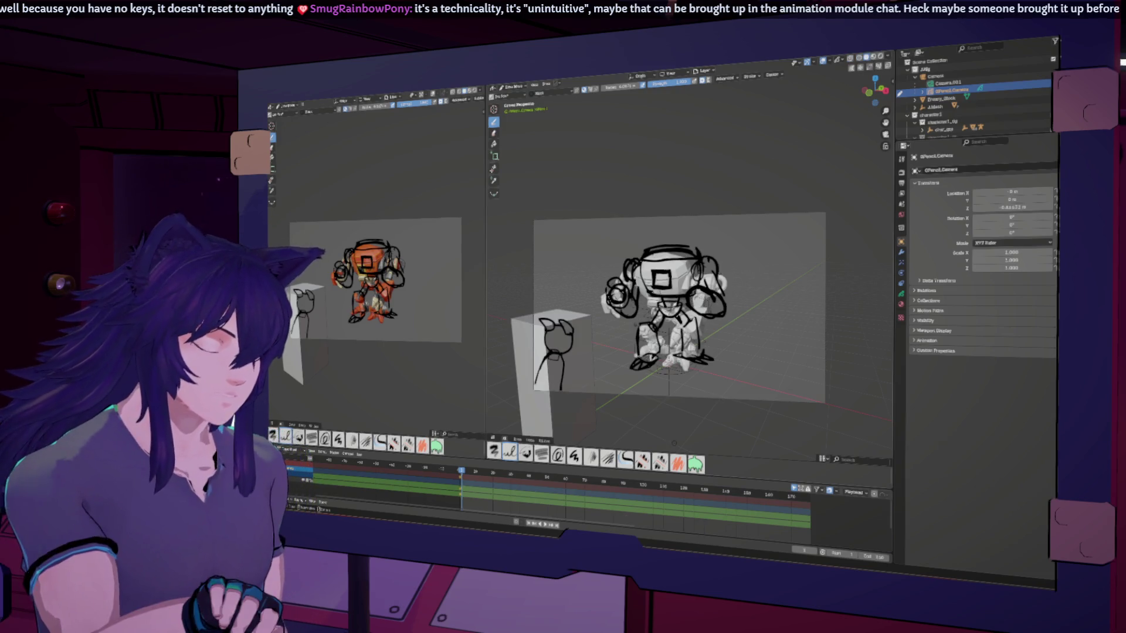
{"action": "left_click_drag", "start_coordinate": [463, 478], "coordinate": [461, 473]}
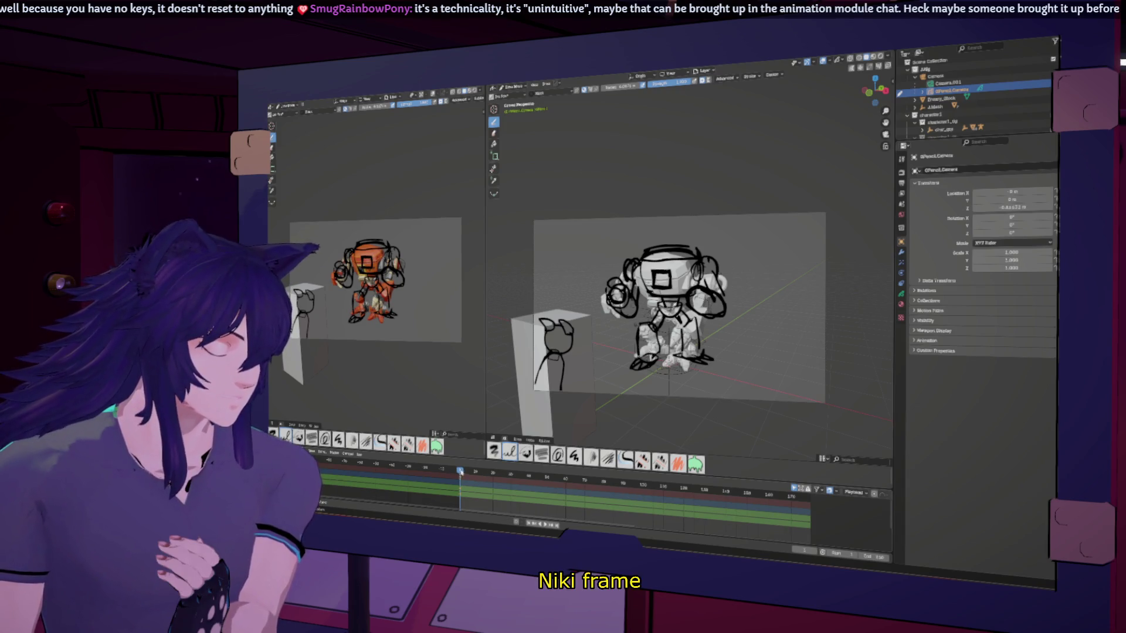
{"action": "right_click", "coordinate": [463, 480]}
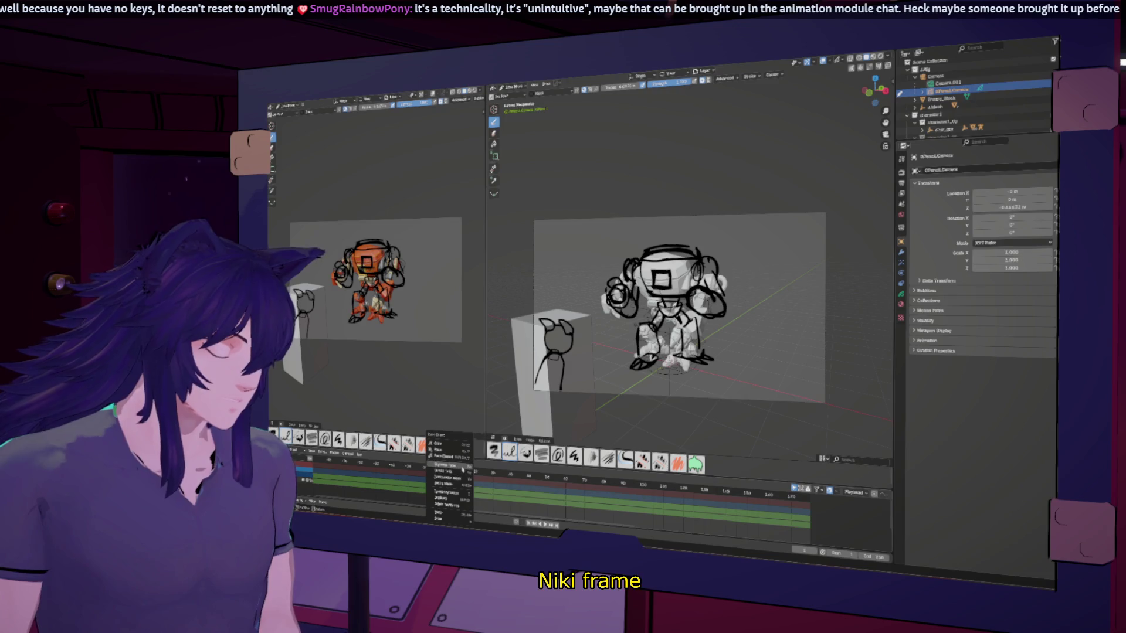
{"action": "left_click", "coordinate": [486, 470]}
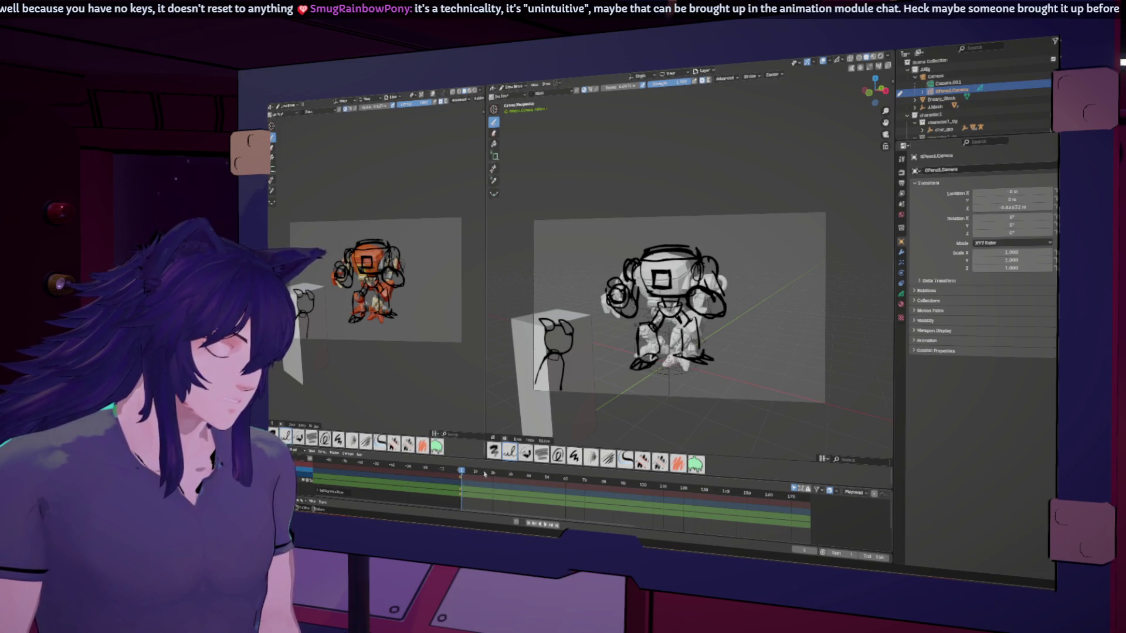
Insert a drawing keyframe at the current frame and enlarge the timeline to edit keyframes.
{"action": "right_click", "coordinate": [462, 496]}
{"action": "mouse_move", "coordinate": [463, 489]}
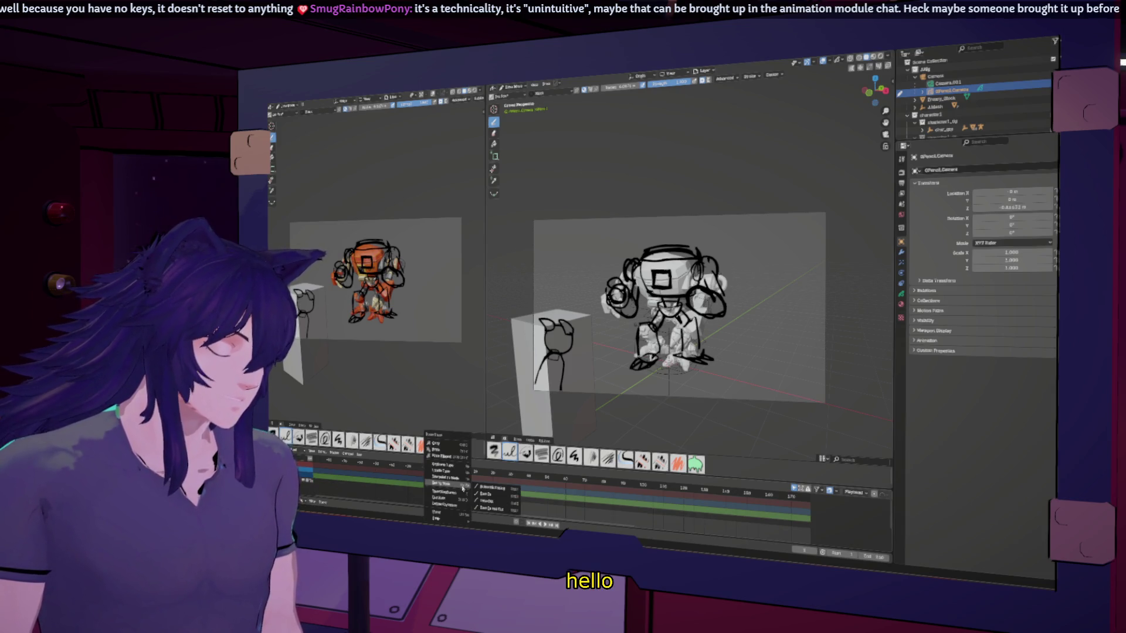
{"action": "left_click", "coordinate": [461, 491]}
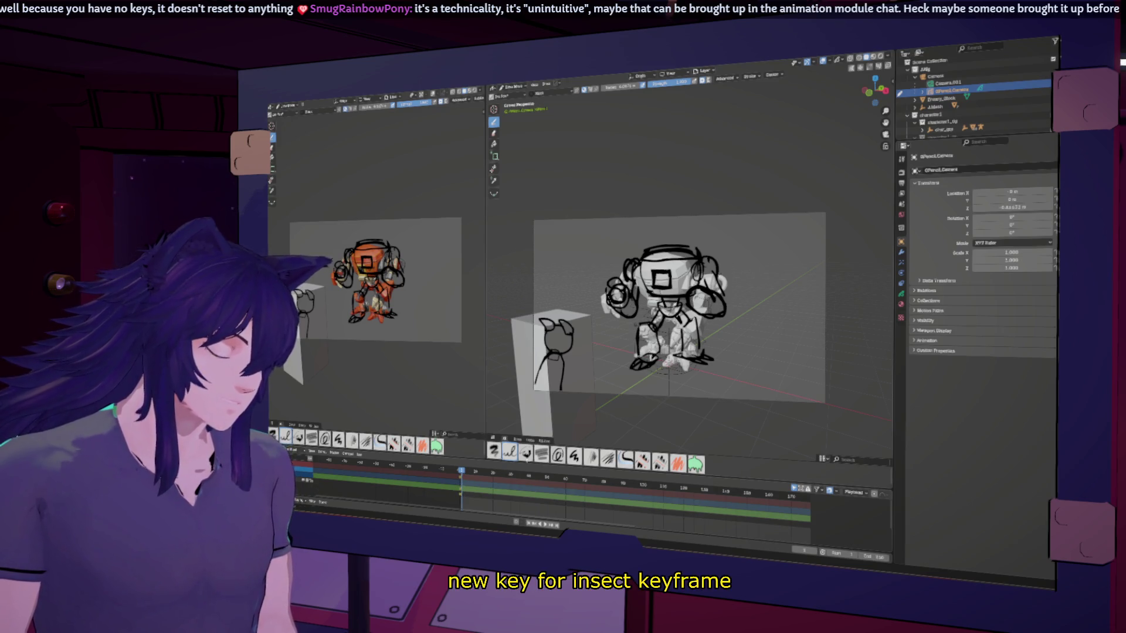
{"action": "left_click_drag", "start_coordinate": [710, 489], "coordinate": [732, 432]}
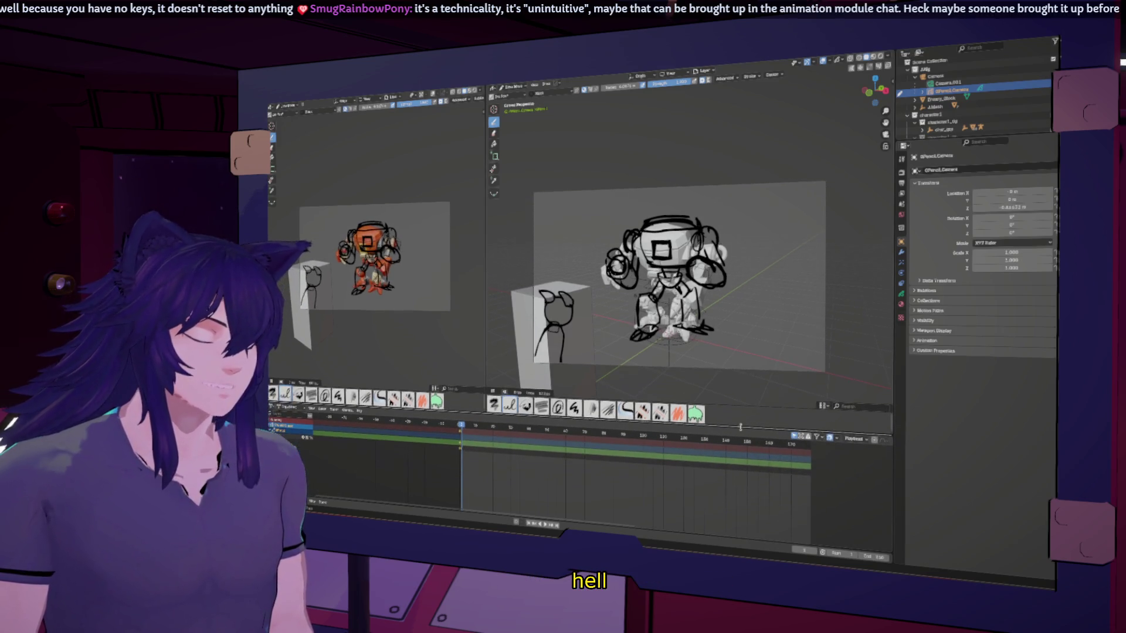
{"action": "scroll", "coordinate": [467, 457], "scroll_direction": "down", "scroll_amount": 4, "text": "ctrl"}
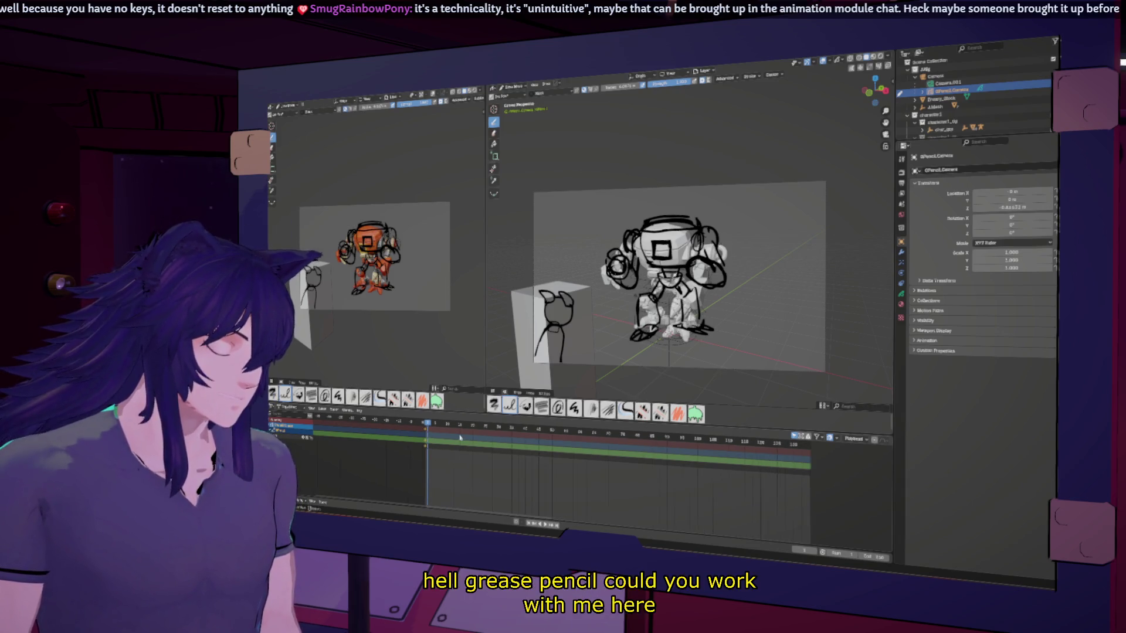
{"action": "right_click", "coordinate": [405, 448]}
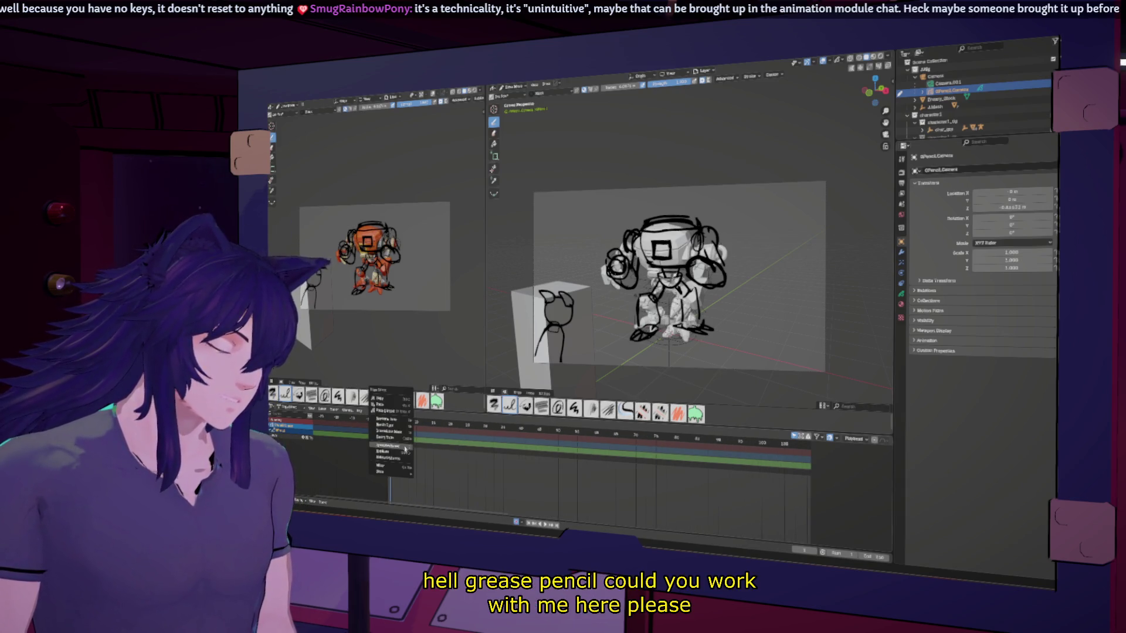
{"action": "left_click", "coordinate": [404, 448]}
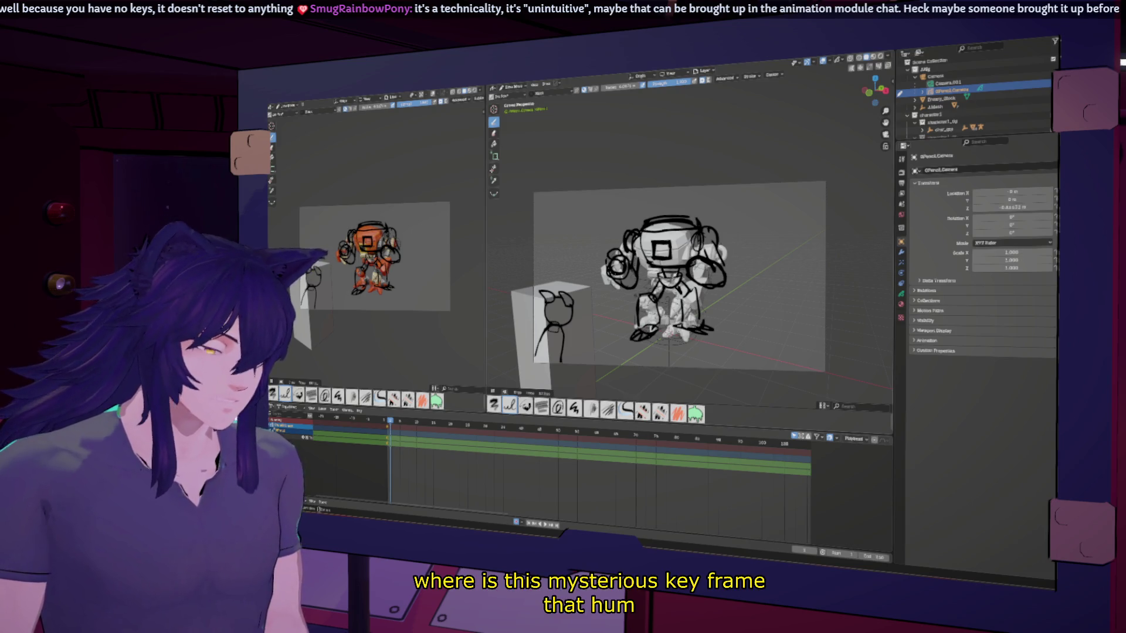
Check the neighbouring frames and pick the second sketching brush.
{"action": "key", "text": "Left"}
{"action": "key", "text": "Right"}
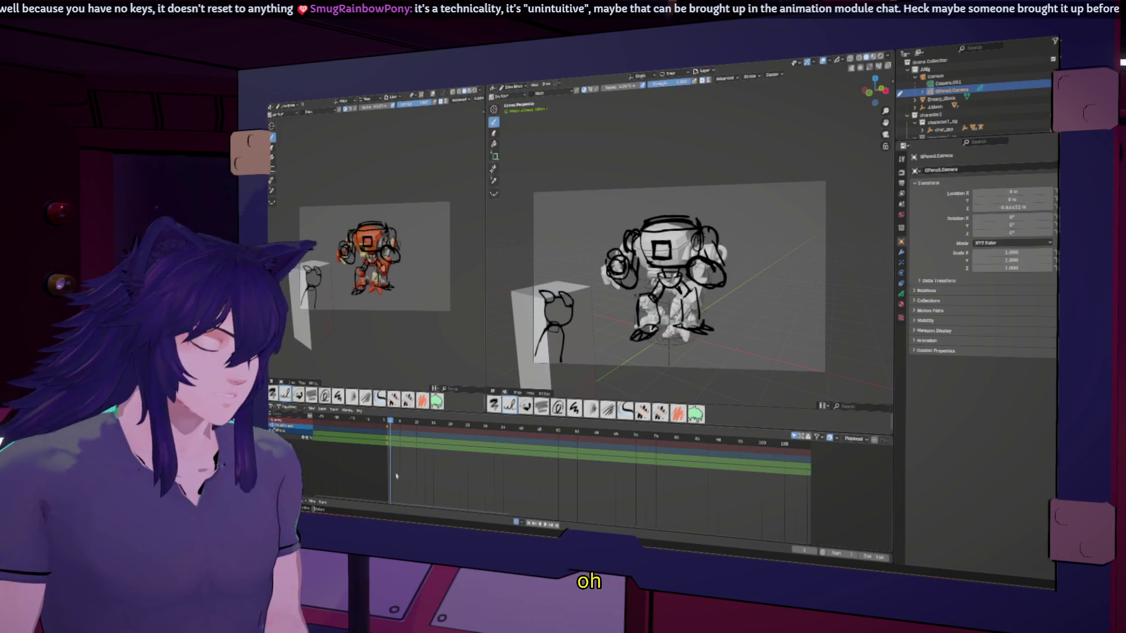
{"action": "left_click", "coordinate": [509, 405]}
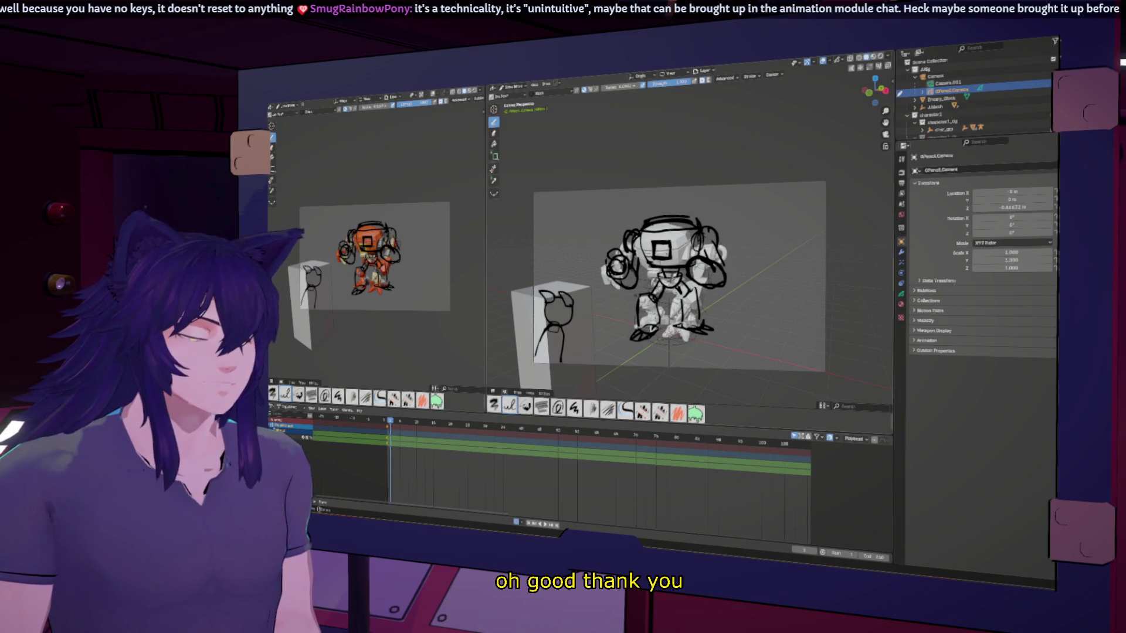
{"action": "key", "text": "Left"}
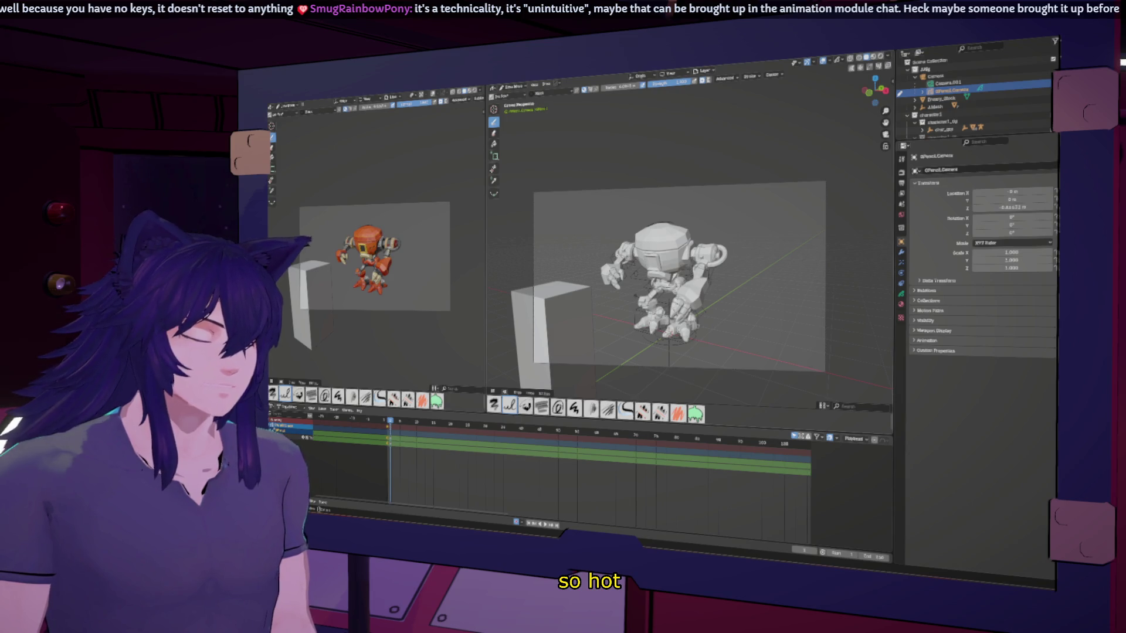
Sketch a left-arm loop, head outline and right-arm loop, then undo the right-arm strokes.
{"action": "left_click_drag", "start_coordinate": [621, 268], "coordinate": [616, 270]}
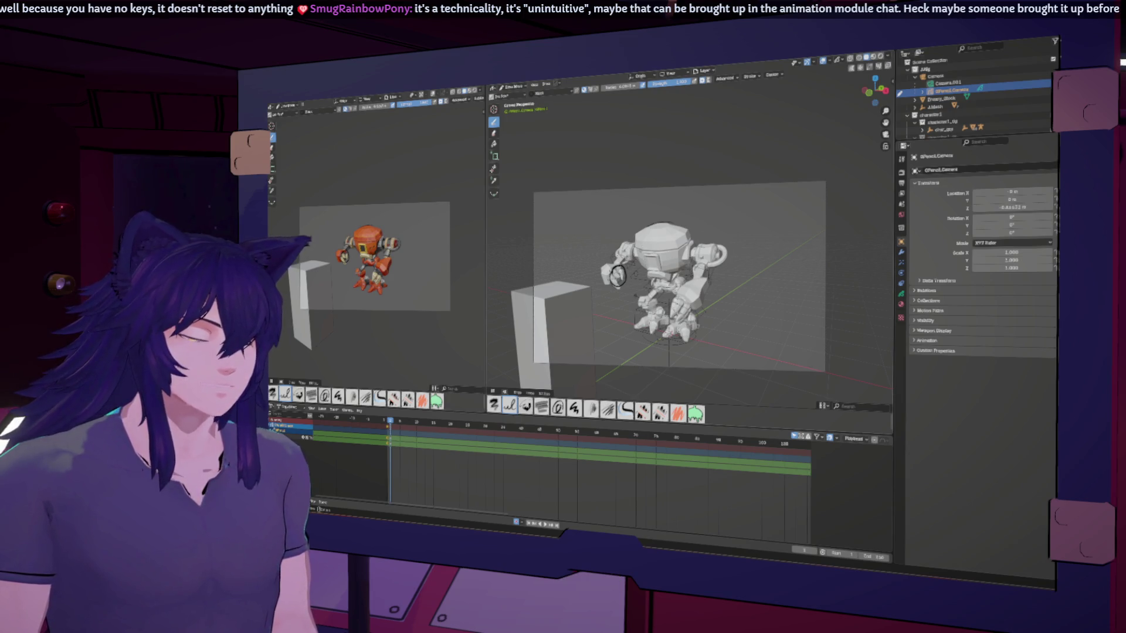
{"action": "mouse_move", "coordinate": [690, 238]}
{"action": "left_mouse_down"}
{"action": "mouse_move", "coordinate": [645, 255]}
{"action": "mouse_move", "coordinate": [687, 254]}
{"action": "left_mouse_up"}
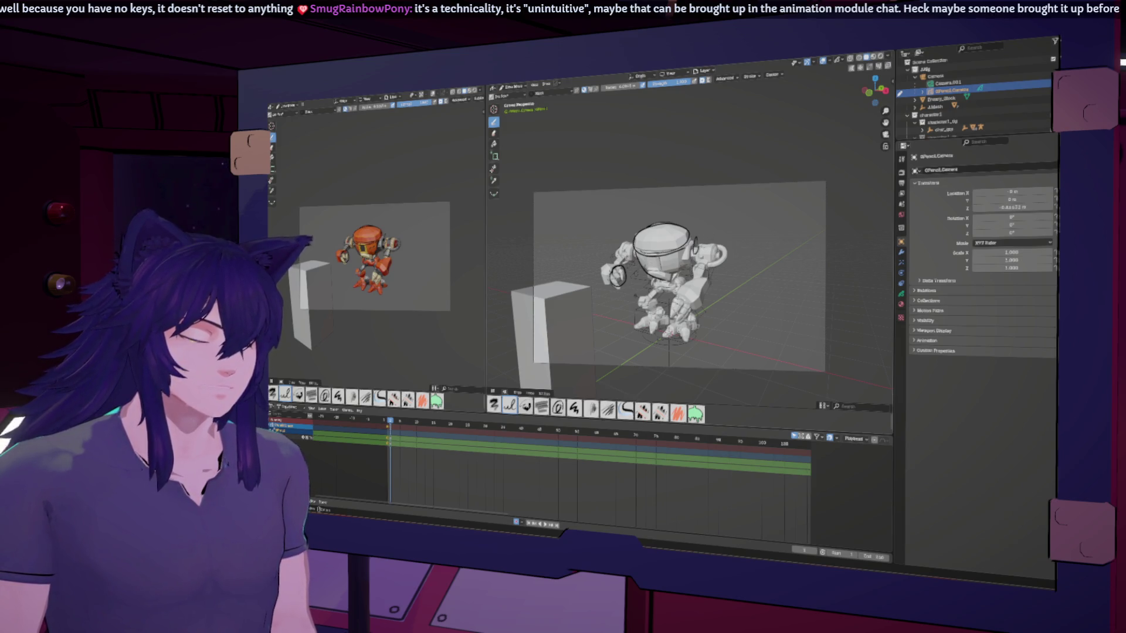
{"action": "mouse_move", "coordinate": [692, 235]}
{"action": "left_mouse_down"}
{"action": "mouse_move", "coordinate": [692, 264]}
{"action": "mouse_move", "coordinate": [657, 276]}
{"action": "left_mouse_up"}
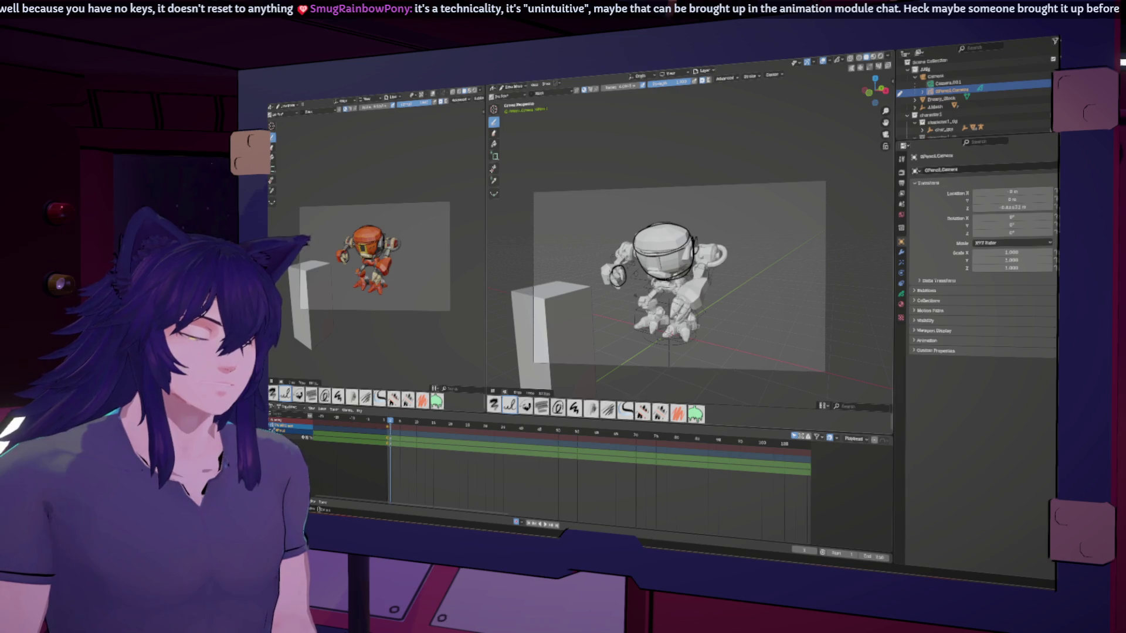
{"action": "mouse_move", "coordinate": [698, 241]}
{"action": "left_mouse_down"}
{"action": "mouse_move", "coordinate": [712, 226]}
{"action": "mouse_move", "coordinate": [736, 270]}
{"action": "mouse_move", "coordinate": [718, 235]}
{"action": "mouse_move", "coordinate": [730, 291]}
{"action": "left_mouse_up"}
{"action": "key", "text": "ctrl+z"}
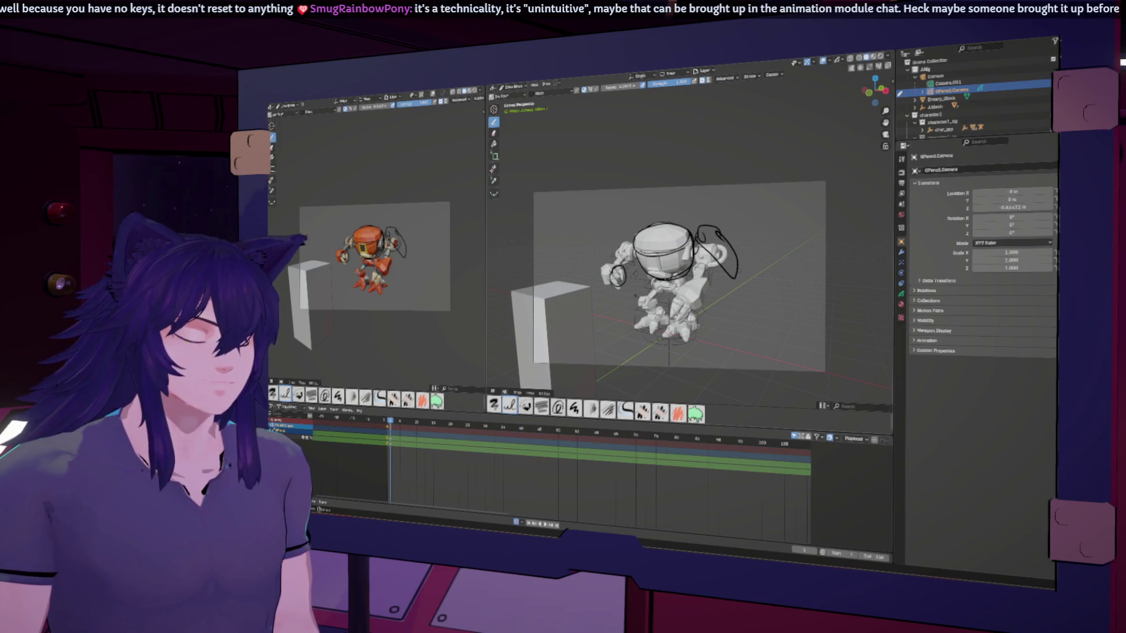
{"action": "key", "text": "ctrl+z"}
{"action": "key", "text": "ctrl+z"}
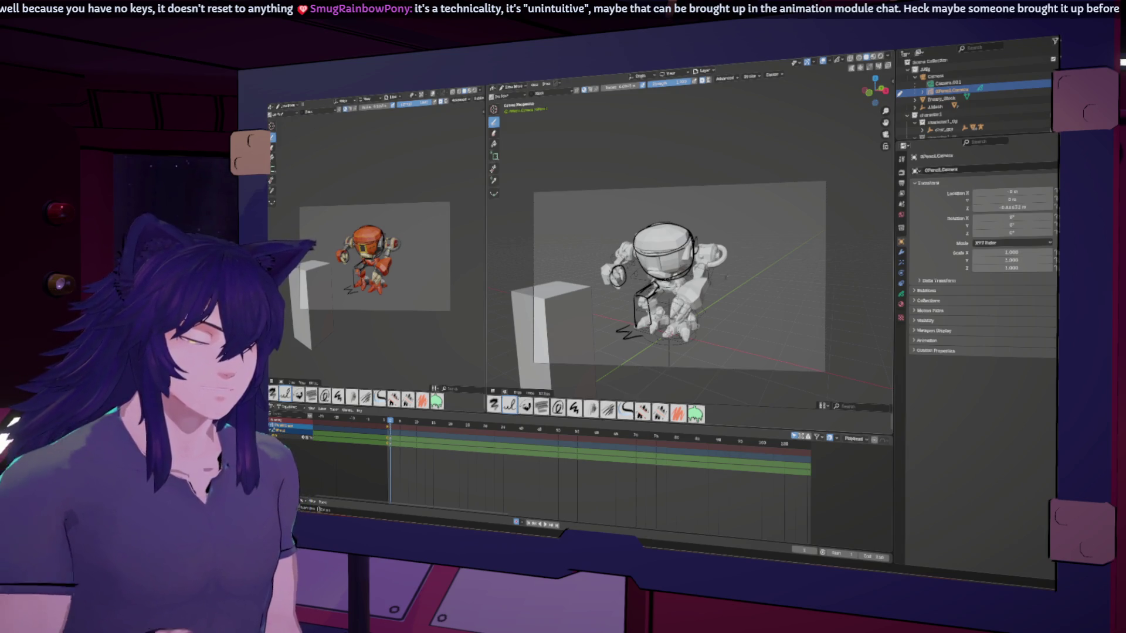
Redraw a stroke beside the head, loops for the raised arm, and an arc left of the head.
{"action": "mouse_move", "coordinate": [702, 237]}
{"action": "left_mouse_down"}
{"action": "mouse_move", "coordinate": [736, 264]}
{"action": "mouse_move", "coordinate": [709, 312]}
{"action": "left_mouse_up"}
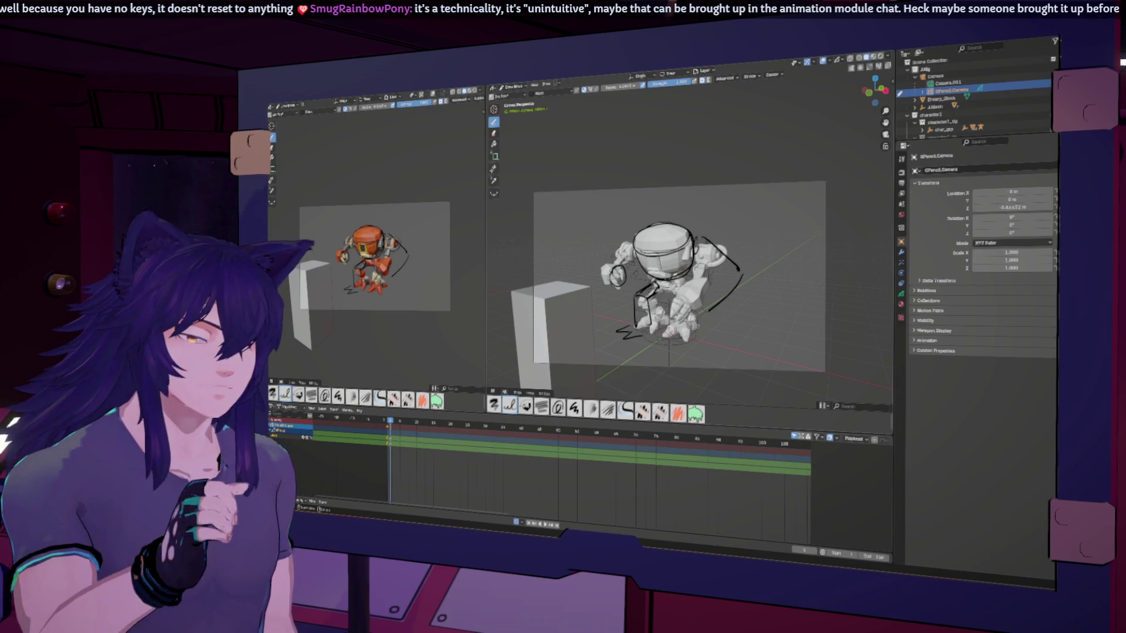
{"action": "mouse_move", "coordinate": [704, 252]}
{"action": "left_mouse_down"}
{"action": "mouse_move", "coordinate": [715, 230]}
{"action": "mouse_move", "coordinate": [730, 269]}
{"action": "mouse_move", "coordinate": [709, 299]}
{"action": "mouse_move", "coordinate": [741, 284]}
{"action": "left_mouse_up"}
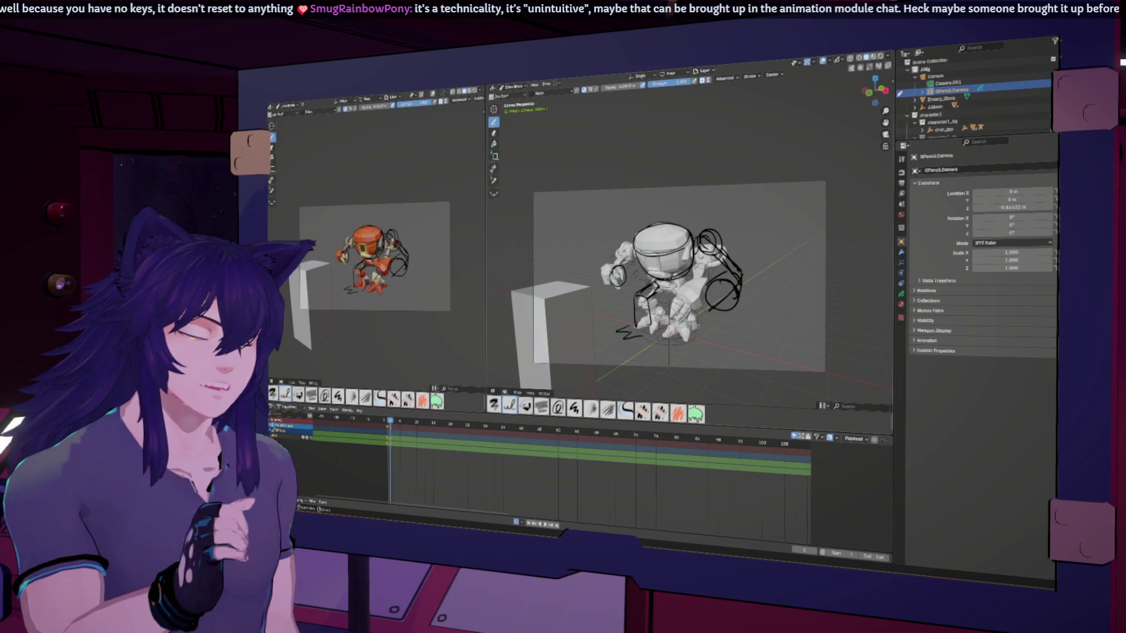
{"action": "mouse_move", "coordinate": [634, 268]}
{"action": "left_mouse_down"}
{"action": "mouse_move", "coordinate": [623, 286]}
{"action": "mouse_move", "coordinate": [607, 263]}
{"action": "left_mouse_up"}
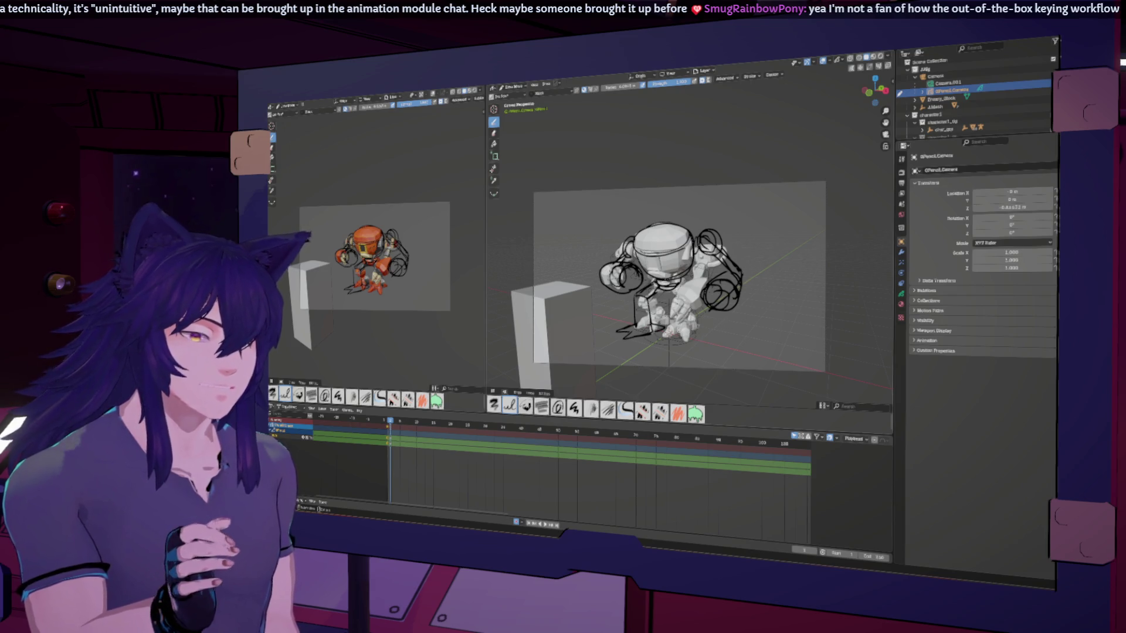
Switch the sketch to Sculpt Mode and push the right-arm strokes outward.
{"action": "left_click", "coordinate": [513, 87]}
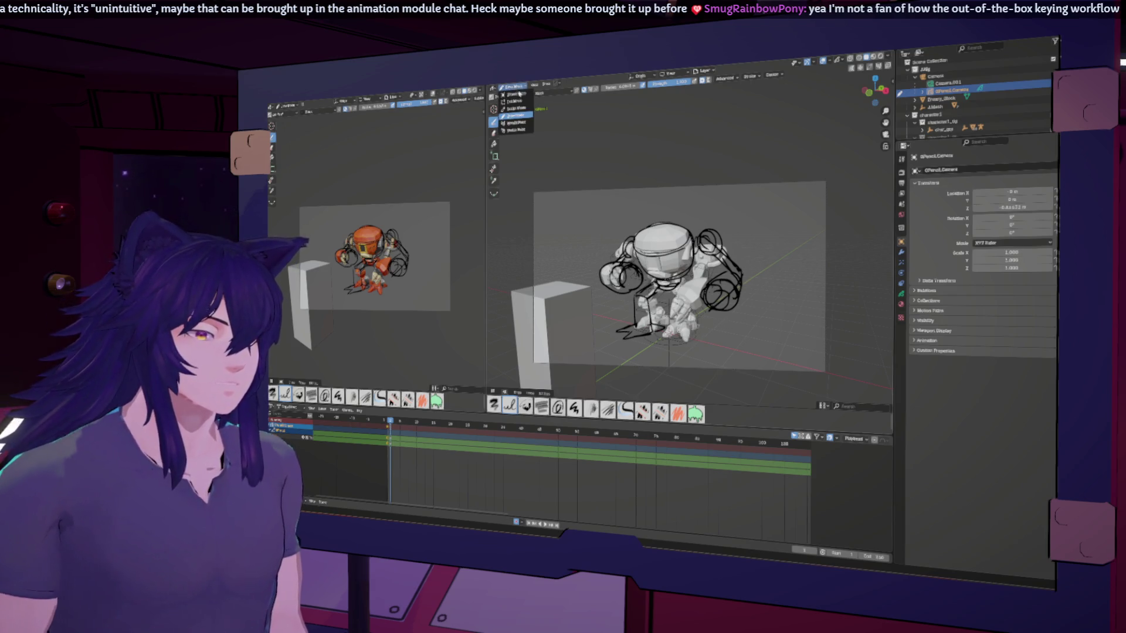
{"action": "left_click", "coordinate": [516, 108]}
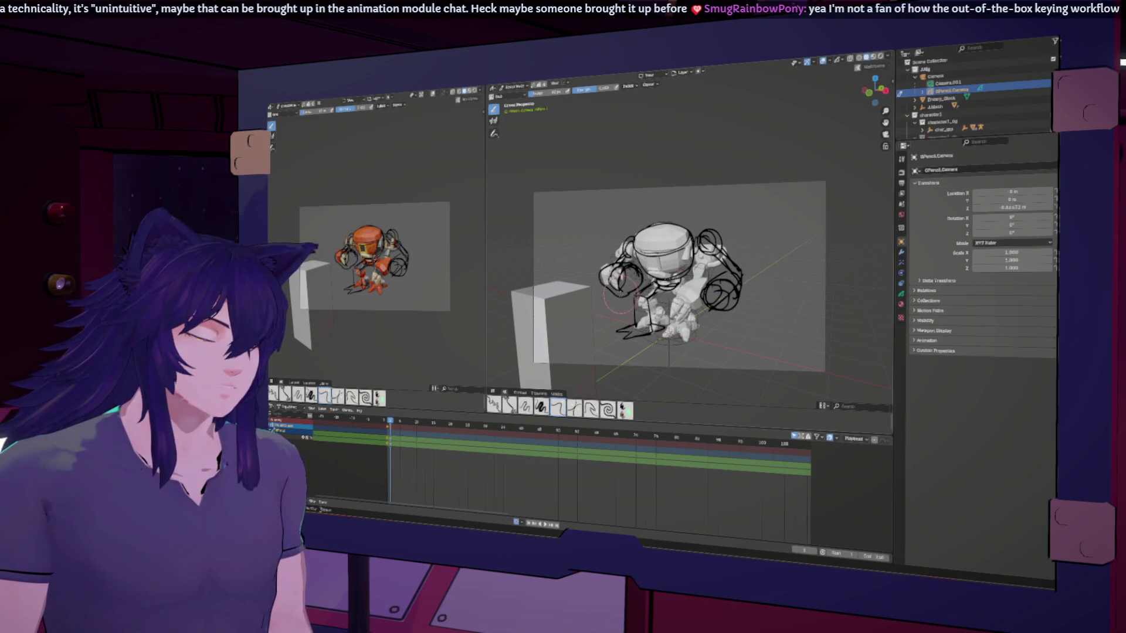
{"action": "mouse_move", "coordinate": [735, 273]}
{"action": "left_mouse_down"}
{"action": "mouse_move", "coordinate": [723, 271]}
{"action": "mouse_move", "coordinate": [710, 302]}
{"action": "mouse_move", "coordinate": [724, 316]}
{"action": "mouse_move", "coordinate": [730, 259]}
{"action": "mouse_move", "coordinate": [720, 289]}
{"action": "left_mouse_up"}
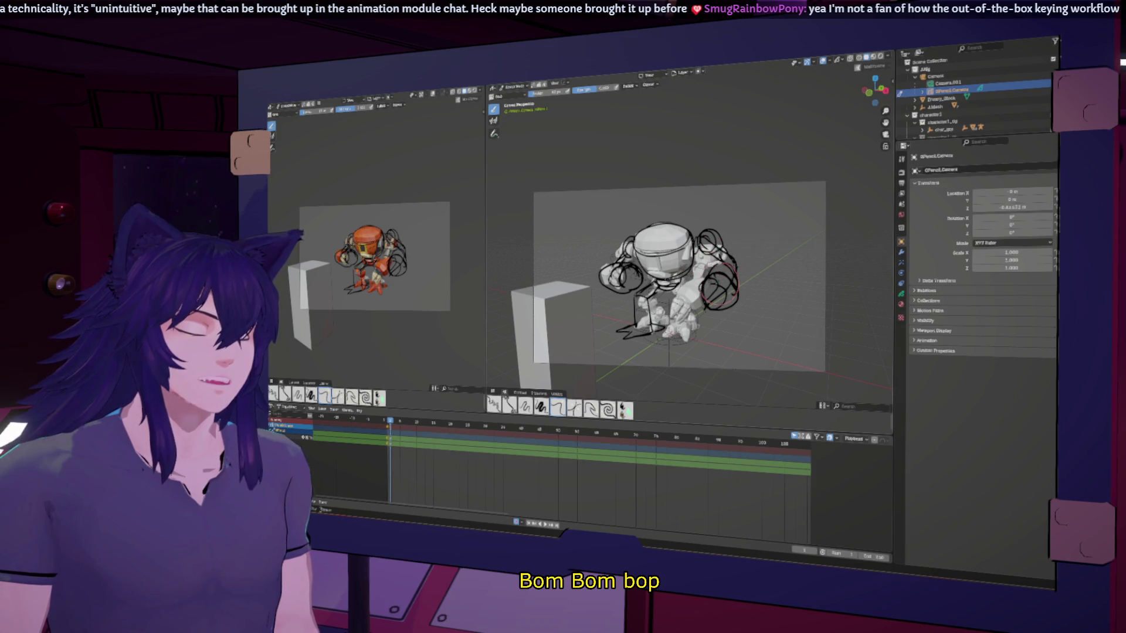
Push the sketched foot strokes into a larger shape with the sculpt brush.
{"action": "mouse_move", "coordinate": [620, 336]}
{"action": "left_mouse_down"}
{"action": "mouse_move", "coordinate": [643, 341]}
{"action": "mouse_move", "coordinate": [638, 326]}
{"action": "left_mouse_up"}
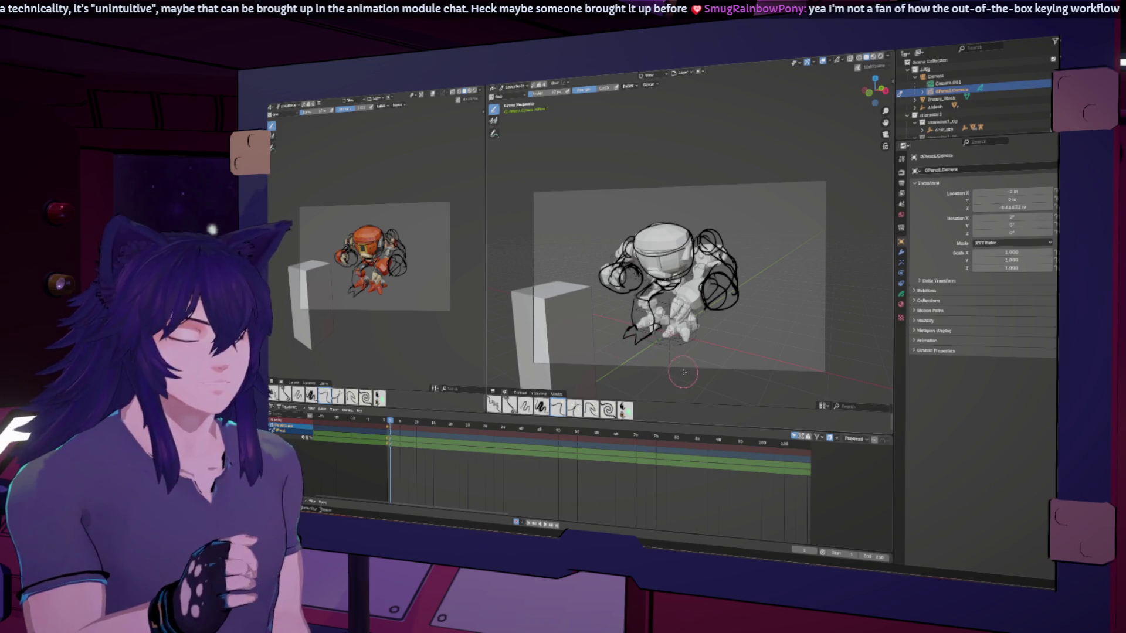
{"action": "left_click", "coordinate": [518, 86]}
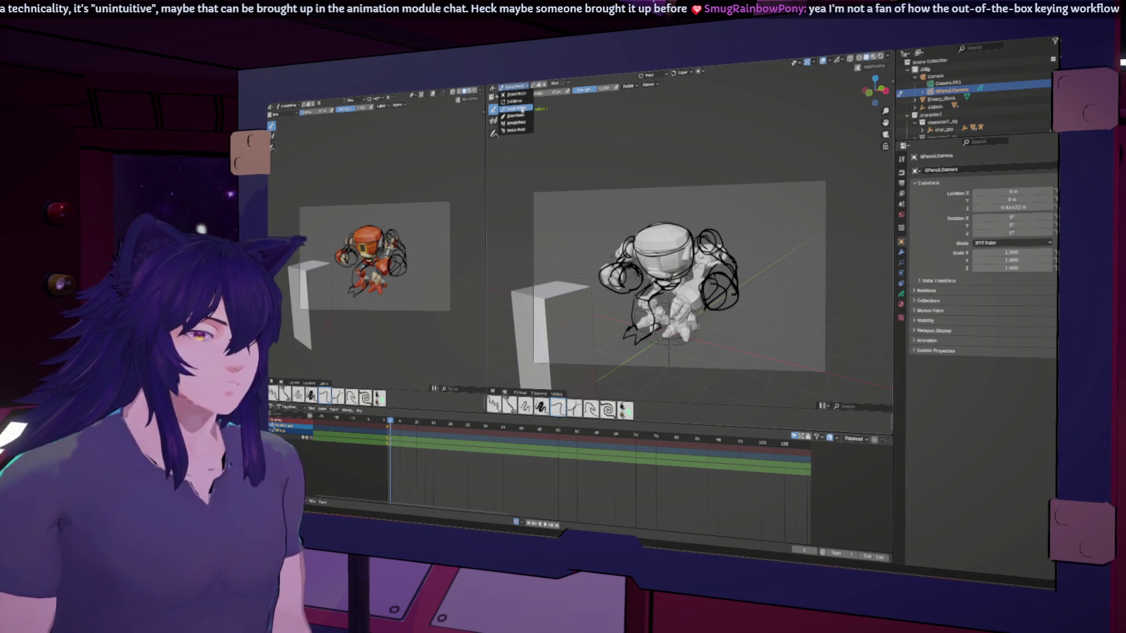
Return the sketch to Draw Mode, zoom the viewport, and collapse the character1 collection.
{"action": "left_click", "coordinate": [514, 115]}
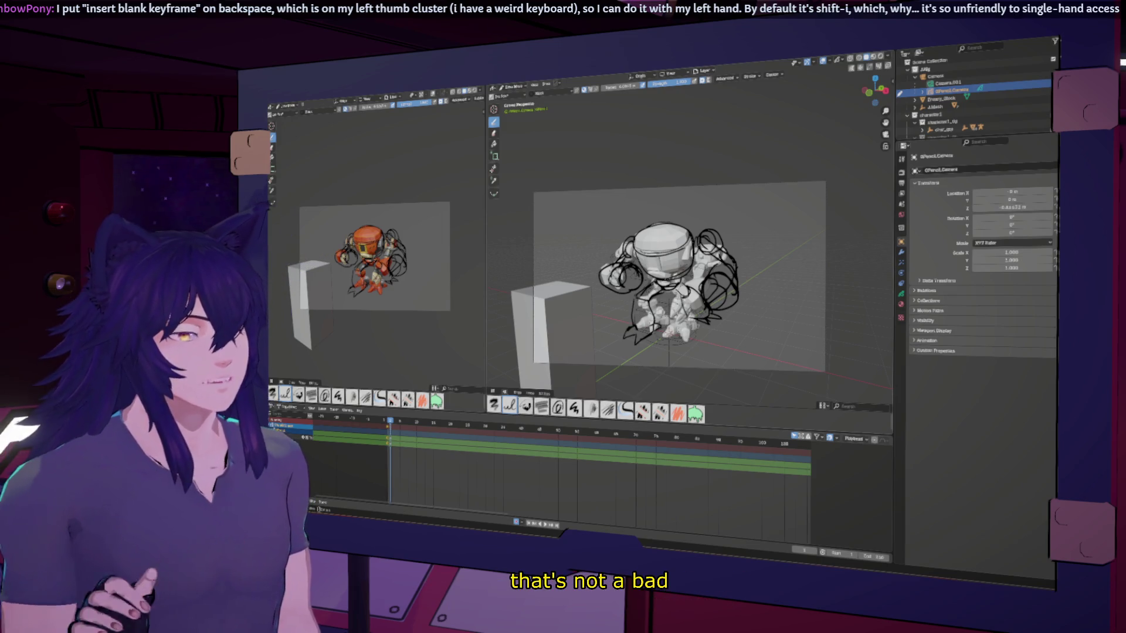
{"action": "scroll", "coordinate": [672, 283], "scroll_direction": "up", "scroll_amount": 2}
{"action": "scroll", "coordinate": [672, 283], "scroll_direction": "up", "scroll_amount": 2}
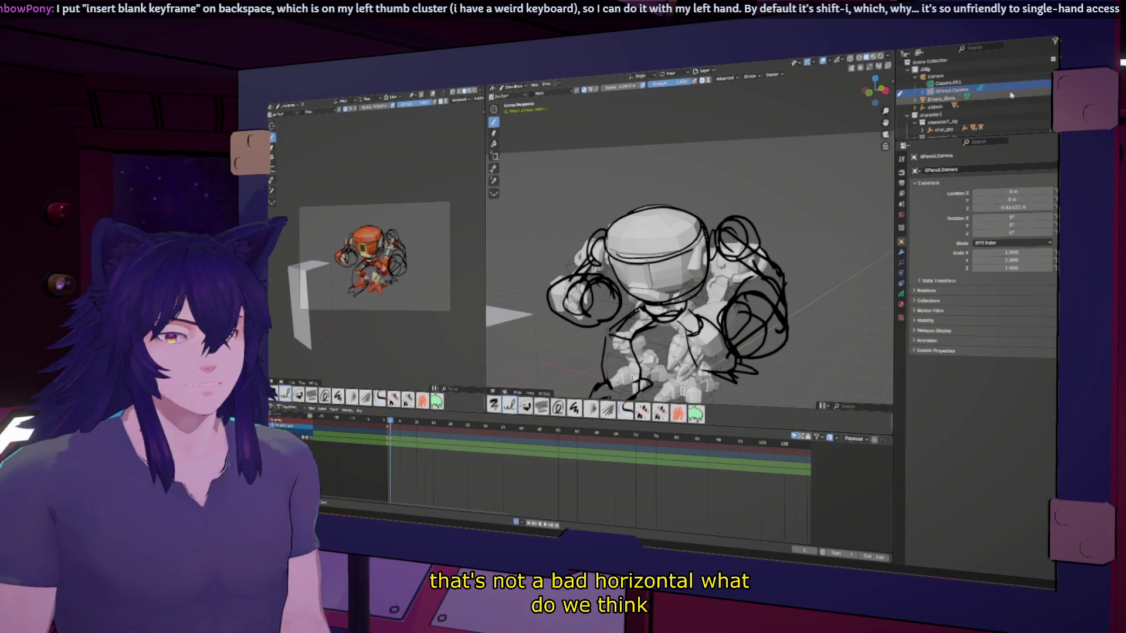
{"action": "scroll", "coordinate": [973, 94], "scroll_direction": "down", "scroll_amount": 2}
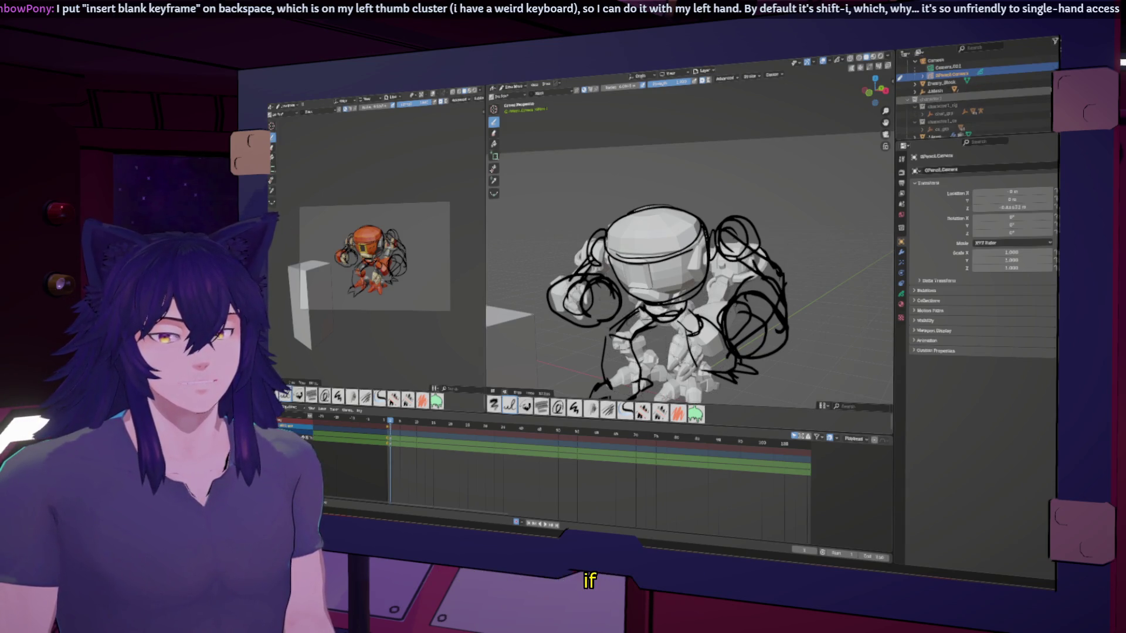
{"action": "left_click", "coordinate": [908, 98]}
{"action": "scroll", "coordinate": [1036, 106], "scroll_direction": "up", "scroll_amount": 2}
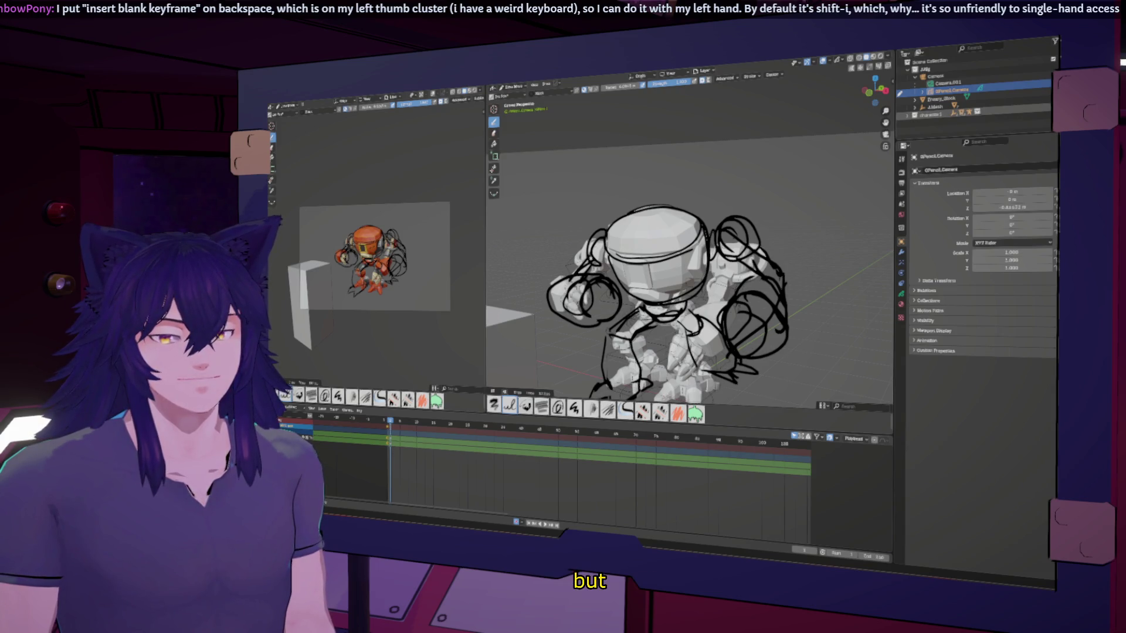
Hide and unhide the sketch strokes to compare them with the model.
{"action": "key", "text": "h"}
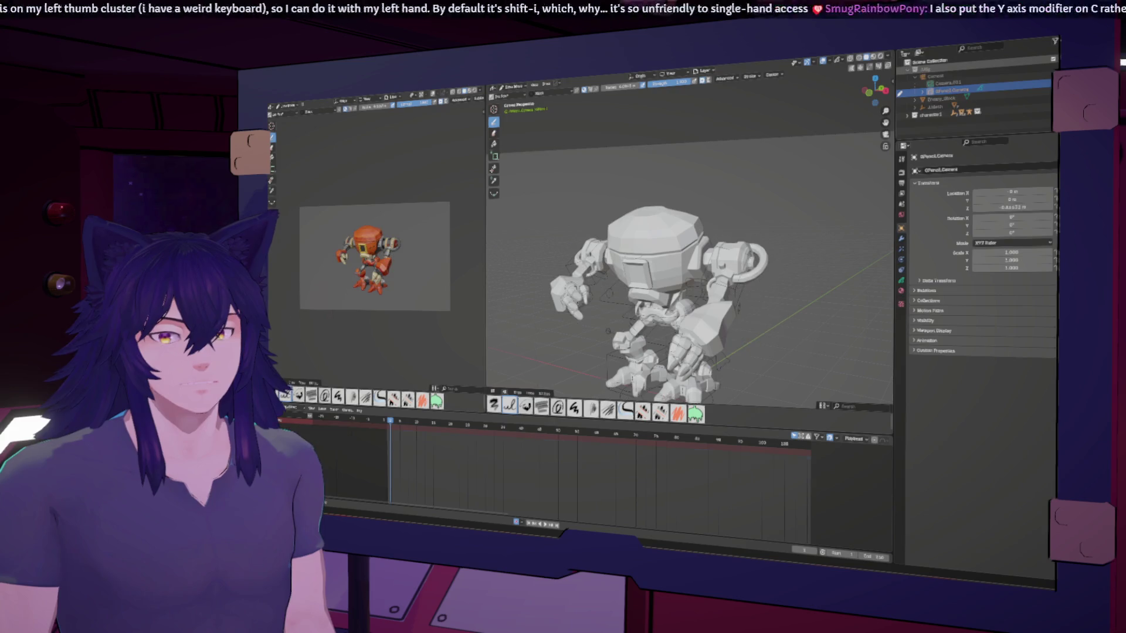
{"action": "key", "text": "alt+h"}
{"action": "middle_click_drag", "start_coordinate": [686, 270], "coordinate": [692, 244]}
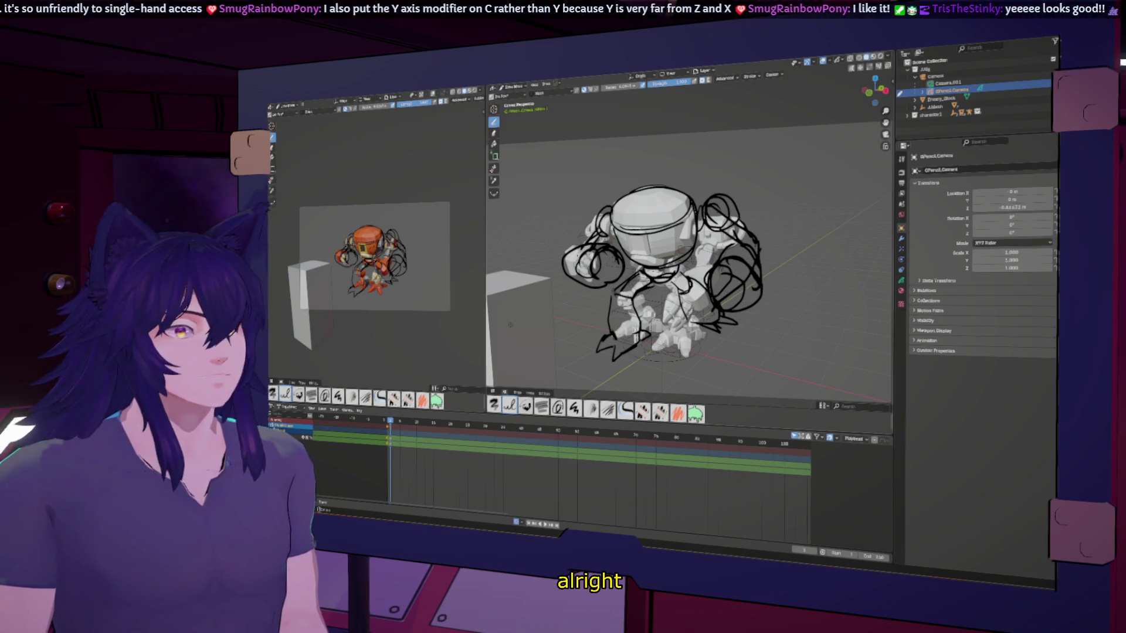
Return to Object Mode and select the robot rig.
{"action": "left_click", "coordinate": [506, 86]}
{"action": "left_click", "coordinate": [515, 94]}
{"action": "mouse_move", "coordinate": [645, 206]}
{"action": "middle_mouse_down"}
{"action": "mouse_move", "coordinate": [734, 325]}
{"action": "mouse_move", "coordinate": [675, 305]}
{"action": "mouse_move", "coordinate": [663, 329]}
{"action": "mouse_move", "coordinate": [674, 302]}
{"action": "middle_mouse_up"}
{"action": "left_click", "coordinate": [697, 315]}
{"action": "scroll", "coordinate": [697, 316], "scroll_direction": "up", "scroll_amount": 5}
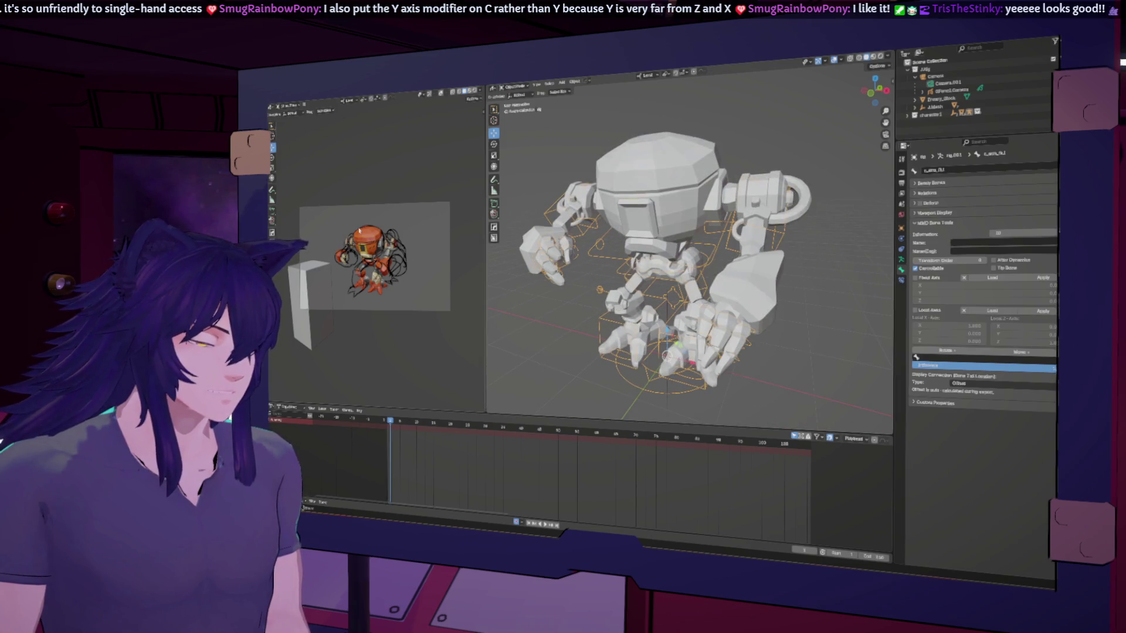
Enter Pose Mode, select the right shoulder bone and rotate it around X.
{"action": "scroll", "coordinate": [373, 234], "scroll_direction": "down", "scroll_amount": 3}
{"action": "scroll", "coordinate": [374, 235], "scroll_direction": "up", "scroll_amount": 4}
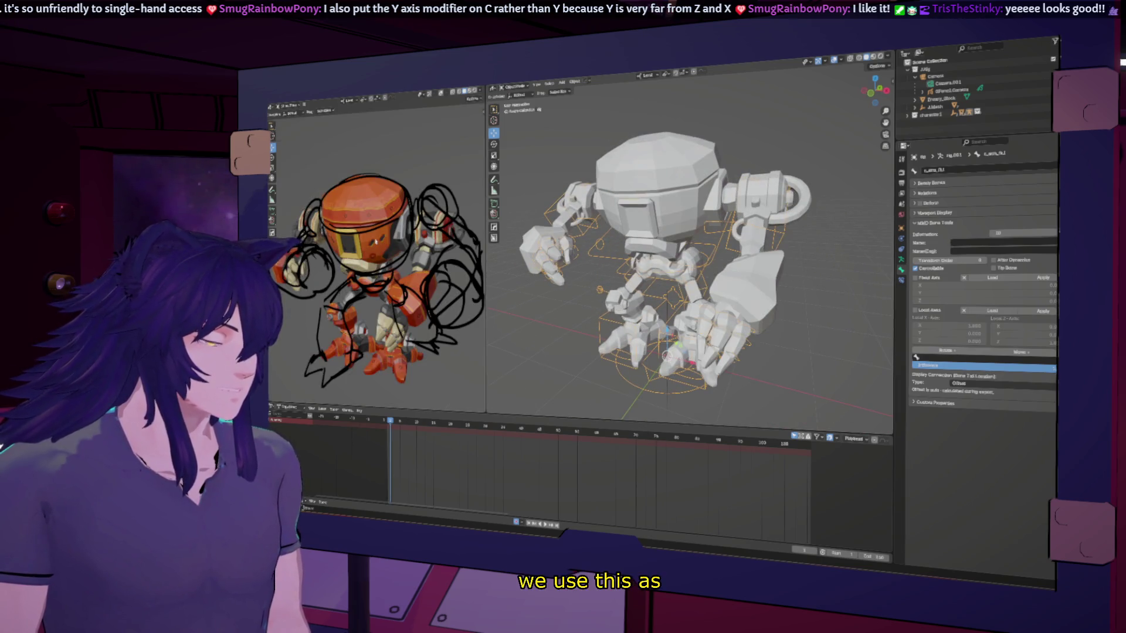
{"action": "scroll", "coordinate": [376, 264], "scroll_direction": "down", "scroll_amount": 2}
{"action": "middle_click_drag", "start_coordinate": [622, 294], "coordinate": [649, 293]}
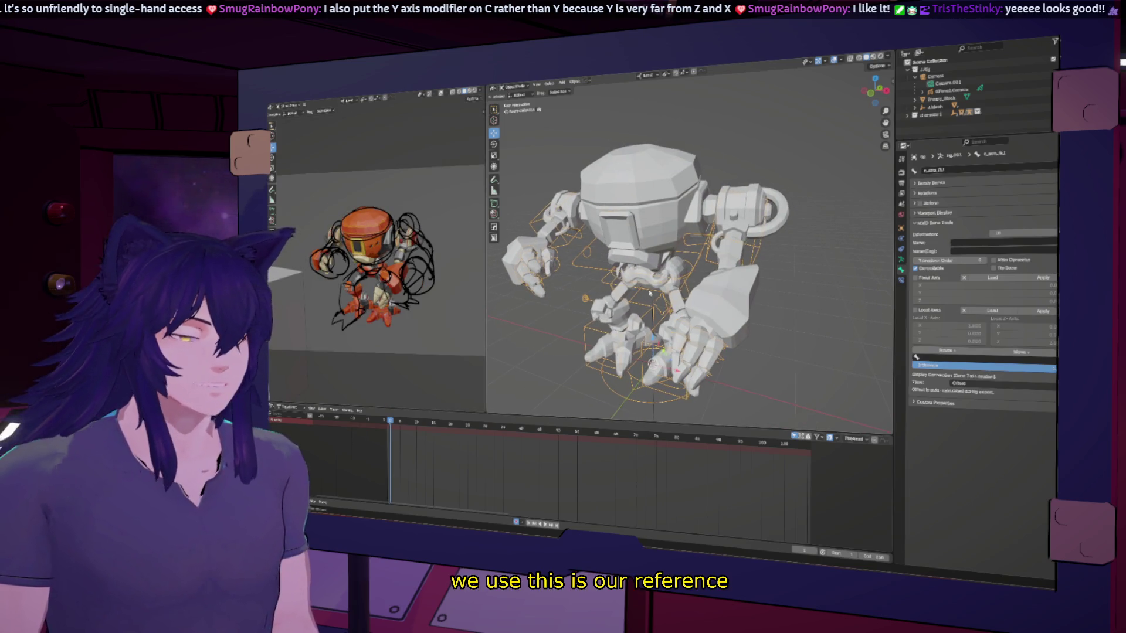
{"action": "left_click", "coordinate": [516, 86]}
{"action": "left_click", "coordinate": [516, 101]}
{"action": "left_click", "coordinate": [758, 251]}
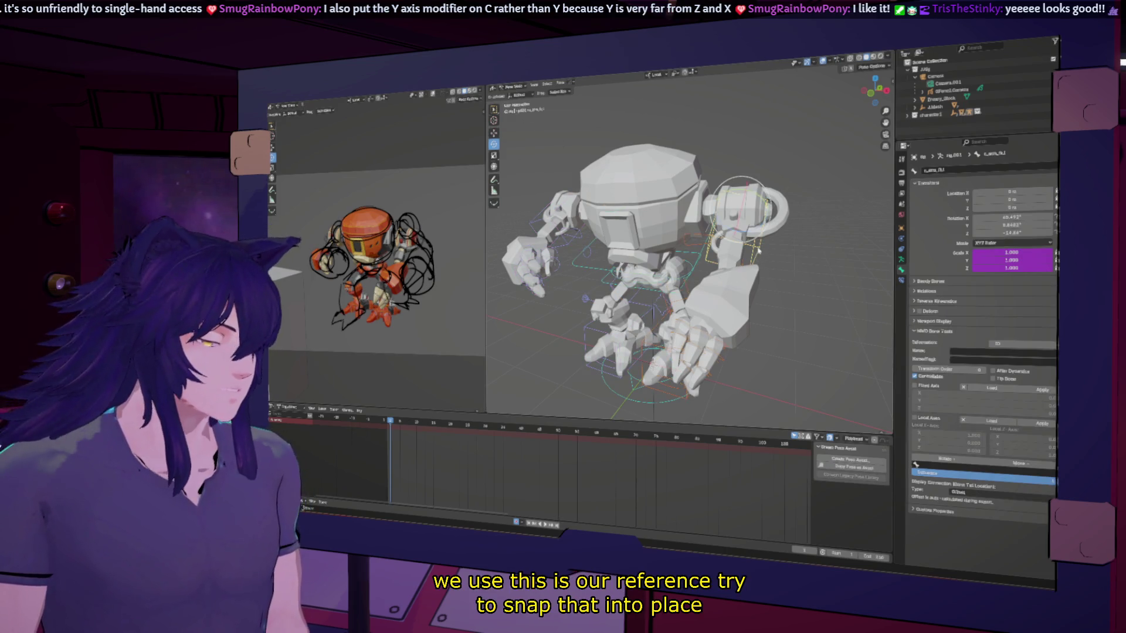
{"action": "key", "text": "r"}
{"action": "key", "text": "x"}
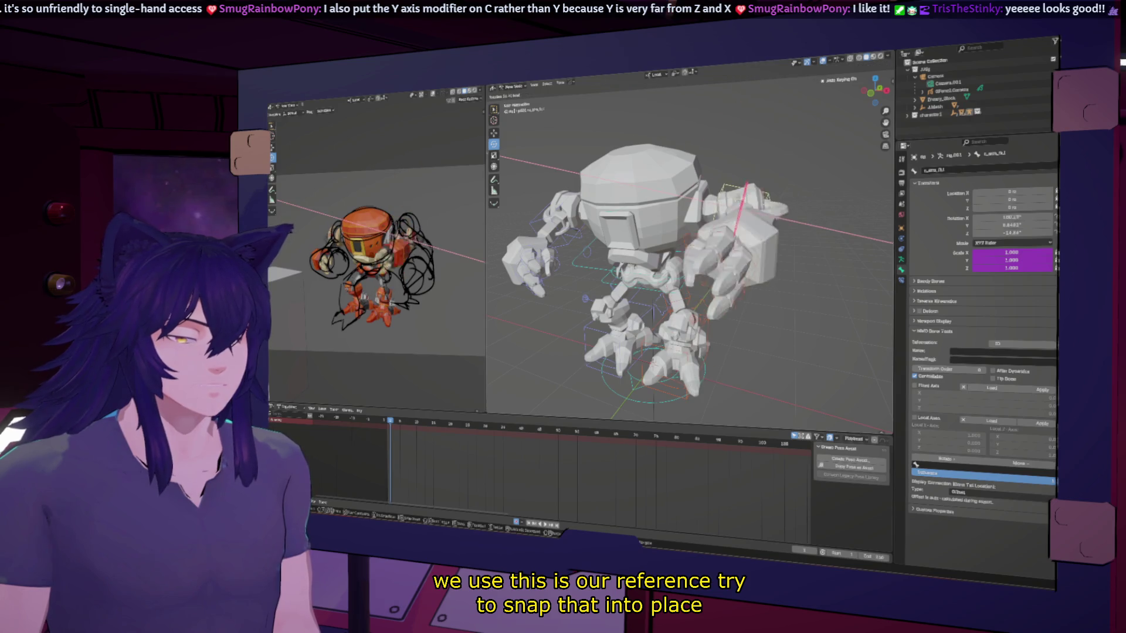
{"action": "key", "text": "Return"}
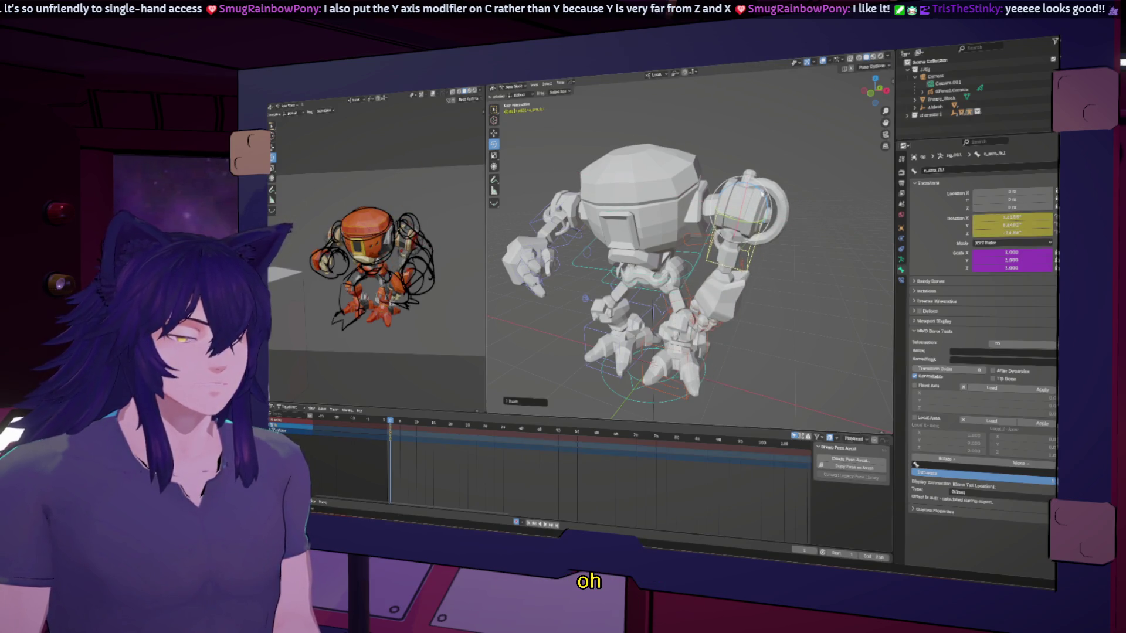
Rotate the shoulder further around Z and Y to swing the arm outward.
{"action": "key", "text": "r"}
{"action": "key", "text": "z"}
{"action": "key", "text": "Return"}
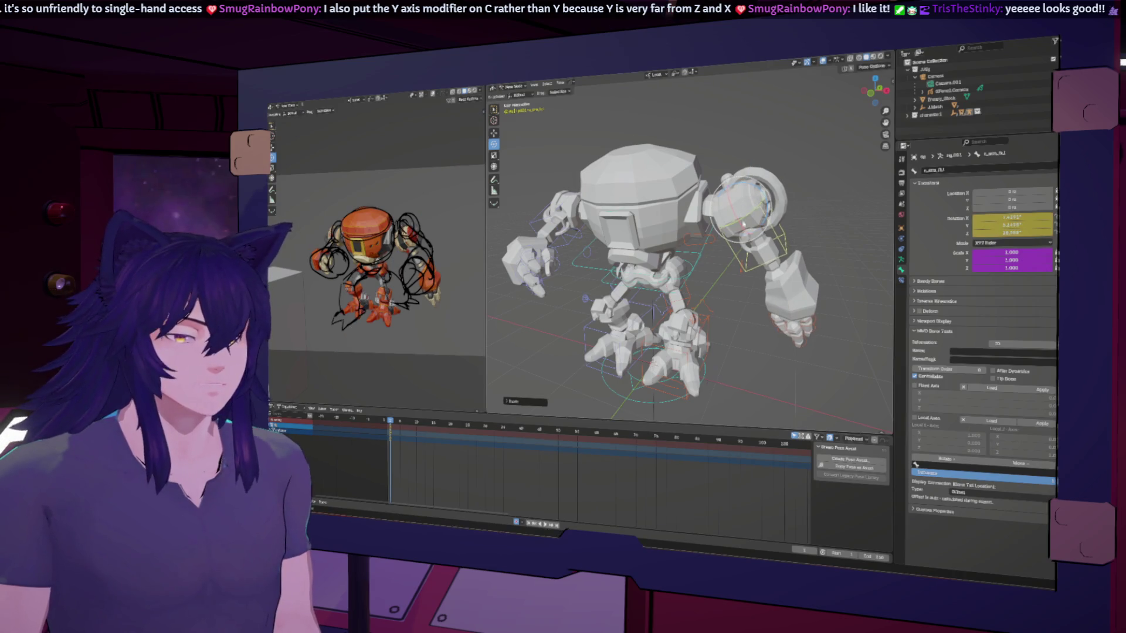
{"action": "key", "text": "r"}
{"action": "key", "text": "c"}
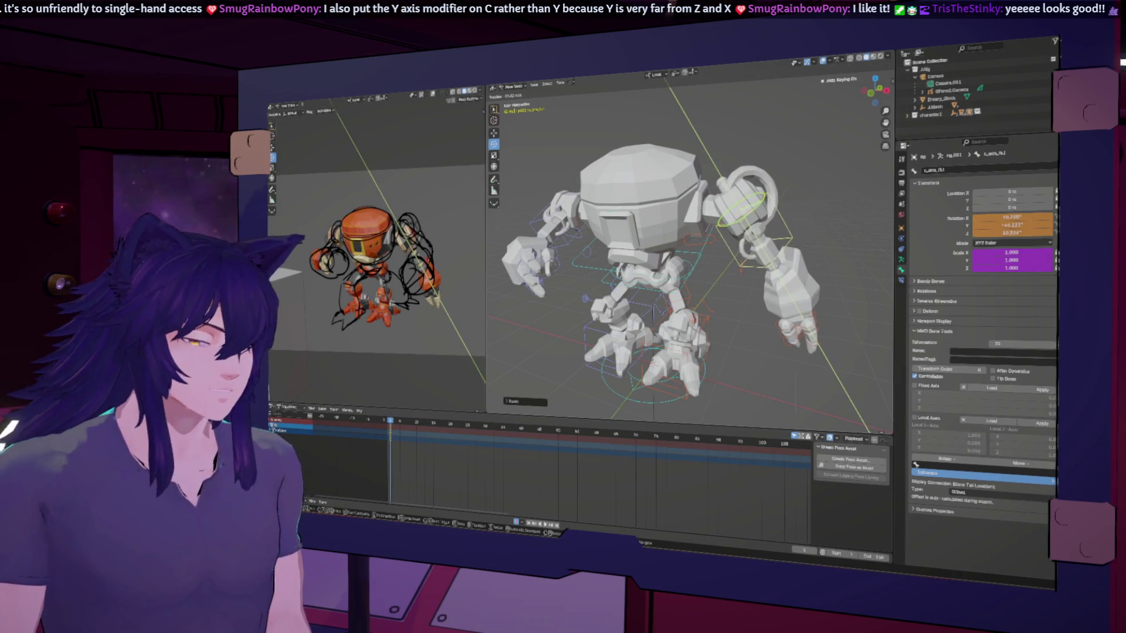
{"action": "key", "text": "Return"}
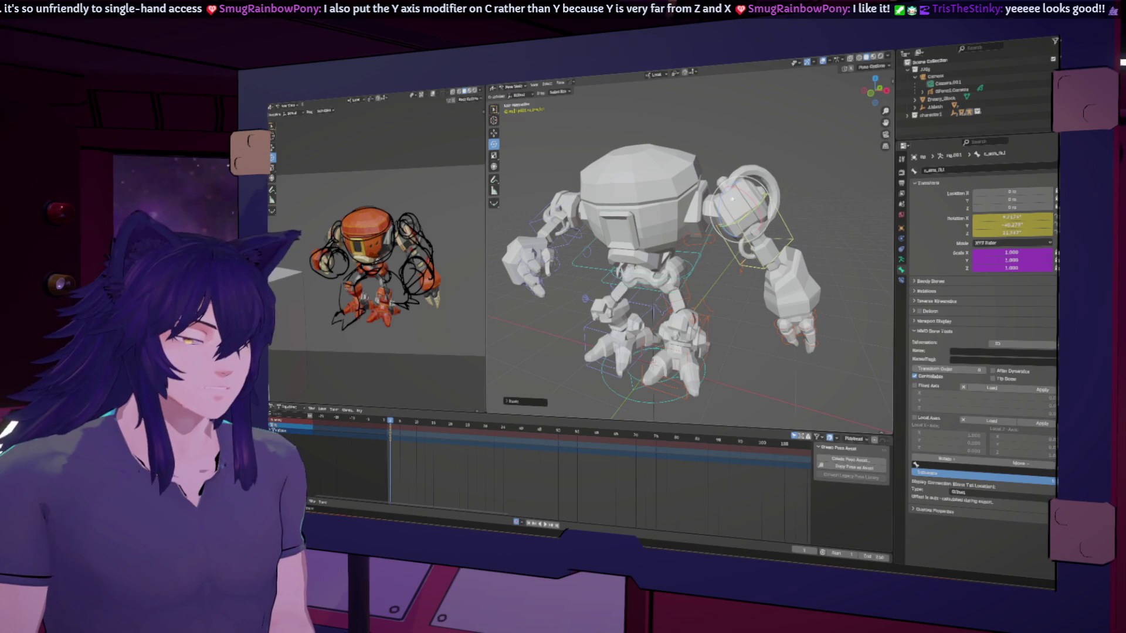
{"action": "key", "text": "r"}
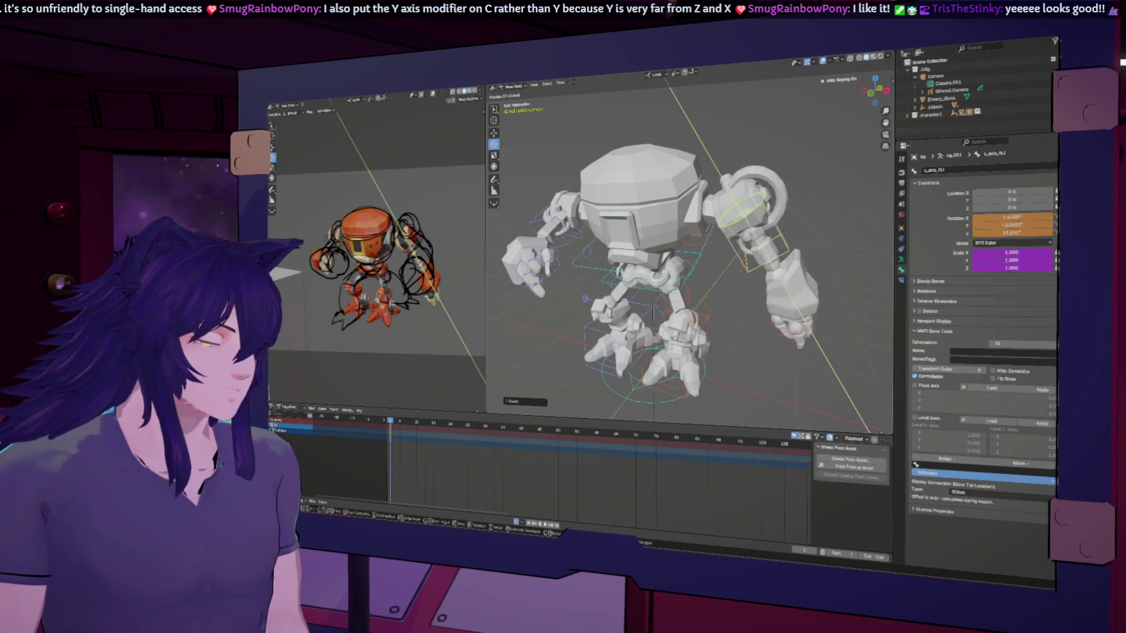
{"action": "key", "text": "Return"}
Reselect the shoulder bone and key a Z-axis rotation.
{"action": "left_click", "coordinate": [707, 236]}
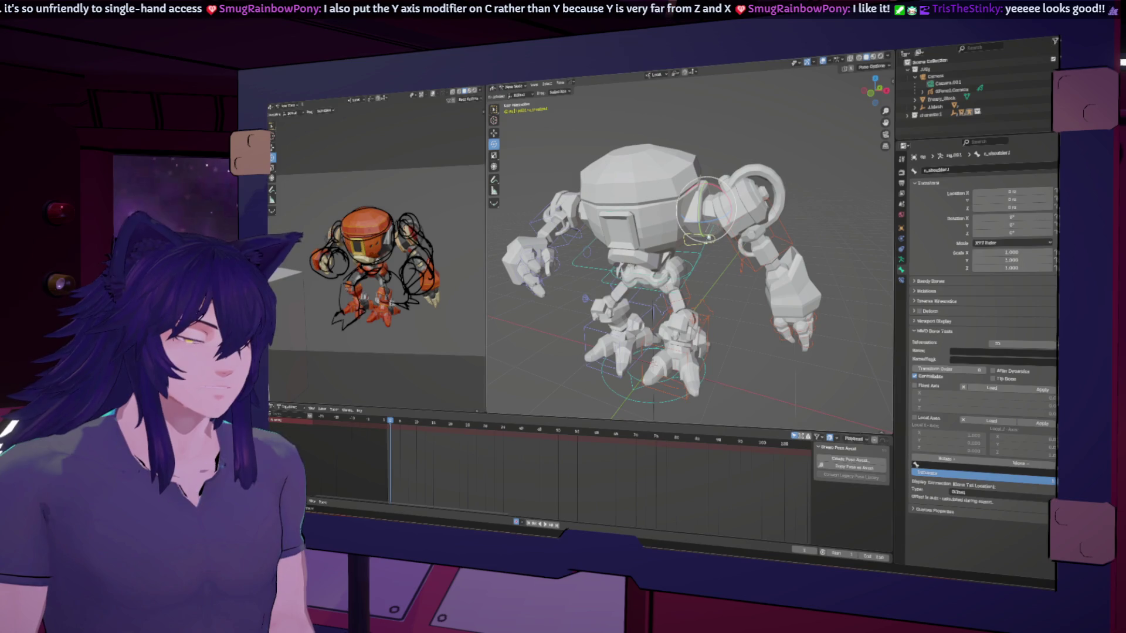
{"action": "key", "text": "r"}
{"action": "key", "text": "z"}
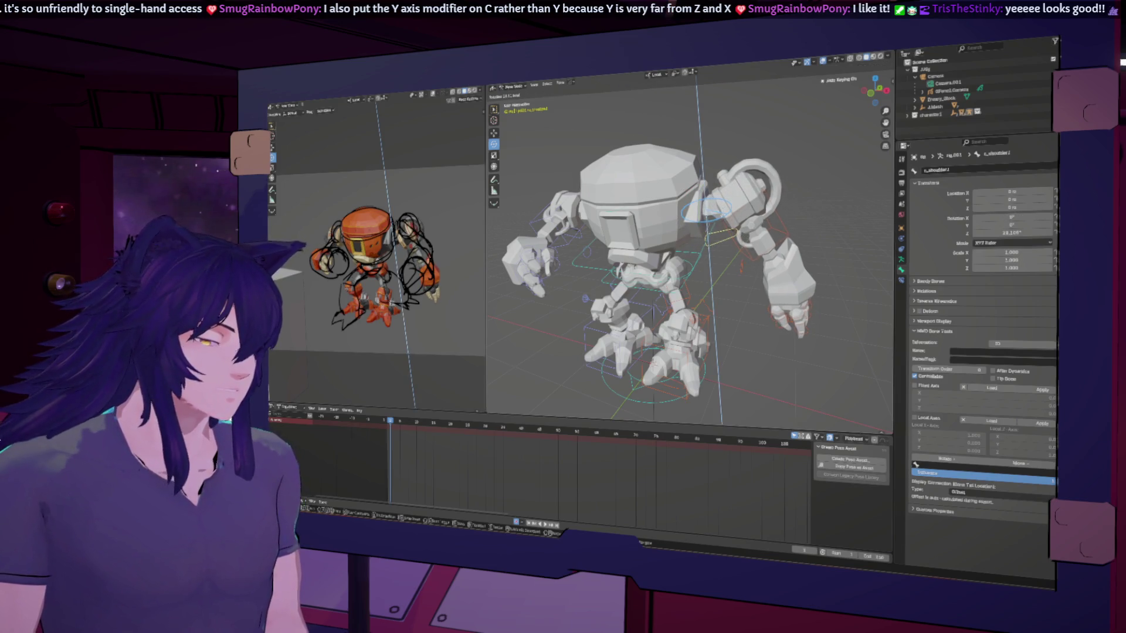
{"action": "left_click", "coordinate": [767, 199]}
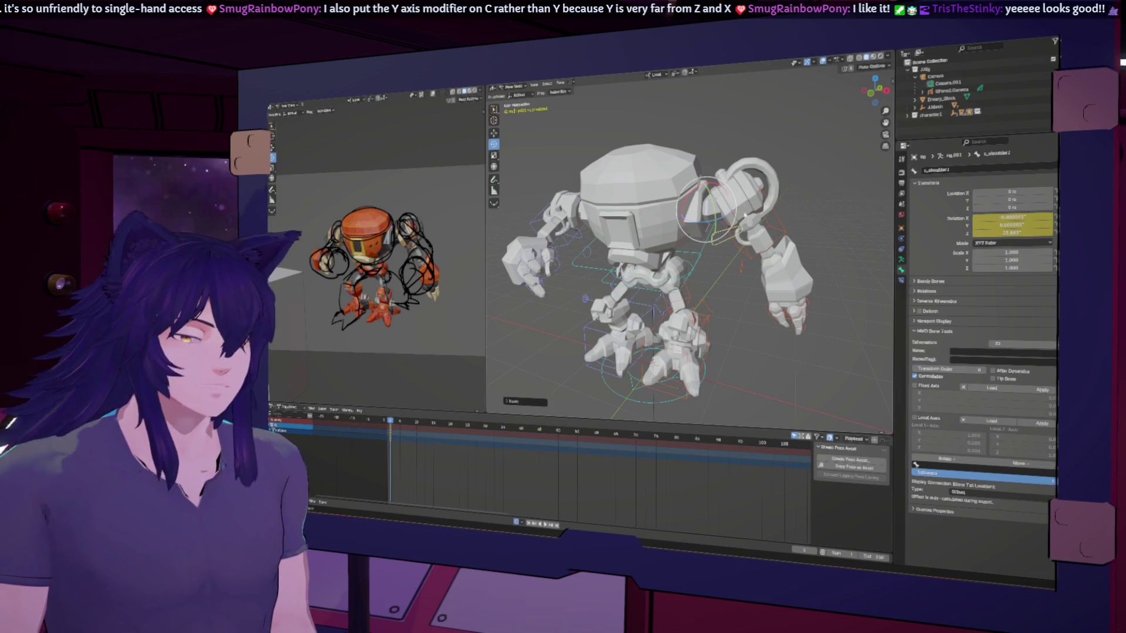
Rotate and key the upper-arm bone around Z, then select the forearm in wireframe.
{"action": "left_click", "coordinate": [766, 198]}
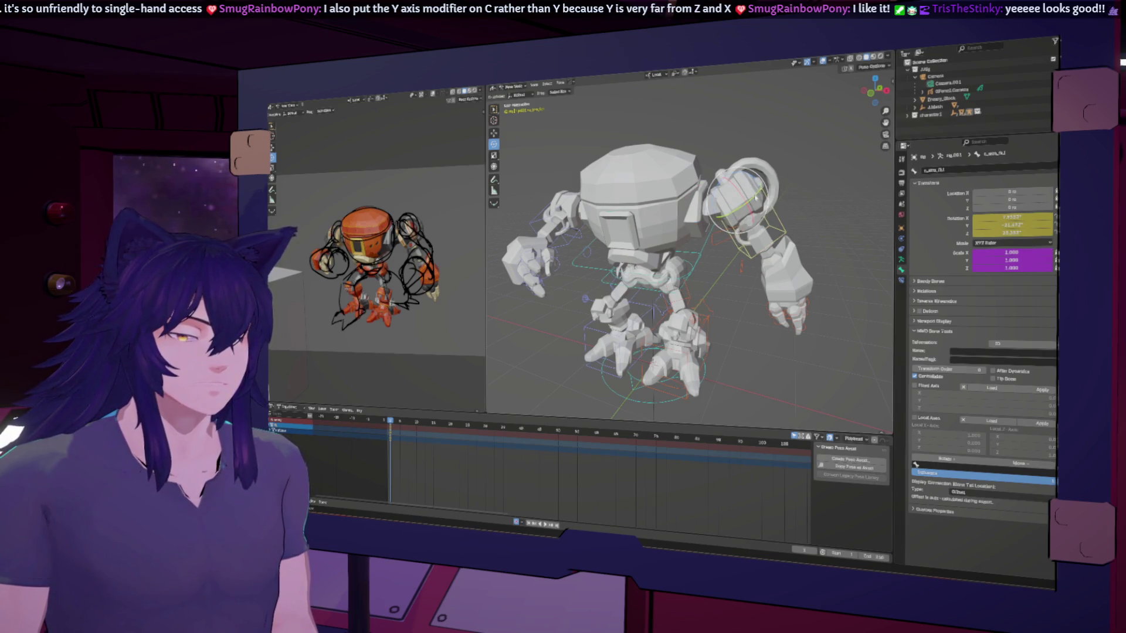
{"action": "key", "text": "r"}
{"action": "left_click", "coordinate": [750, 190]}
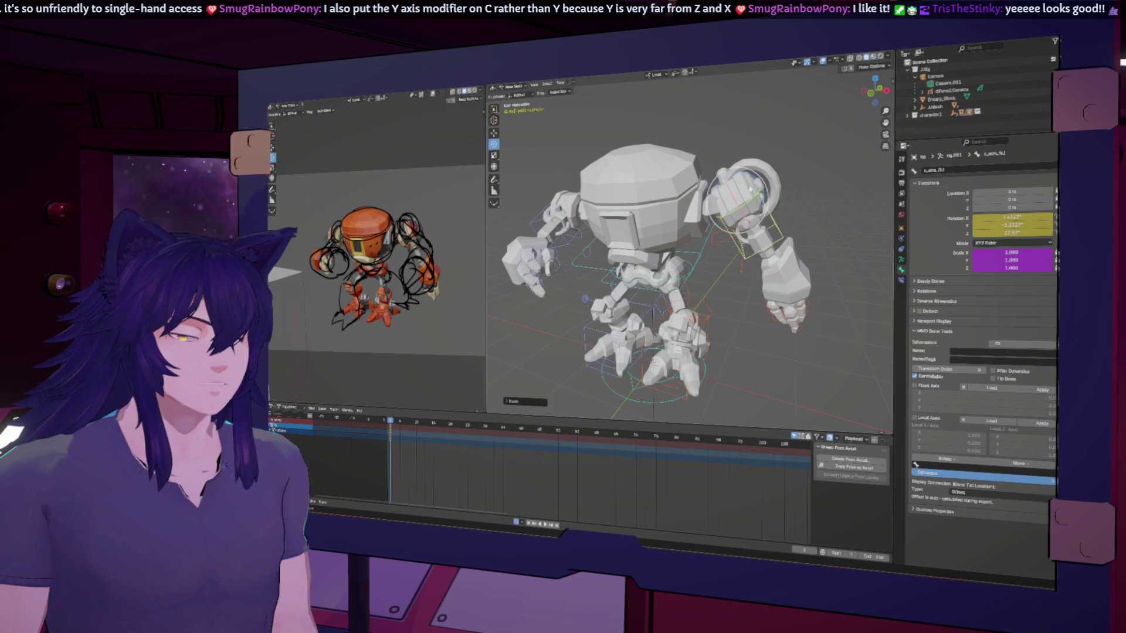
{"action": "key", "text": "r"}
{"action": "key", "text": "z"}
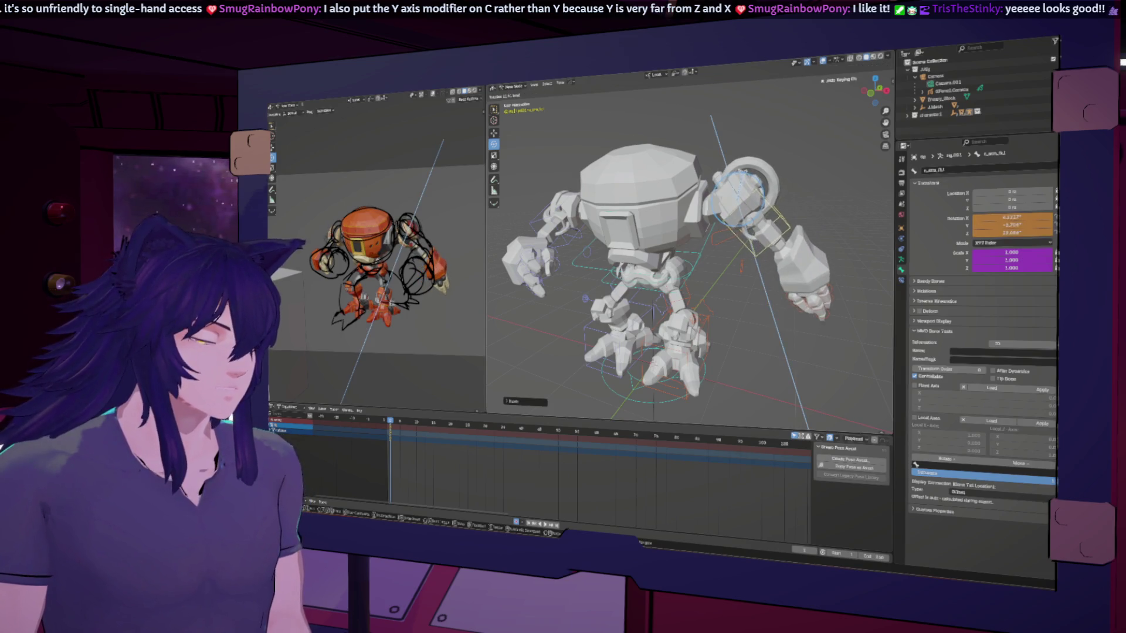
{"action": "left_click", "coordinate": [792, 257]}
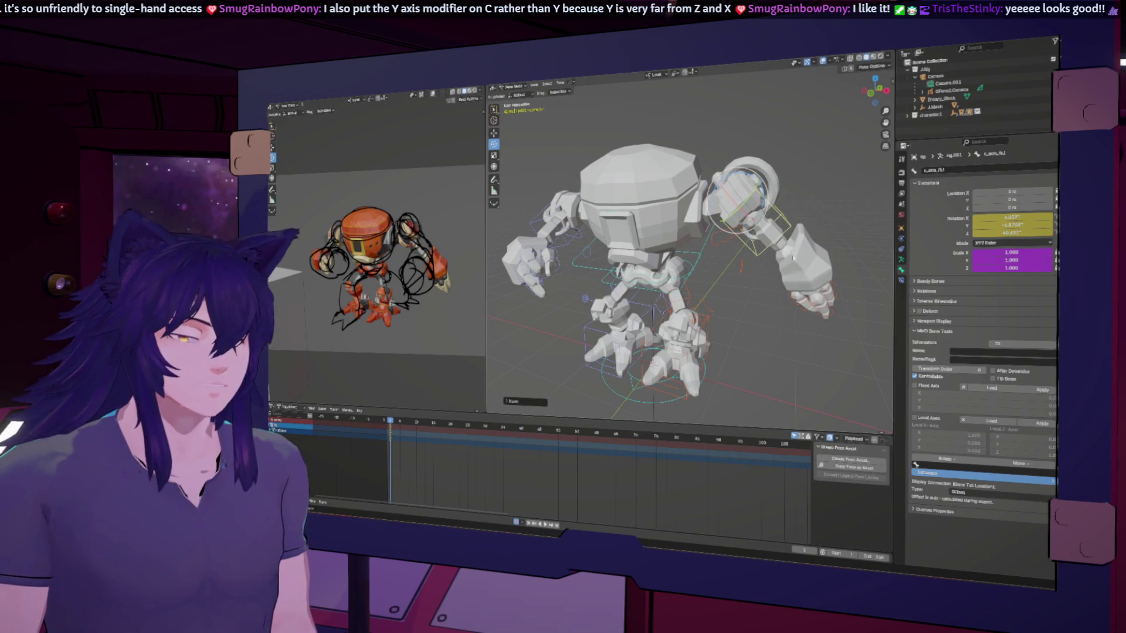
{"action": "left_click", "coordinate": [860, 58]}
{"action": "left_click", "coordinate": [806, 259]}
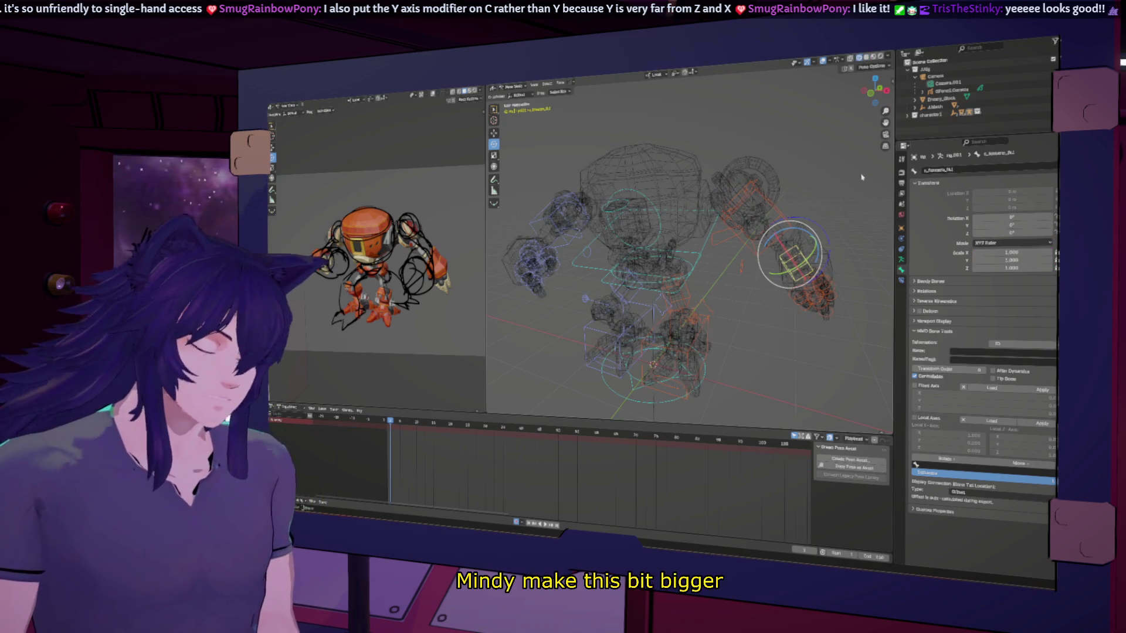
Scale up the forearm control's custom shape in Auto-Rig Pro, then restore solid shading.
{"action": "key", "text": "n"}
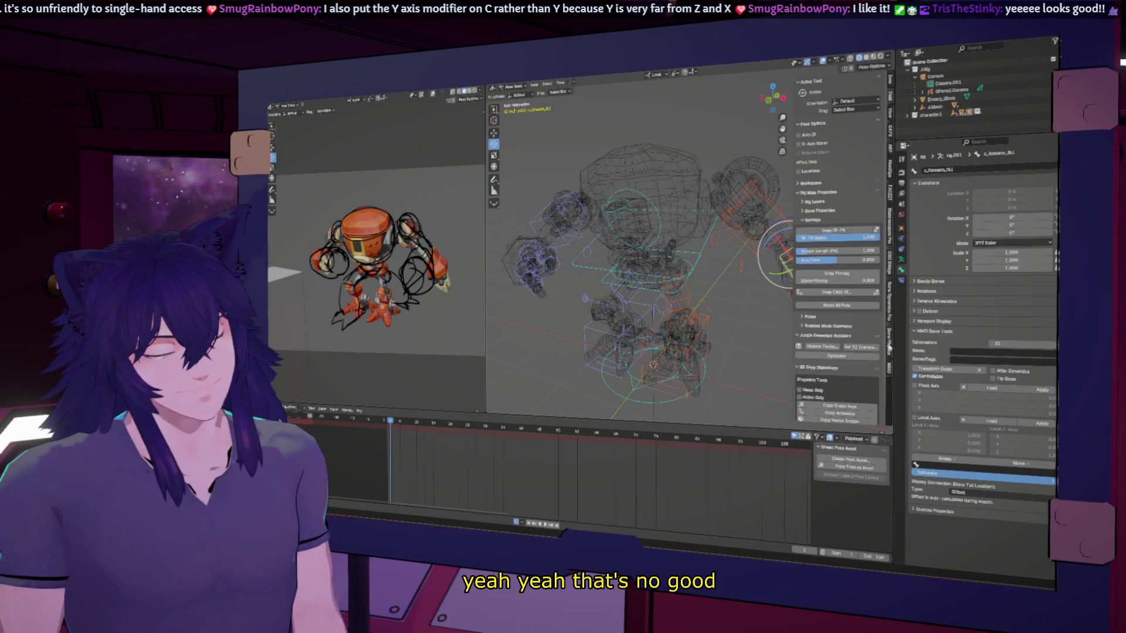
{"action": "left_click", "coordinate": [889, 149]}
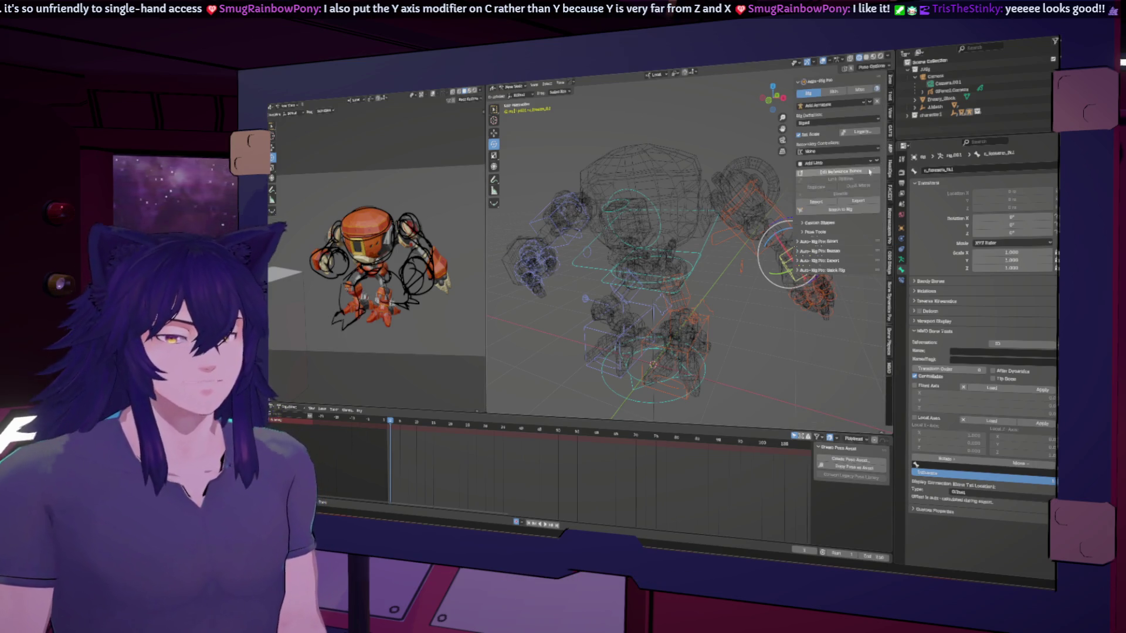
{"action": "left_click", "coordinate": [821, 224]}
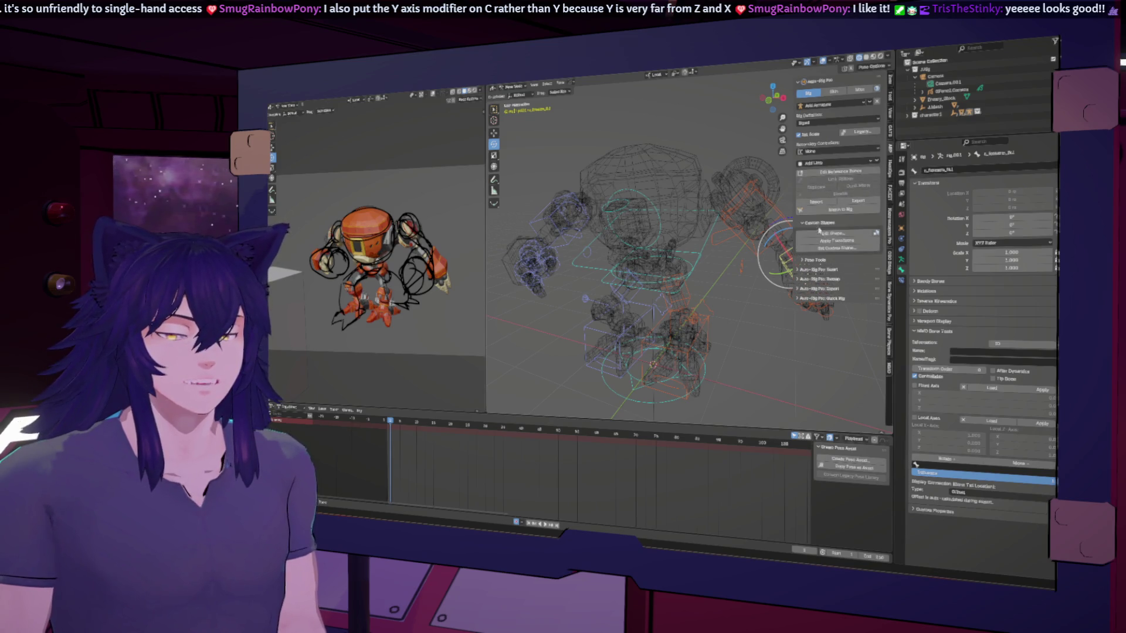
{"action": "left_click", "coordinate": [825, 234]}
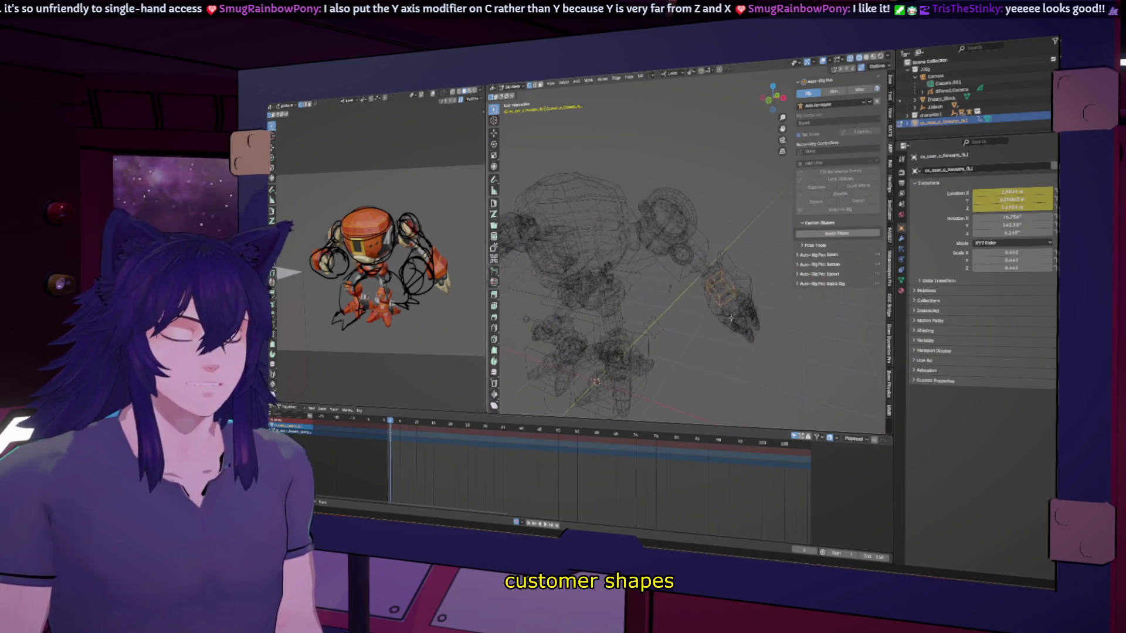
{"action": "key", "text": "s"}
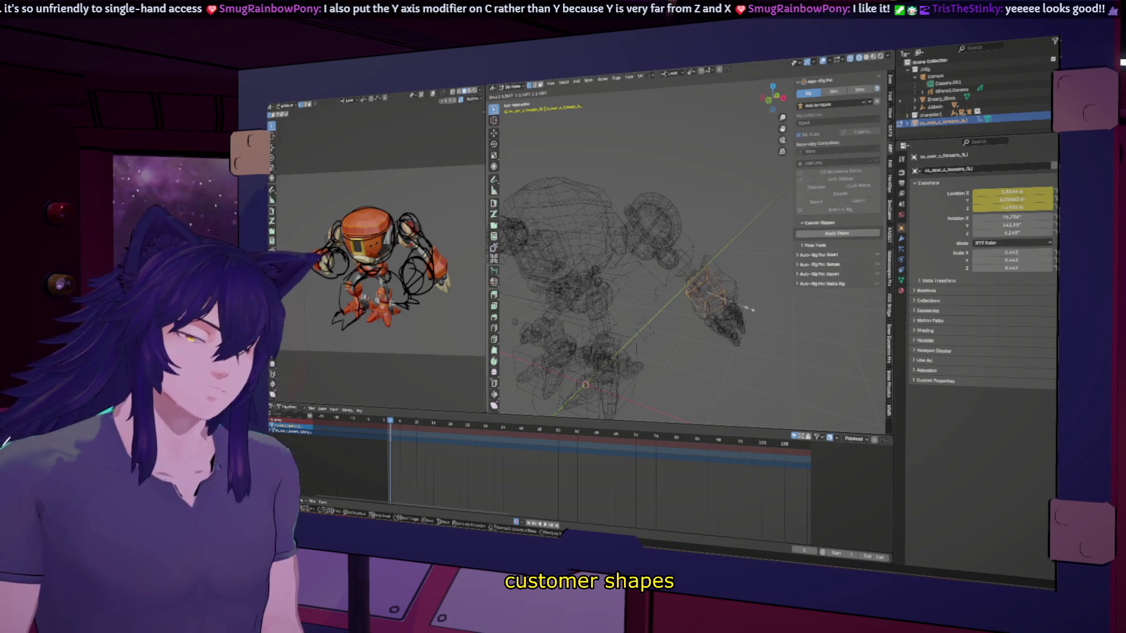
{"action": "left_click", "coordinate": [768, 310]}
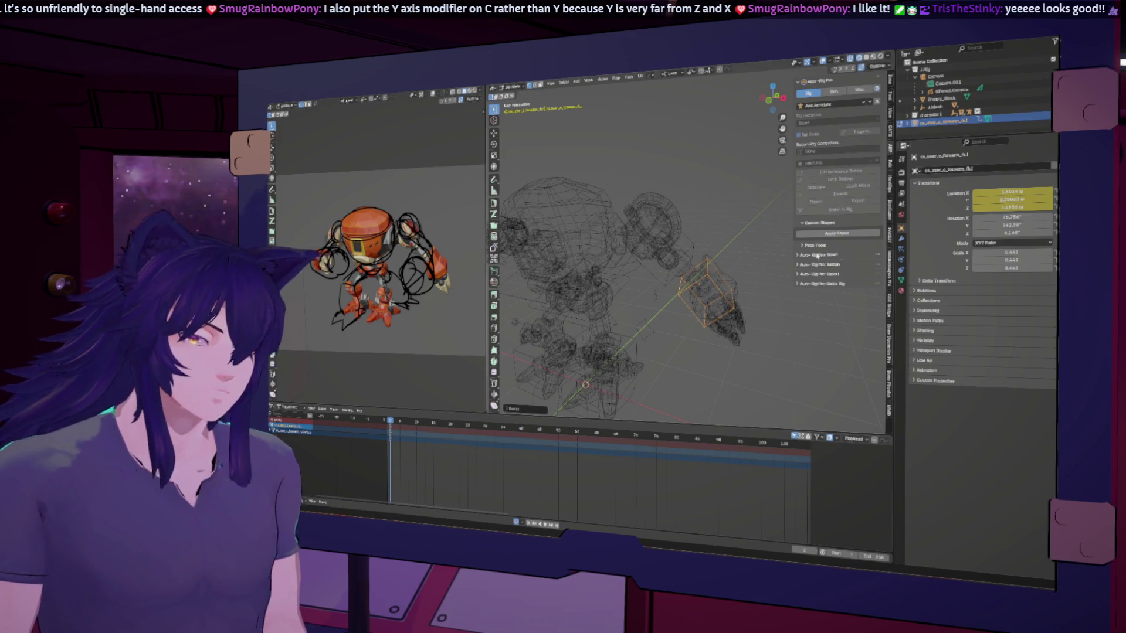
{"action": "left_click", "coordinate": [833, 234]}
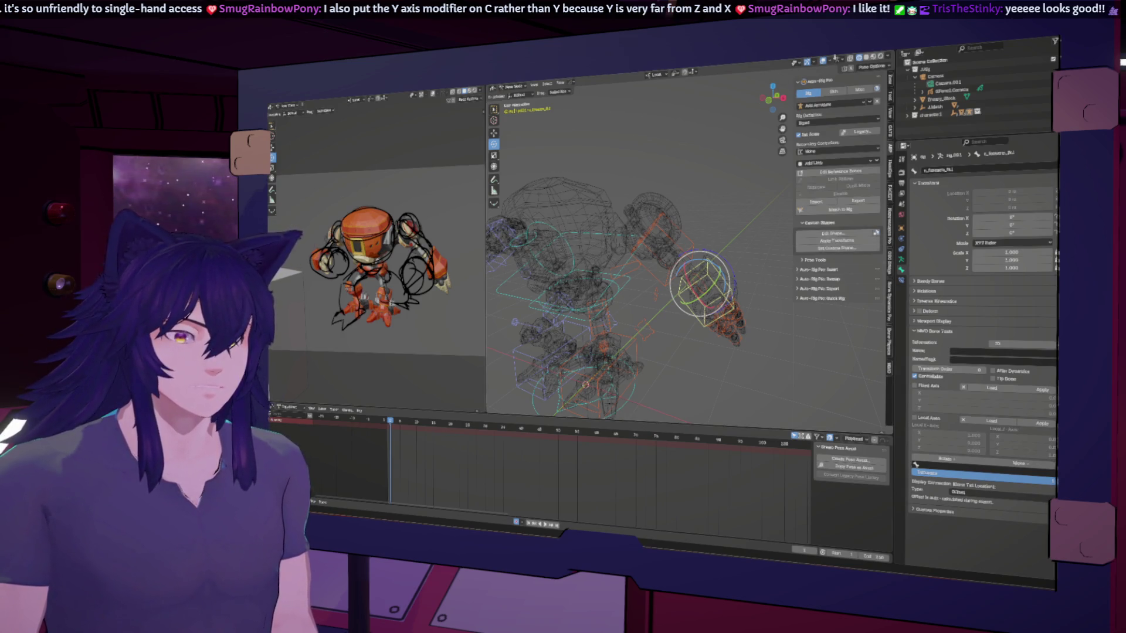
{"action": "left_click", "coordinate": [866, 58]}
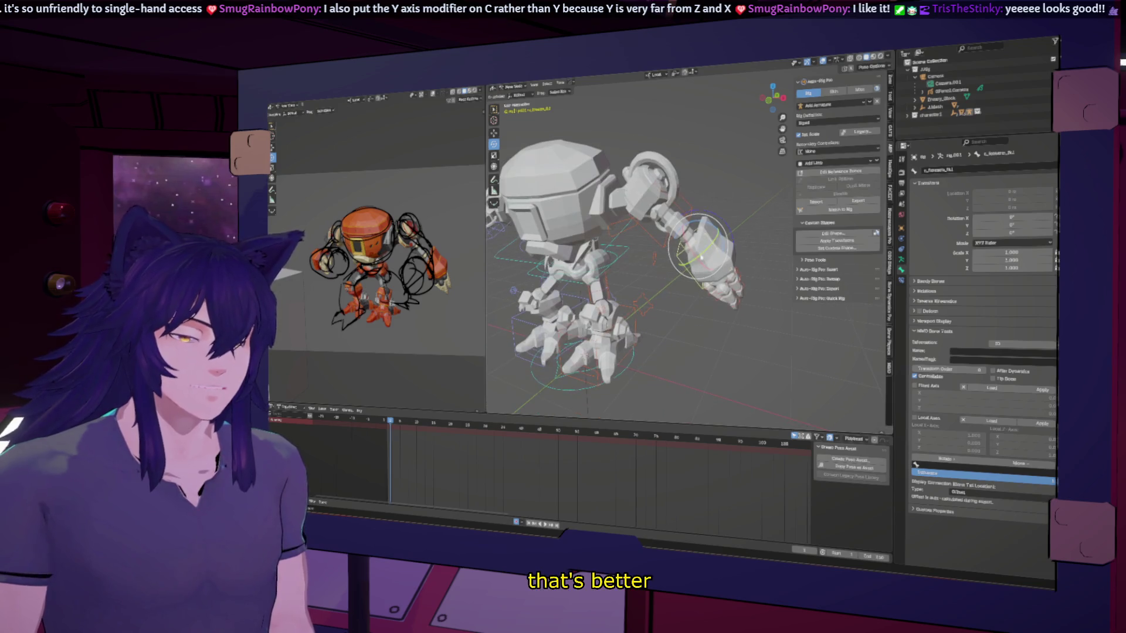
Bend the forearm bone around the X axis and key the rotation.
{"action": "key", "text": "r"}
{"action": "key", "text": "x"}
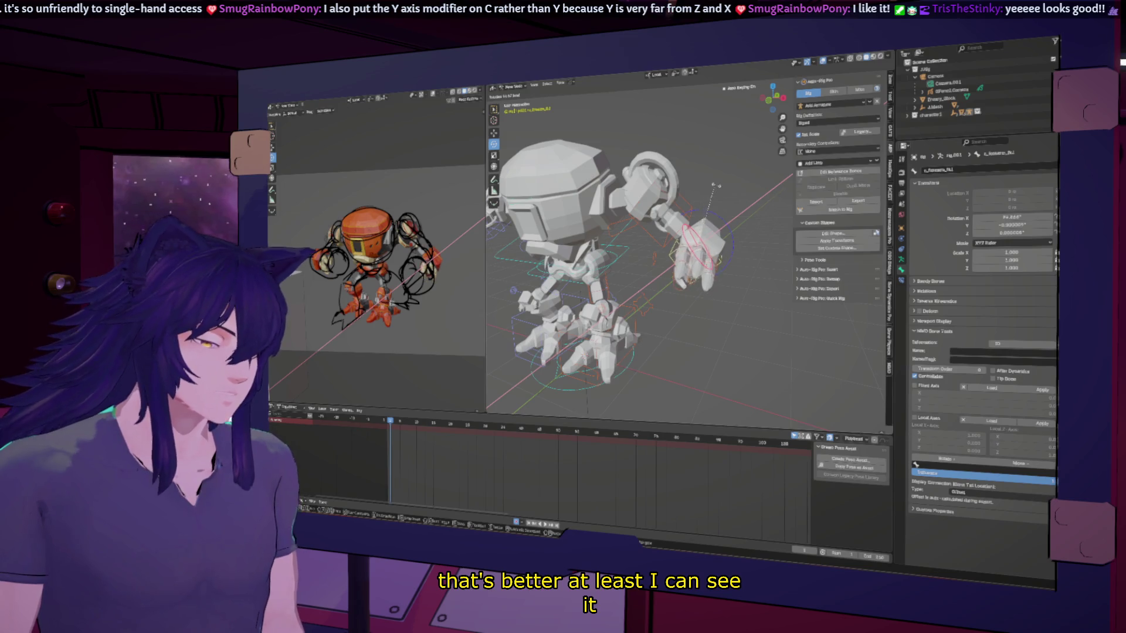
{"action": "left_click", "coordinate": [715, 189]}
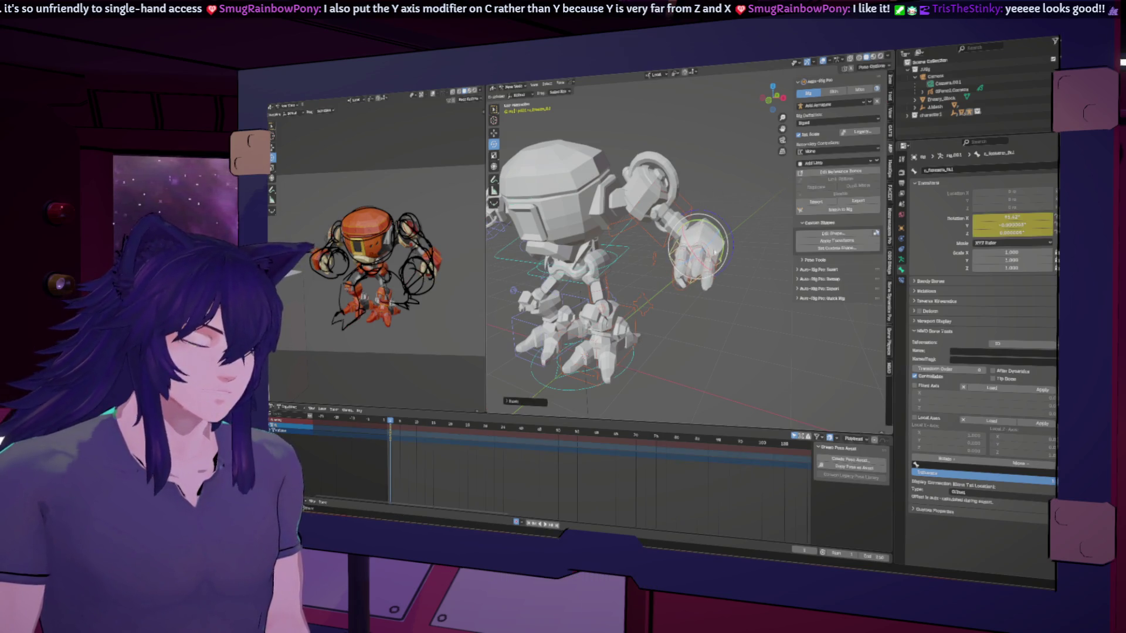
Twist the upper arm around Y, then turn the foot IK control to about 59.5°.
{"action": "left_click", "coordinate": [692, 209]}
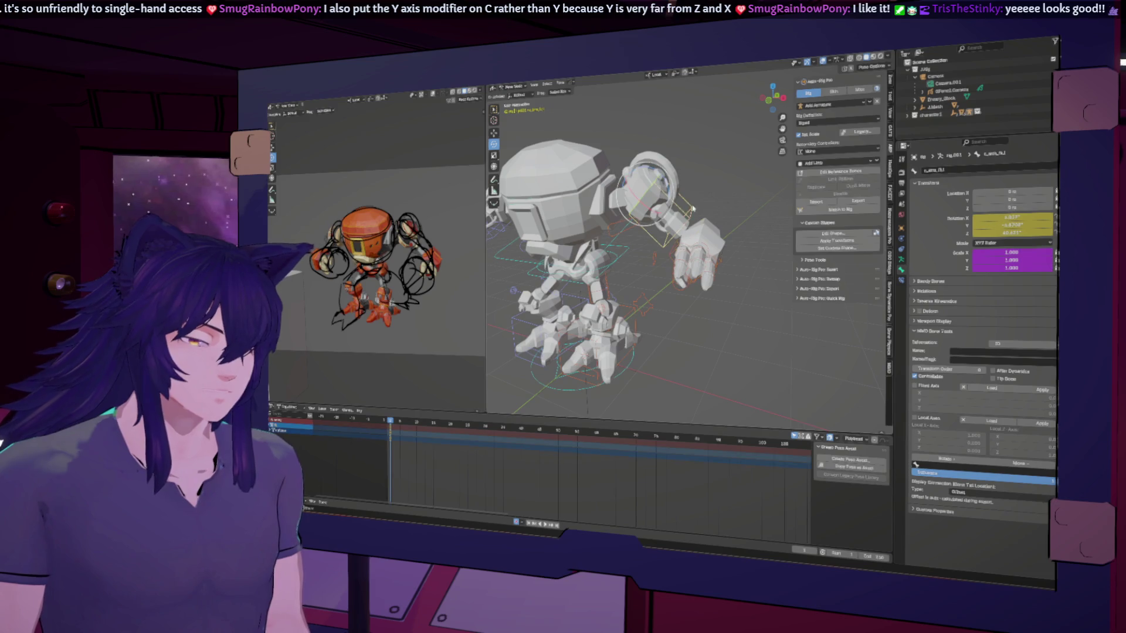
{"action": "key", "text": "r"}
{"action": "key", "text": "z"}
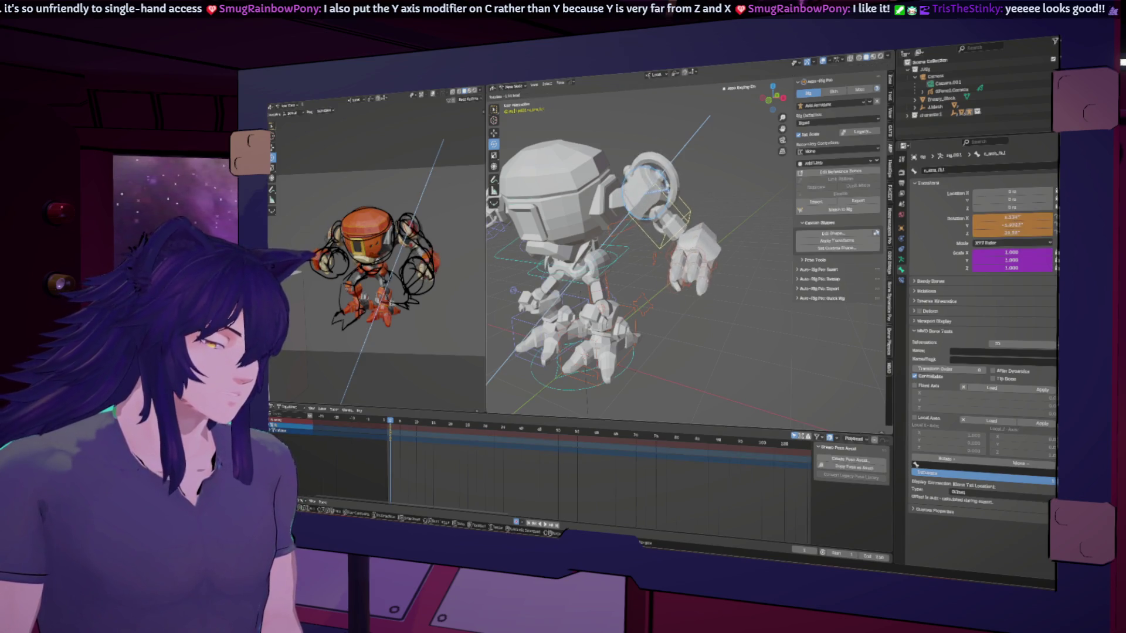
{"action": "key", "text": "y"}
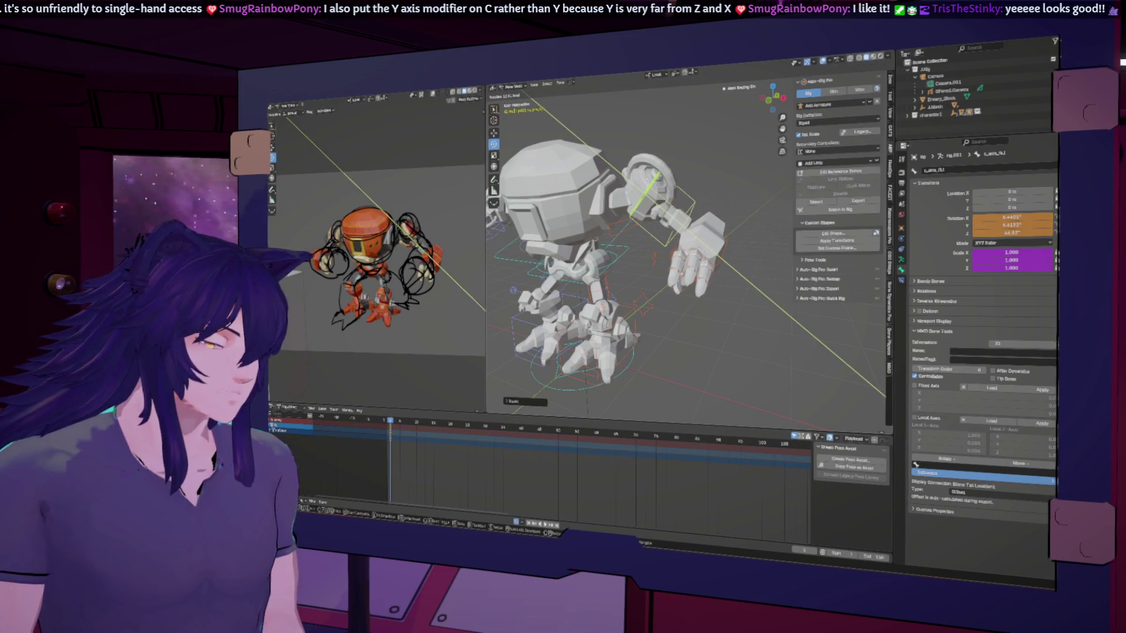
{"action": "key", "text": "Return"}
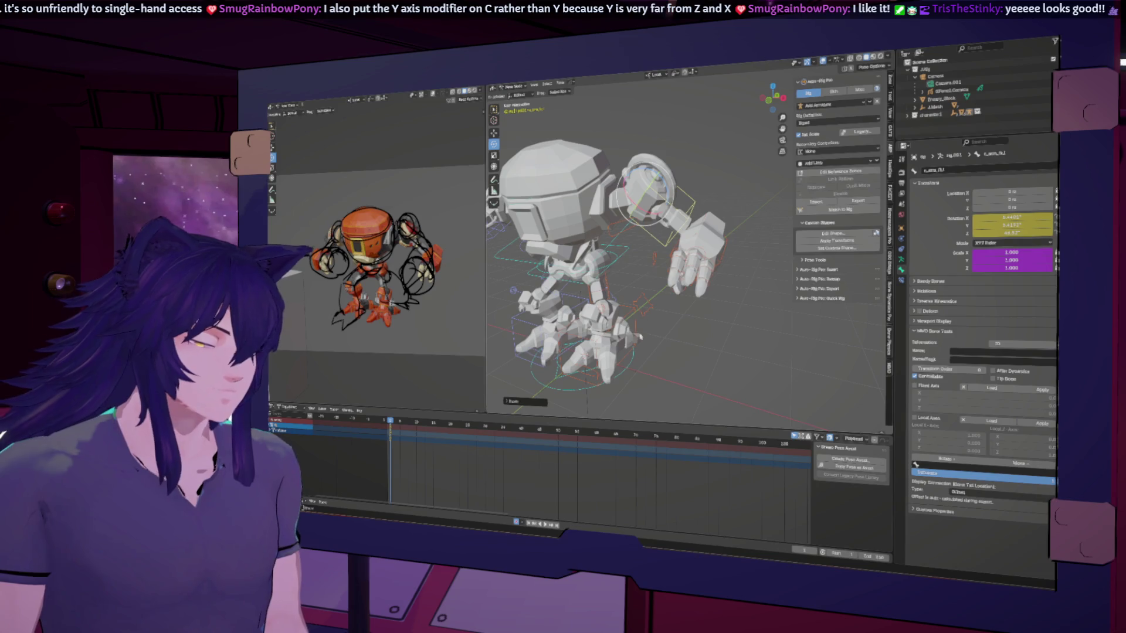
{"action": "left_click", "coordinate": [633, 309]}
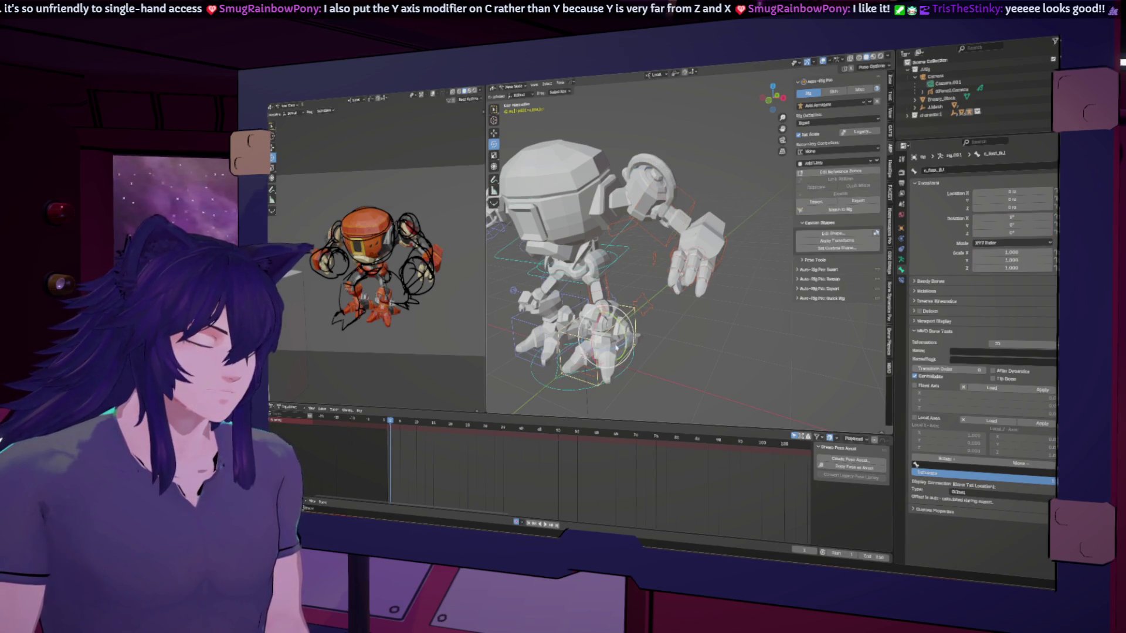
{"action": "mouse_move", "coordinate": [612, 350]}
{"action": "left_mouse_down"}
{"action": "mouse_move", "coordinate": [626, 336]}
{"action": "mouse_move", "coordinate": [631, 347]}
{"action": "left_mouse_up"}
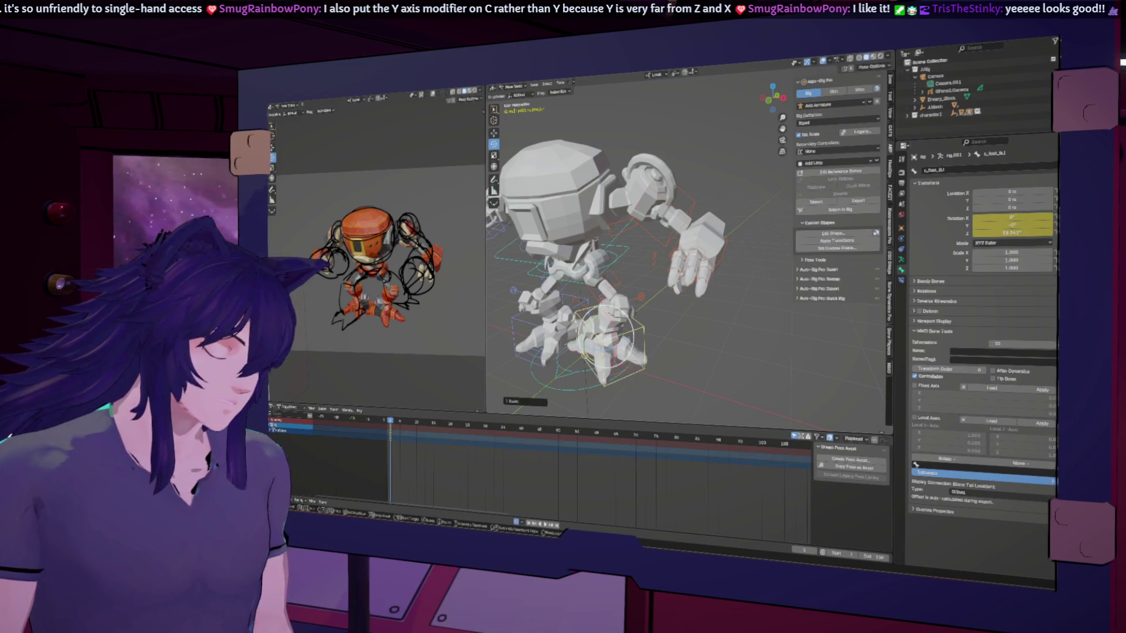
Switch the transform orientation and move the right foot control along Y, keying it.
{"action": "left_click", "coordinate": [655, 77]}
{"action": "left_click", "coordinate": [668, 97]}
{"action": "key", "text": "g"}
{"action": "key", "text": "y"}
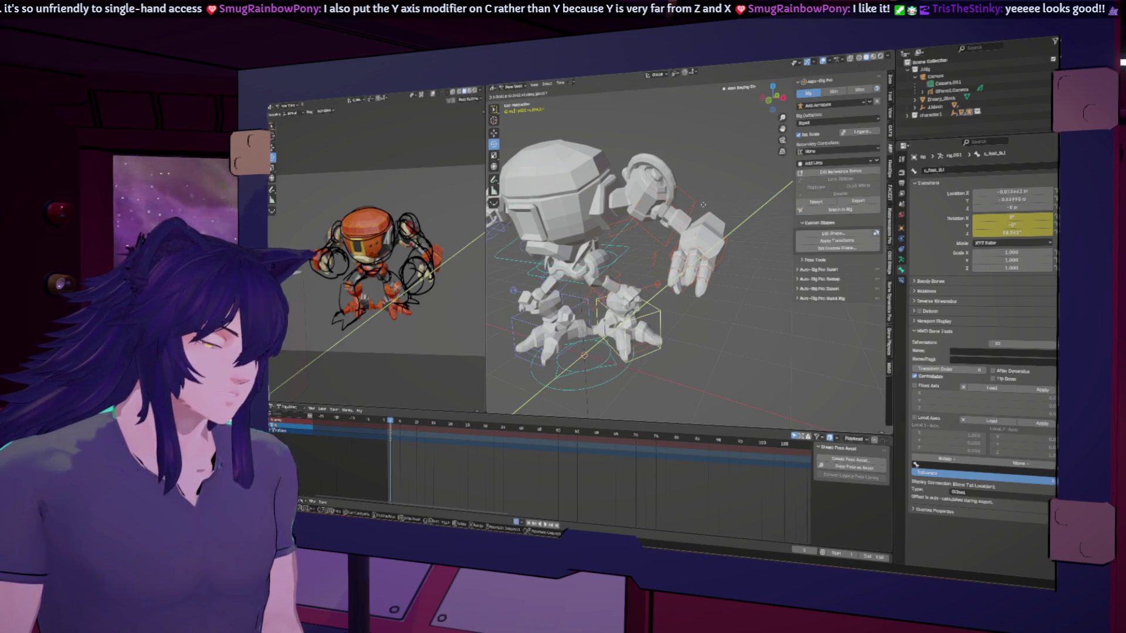
{"action": "key", "text": "Escape"}
{"action": "left_click", "coordinate": [541, 370]}
{"action": "key", "text": "g"}
{"action": "key", "text": "y"}
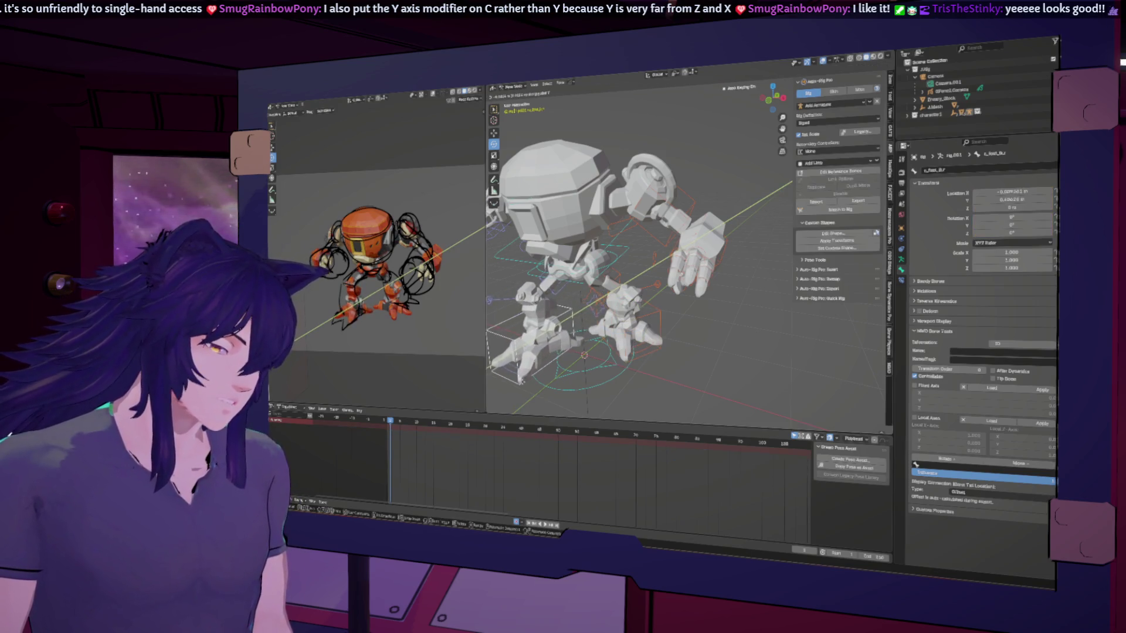
{"action": "key", "text": "Return"}
{"action": "key", "text": "i"}
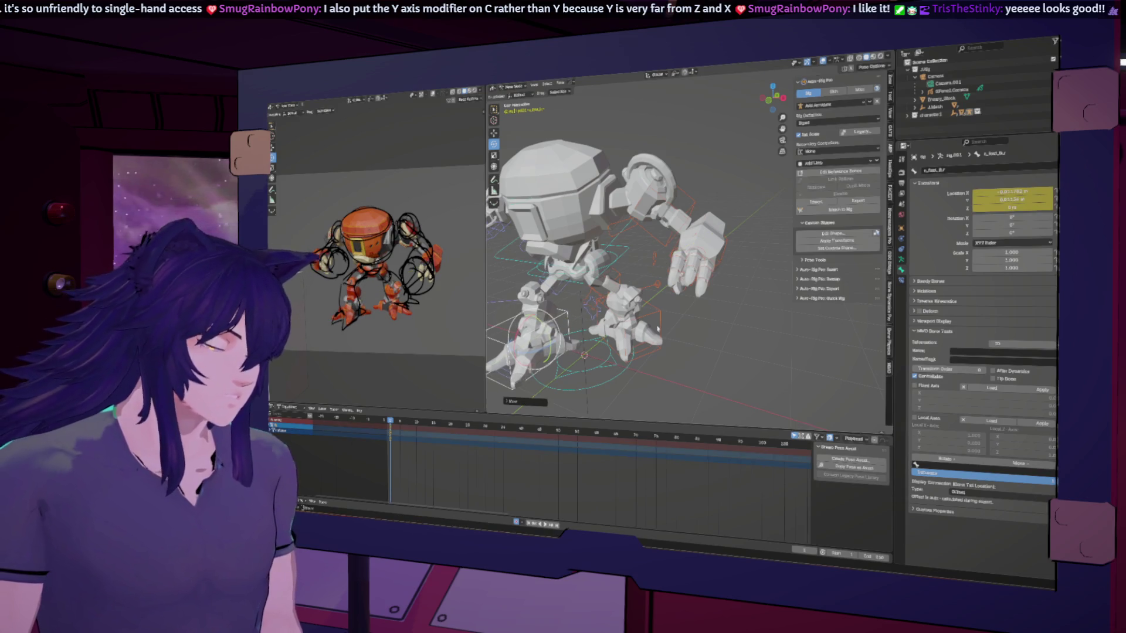
Move the left foot control along Y and rotate it to about 61°, keying both.
{"action": "left_click", "coordinate": [661, 306]}
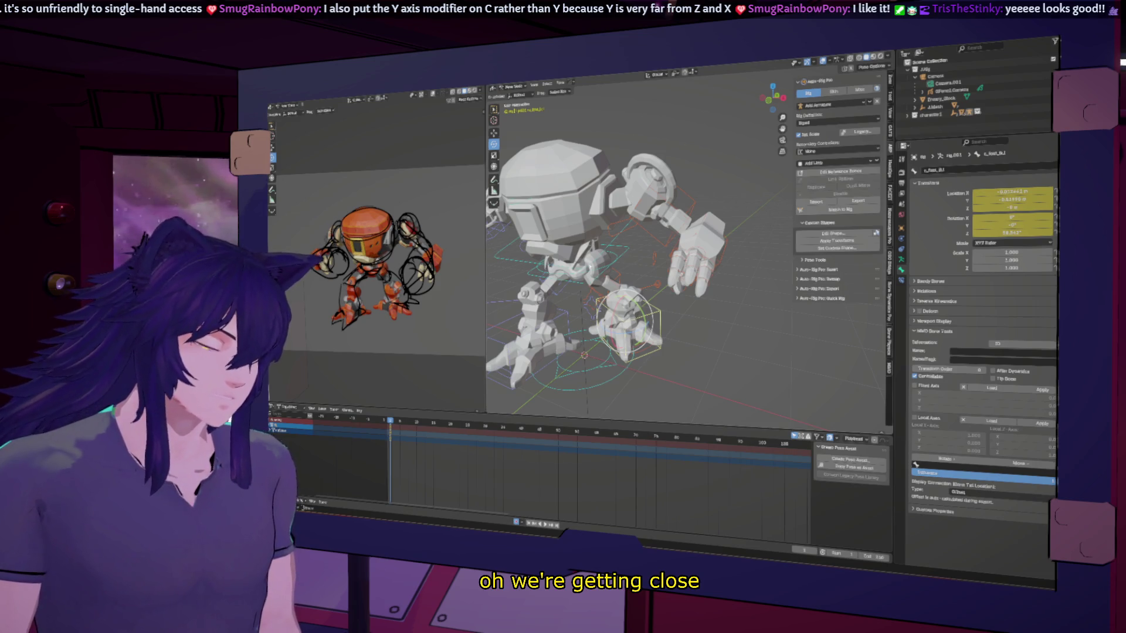
{"action": "key", "text": "g"}
{"action": "key", "text": "y"}
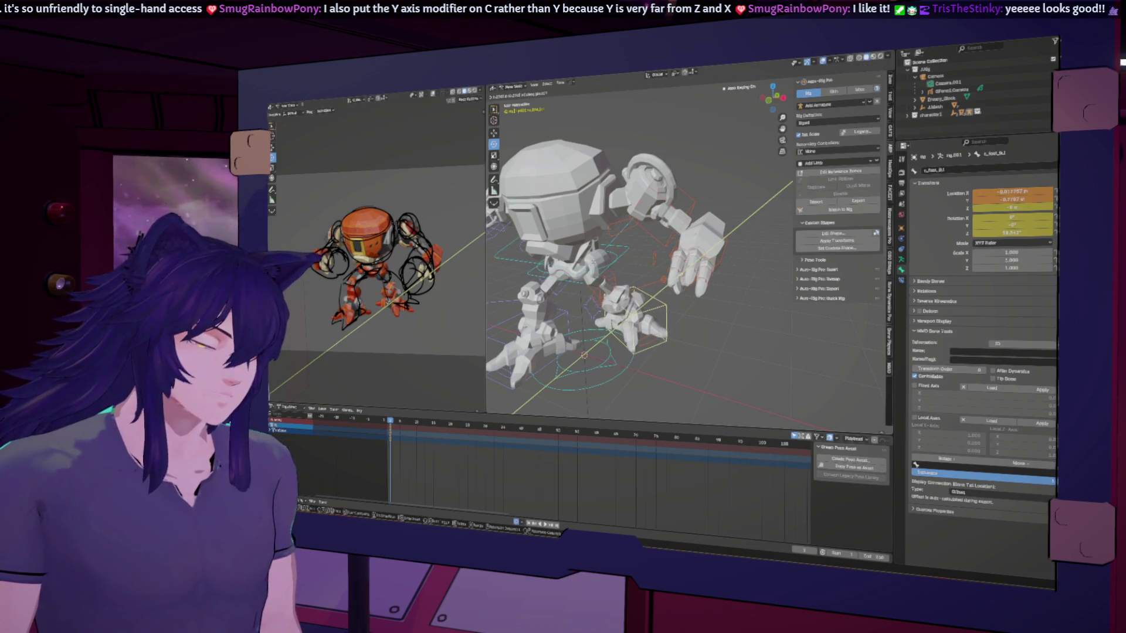
{"action": "key", "text": "Return"}
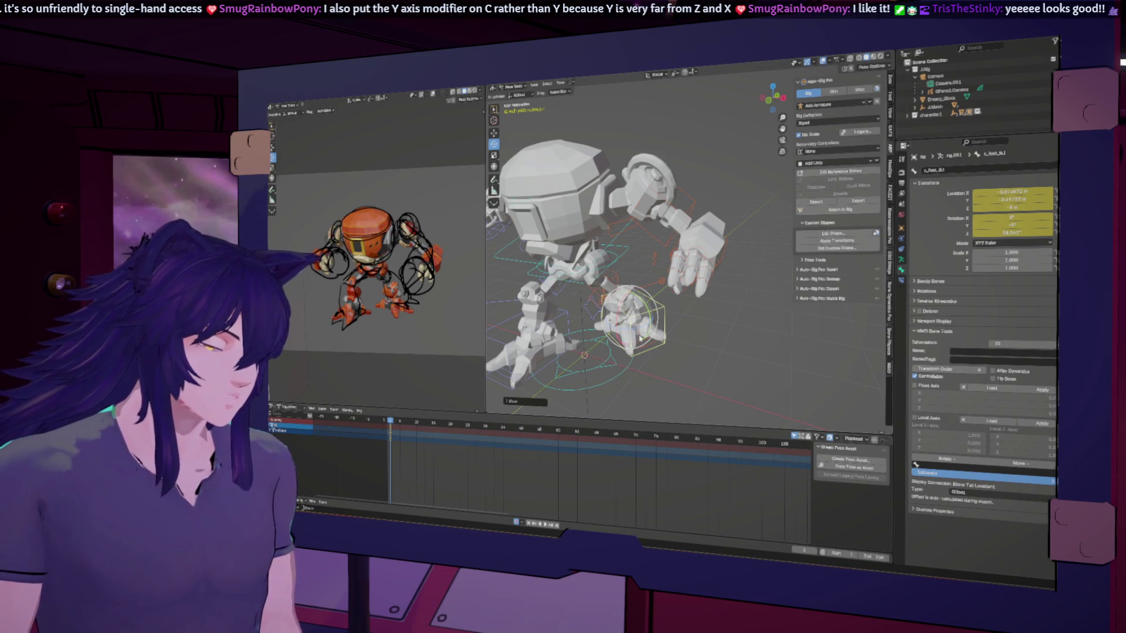
{"action": "key", "text": "r"}
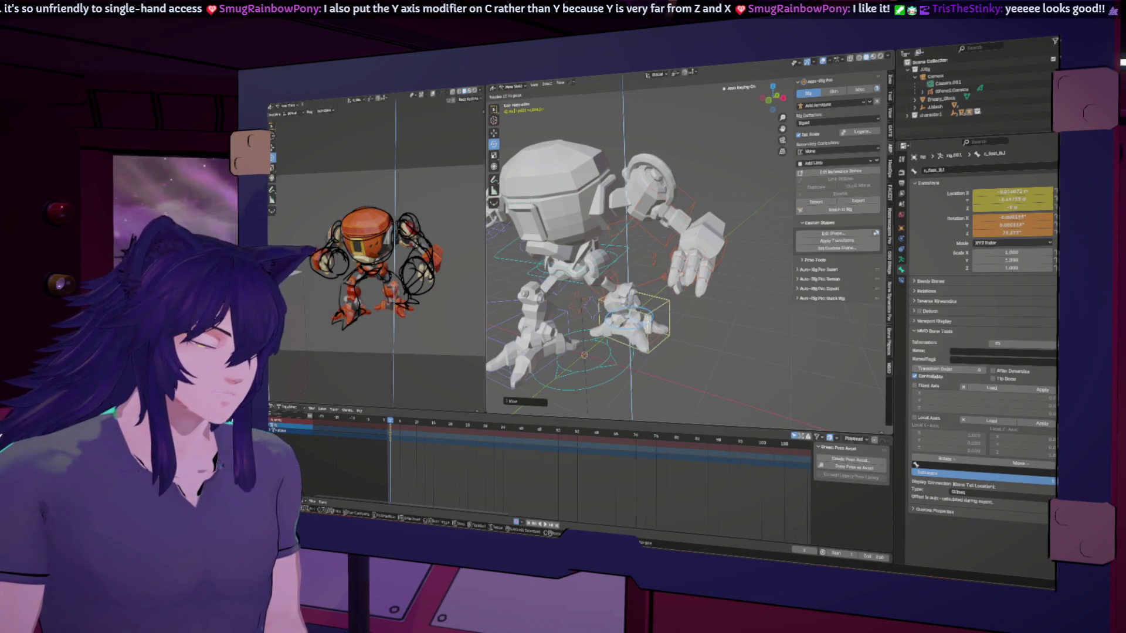
{"action": "key", "text": "Return"}
Move the left leg pole along Y and shift the left foot IK control slightly sideways.
{"action": "left_click", "coordinate": [665, 284]}
{"action": "key", "text": "g"}
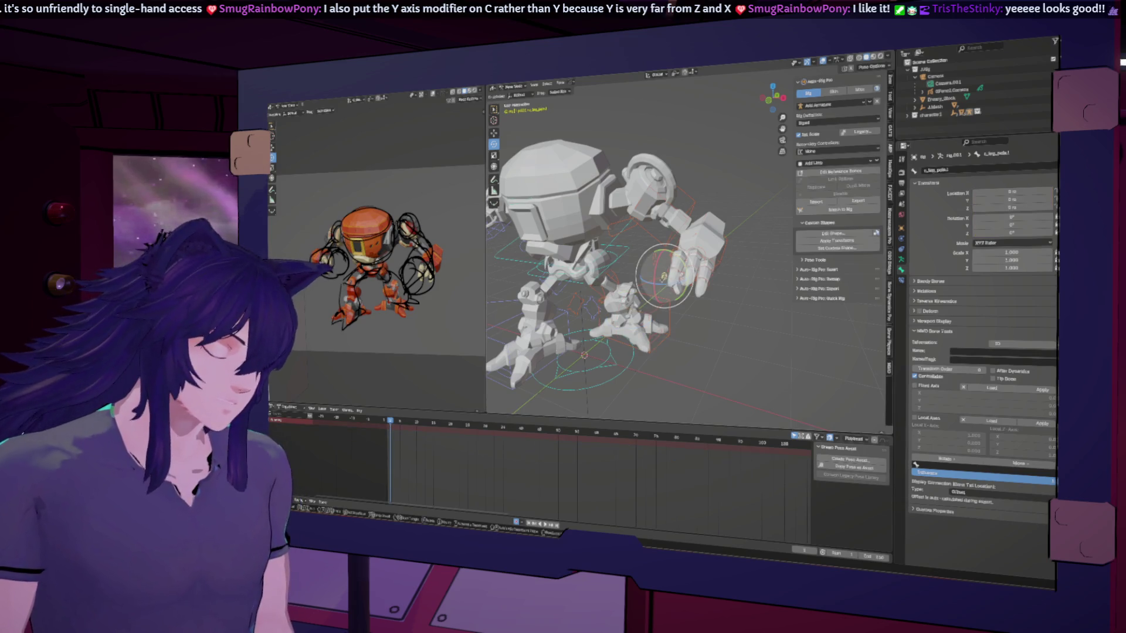
{"action": "key", "text": "y"}
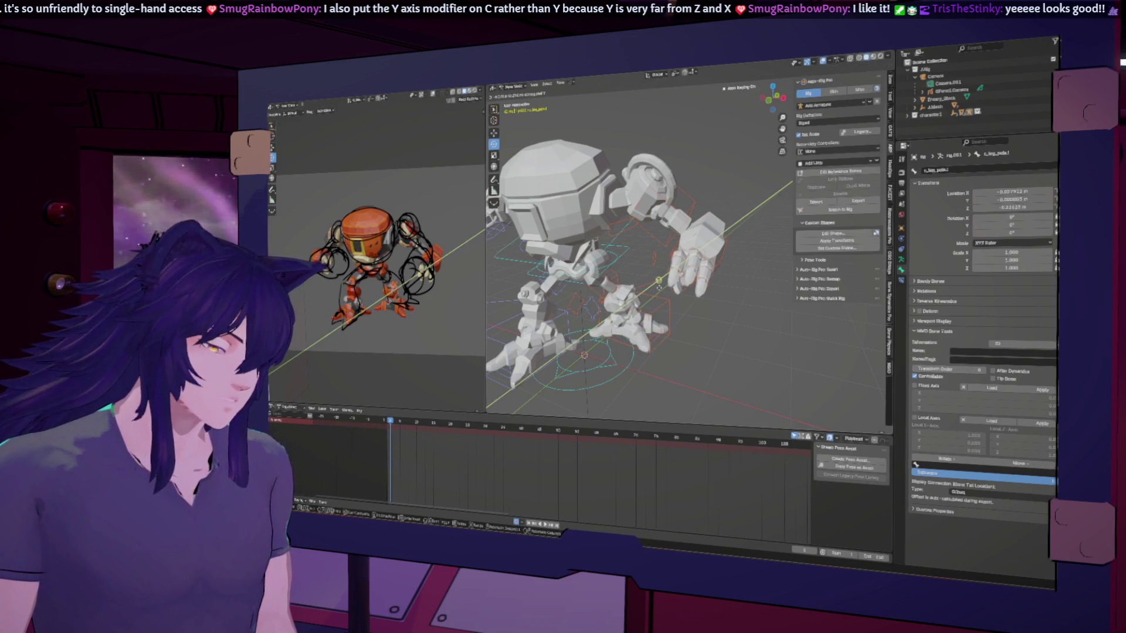
{"action": "key", "text": "Return"}
{"action": "middle_click_drag", "start_coordinate": [659, 287], "coordinate": [643, 339]}
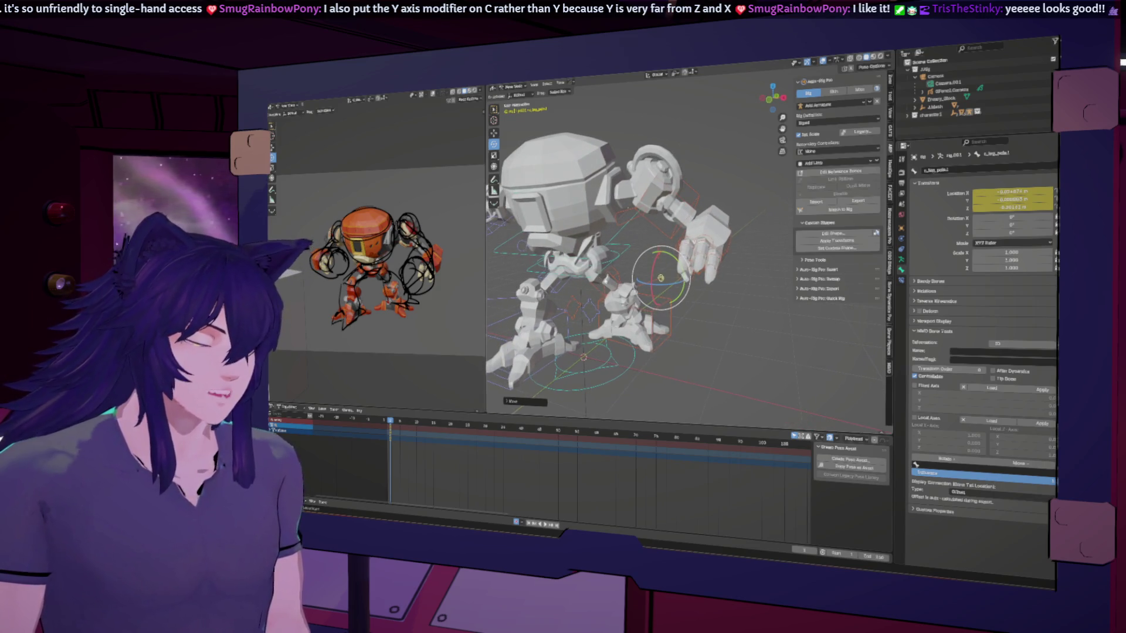
{"action": "left_click", "coordinate": [624, 283]}
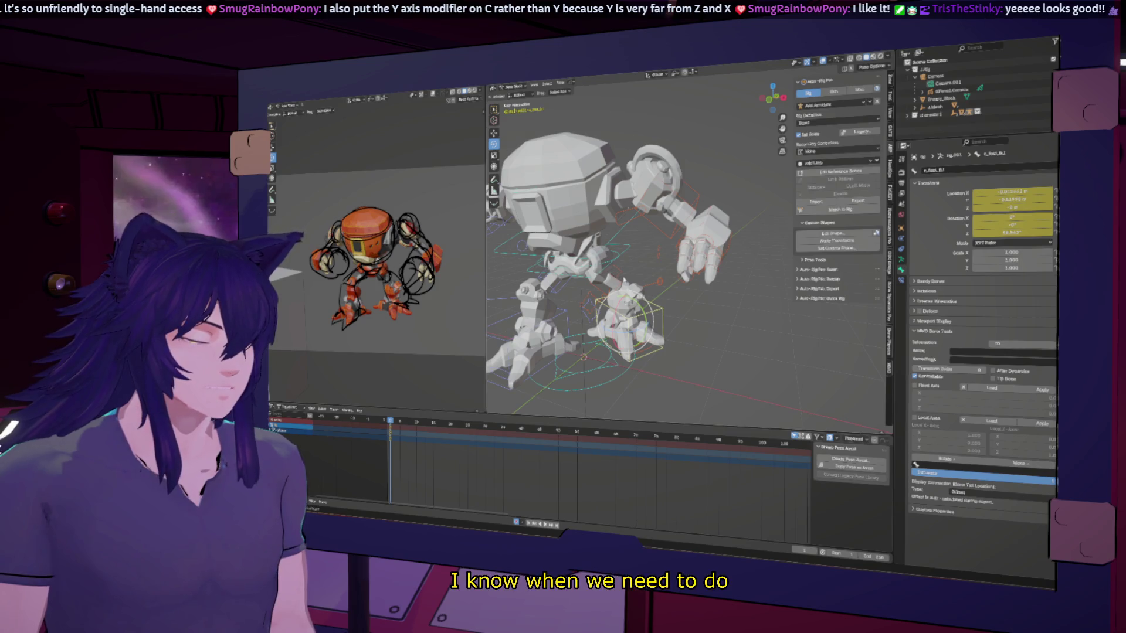
{"action": "key", "text": "g"}
Trackball-rotate the root hips control and key its new rotation.
{"action": "left_click", "coordinate": [578, 244]}
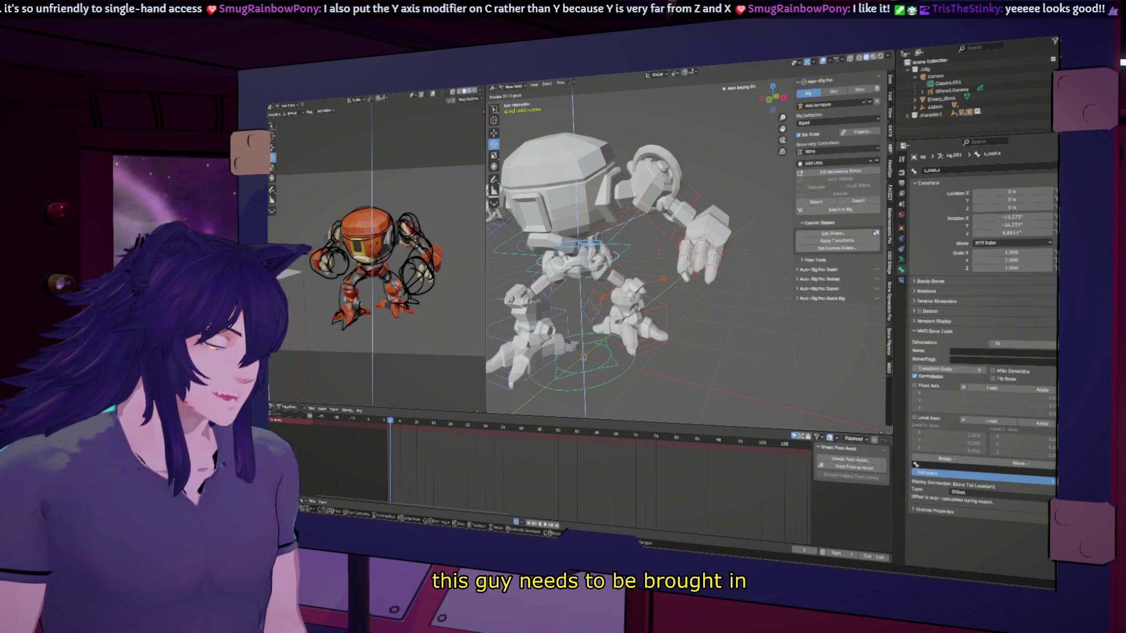
{"action": "key", "text": "Return"}
{"action": "key", "text": "r"}
{"action": "key", "text": "r"}
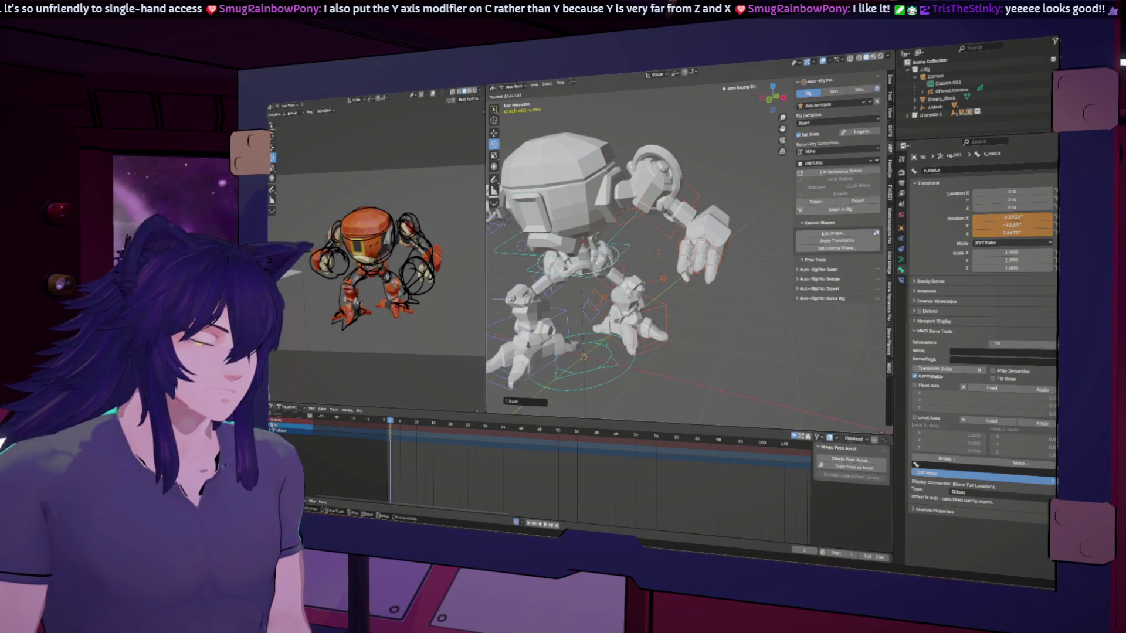
{"action": "key", "text": "Return"}
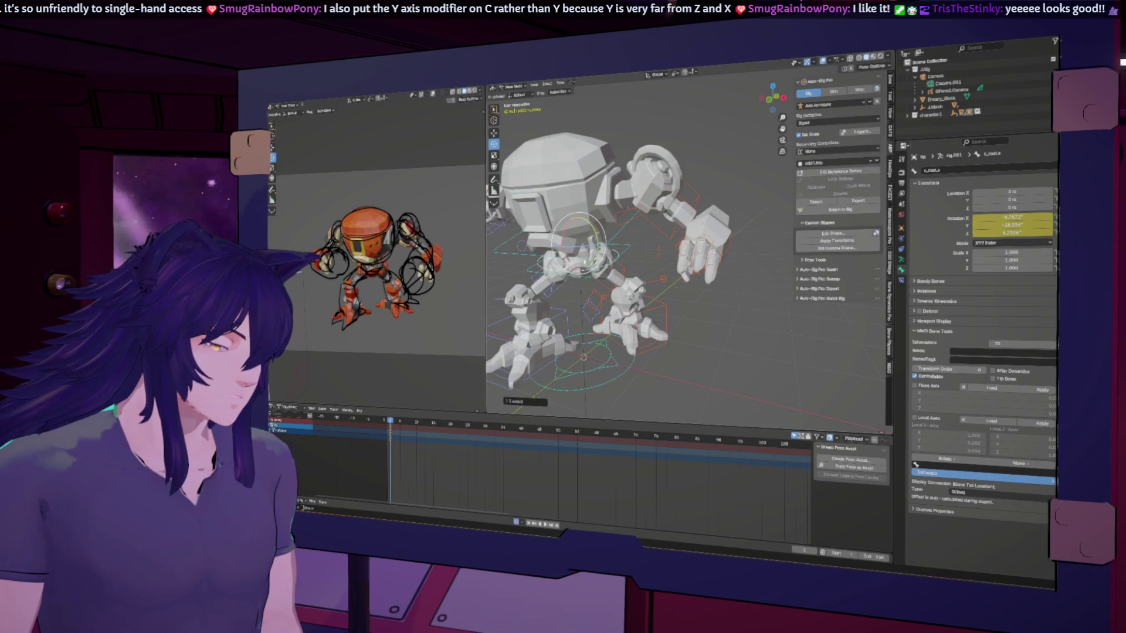
{"action": "middle_click_drag", "start_coordinate": [502, 265], "coordinate": [553, 272]}
In Local orientation, rotate the left arm bone up toward the head to 45° on X.
{"action": "left_click", "coordinate": [553, 234]}
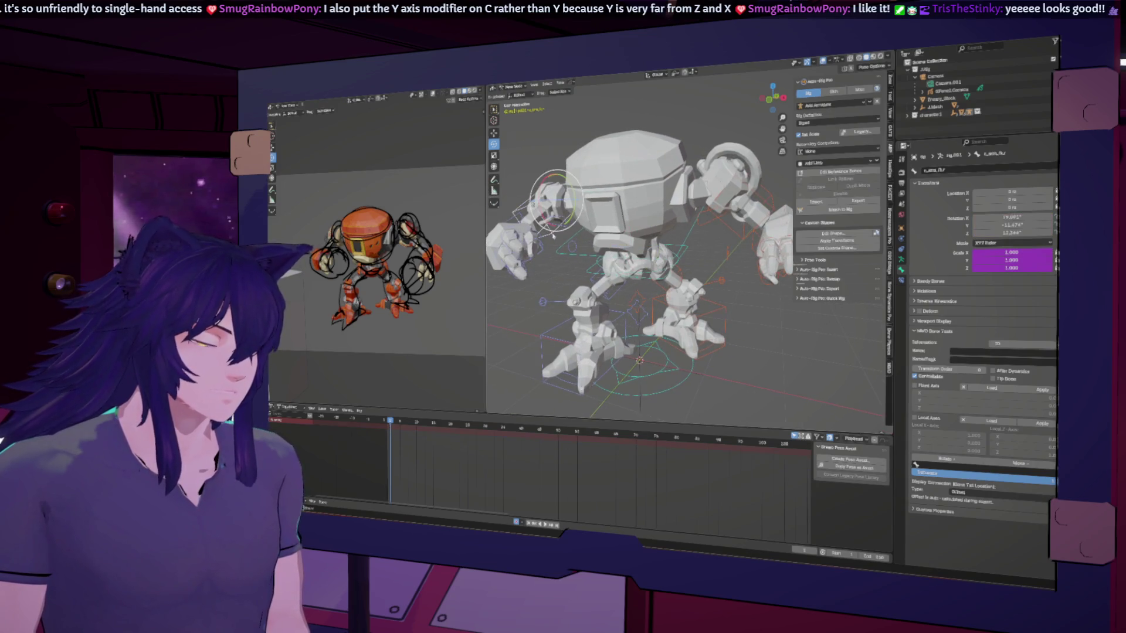
{"action": "left_click", "coordinate": [658, 75]}
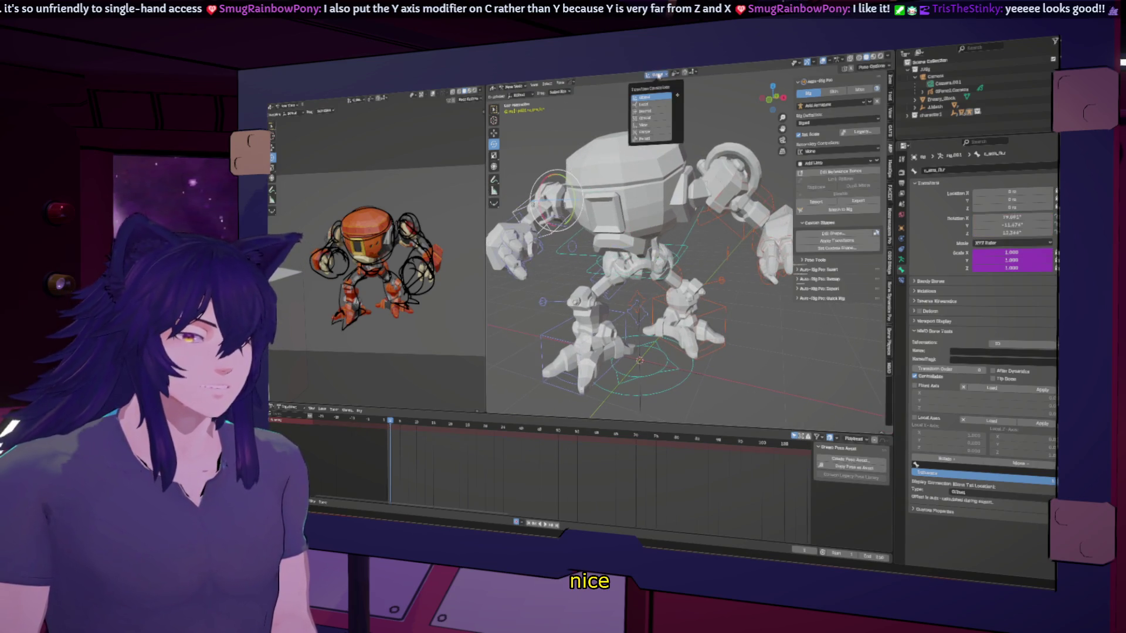
{"action": "left_click", "coordinate": [649, 105]}
{"action": "key", "text": "r"}
{"action": "key", "text": "z"}
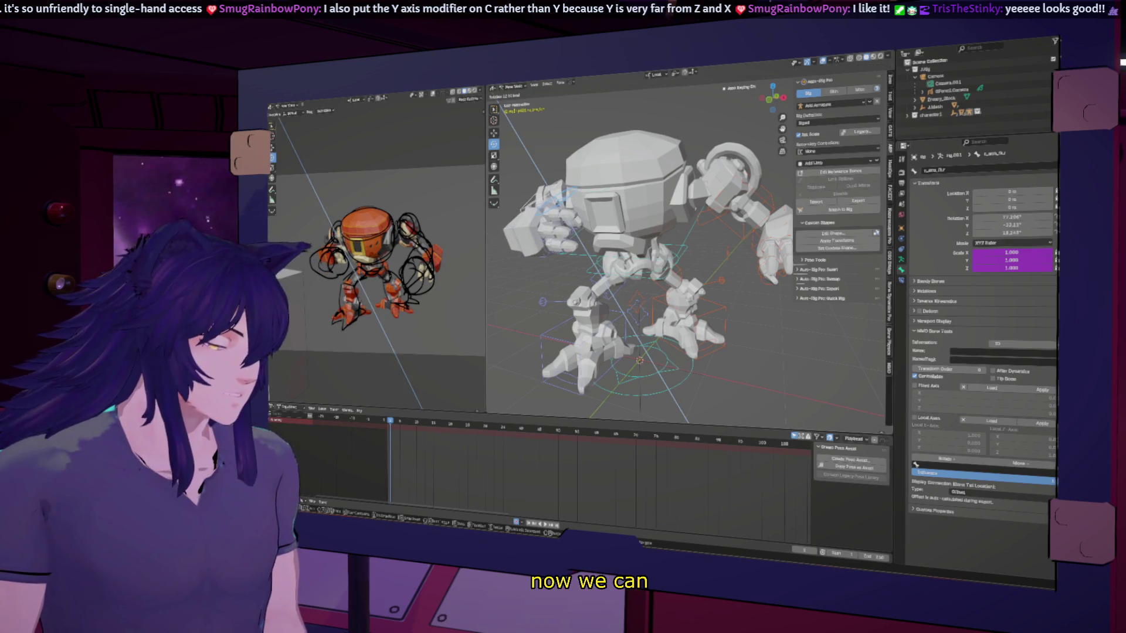
{"action": "left_click", "coordinate": [664, 92]}
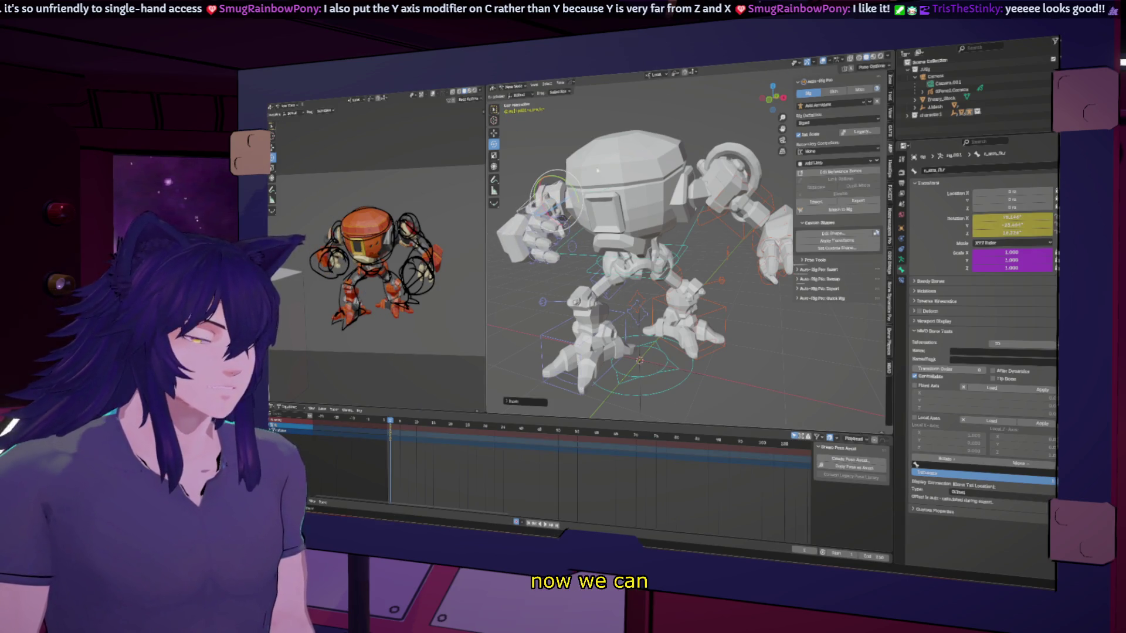
{"action": "left_click_drag", "start_coordinate": [554, 202], "coordinate": [547, 191]}
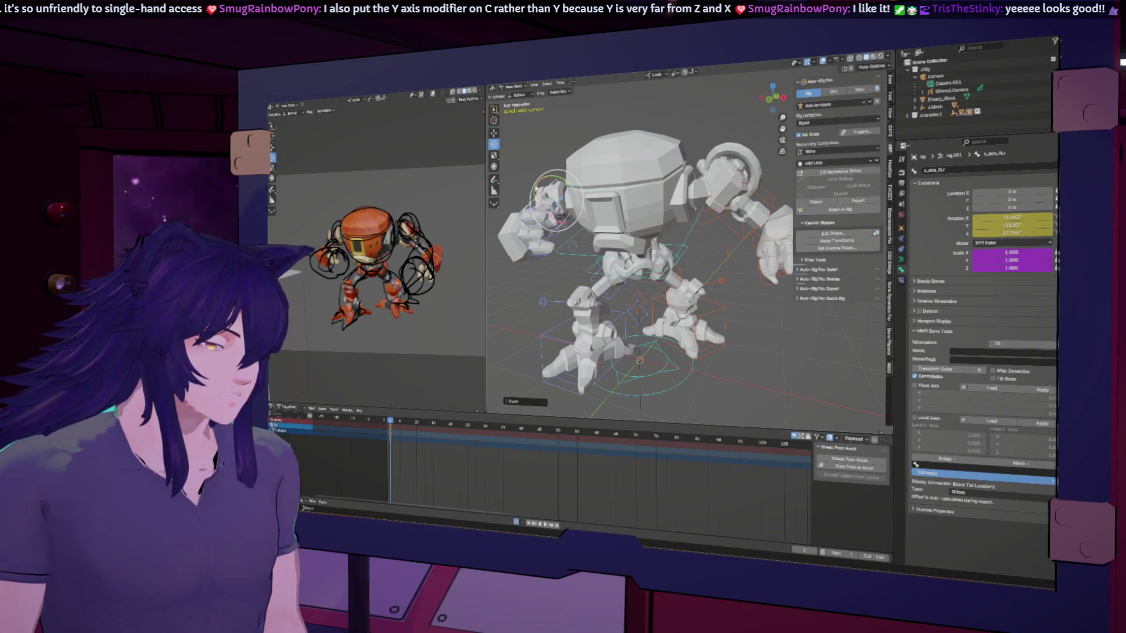
{"action": "left_click_drag", "start_coordinate": [554, 200], "coordinate": [544, 189]}
{"action": "scroll", "coordinate": [544, 189], "scroll_direction": "down", "scroll_amount": 8}
{"action": "mouse_move", "coordinate": [578, 217]}
{"action": "middle_mouse_down"}
{"action": "mouse_move", "coordinate": [628, 227]}
{"action": "mouse_move", "coordinate": [707, 279]}
{"action": "mouse_move", "coordinate": [588, 225]}
{"action": "mouse_move", "coordinate": [606, 293]}
{"action": "mouse_move", "coordinate": [627, 299]}
{"action": "mouse_move", "coordinate": [527, 308]}
{"action": "mouse_move", "coordinate": [653, 300]}
{"action": "mouse_move", "coordinate": [488, 273]}
{"action": "middle_mouse_up"}
Tilt the hand bone inward with Z and X rotations, keying each.
{"action": "scroll", "coordinate": [482, 274], "scroll_direction": "up", "scroll_amount": 2}
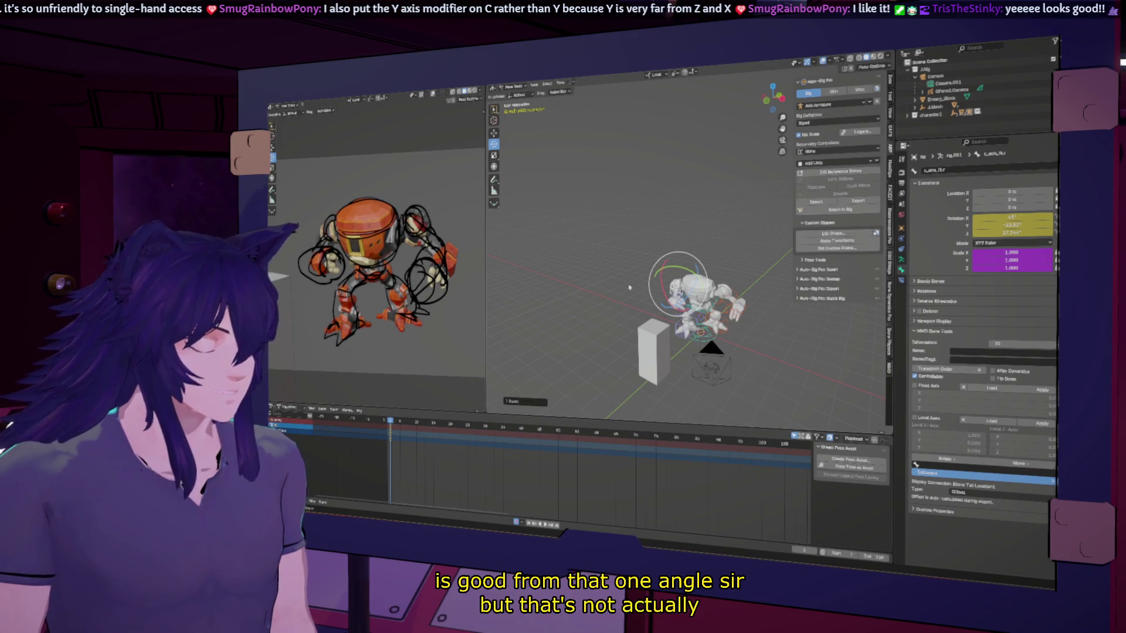
{"action": "scroll", "coordinate": [679, 292], "scroll_direction": "up", "scroll_amount": 5}
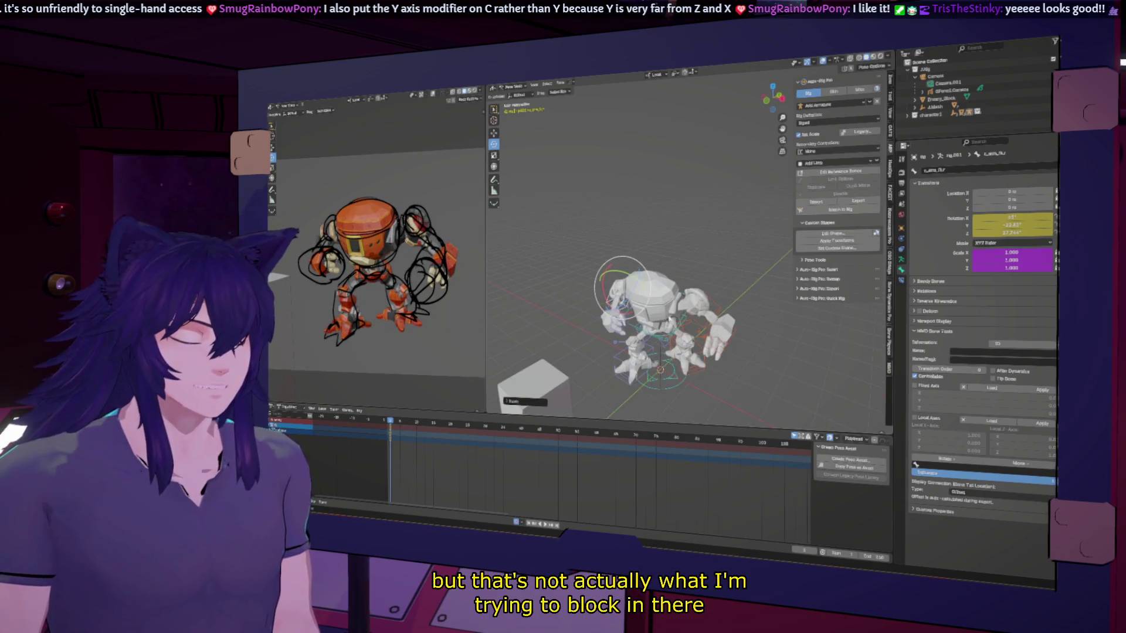
{"action": "left_click_drag", "start_coordinate": [622, 283], "coordinate": [642, 303]}
{"action": "key", "text": "r"}
{"action": "key", "text": "z"}
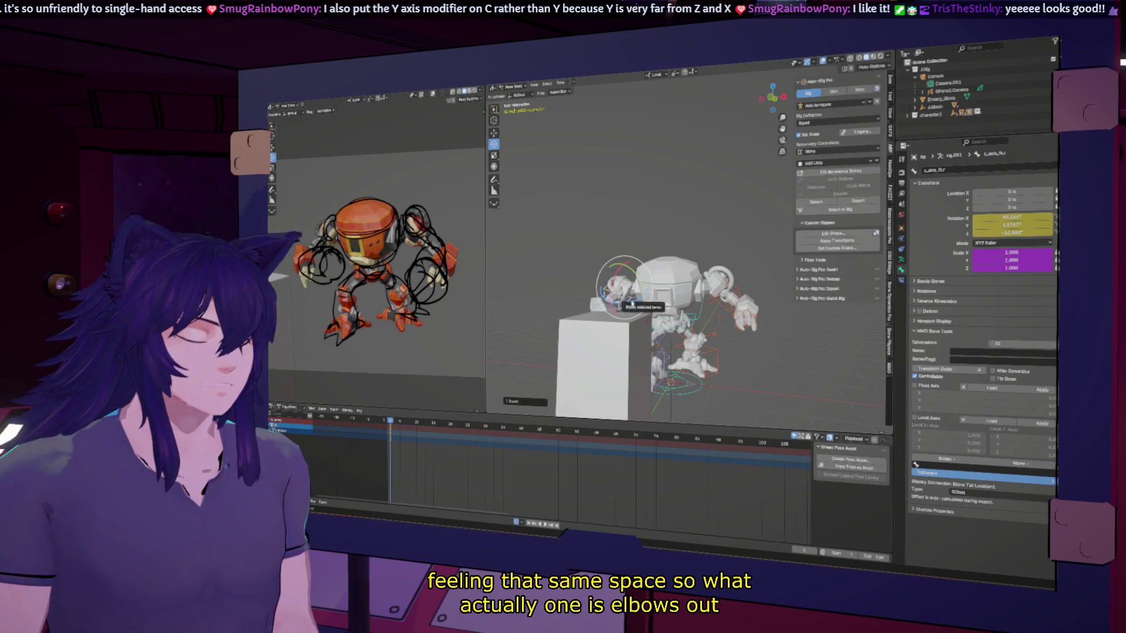
{"action": "left_click", "coordinate": [637, 302]}
{"action": "middle_click_drag", "start_coordinate": [637, 302], "coordinate": [671, 325]}
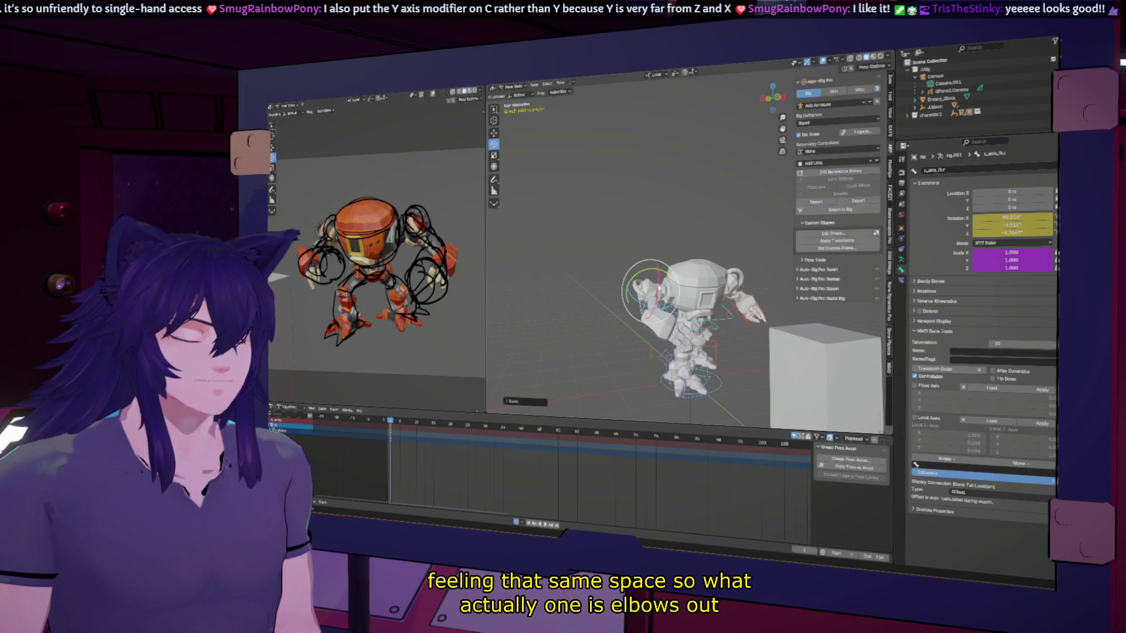
{"action": "key", "text": "r"}
{"action": "key", "text": "x"}
{"action": "left_click", "coordinate": [655, 280]}
{"action": "middle_click_drag", "start_coordinate": [656, 281], "coordinate": [638, 318]}
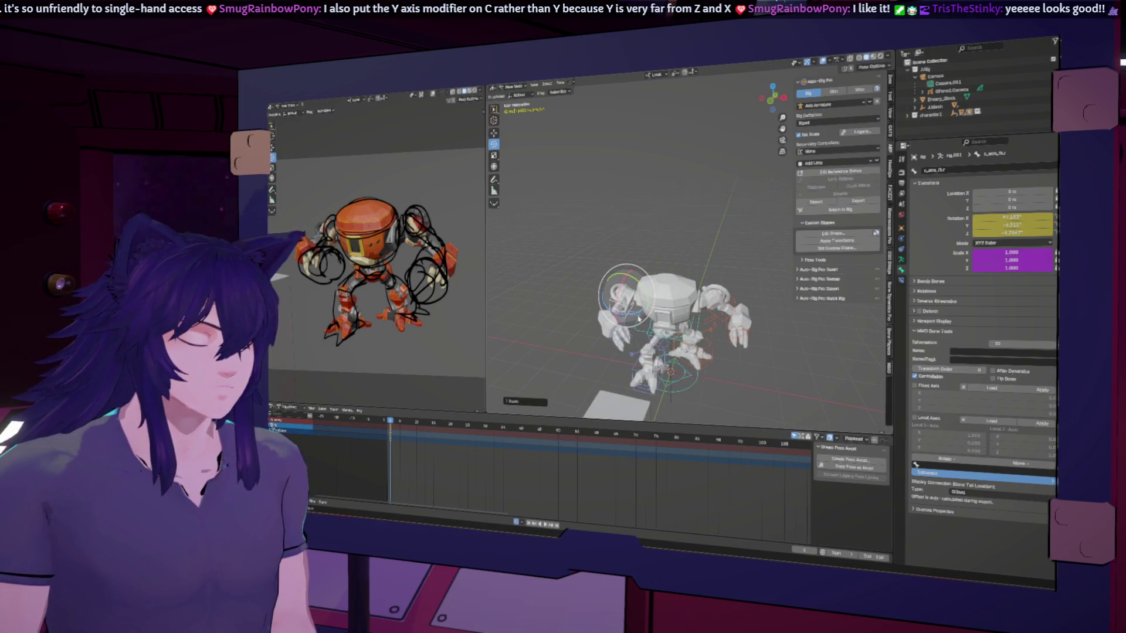
Rotate the shoulder bone around Z and key it.
{"action": "left_click", "coordinate": [639, 315]}
{"action": "key", "text": "r"}
{"action": "key", "text": "z"}
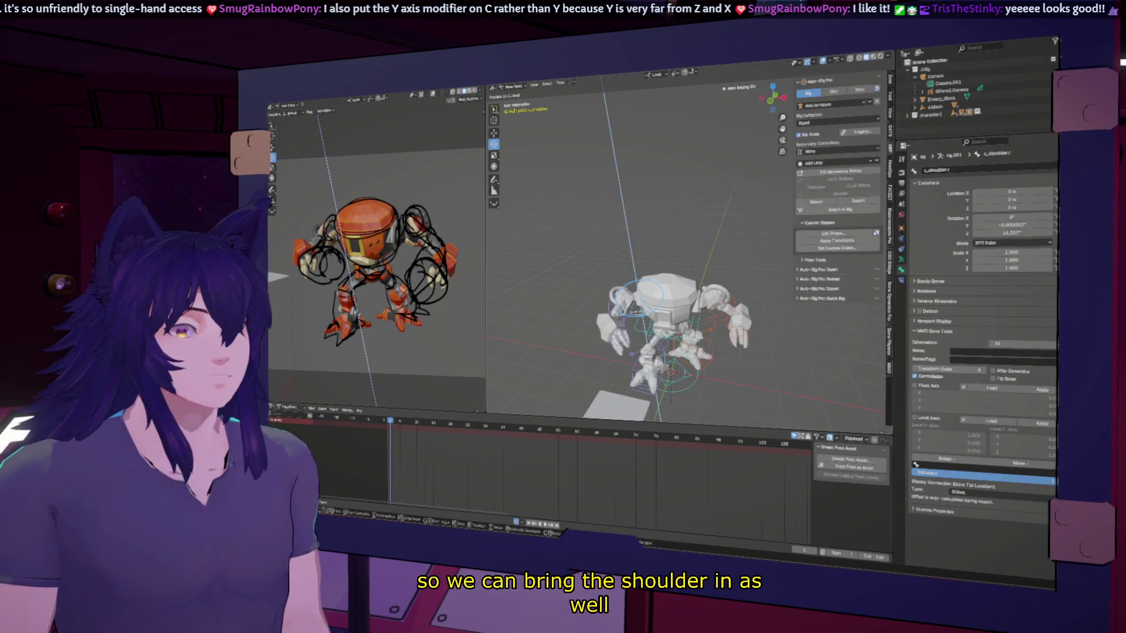
{"action": "key", "text": "Return"}
{"action": "mouse_move", "coordinate": [663, 323]}
{"action": "middle_mouse_down"}
{"action": "mouse_move", "coordinate": [636, 332]}
{"action": "mouse_move", "coordinate": [652, 336]}
{"action": "middle_mouse_up"}
Rotate the forearm twice around Z and once around X, keying each rotation.
{"action": "left_click", "coordinate": [616, 299]}
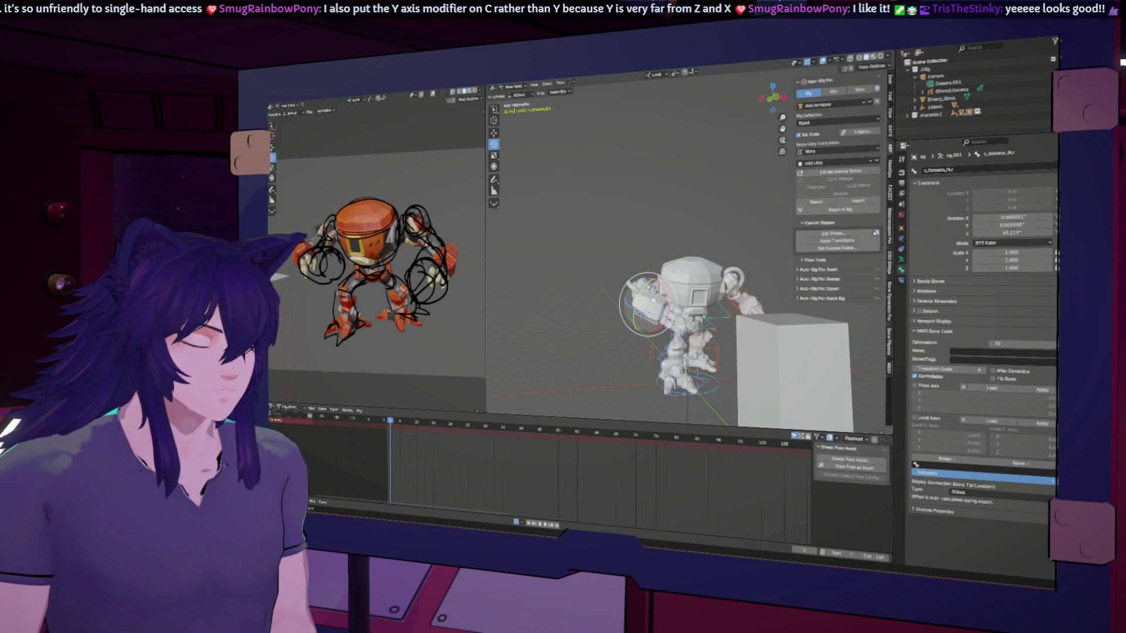
{"action": "key", "text": "r"}
{"action": "key", "text": "z"}
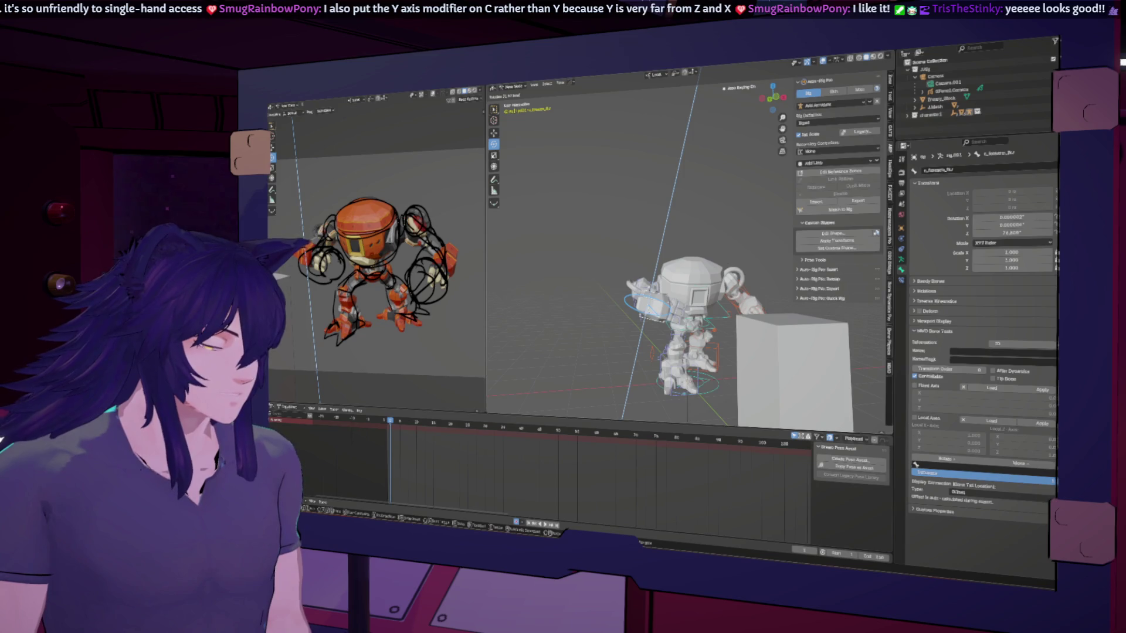
{"action": "key", "text": "Return"}
{"action": "middle_click_drag", "start_coordinate": [645, 328], "coordinate": [580, 293]}
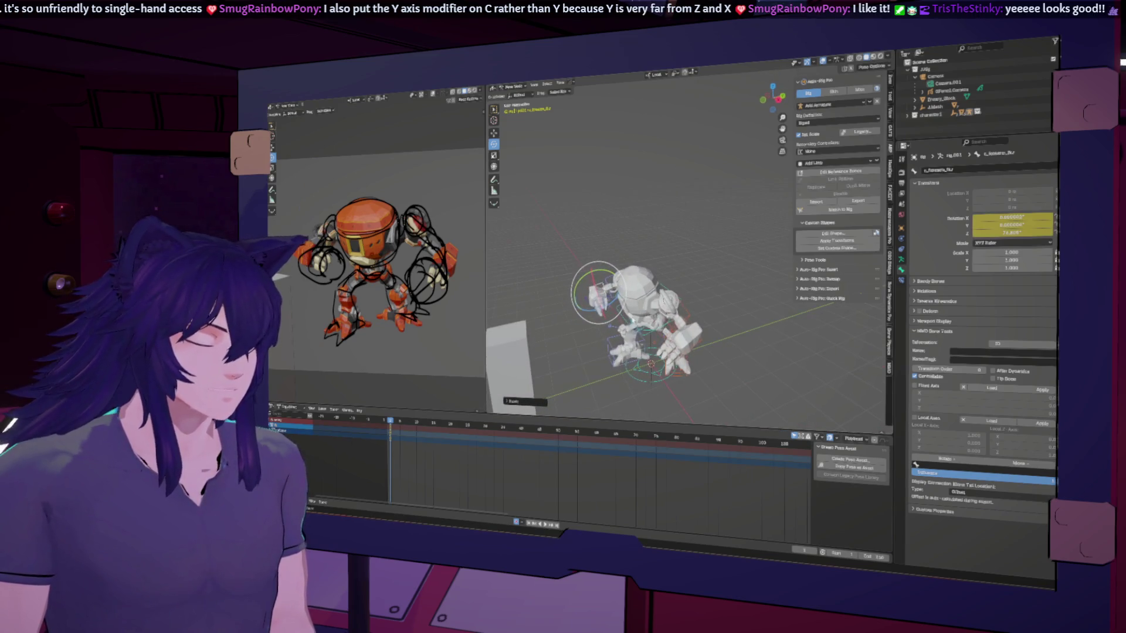
{"action": "key", "text": "r"}
{"action": "key", "text": "z"}
{"action": "key", "text": "Return"}
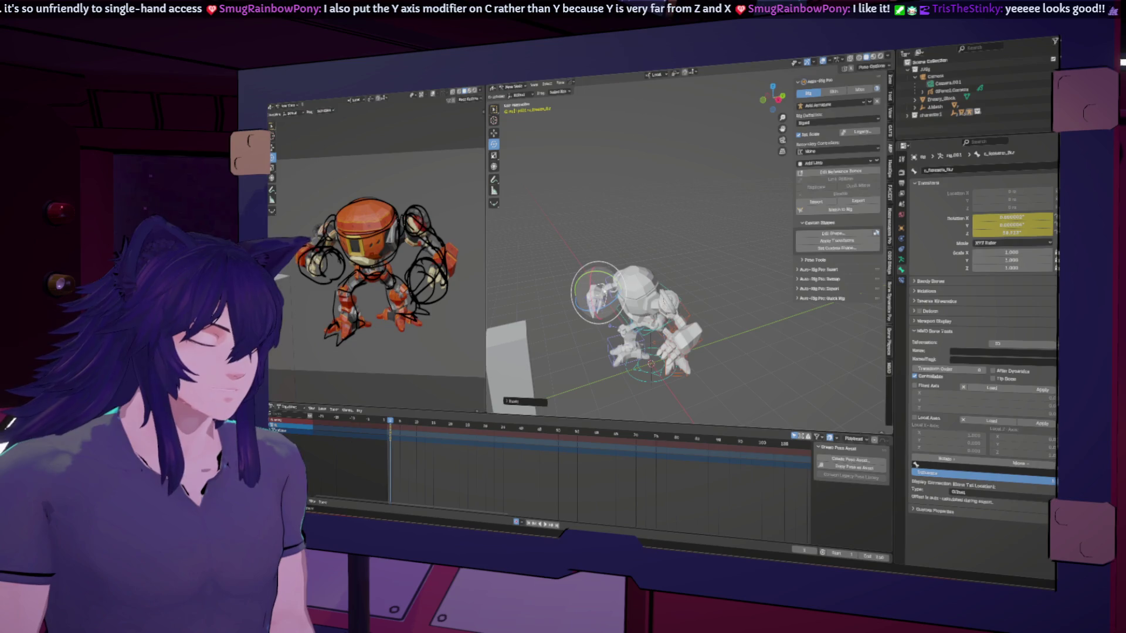
{"action": "key", "text": "r"}
{"action": "key", "text": "x"}
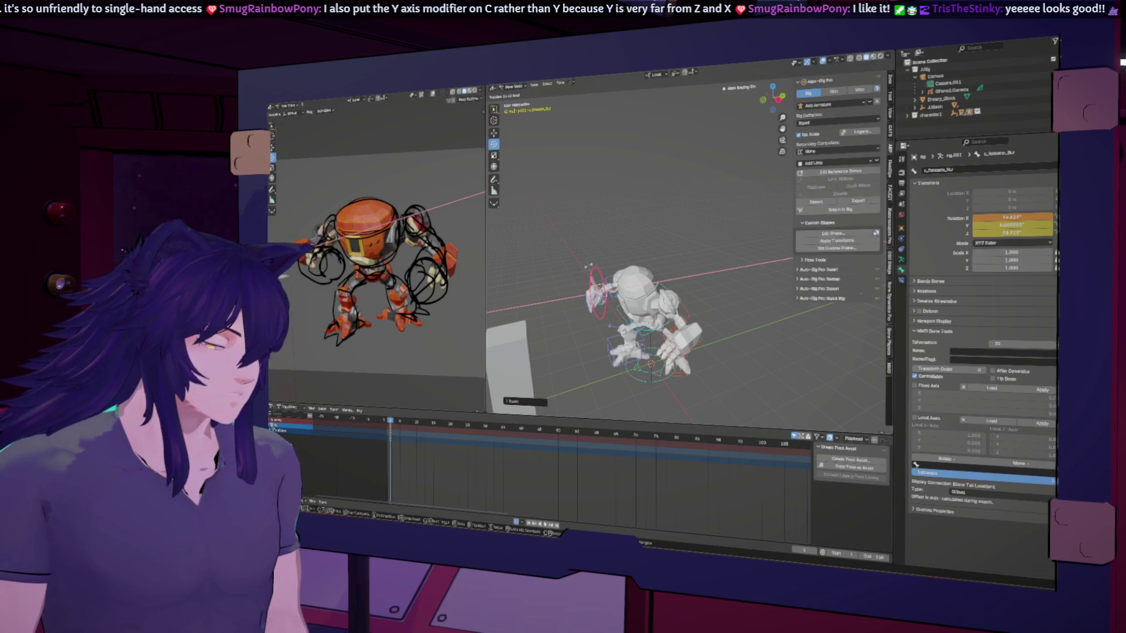
{"action": "key", "text": "Return"}
{"action": "middle_click_drag", "start_coordinate": [590, 266], "coordinate": [844, 261]}
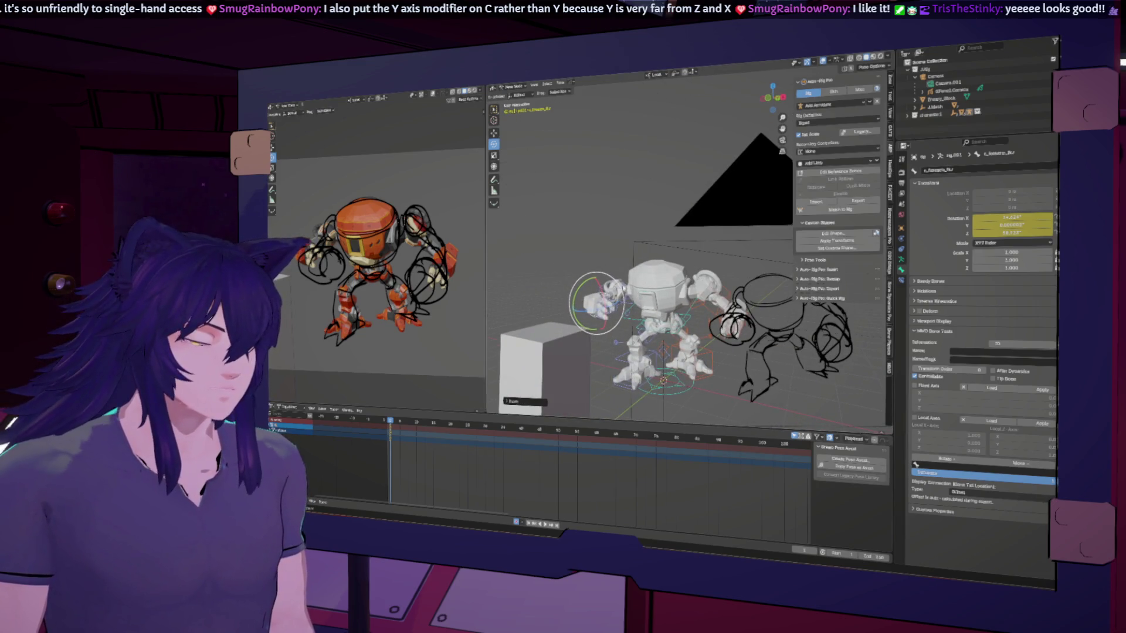
Rotate the shoulder around X and the upper arm around Z, keying both.
{"action": "left_click", "coordinate": [629, 300]}
{"action": "key", "text": "r"}
{"action": "key", "text": "x"}
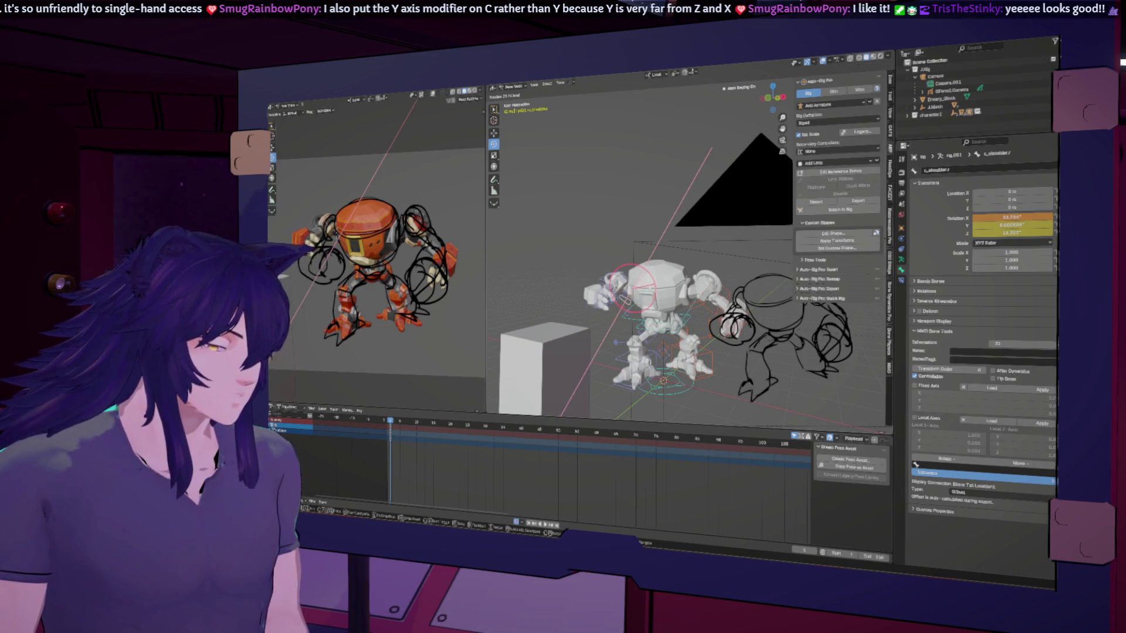
{"action": "key", "text": "Return"}
{"action": "mouse_move", "coordinate": [574, 329]}
{"action": "middle_mouse_down"}
{"action": "mouse_move", "coordinate": [520, 373]}
{"action": "mouse_move", "coordinate": [565, 361]}
{"action": "mouse_move", "coordinate": [580, 340]}
{"action": "mouse_move", "coordinate": [604, 346]}
{"action": "middle_mouse_up"}
{"action": "left_click", "coordinate": [634, 308]}
{"action": "key", "text": "x"}
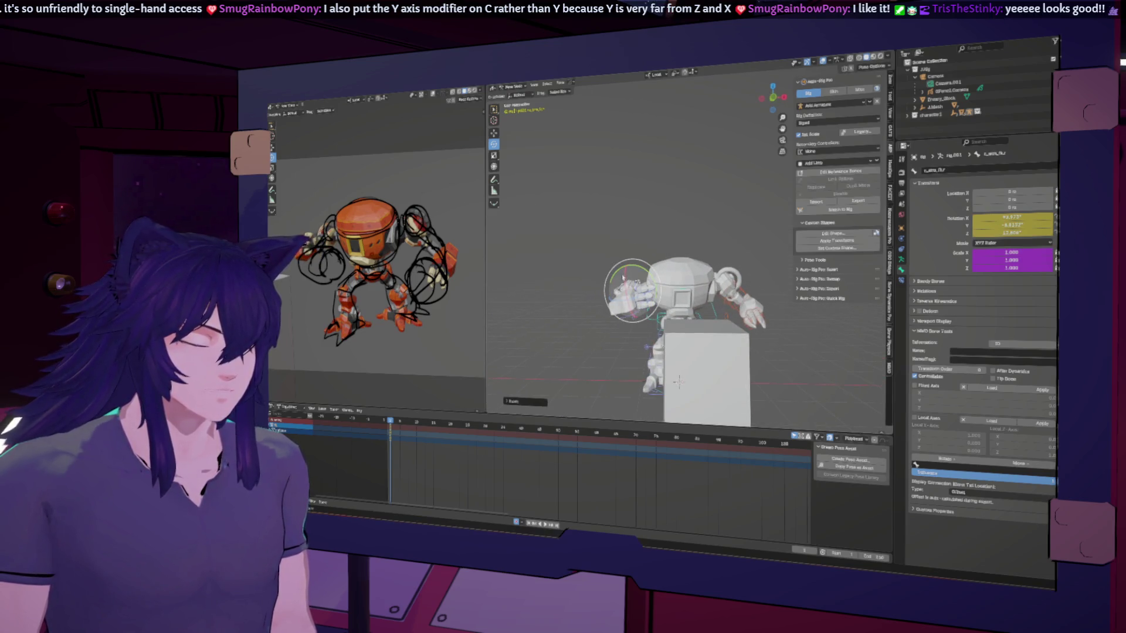
{"action": "key", "text": "z"}
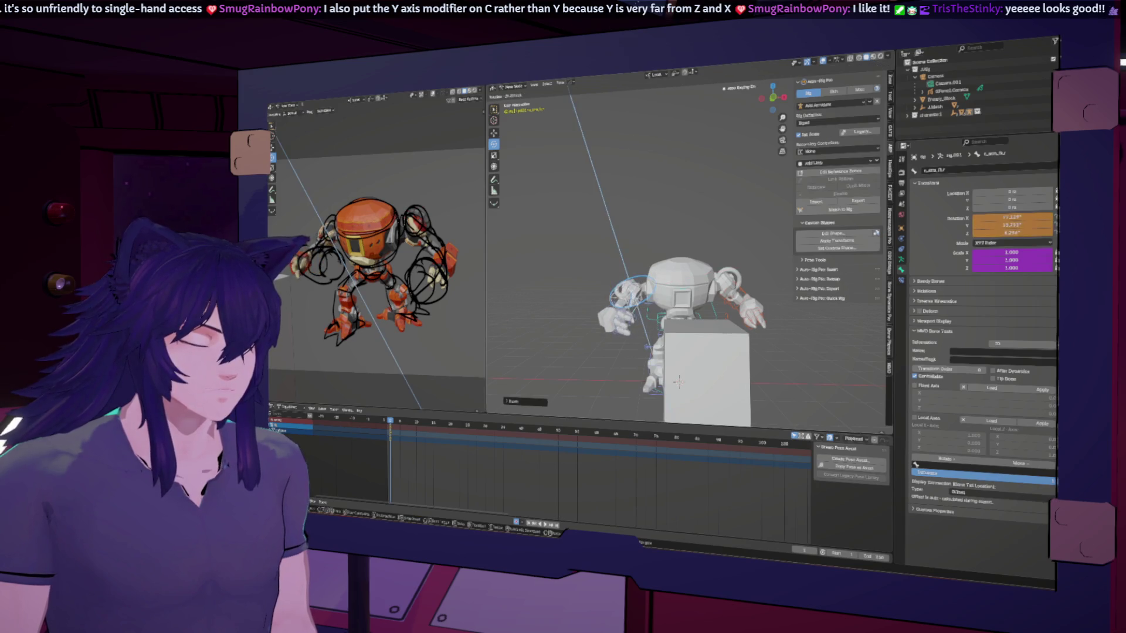
{"action": "key", "text": "Return"}
{"action": "mouse_move", "coordinate": [657, 323]}
{"action": "middle_mouse_down"}
{"action": "mouse_move", "coordinate": [699, 310]}
{"action": "mouse_move", "coordinate": [688, 322]}
{"action": "middle_mouse_up"}
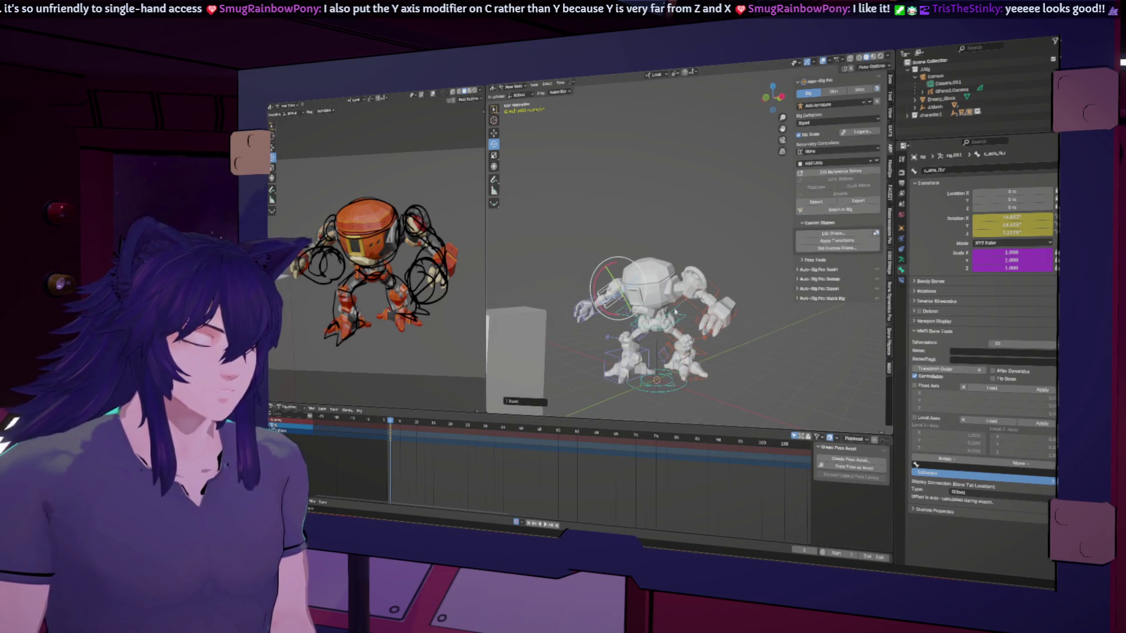
Rotate the lower spine bone around Y and key it.
{"action": "left_click", "coordinate": [675, 312]}
{"action": "key", "text": "r"}
{"action": "key", "text": "y"}
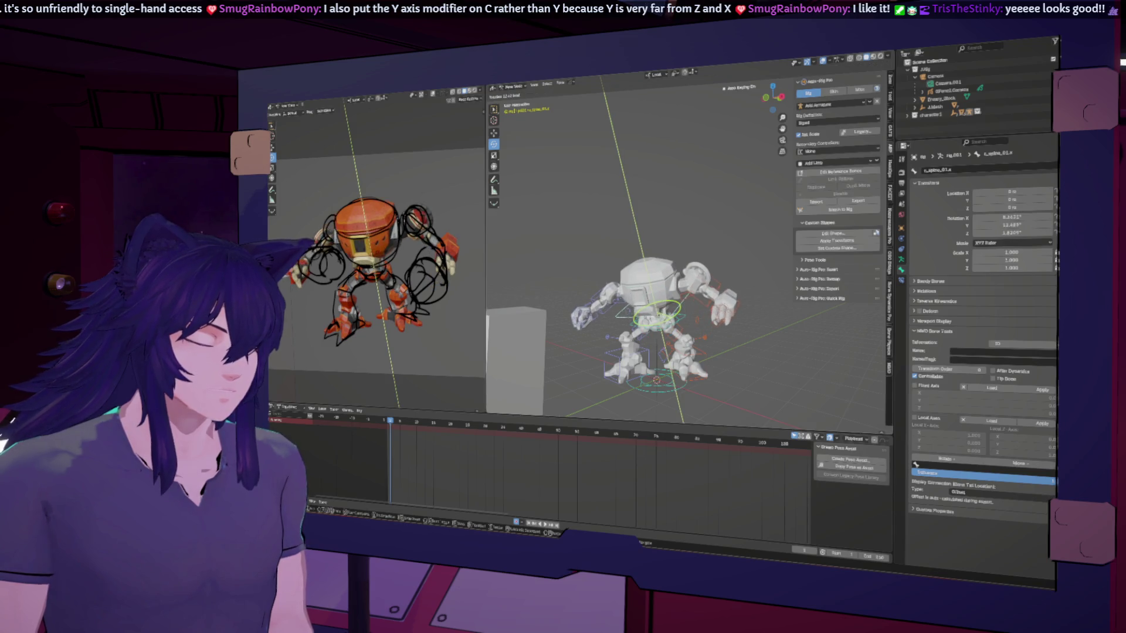
{"action": "key", "text": "Return"}
{"action": "mouse_move", "coordinate": [674, 293]}
{"action": "middle_mouse_down"}
{"action": "mouse_move", "coordinate": [792, 289]}
{"action": "mouse_move", "coordinate": [573, 283]}
{"action": "mouse_move", "coordinate": [785, 271]}
{"action": "middle_mouse_up"}
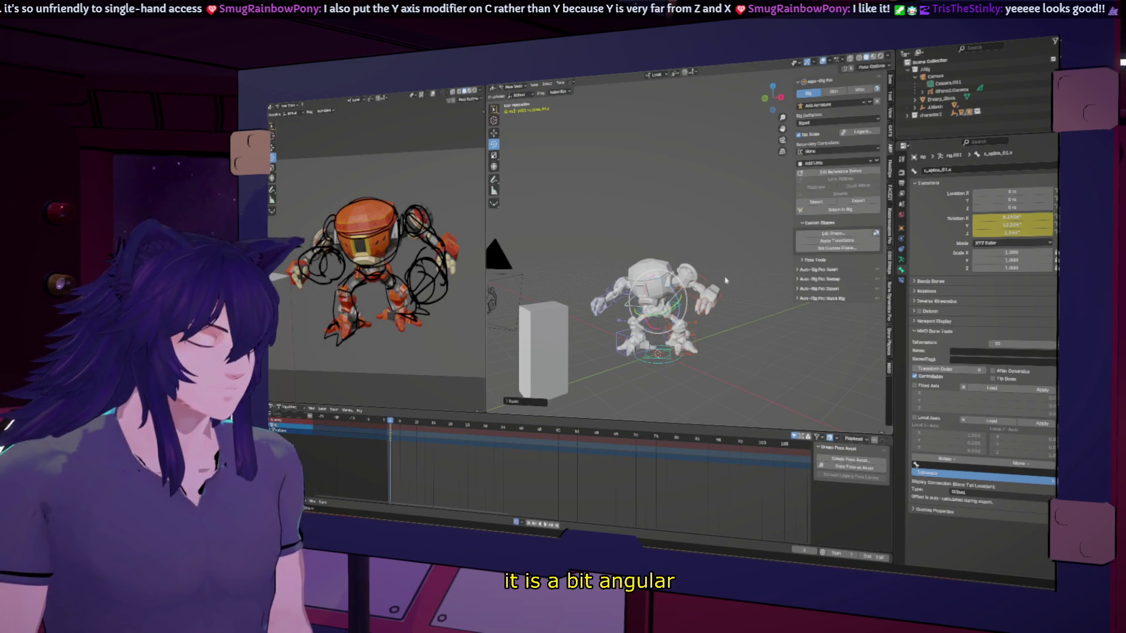
{"action": "scroll", "coordinate": [726, 281], "scroll_direction": "up", "scroll_amount": 5}
{"action": "middle_click_drag", "start_coordinate": [726, 281], "coordinate": [734, 237]}
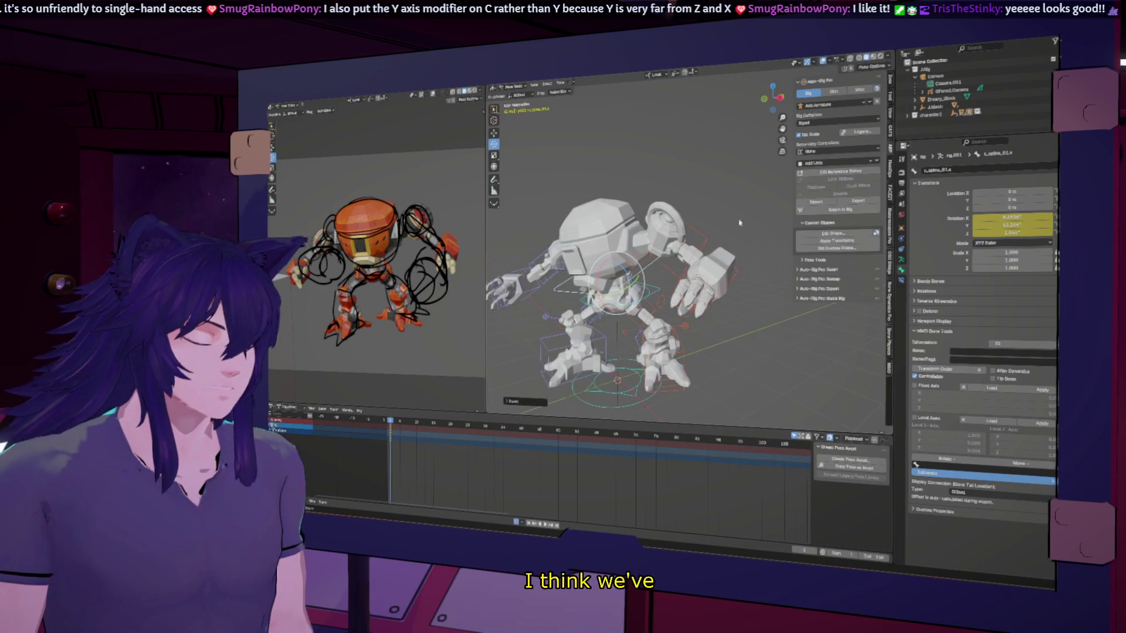
{"action": "left_click", "coordinate": [786, 98]}
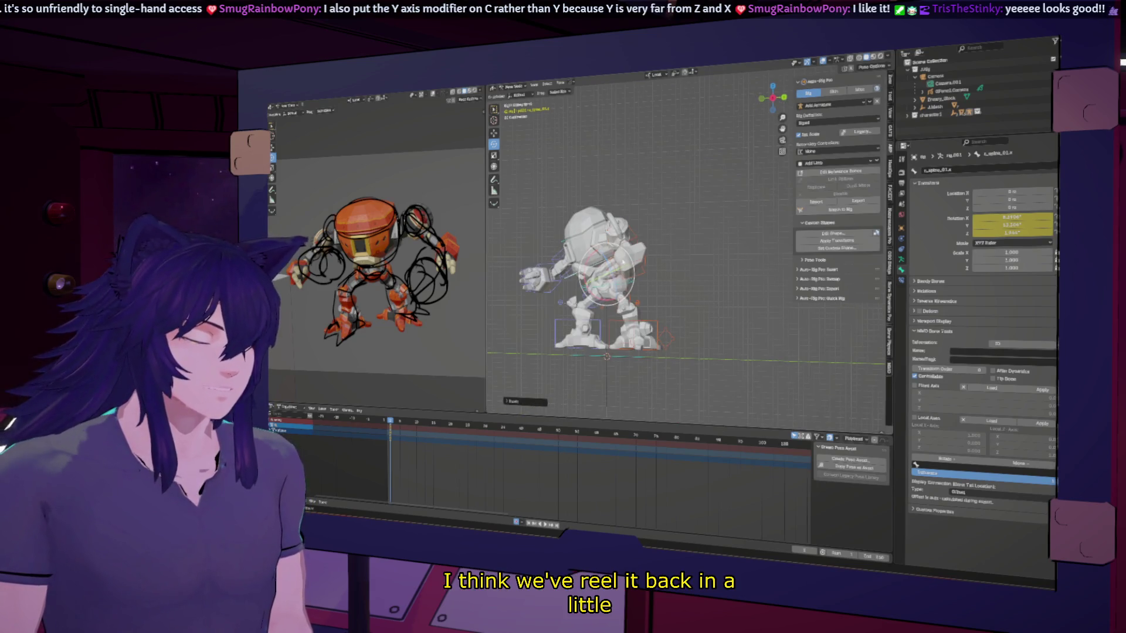
{"action": "middle_click_drag", "start_coordinate": [646, 264], "coordinate": [674, 252]}
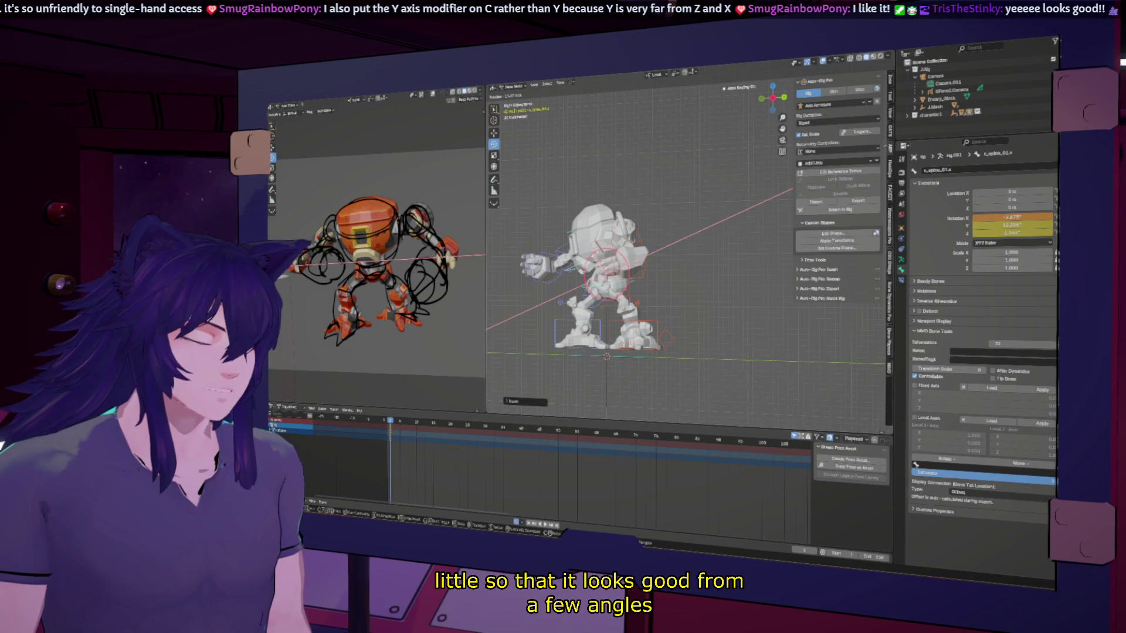
{"action": "middle_click_drag", "start_coordinate": [587, 264], "coordinate": [695, 258]}
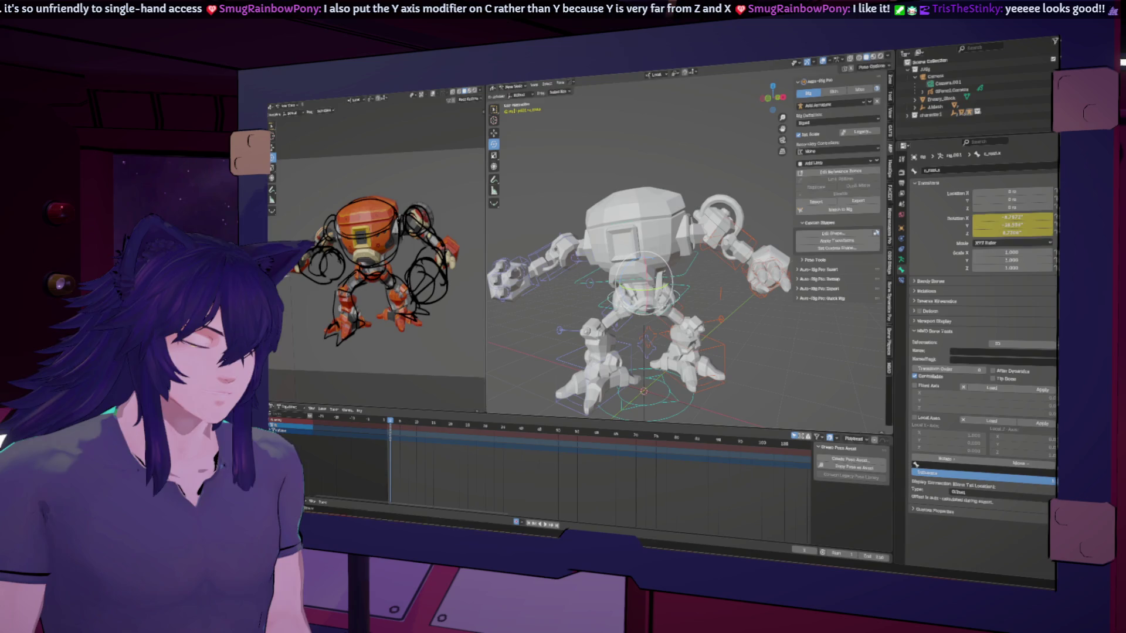
Rotate the current bone on a single locked axis and key it.
{"action": "key", "text": "r"}
{"action": "key", "text": "c"}
{"action": "key", "text": "Return"}
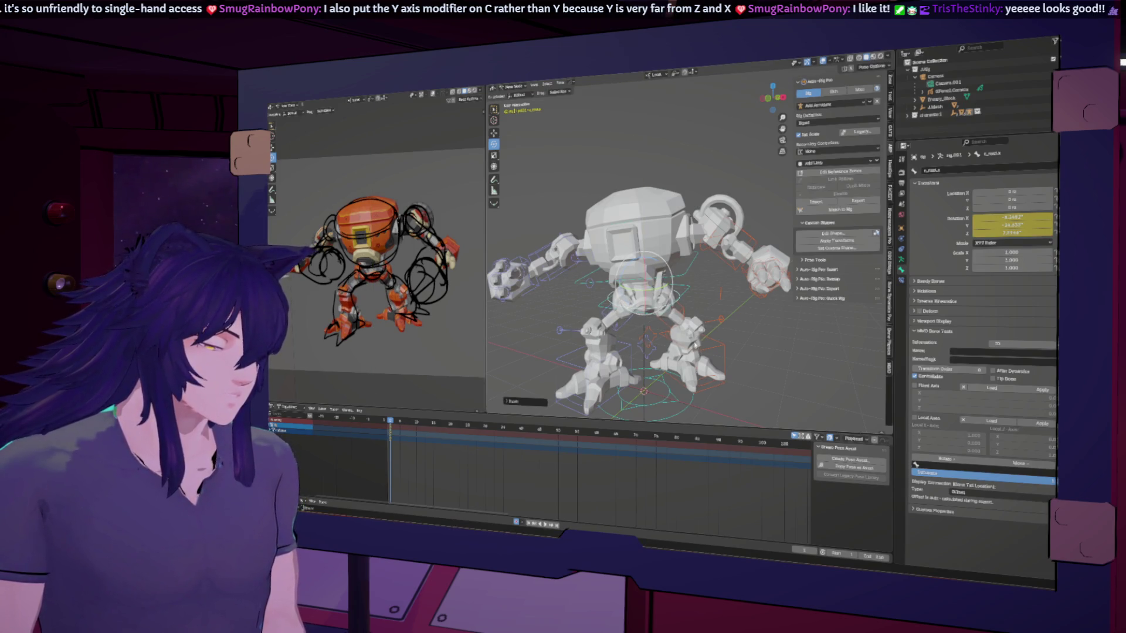
{"action": "middle_click_drag", "start_coordinate": [574, 281], "coordinate": [588, 275]}
Rotate the robot's left arm bone twice, keying each new rotation.
{"action": "left_click", "coordinate": [590, 267]}
{"action": "key", "text": "r"}
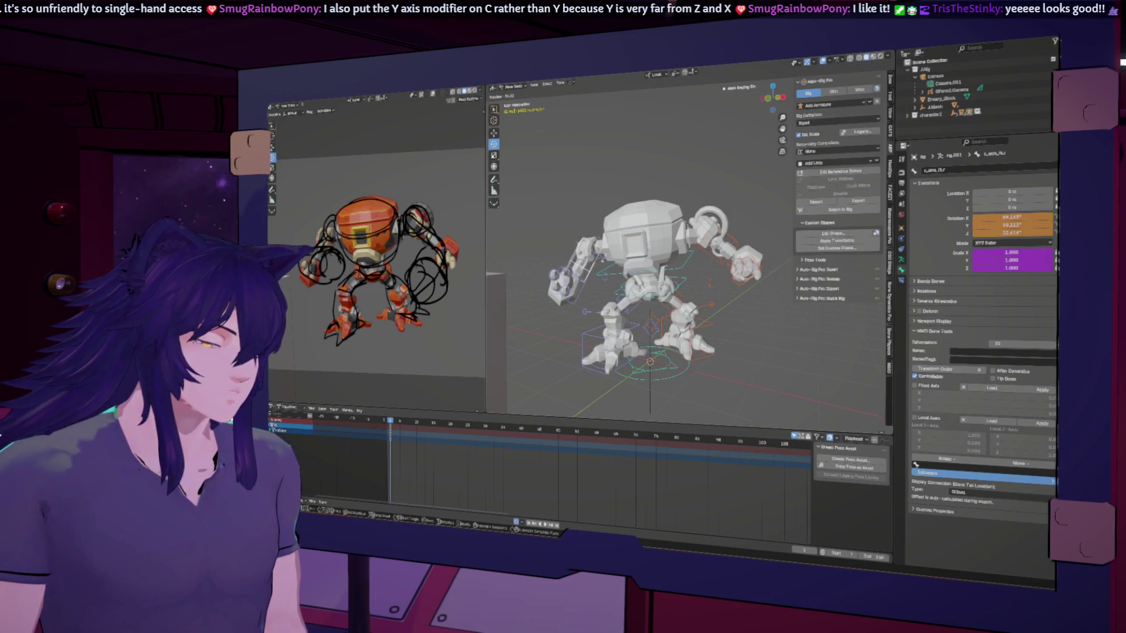
{"action": "key", "text": "Return"}
{"action": "middle_click_drag", "start_coordinate": [645, 294], "coordinate": [552, 271]}
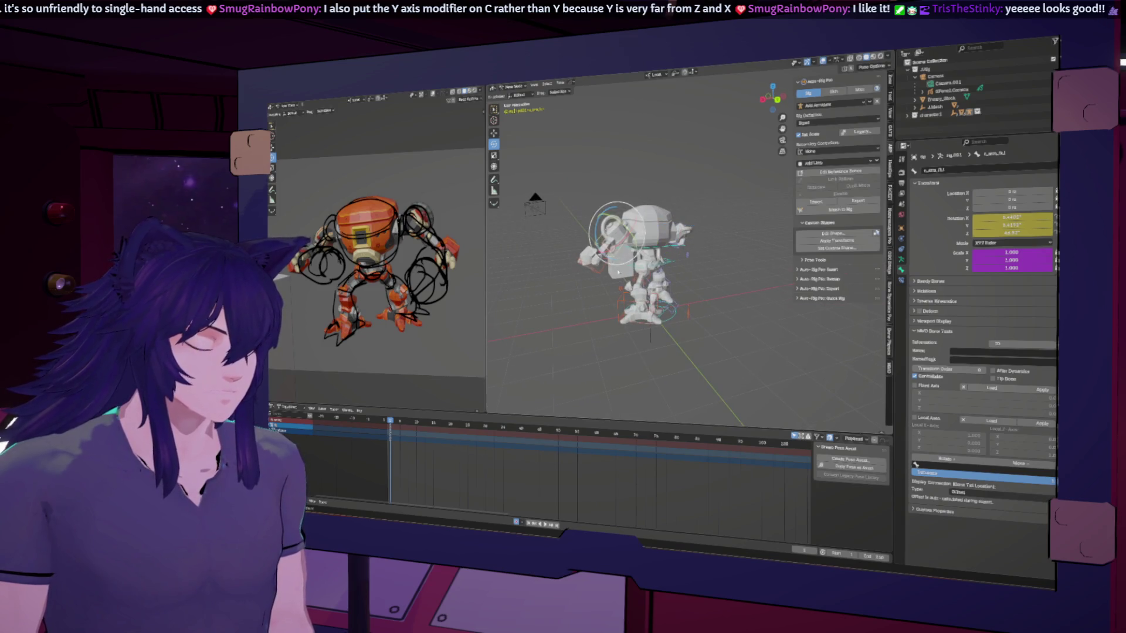
{"action": "scroll", "coordinate": [639, 311], "scroll_direction": "up", "scroll_amount": 4}
{"action": "key", "text": "r"}
{"action": "key", "text": "y"}
{"action": "key", "text": "y"}
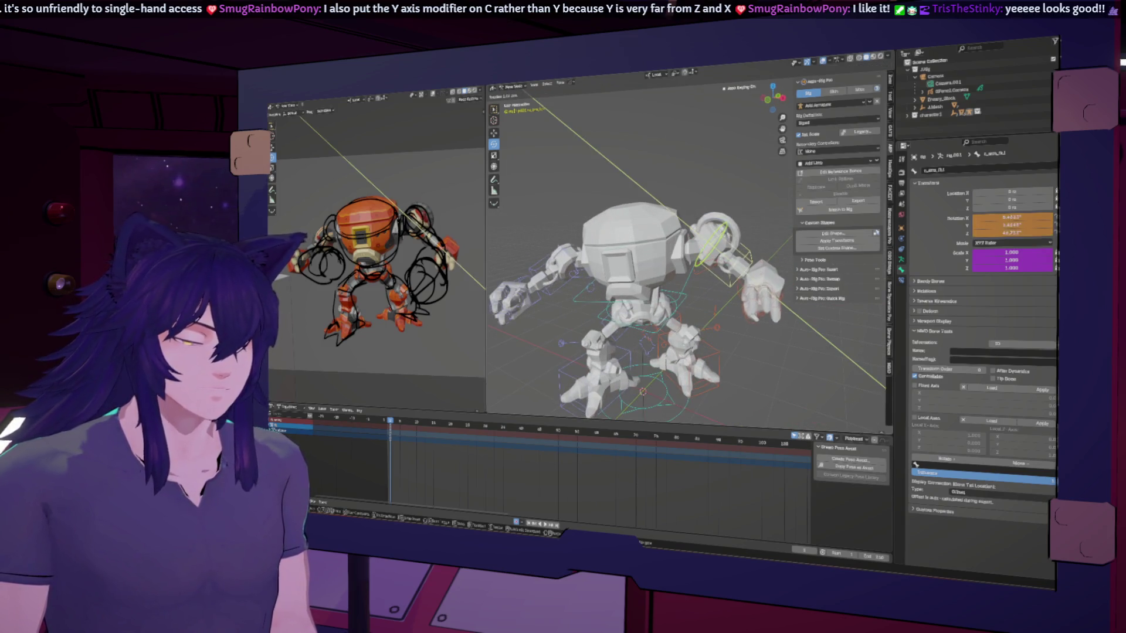
{"action": "key", "text": "Return"}
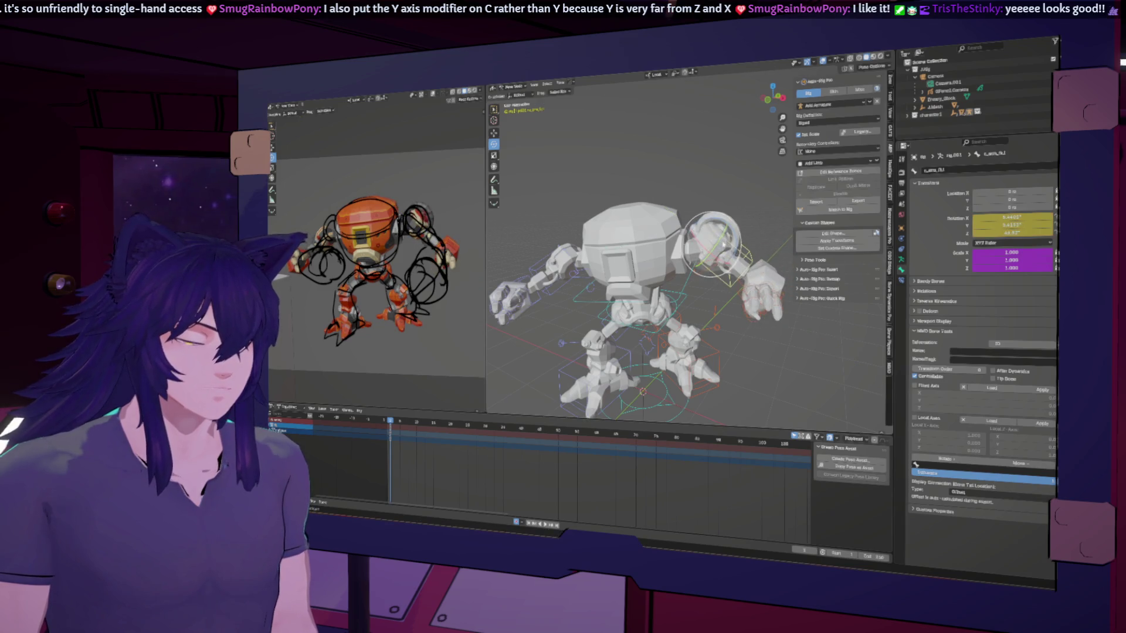
{"action": "middle_click_drag", "start_coordinate": [680, 283], "coordinate": [723, 296]}
Rotate the c_shoulder bone around Z to about -17, keying it.
{"action": "left_click", "coordinate": [710, 299]}
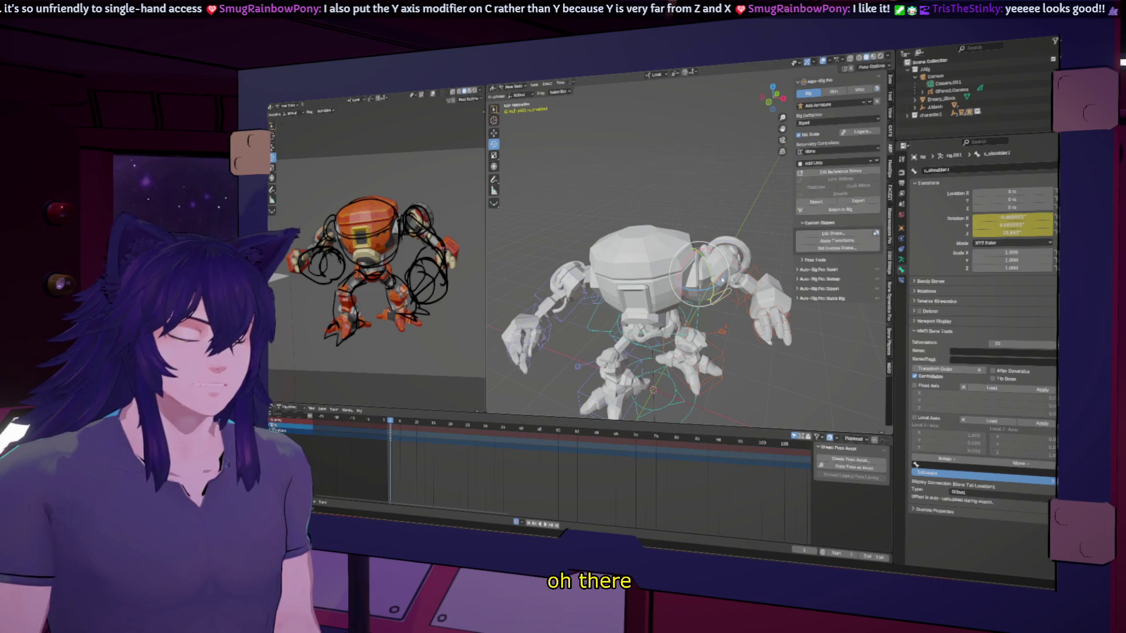
{"action": "key", "text": "r"}
{"action": "key", "text": "z"}
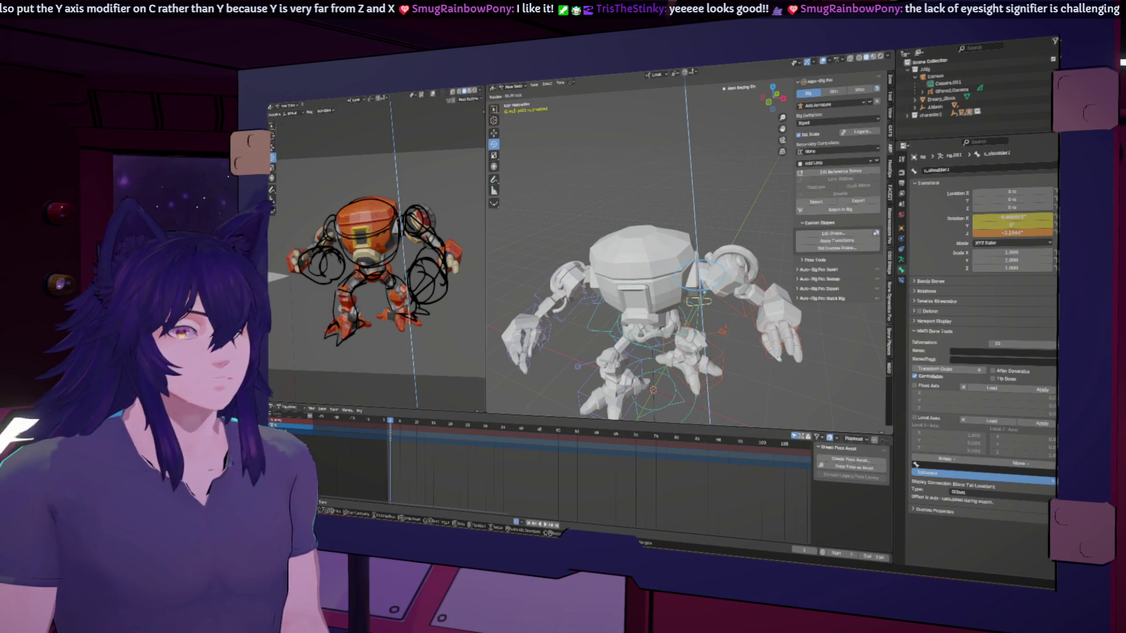
{"action": "left_click", "coordinate": [710, 291]}
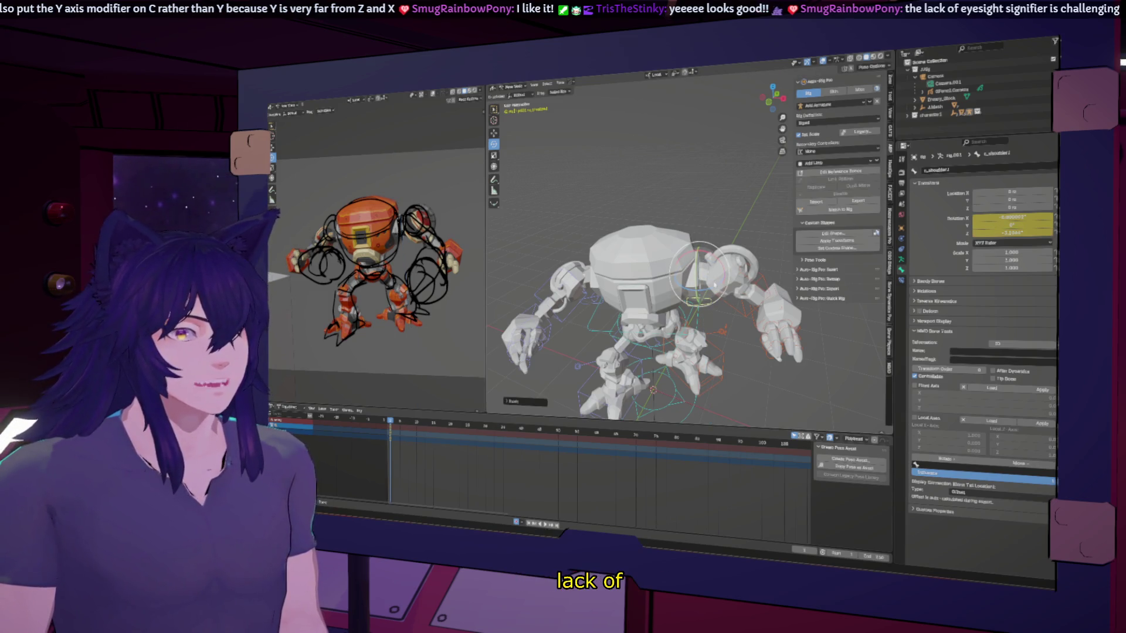
{"action": "middle_click_drag", "start_coordinate": [723, 289], "coordinate": [716, 263]}
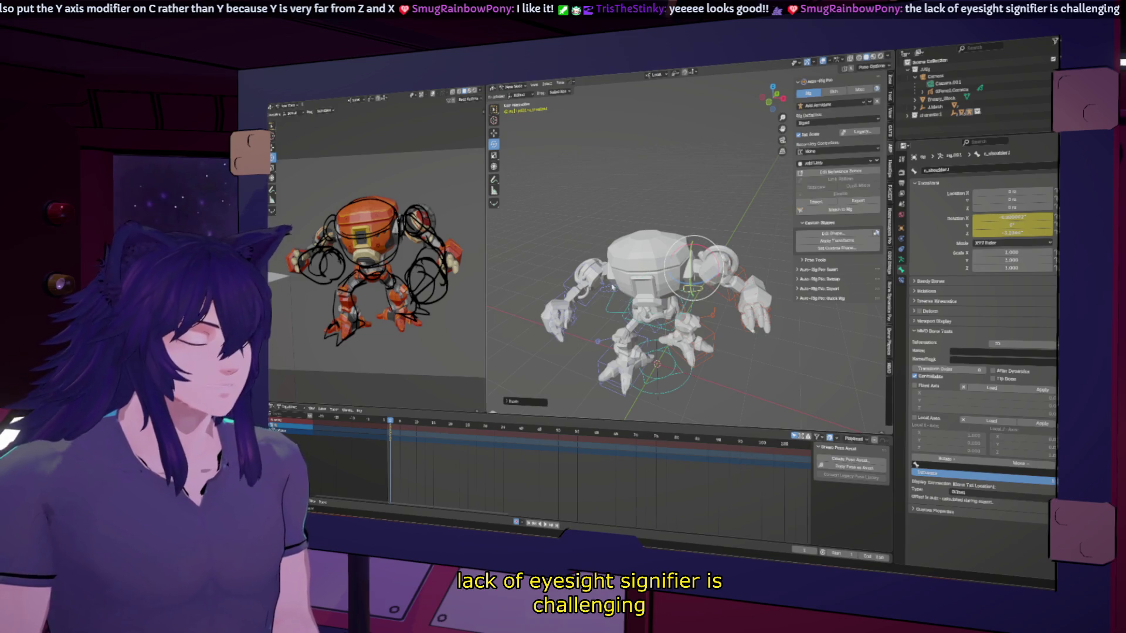
{"action": "key", "text": "r"}
{"action": "key", "text": "z"}
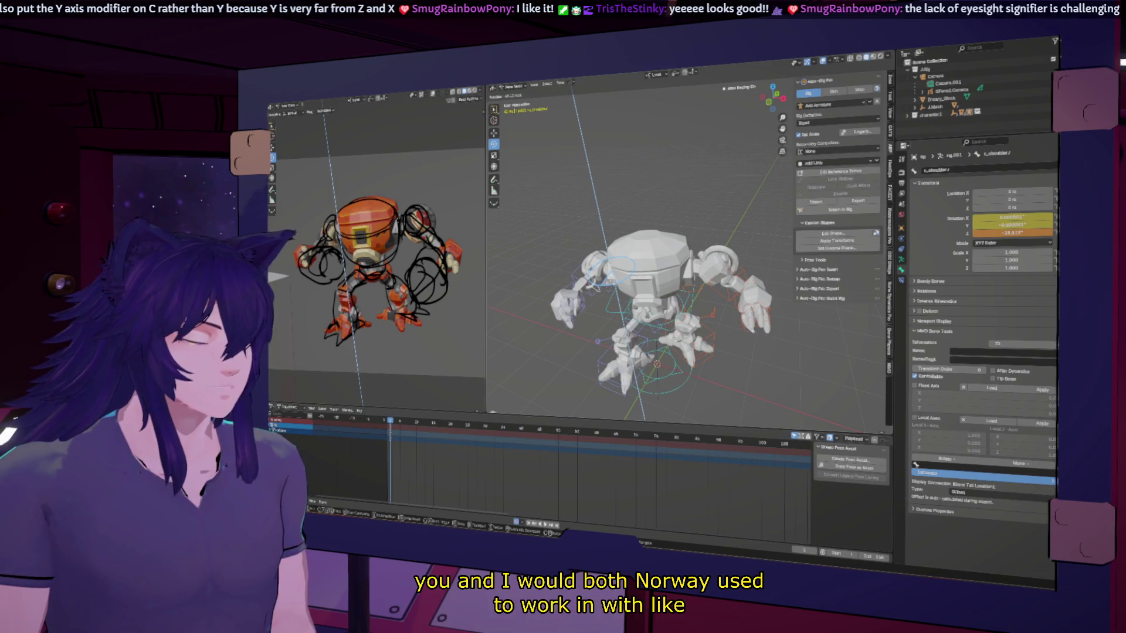
{"action": "key", "text": "Return"}
{"action": "mouse_move", "coordinate": [692, 293]}
{"action": "middle_mouse_down"}
{"action": "mouse_move", "coordinate": [727, 299]}
{"action": "mouse_move", "coordinate": [651, 305]}
{"action": "middle_mouse_up"}
Rotate another arm bone, then undo that rotation.
{"action": "scroll", "coordinate": [686, 302], "scroll_direction": "up", "scroll_amount": 3}
{"action": "left_click", "coordinate": [627, 264]}
{"action": "key", "text": "r"}
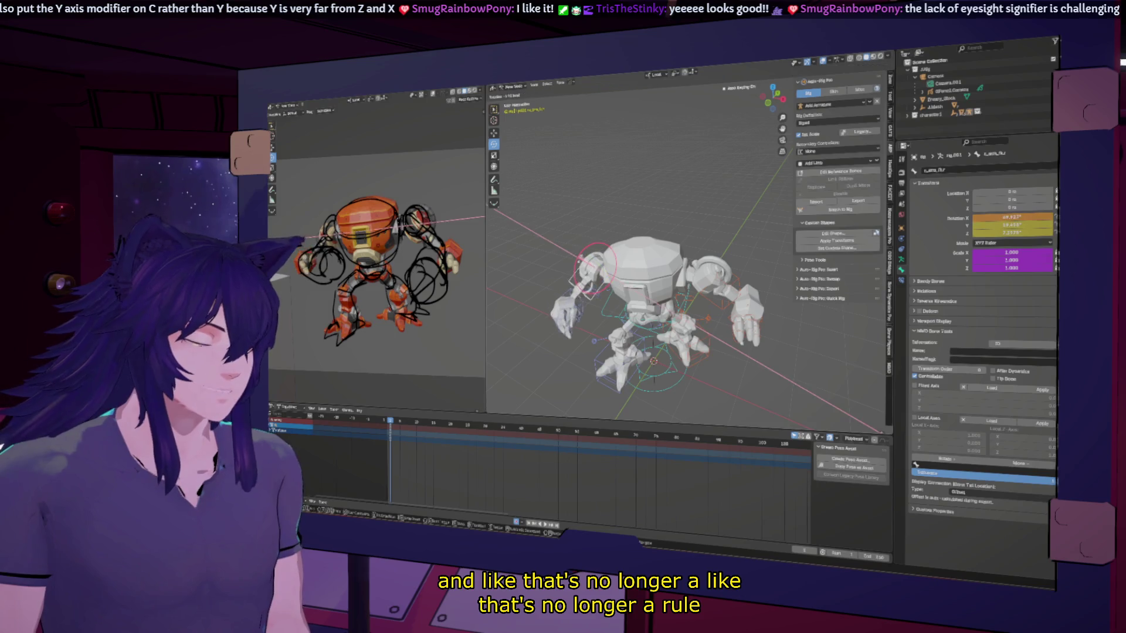
{"action": "left_click", "coordinate": [593, 316]}
{"action": "middle_click_drag", "start_coordinate": [593, 317], "coordinate": [639, 332]}
{"action": "key", "text": "ctrl+z"}
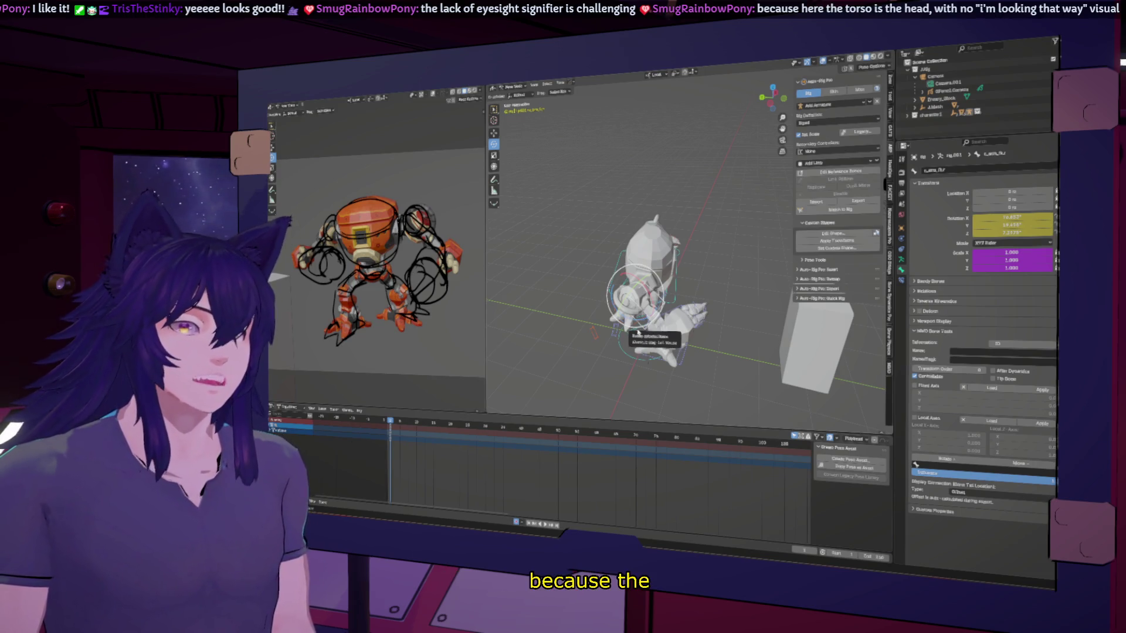
Rotate the arm bone around its X axis and key the new rotation.
{"action": "middle_click_drag", "start_coordinate": [639, 333], "coordinate": [528, 335]}
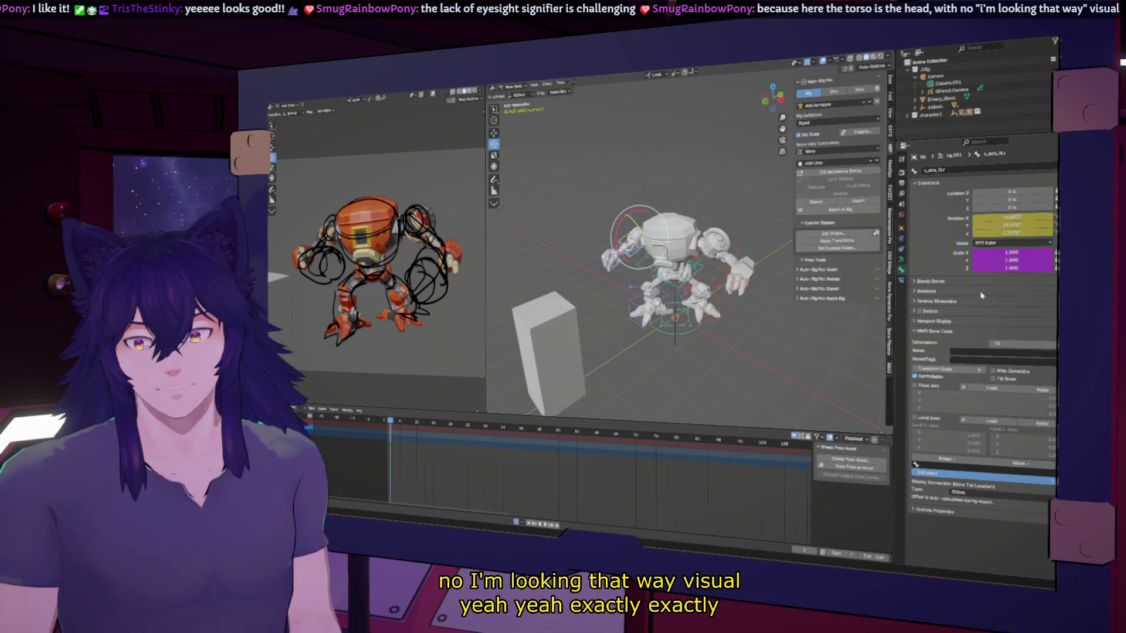
{"action": "mouse_move", "coordinate": [604, 267]}
{"action": "middle_mouse_down"}
{"action": "mouse_move", "coordinate": [593, 264]}
{"action": "mouse_move", "coordinate": [756, 242]}
{"action": "mouse_move", "coordinate": [663, 247]}
{"action": "mouse_move", "coordinate": [762, 231]}
{"action": "middle_mouse_up"}
{"action": "left_click_drag", "start_coordinate": [762, 231], "coordinate": [754, 250]}
{"action": "mouse_move", "coordinate": [754, 250]}
{"action": "middle_mouse_down"}
{"action": "mouse_move", "coordinate": [651, 243]}
{"action": "mouse_move", "coordinate": [722, 264]}
{"action": "mouse_move", "coordinate": [657, 261]}
{"action": "mouse_move", "coordinate": [707, 281]}
{"action": "middle_mouse_up"}
Rotate the c_arm_fk upper arm bone, then turn it further on the Z axis, keying each.
{"action": "left_click", "coordinate": [634, 250]}
{"action": "key", "text": "r"}
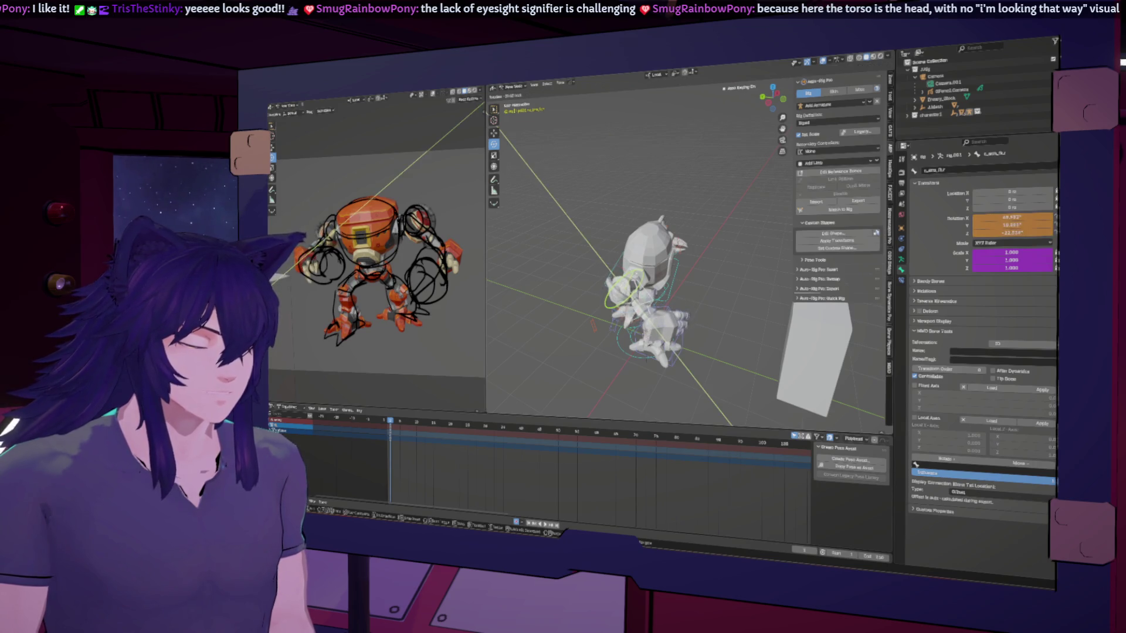
{"action": "left_click", "coordinate": [594, 324]}
{"action": "middle_click_drag", "start_coordinate": [593, 324], "coordinate": [619, 287]}
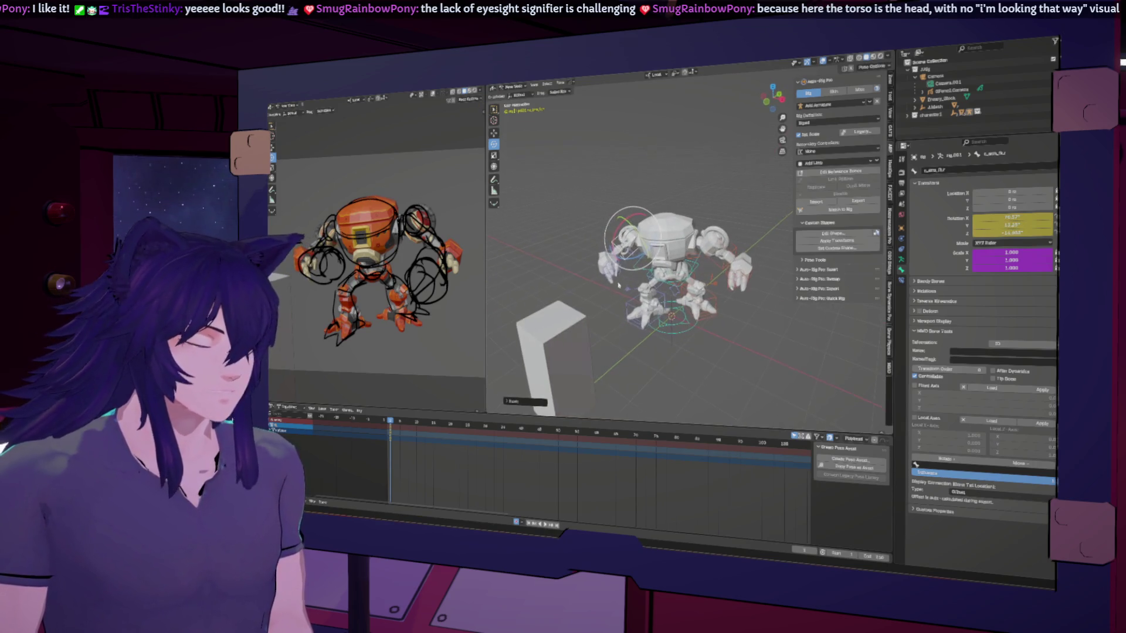
{"action": "key", "text": "r"}
{"action": "key", "text": "z"}
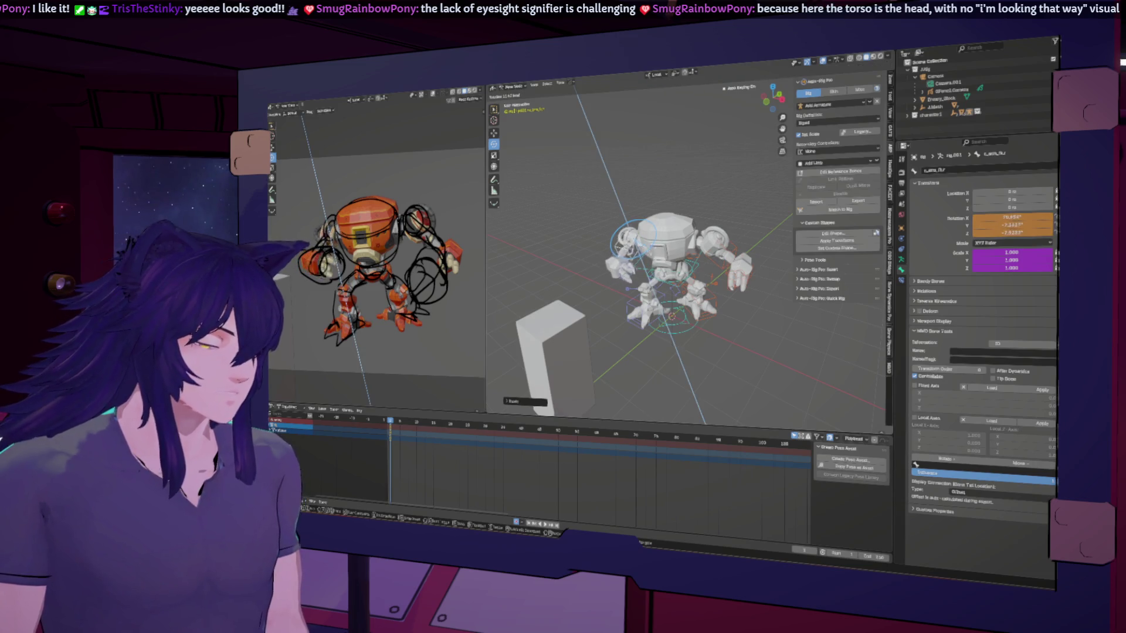
{"action": "left_click", "coordinate": [622, 258]}
Rotate the forearm bone constrained to the Y axis and key it.
{"action": "mouse_move", "coordinate": [622, 258]}
{"action": "middle_mouse_down"}
{"action": "mouse_move", "coordinate": [740, 297]}
{"action": "mouse_move", "coordinate": [764, 284]}
{"action": "middle_mouse_up"}
{"action": "left_click", "coordinate": [739, 299]}
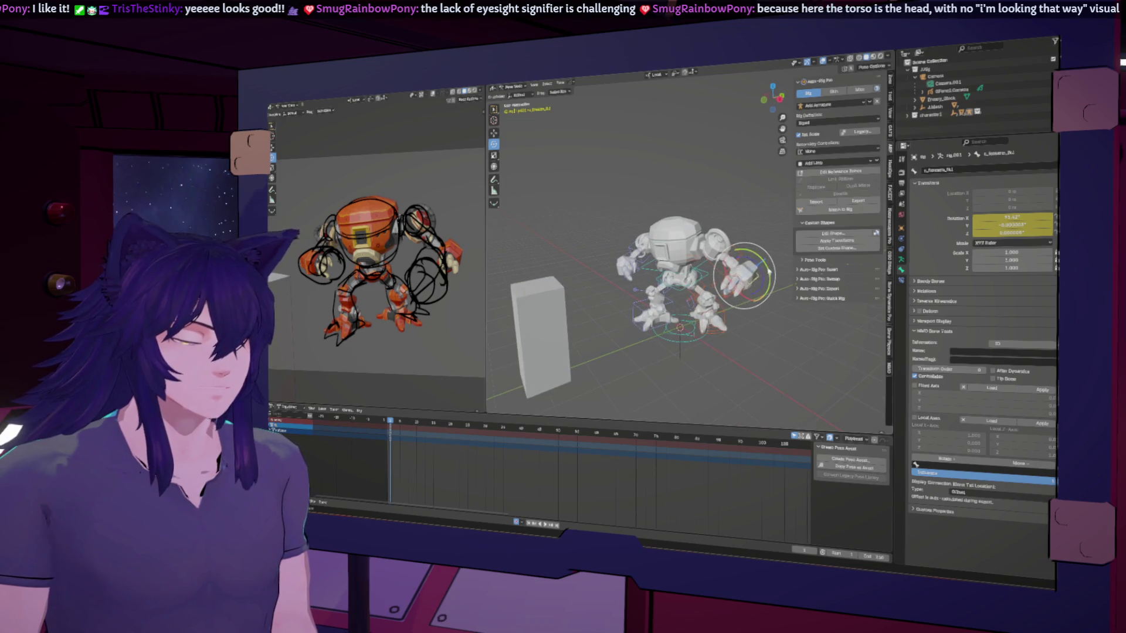
{"action": "key", "text": "r"}
{"action": "key", "text": "y"}
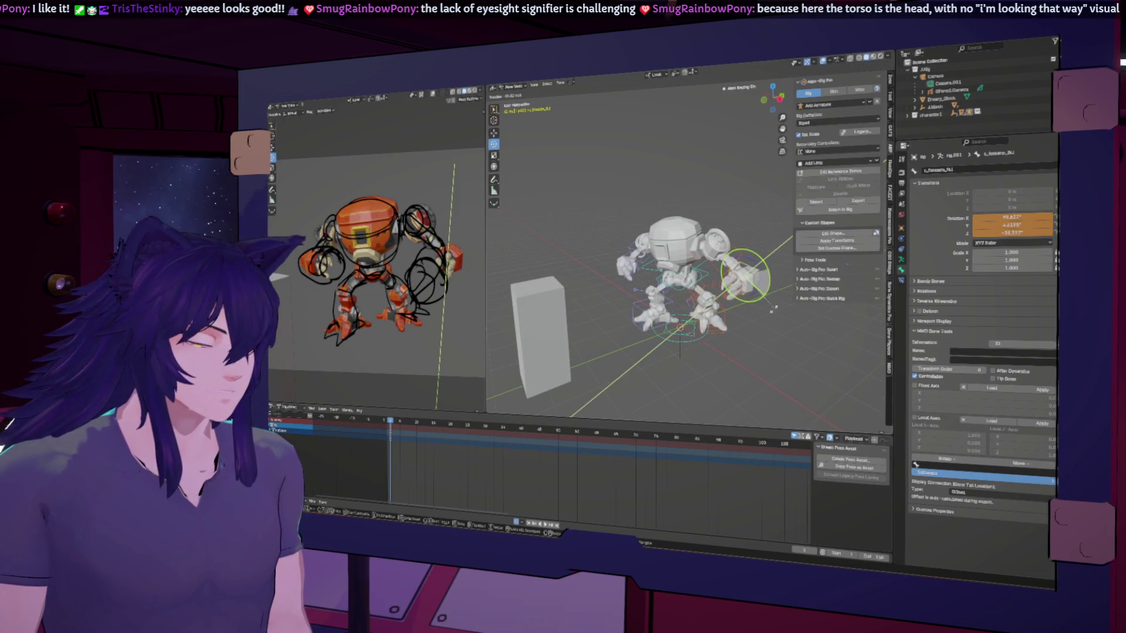
{"action": "left_click", "coordinate": [773, 312]}
{"action": "scroll", "coordinate": [601, 276], "scroll_direction": "up", "scroll_amount": 3}
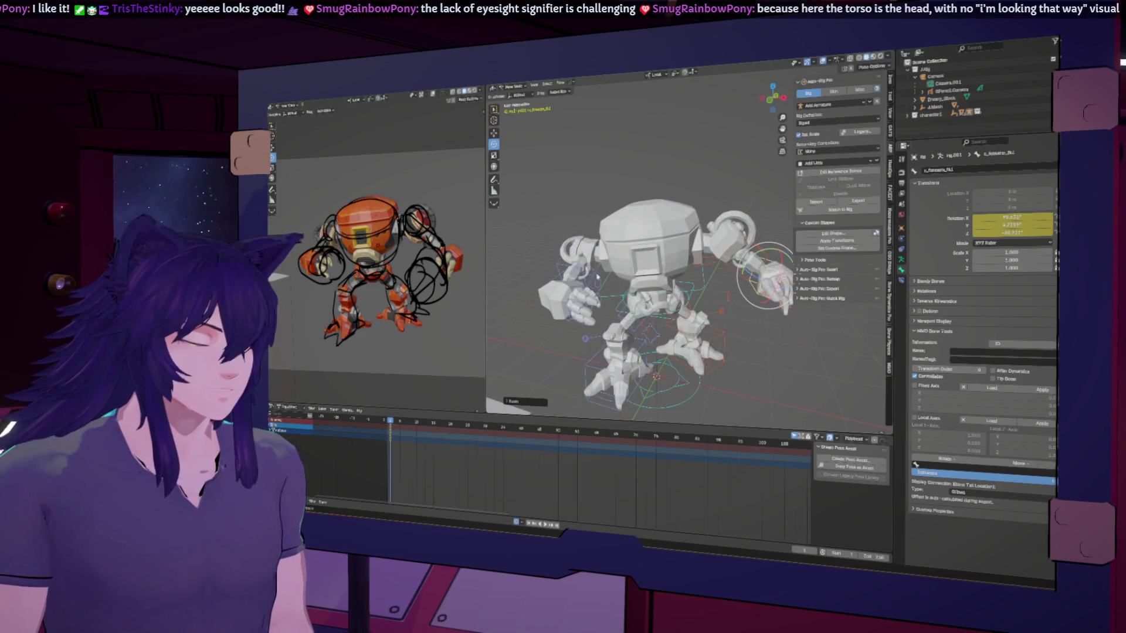
Rotate the robot's other hand bone into position.
{"action": "left_click", "coordinate": [566, 293]}
{"action": "middle_click_drag", "start_coordinate": [566, 293], "coordinate": [634, 237]}
{"action": "left_click_drag", "start_coordinate": [536, 242], "coordinate": [532, 249]}
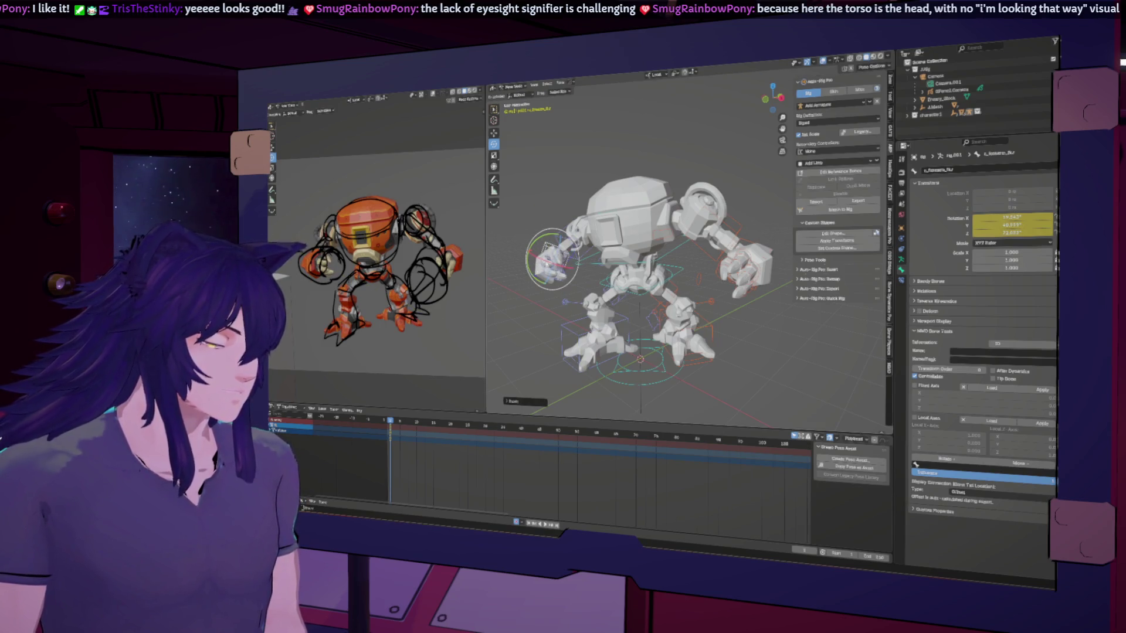
{"action": "mouse_move", "coordinate": [634, 264]}
{"action": "middle_mouse_down"}
{"action": "mouse_move", "coordinate": [587, 240]}
{"action": "mouse_move", "coordinate": [645, 234]}
{"action": "mouse_move", "coordinate": [681, 212]}
{"action": "middle_mouse_up"}
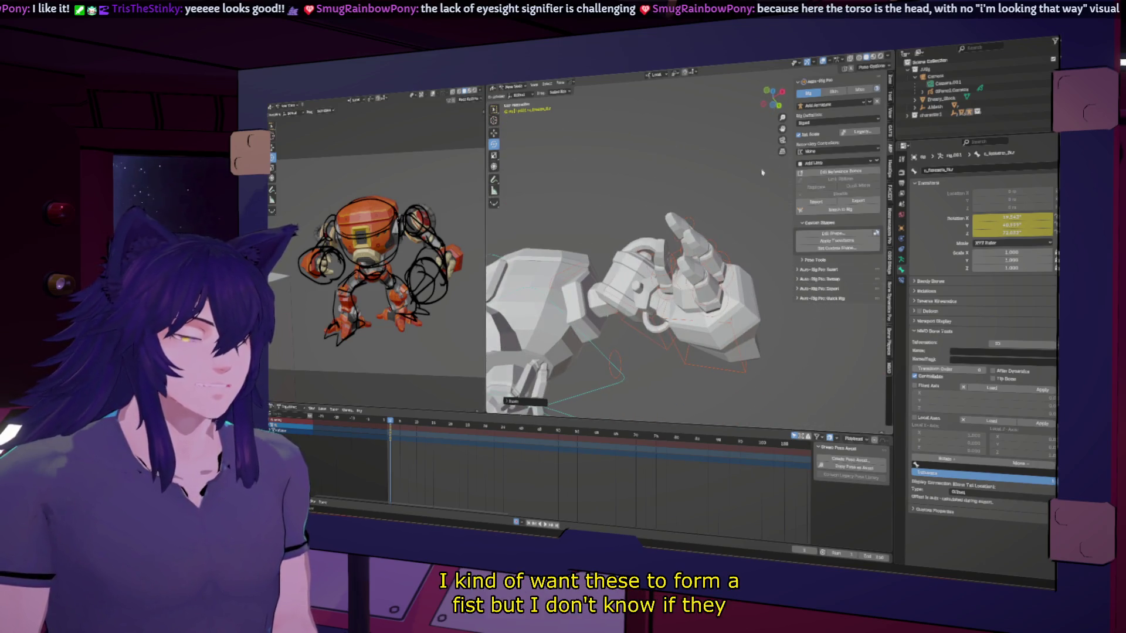
Switch the viewport to Wireframe shading and select the chest bone.
{"action": "left_click", "coordinate": [858, 57]}
{"action": "middle_click_drag", "start_coordinate": [657, 252], "coordinate": [642, 261]}
{"action": "left_click", "coordinate": [685, 257]}
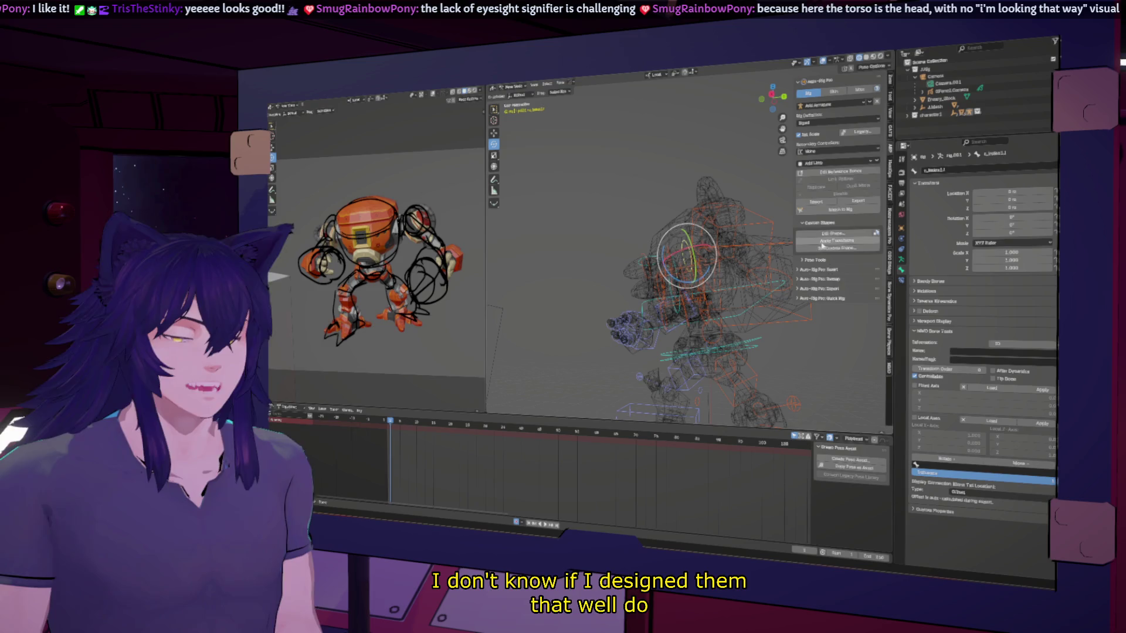
Curl the index finger of hand c_hand_fk.l fully with the Index 1 slider at 1.000.
{"action": "left_click", "coordinate": [892, 96]}
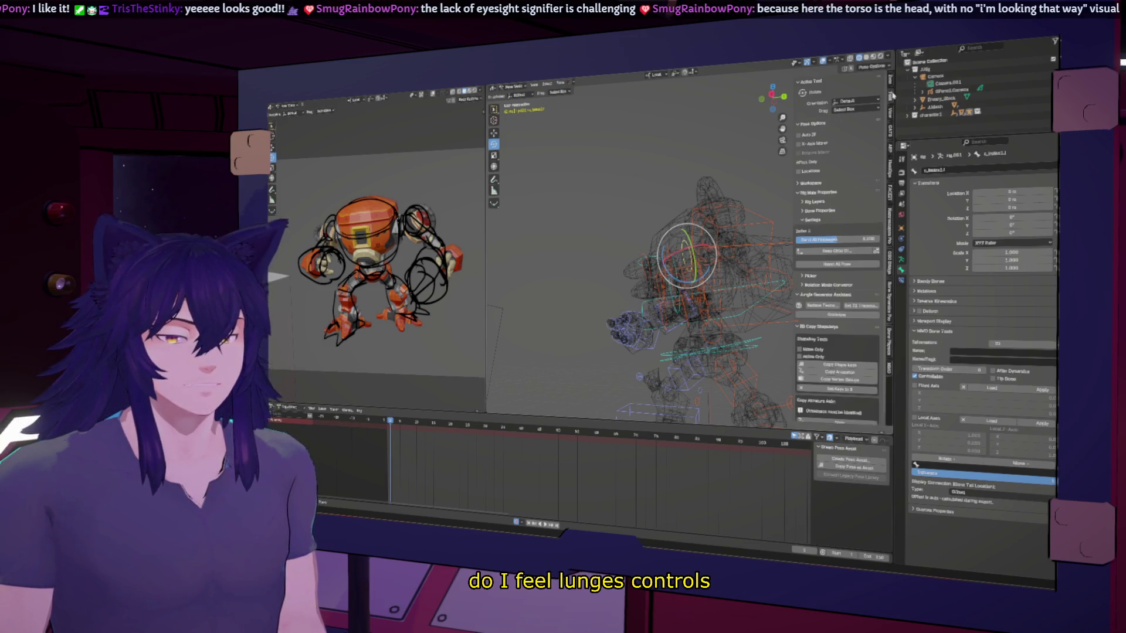
{"action": "middle_click_drag", "start_coordinate": [772, 250], "coordinate": [691, 268]}
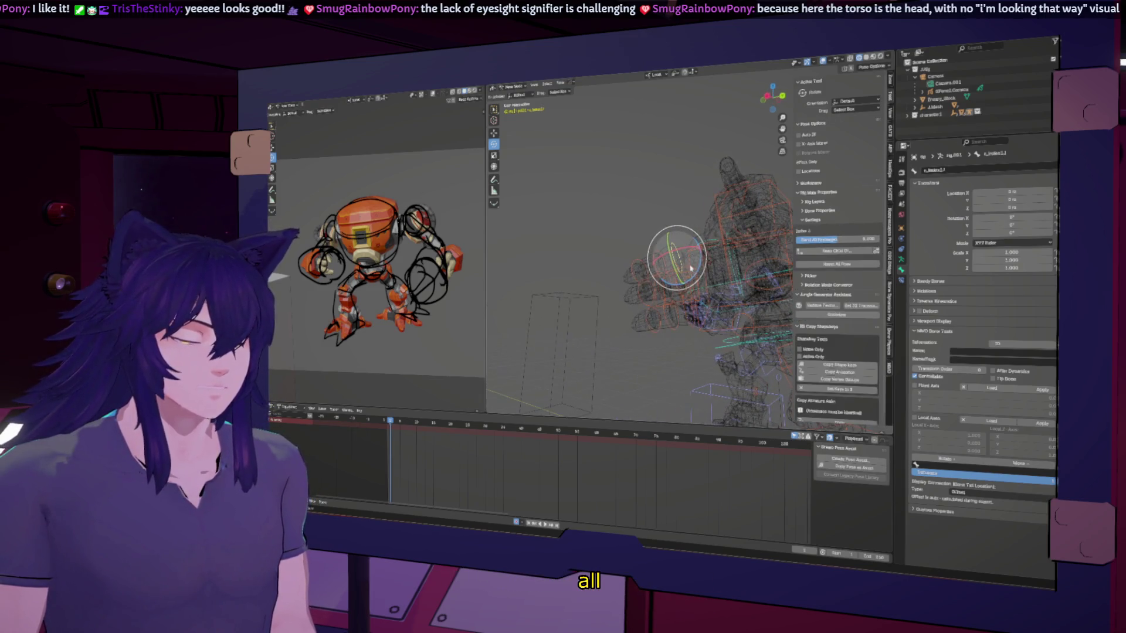
{"action": "left_click", "coordinate": [688, 268]}
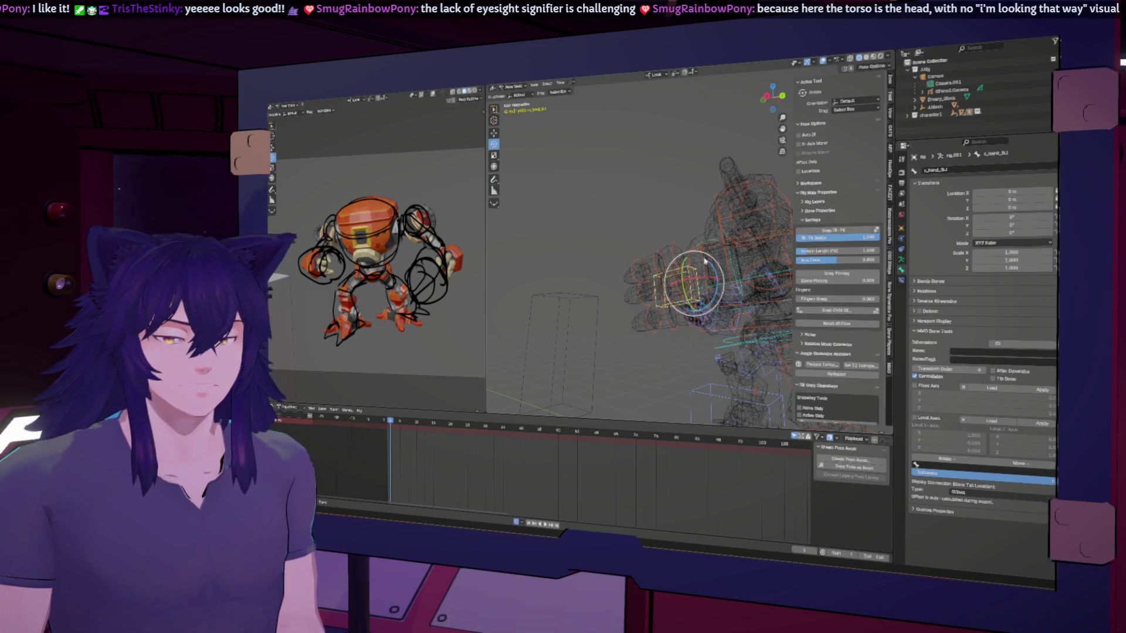
{"action": "left_click", "coordinate": [673, 248]}
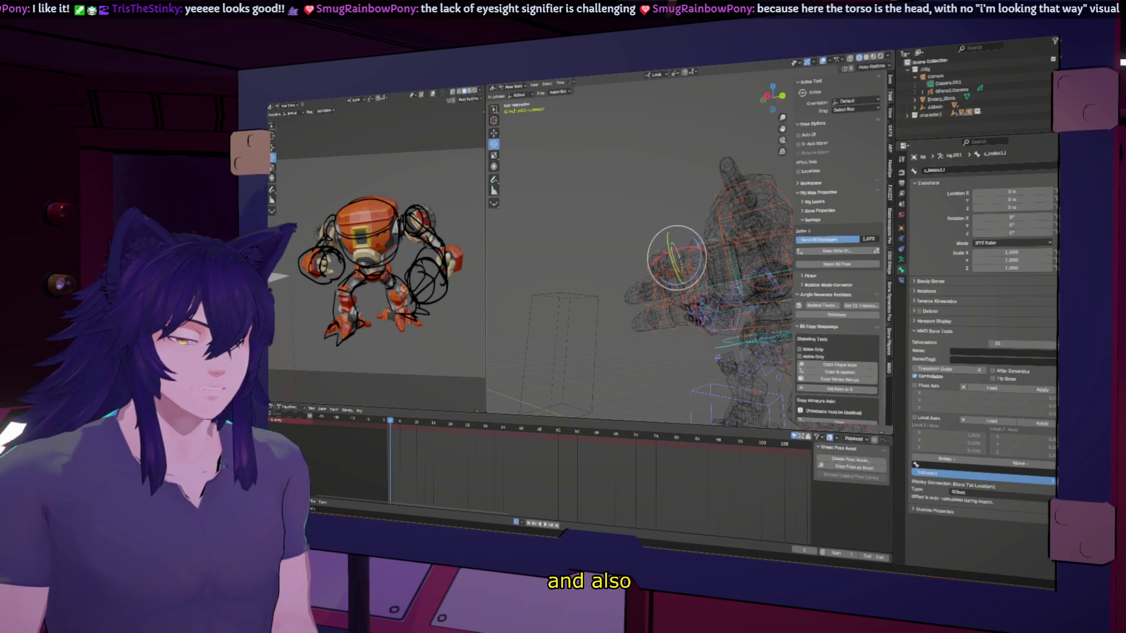
{"action": "left_click_drag", "start_coordinate": [837, 239], "coordinate": [874, 240]}
{"action": "scroll", "coordinate": [743, 254], "scroll_direction": "up", "scroll_amount": 8}
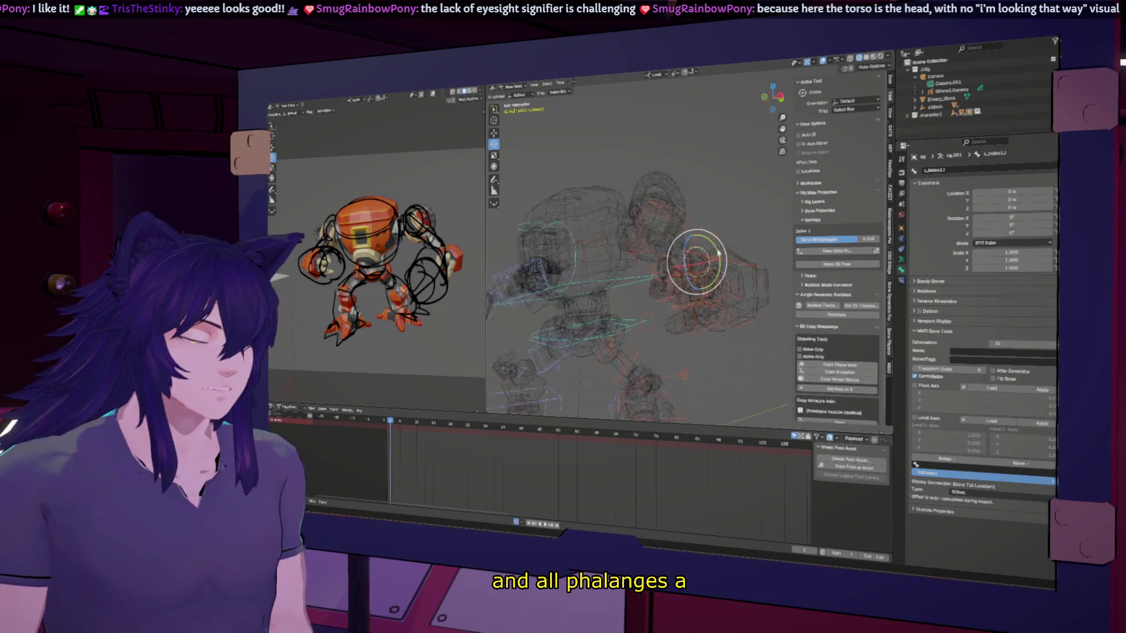
Switch the viewport back to Solid shading.
{"action": "middle_click_drag", "start_coordinate": [742, 254], "coordinate": [878, 219]}
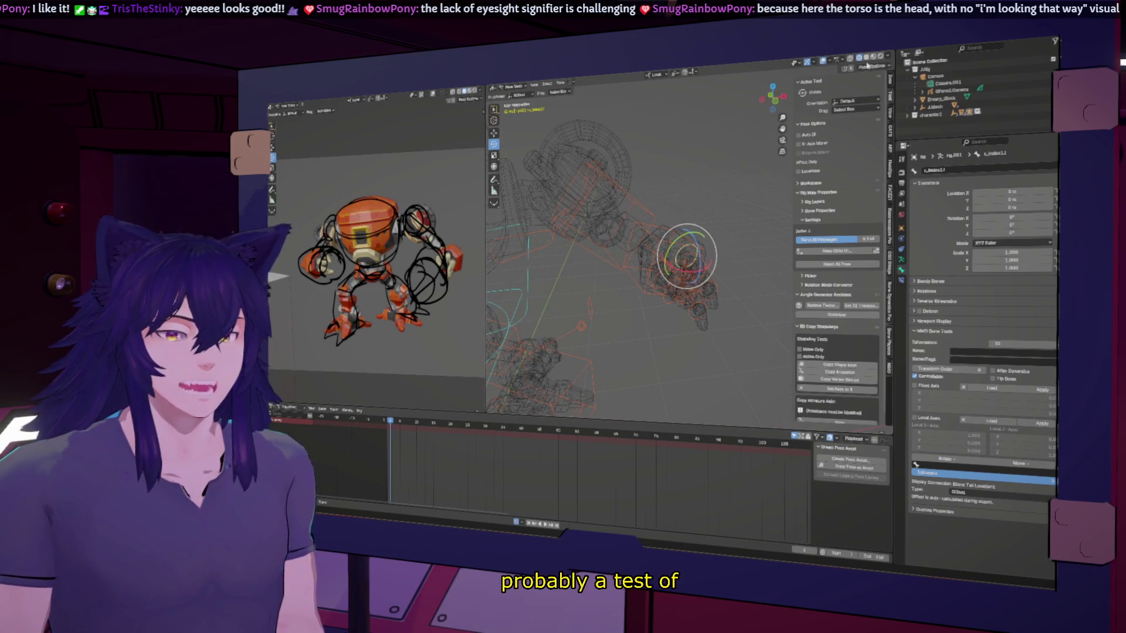
{"action": "left_click", "coordinate": [866, 57]}
{"action": "middle_click_drag", "start_coordinate": [732, 237], "coordinate": [816, 239]}
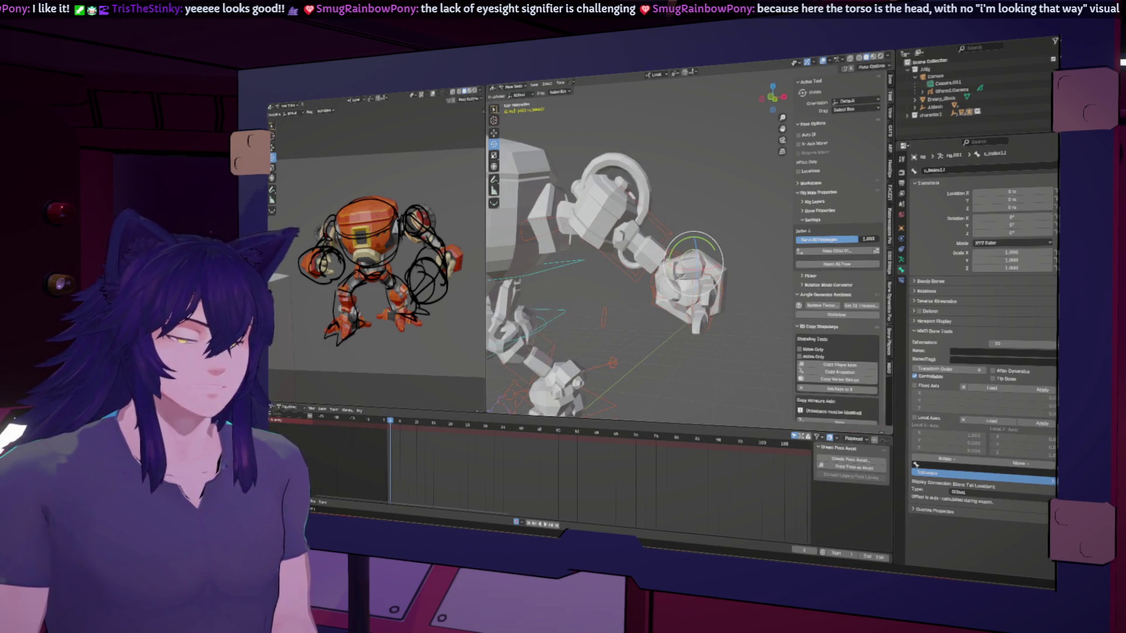
Curl the pinky finger control further with its slider.
{"action": "middle_click_drag", "start_coordinate": [729, 288], "coordinate": [744, 280]}
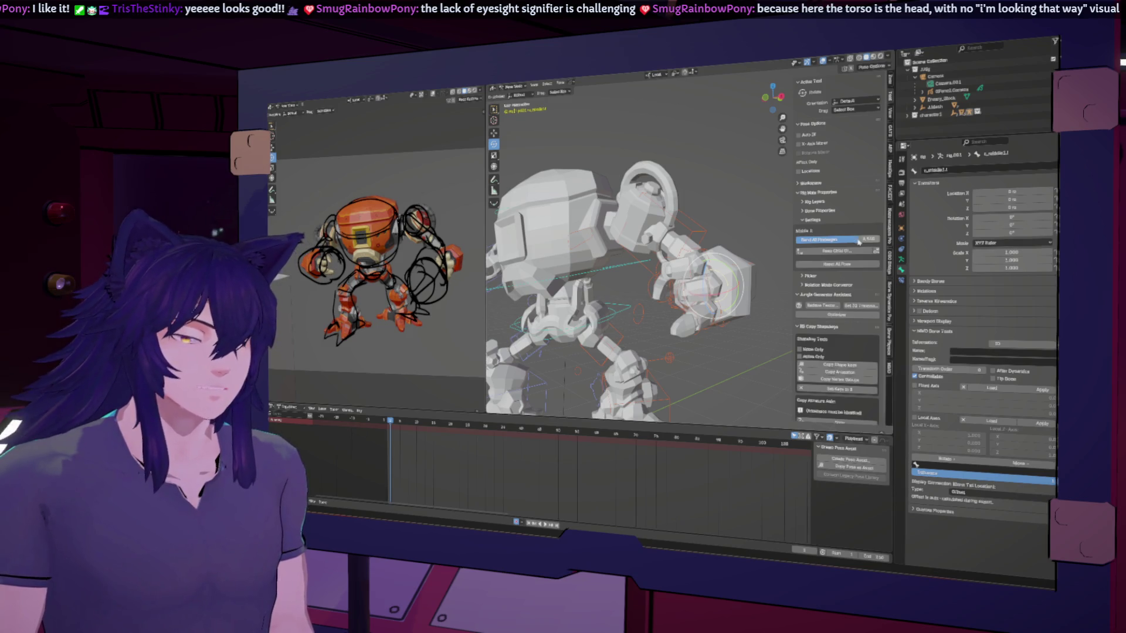
{"action": "mouse_move", "coordinate": [762, 269]}
{"action": "middle_mouse_down"}
{"action": "mouse_move", "coordinate": [712, 310]}
{"action": "mouse_move", "coordinate": [727, 308]}
{"action": "middle_mouse_up"}
{"action": "left_click", "coordinate": [727, 311]}
{"action": "left_click_drag", "start_coordinate": [837, 239], "coordinate": [848, 240]}
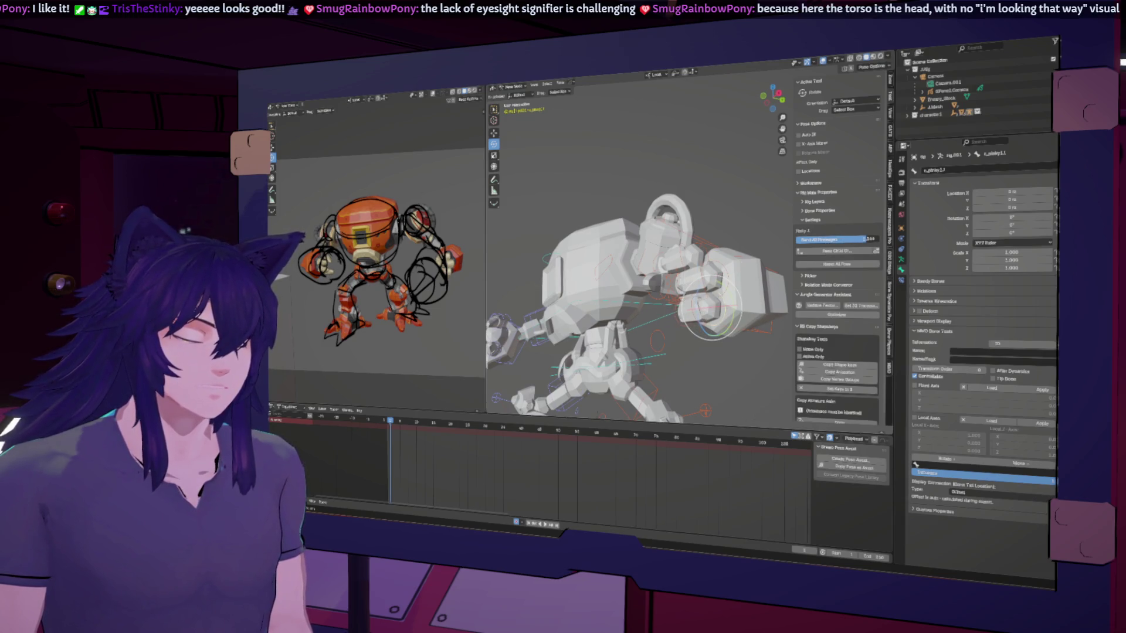
{"action": "middle_click_drag", "start_coordinate": [779, 285], "coordinate": [814, 291]}
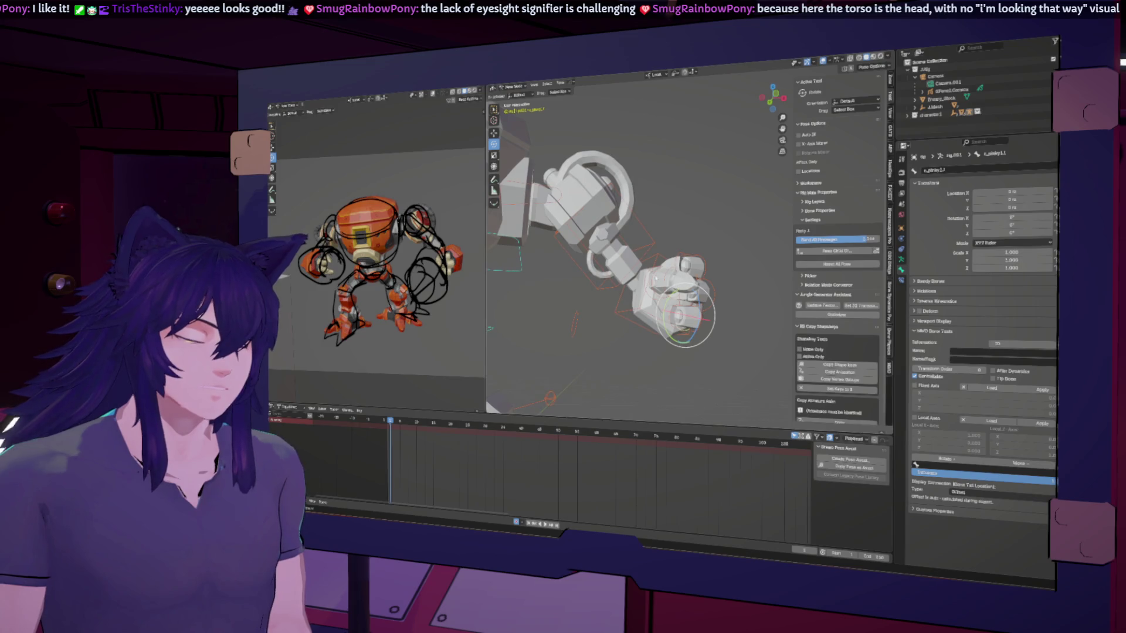
Rotate the hand about 13 degrees and keyframe it.
{"action": "left_click", "coordinate": [651, 268]}
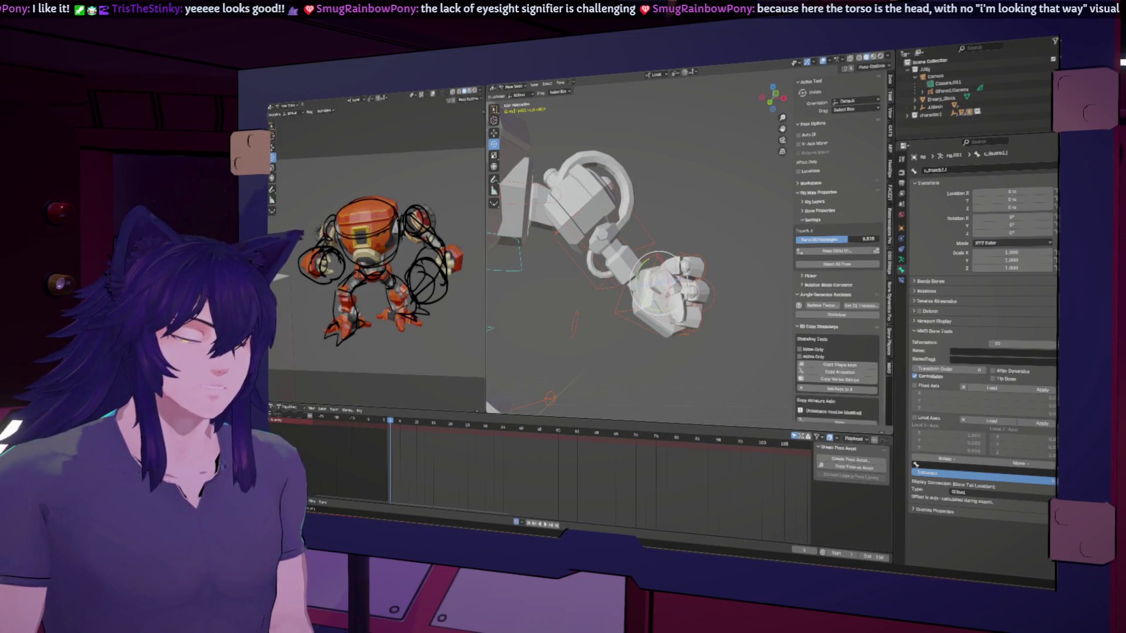
{"action": "mouse_move", "coordinate": [701, 251]}
{"action": "middle_mouse_down"}
{"action": "mouse_move", "coordinate": [733, 253]}
{"action": "mouse_move", "coordinate": [709, 251]}
{"action": "mouse_move", "coordinate": [745, 263]}
{"action": "mouse_move", "coordinate": [753, 290]}
{"action": "mouse_move", "coordinate": [744, 286]}
{"action": "middle_mouse_up"}
{"action": "left_click_drag", "start_coordinate": [701, 236], "coordinate": [710, 249]}
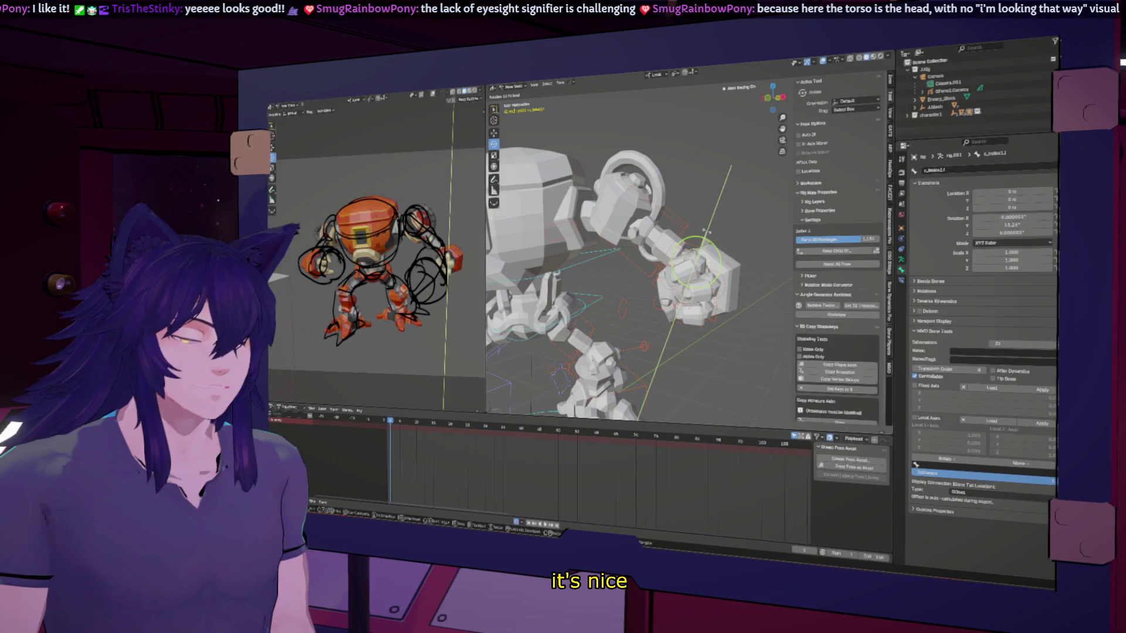
{"action": "key", "text": "i"}
{"action": "mouse_move", "coordinate": [711, 250]}
{"action": "middle_mouse_down"}
{"action": "mouse_move", "coordinate": [748, 309]}
{"action": "mouse_move", "coordinate": [637, 274]}
{"action": "middle_mouse_up"}
Keyframe the thumb control and rotate it about the X axis.
{"action": "left_click", "coordinate": [645, 274]}
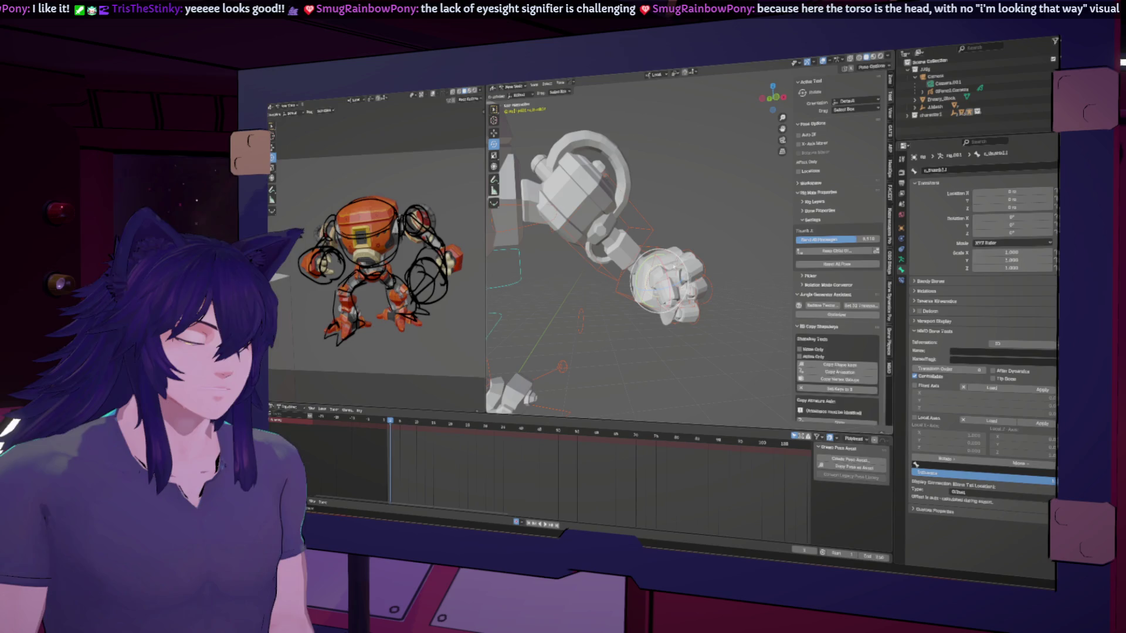
{"action": "key", "text": "i"}
{"action": "key", "text": "r"}
{"action": "key", "text": "x"}
{"action": "key", "text": "Return"}
{"action": "middle_click_drag", "start_coordinate": [645, 276], "coordinate": [563, 282]}
{"action": "middle_click_drag", "start_coordinate": [674, 276], "coordinate": [633, 264]}
{"action": "left_click_drag", "start_coordinate": [749, 233], "coordinate": [660, 327]}
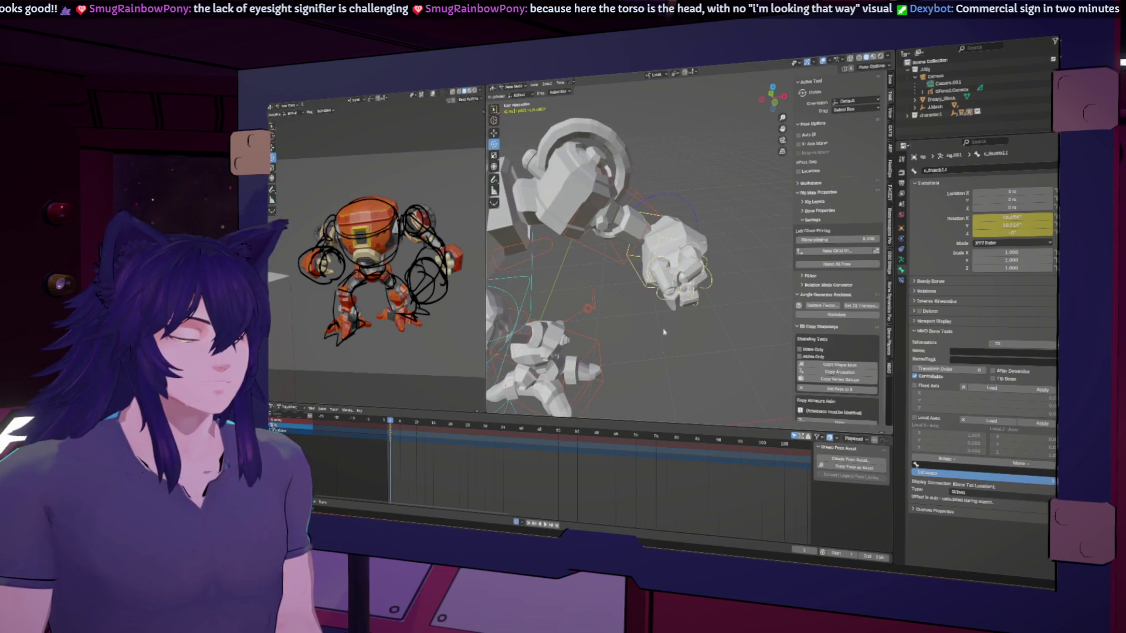
Copy the fist pose and paste it X-flipped onto the other hand's bones.
{"action": "right_click", "coordinate": [689, 288]}
{"action": "left_click", "coordinate": [651, 176]}
{"action": "mouse_move", "coordinate": [651, 177]}
{"action": "middle_mouse_down"}
{"action": "mouse_move", "coordinate": [599, 205]}
{"action": "mouse_move", "coordinate": [554, 269]}
{"action": "mouse_move", "coordinate": [560, 220]}
{"action": "middle_mouse_up"}
{"action": "left_click_drag", "start_coordinate": [560, 220], "coordinate": [598, 277]}
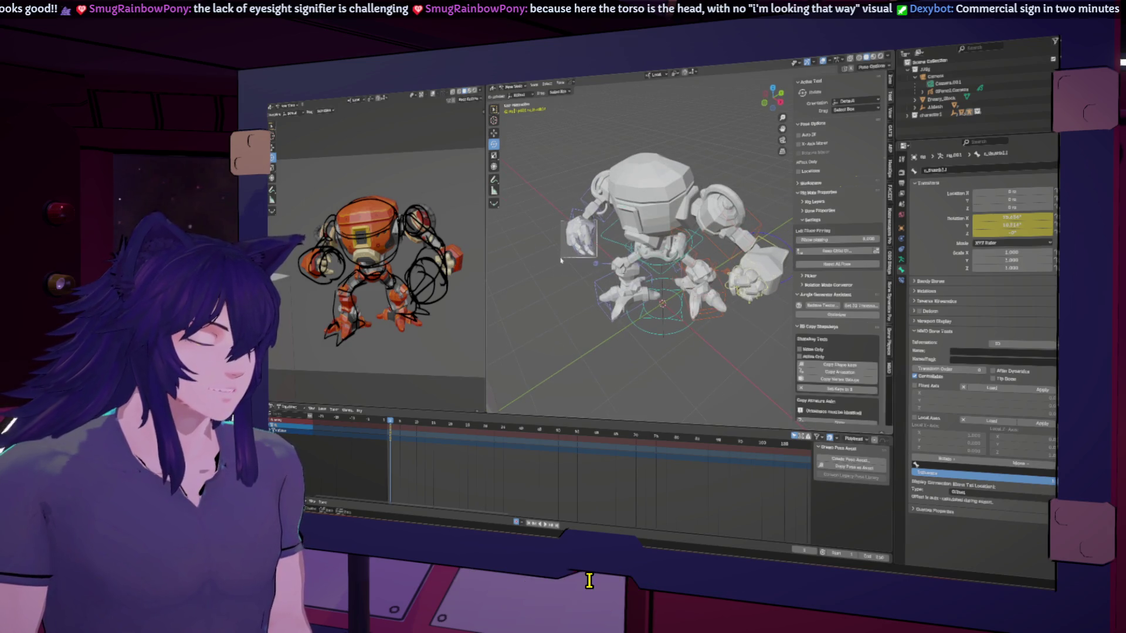
{"action": "right_click", "coordinate": [572, 231]}
{"action": "left_click", "coordinate": [578, 256]}
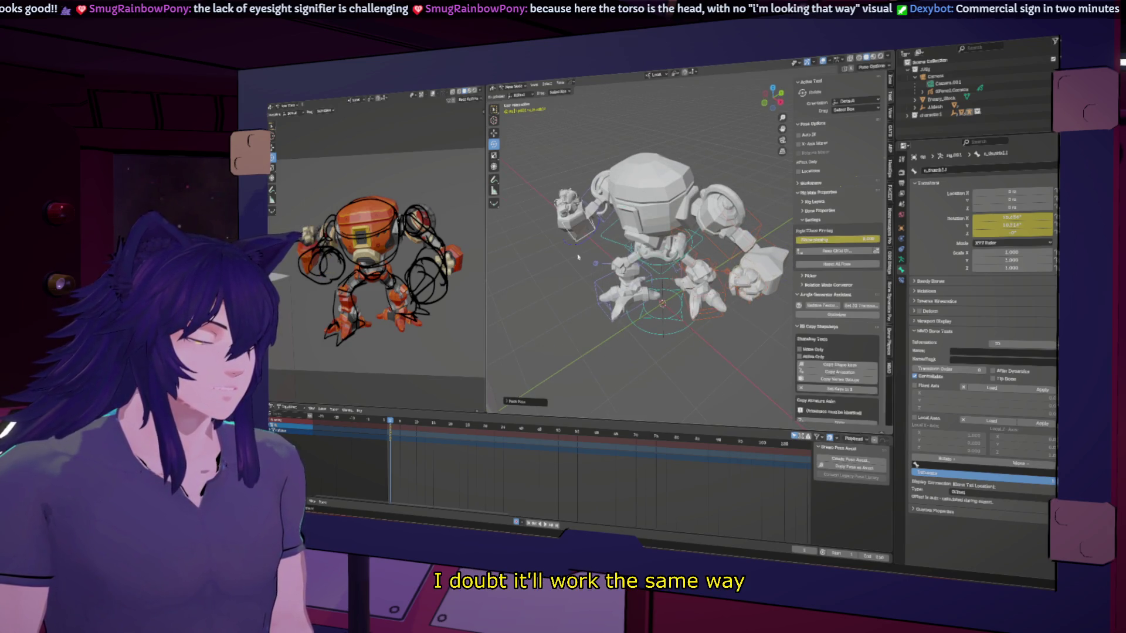
{"action": "left_click", "coordinate": [587, 256]}
{"action": "right_click", "coordinate": [591, 253]}
{"action": "left_click", "coordinate": [591, 254]}
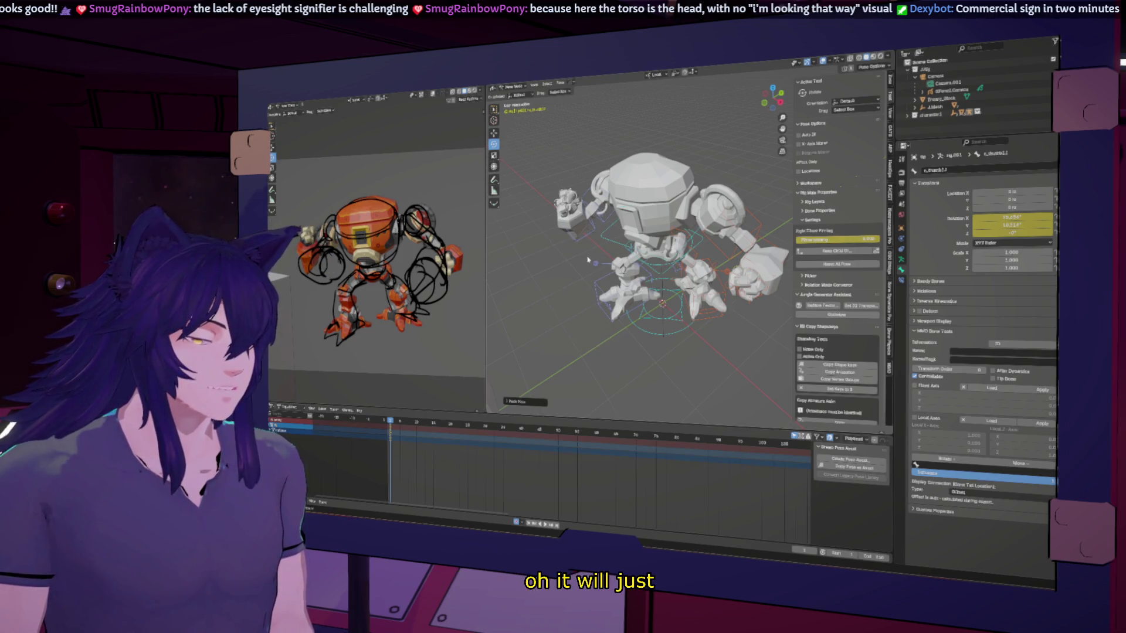
In wireframe, paste the mirrored pose onto the hand control and thumb bones.
{"action": "key", "text": "shift+z"}
{"action": "middle_click_drag", "start_coordinate": [593, 258], "coordinate": [611, 271]}
{"action": "left_click", "coordinate": [730, 228]}
{"action": "middle_click_drag", "start_coordinate": [730, 228], "coordinate": [649, 379]}
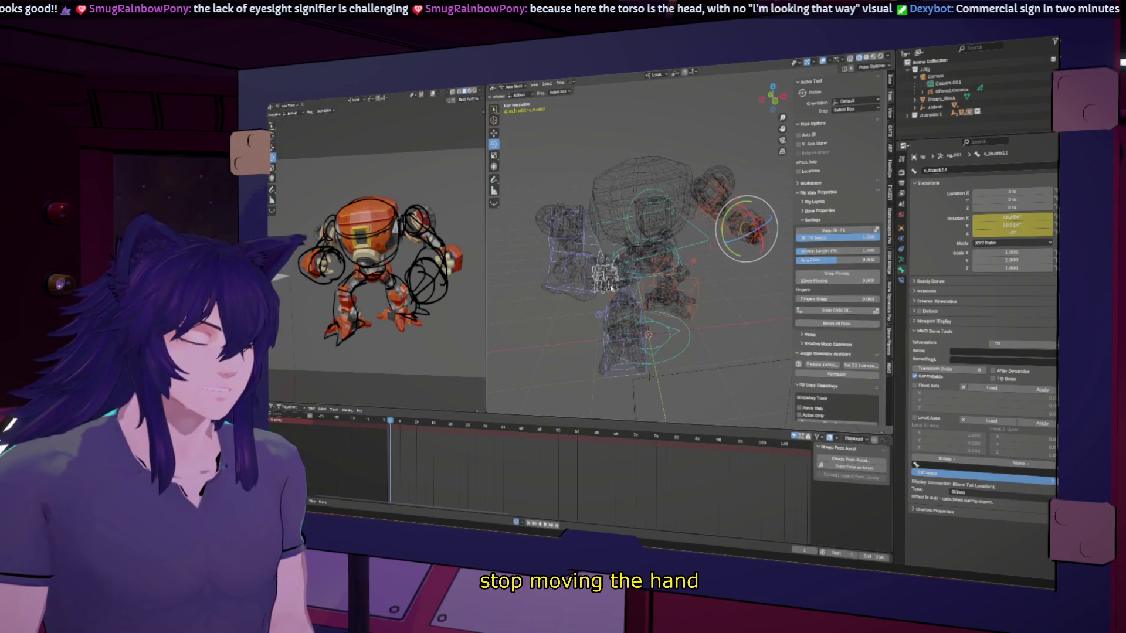
{"action": "left_click", "coordinate": [605, 268]}
{"action": "right_click", "coordinate": [611, 261]}
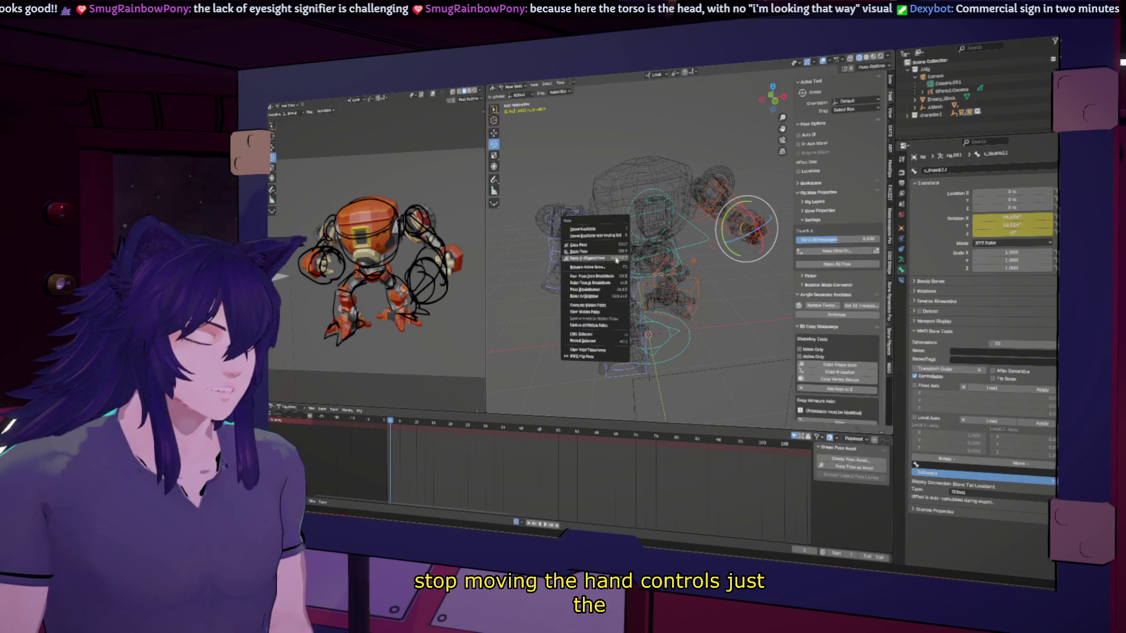
{"action": "left_click", "coordinate": [613, 261]}
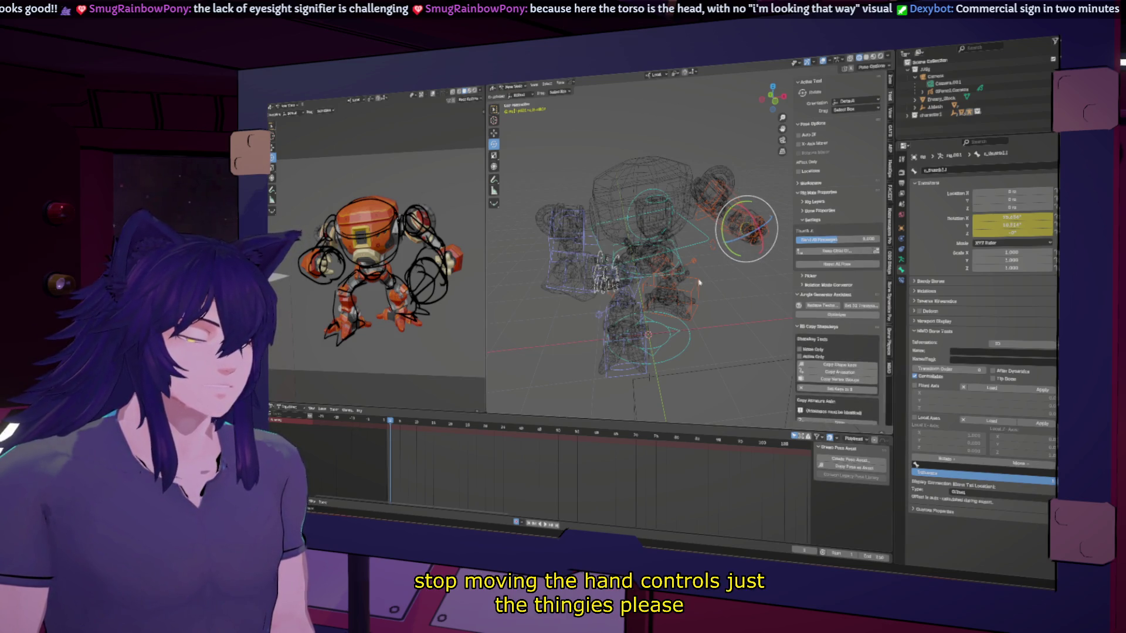
{"action": "right_click", "coordinate": [600, 273]}
{"action": "left_click", "coordinate": [594, 277]}
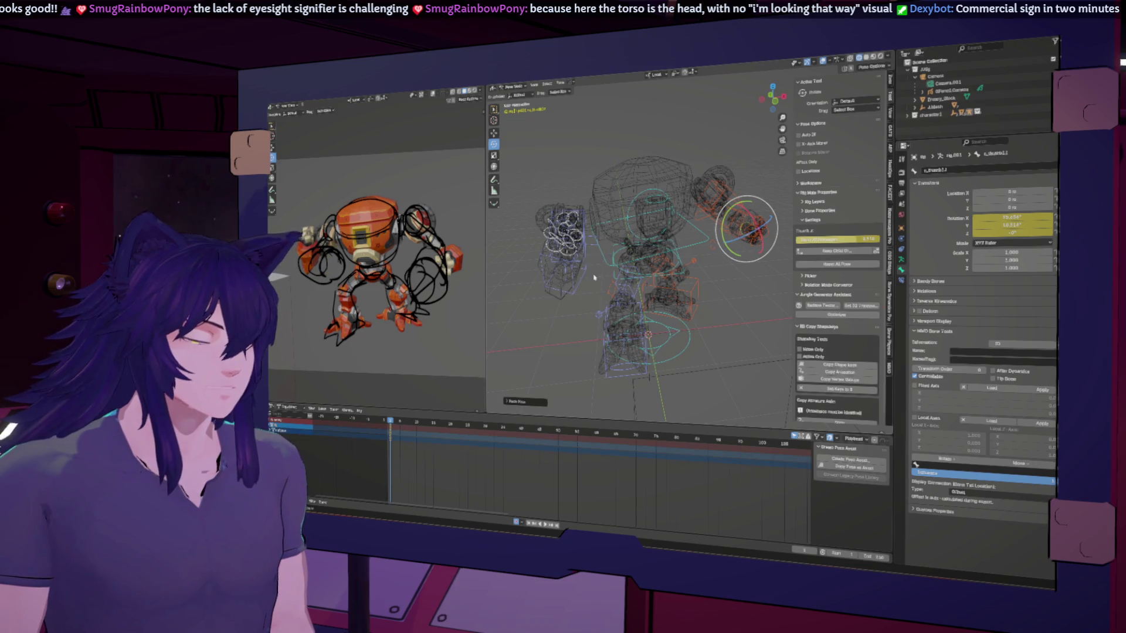
Paste the fist pose onto the finger bones as well.
{"action": "scroll", "coordinate": [586, 247], "scroll_direction": "up", "scroll_amount": 6}
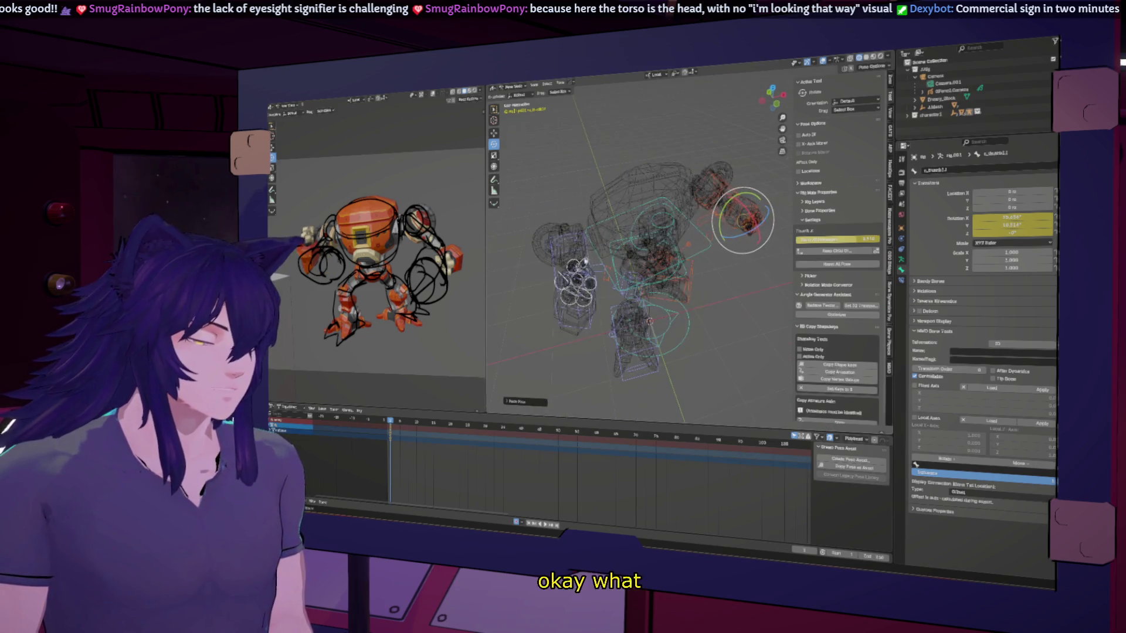
{"action": "mouse_move", "coordinate": [768, 100]}
{"action": "left_mouse_down"}
{"action": "mouse_move", "coordinate": [754, 114]}
{"action": "mouse_move", "coordinate": [769, 111]}
{"action": "left_mouse_up"}
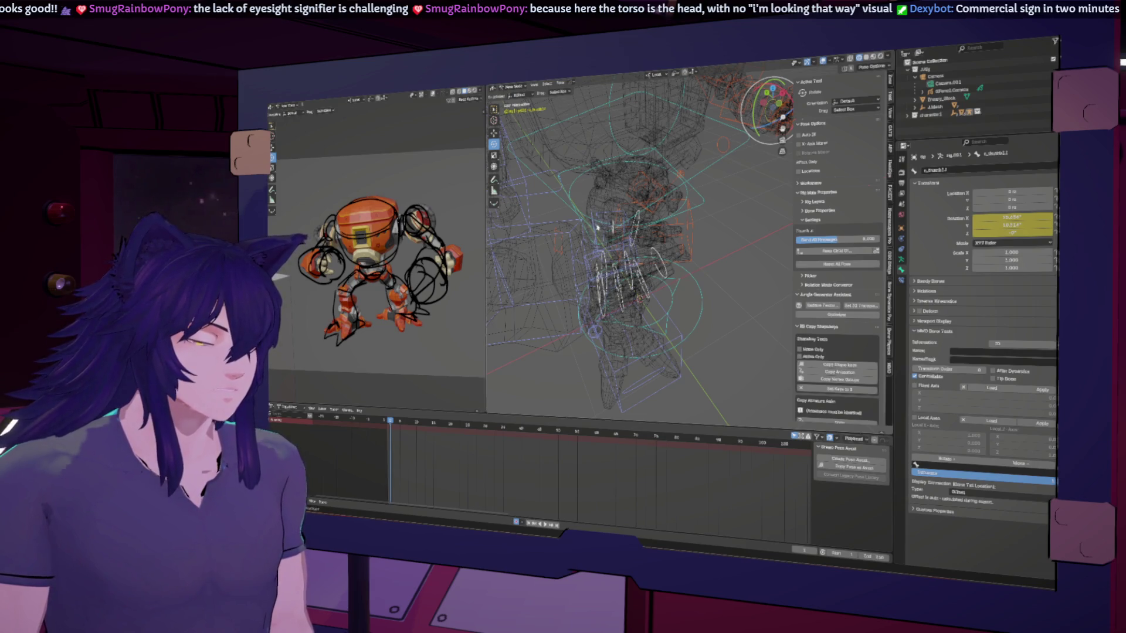
{"action": "right_click", "coordinate": [613, 238]}
{"action": "left_click", "coordinate": [637, 248]}
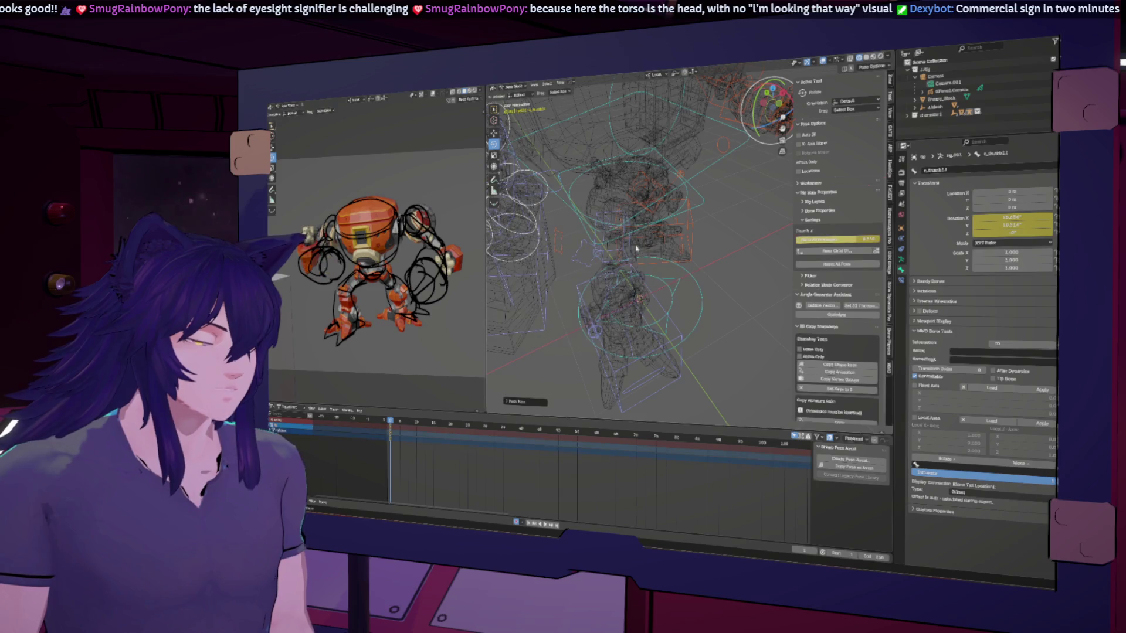
{"action": "scroll", "coordinate": [628, 245], "scroll_direction": "down", "scroll_amount": 5}
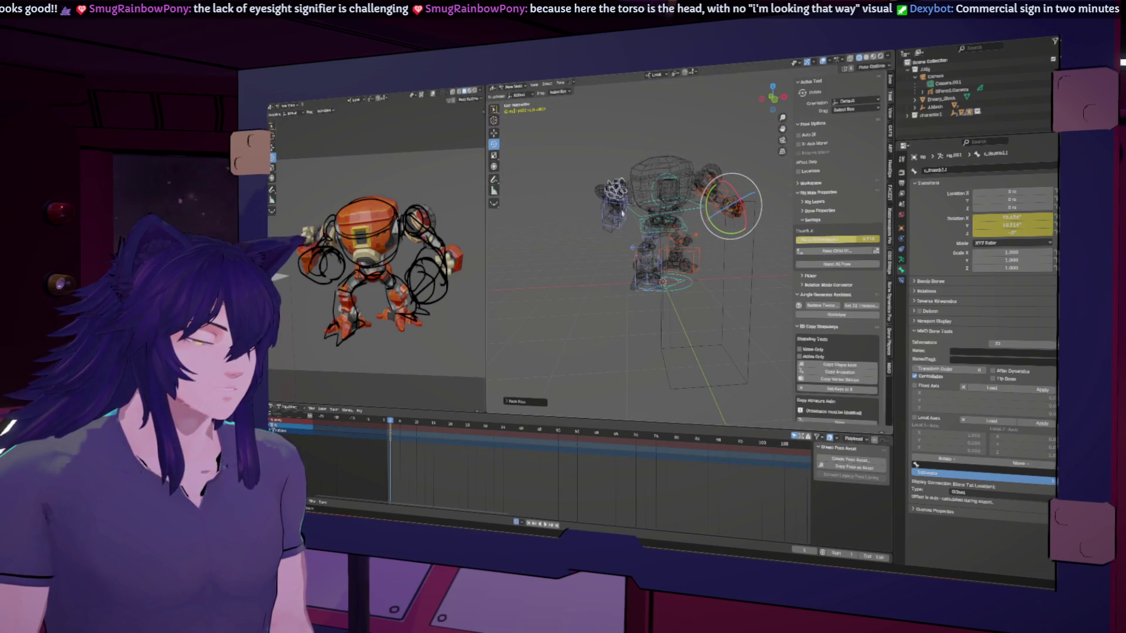
Rotate the left hand control on the X axis and return to Solid shading.
{"action": "left_click", "coordinate": [616, 208]}
{"action": "key", "text": "r"}
{"action": "key", "text": "x"}
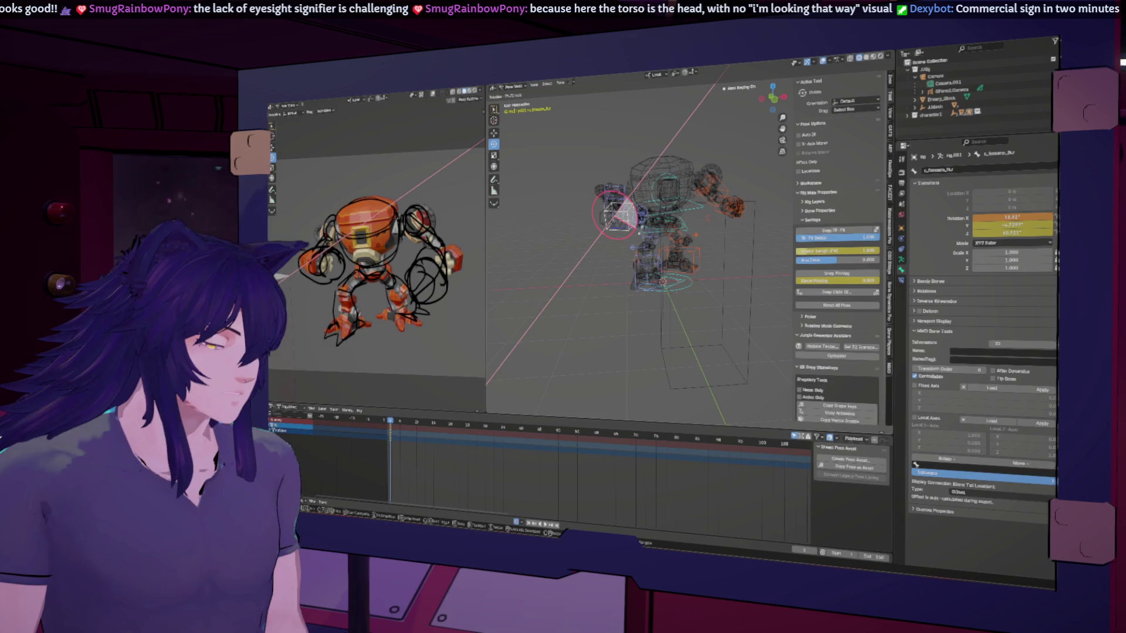
{"action": "left_click", "coordinate": [632, 216]}
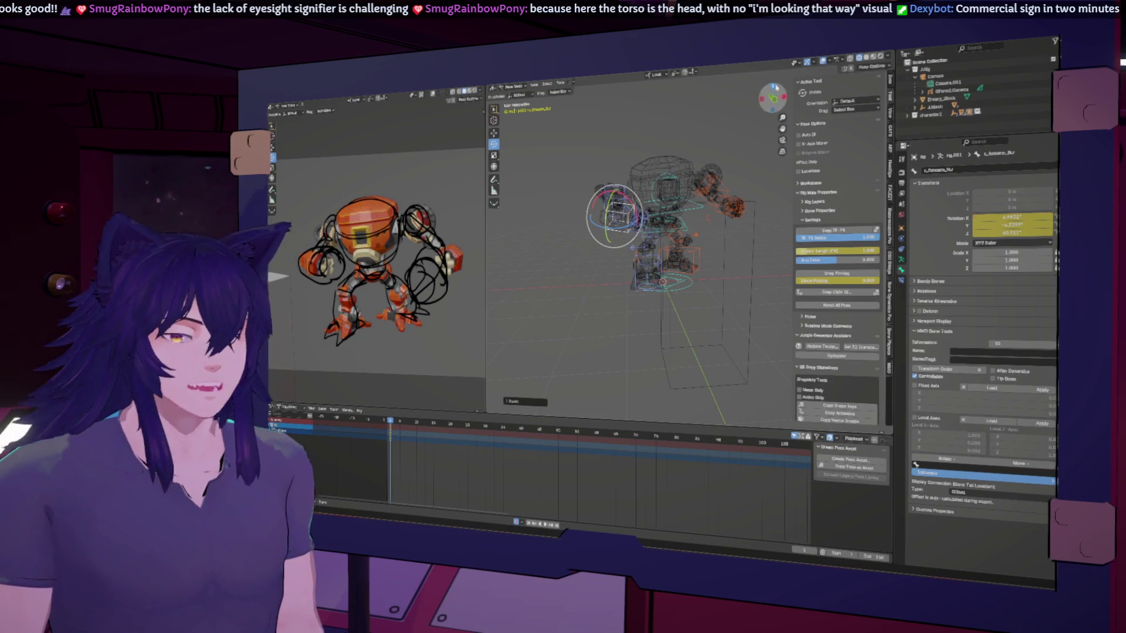
{"action": "left_click", "coordinate": [866, 56]}
{"action": "mouse_move", "coordinate": [692, 246]}
{"action": "middle_mouse_down"}
{"action": "mouse_move", "coordinate": [739, 247]}
{"action": "mouse_move", "coordinate": [715, 244]}
{"action": "mouse_move", "coordinate": [695, 191]}
{"action": "middle_mouse_up"}
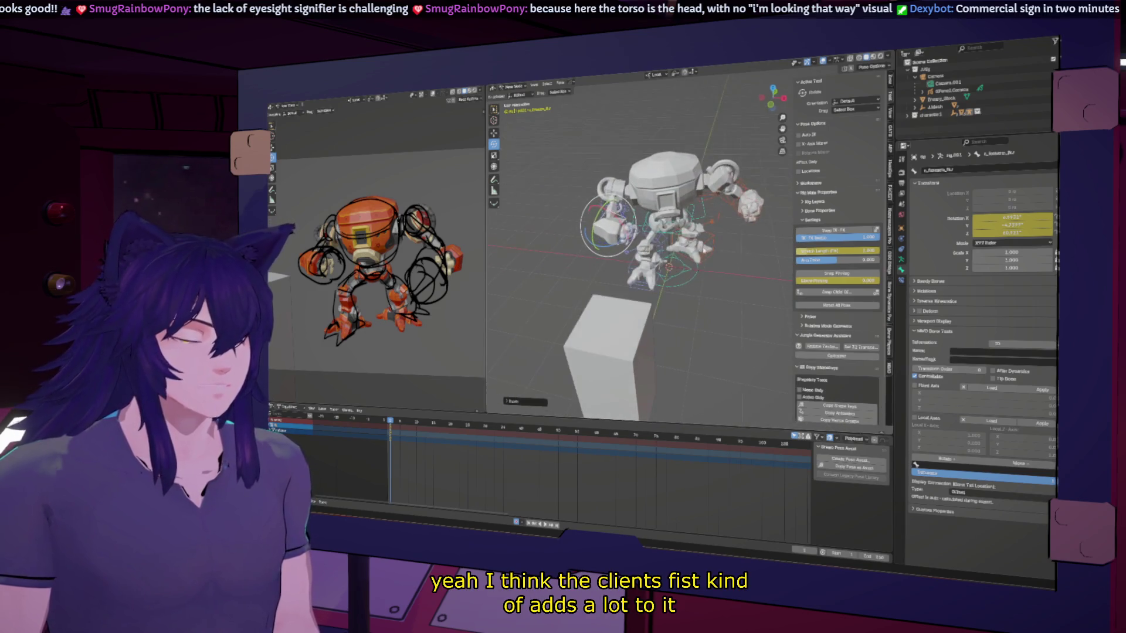
Rotate the spine control and keyframe it.
{"action": "left_click", "coordinate": [694, 187]}
{"action": "key", "text": "r"}
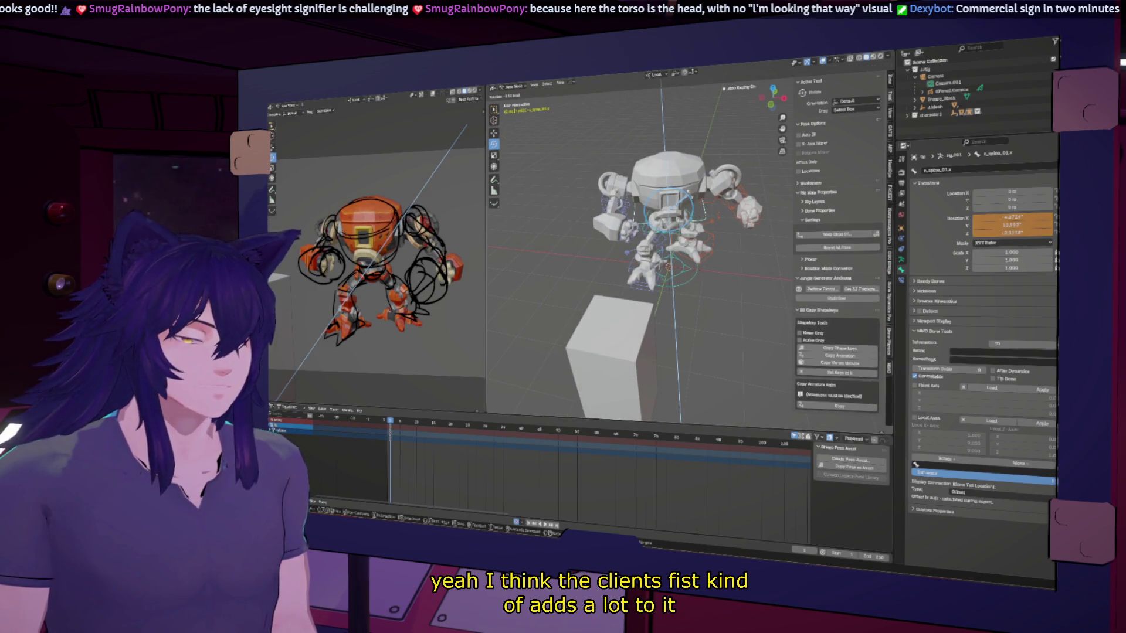
{"action": "left_click", "coordinate": [695, 193]}
{"action": "mouse_move", "coordinate": [695, 193]}
{"action": "middle_mouse_down"}
{"action": "mouse_move", "coordinate": [721, 196]}
{"action": "mouse_move", "coordinate": [685, 209]}
{"action": "middle_mouse_up"}
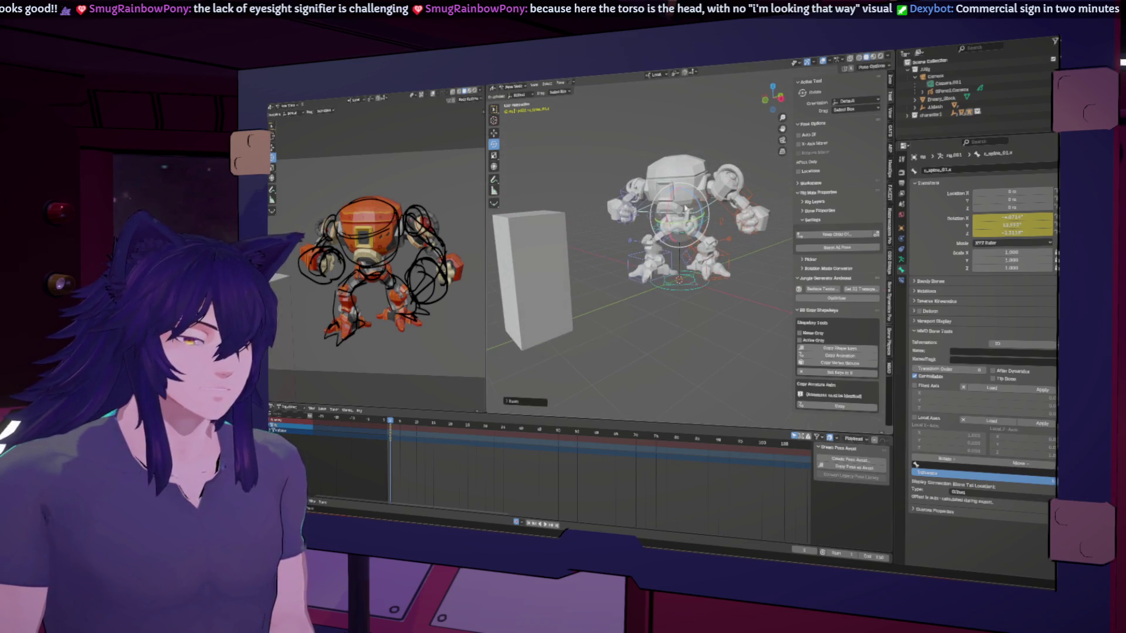
{"action": "middle_click_drag", "start_coordinate": [700, 209], "coordinate": [669, 282]}
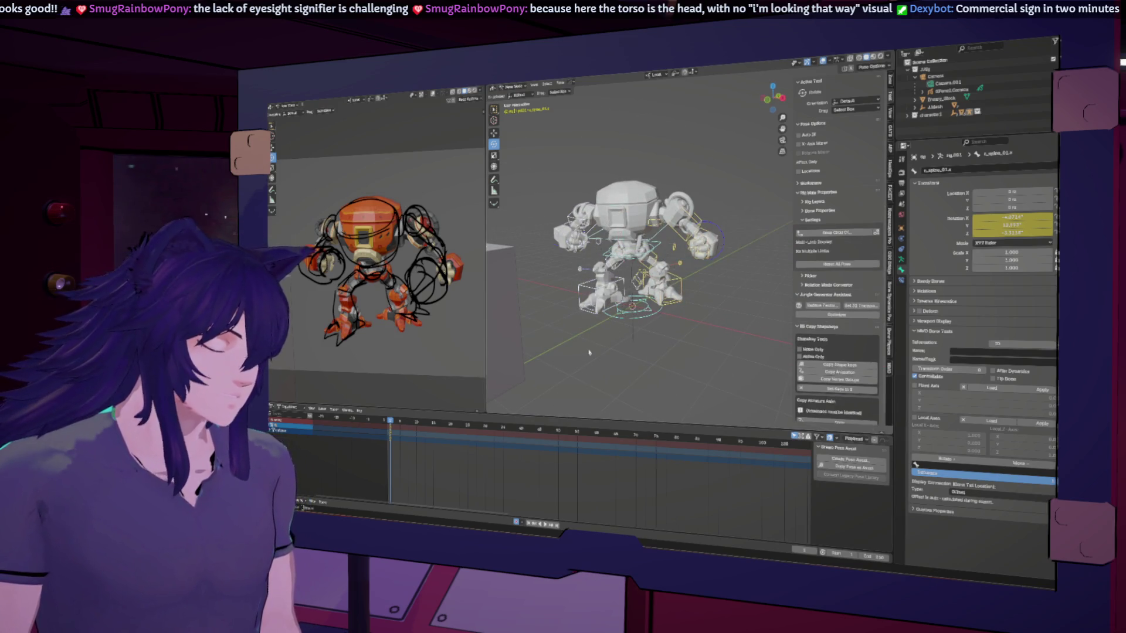
{"action": "key", "text": "i"}
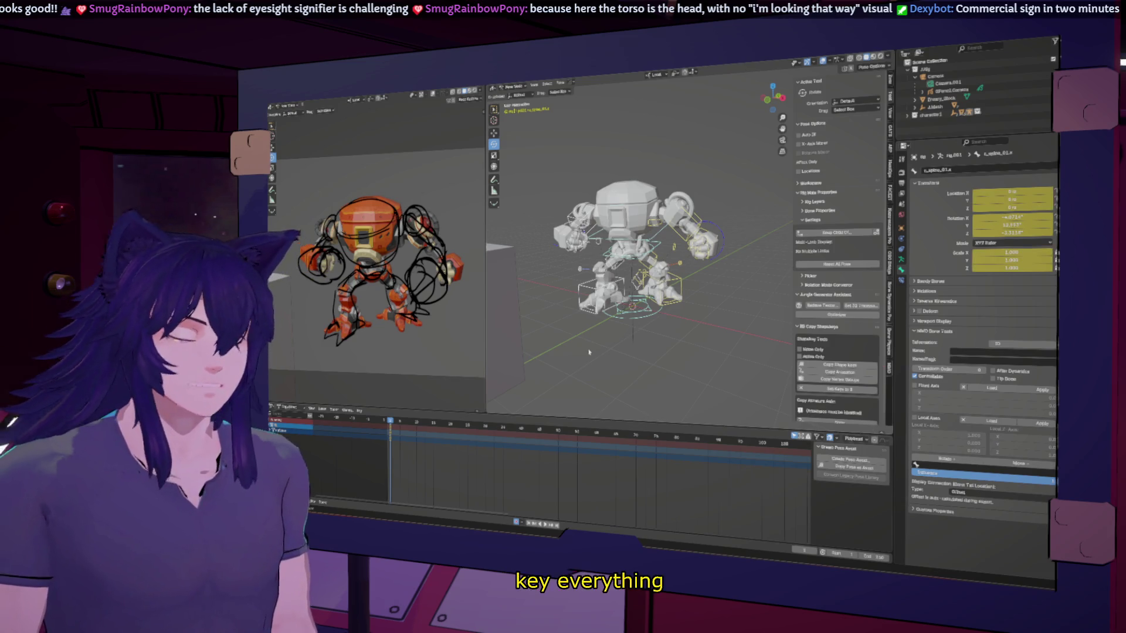
Paste the stored pose X-flipped onto the rig.
{"action": "right_click", "coordinate": [598, 302]}
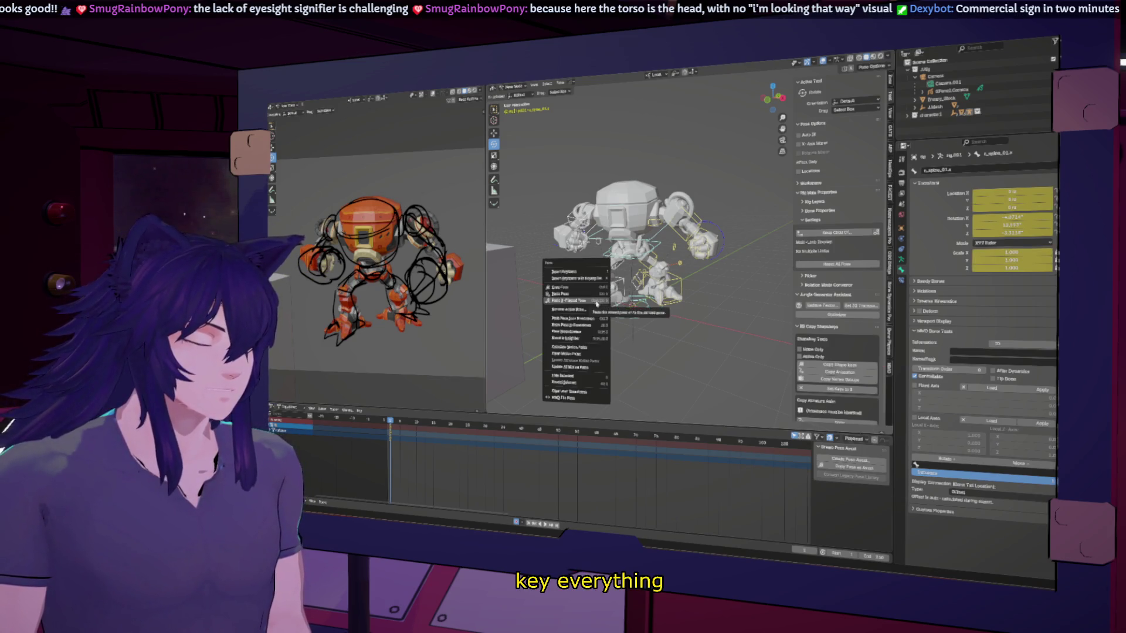
{"action": "left_click", "coordinate": [597, 301]}
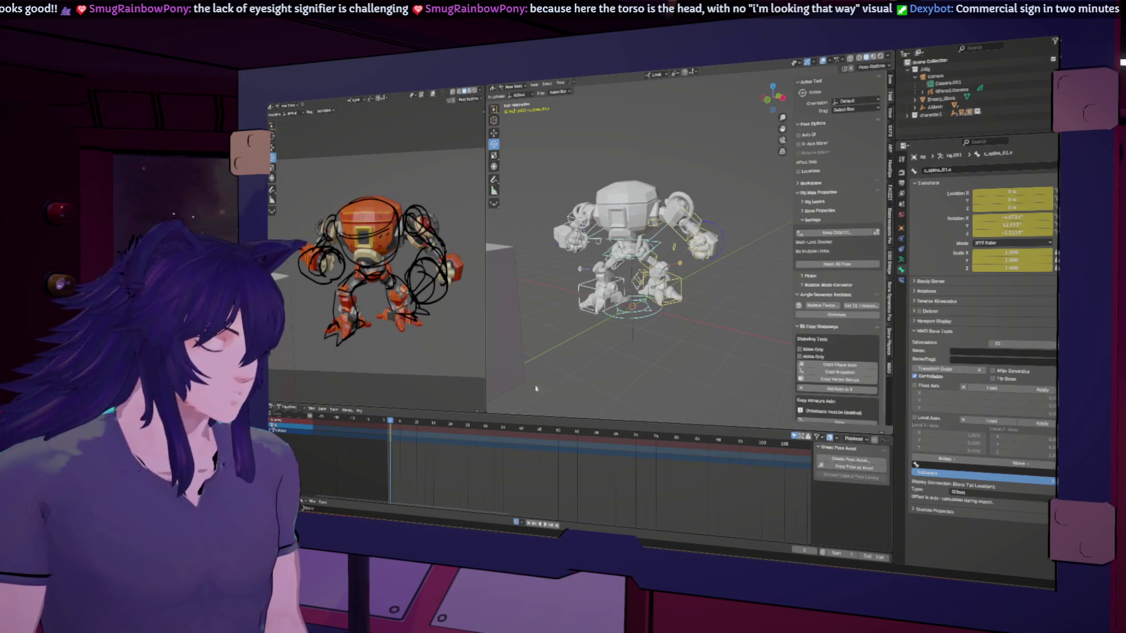
{"action": "mouse_move", "coordinate": [675, 294]}
{"action": "middle_mouse_down"}
{"action": "mouse_move", "coordinate": [803, 279]}
{"action": "mouse_move", "coordinate": [832, 306]}
{"action": "mouse_move", "coordinate": [609, 314]}
{"action": "mouse_move", "coordinate": [653, 311]}
{"action": "middle_mouse_up"}
{"action": "left_click", "coordinate": [583, 258]}
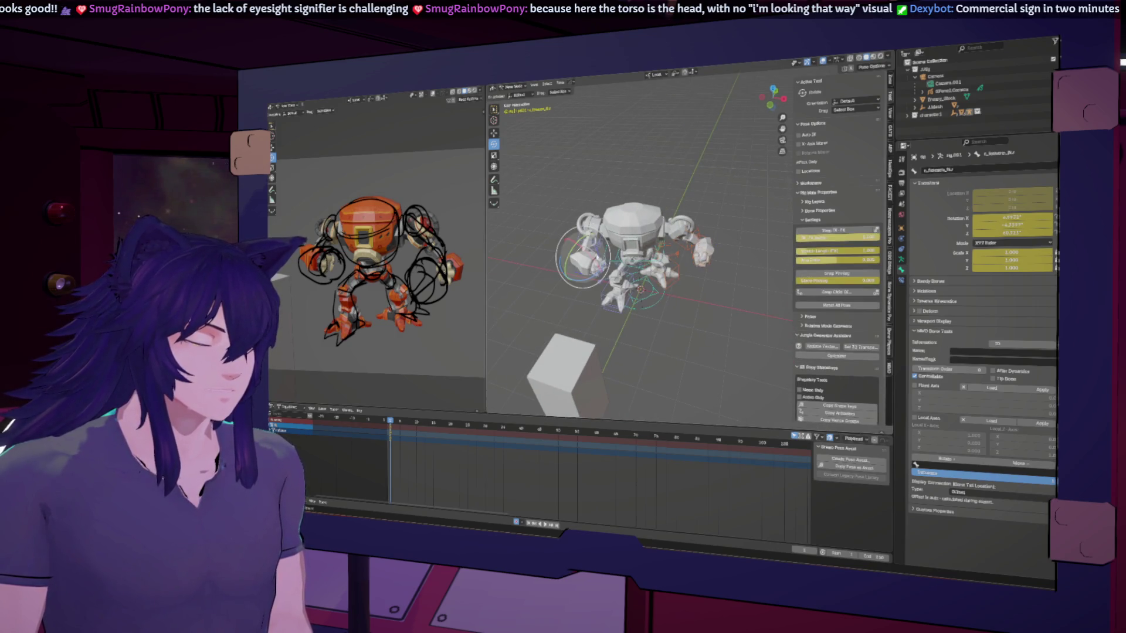
Rotate the left forearm control on the Z axis.
{"action": "key", "text": "r"}
{"action": "key", "text": "z"}
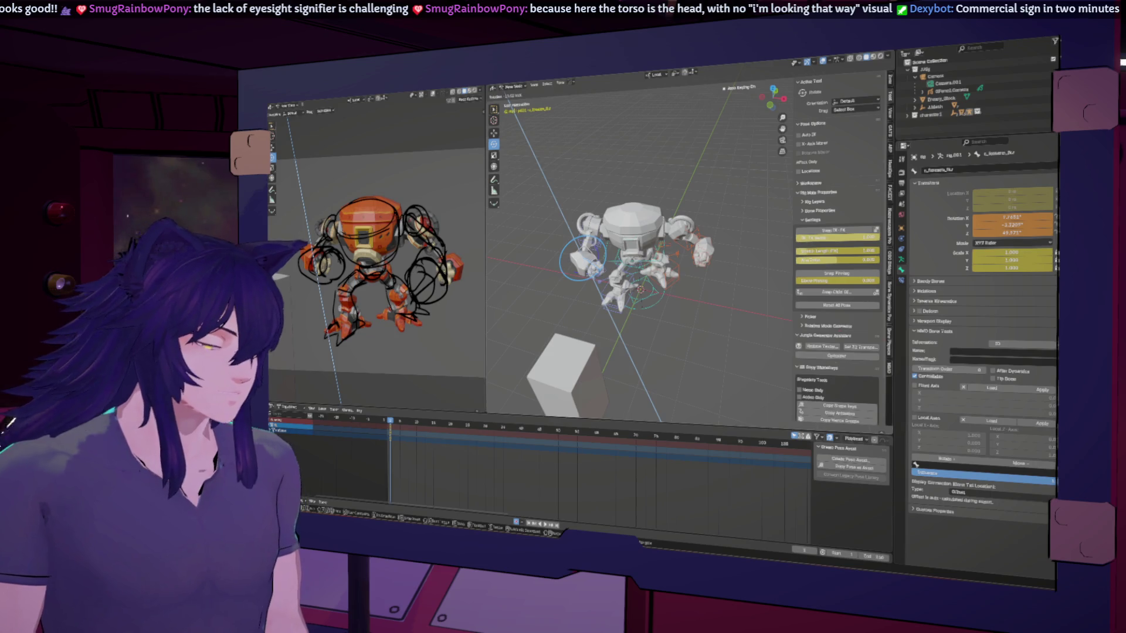
{"action": "key", "text": "Return"}
{"action": "middle_click_drag", "start_coordinate": [633, 264], "coordinate": [563, 223]}
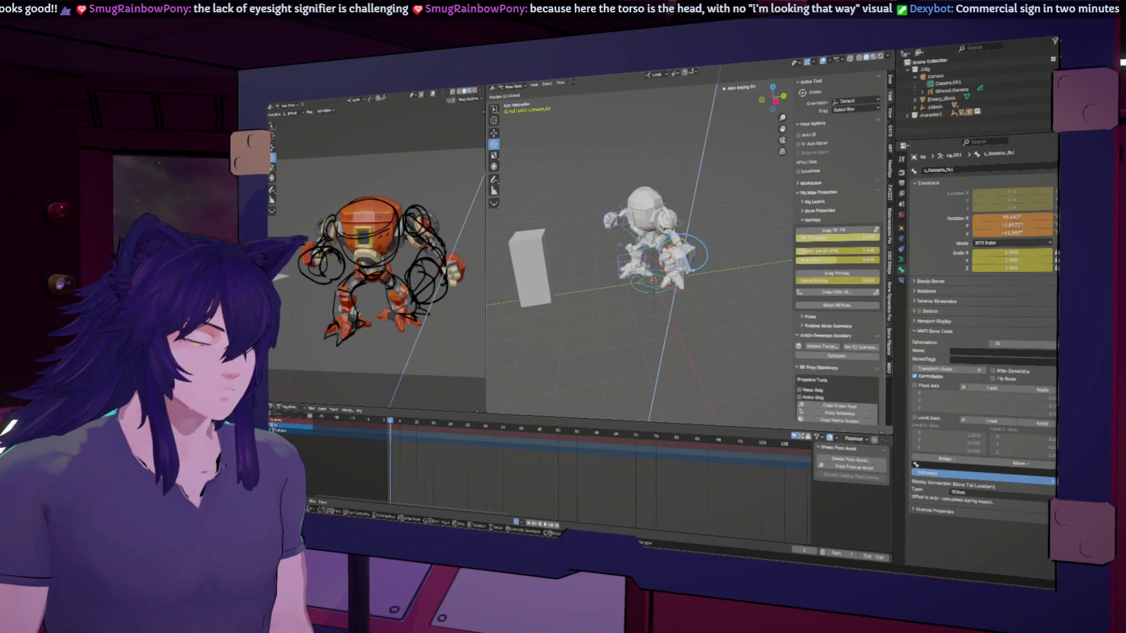
{"action": "mouse_move", "coordinate": [668, 305]}
{"action": "middle_mouse_down"}
{"action": "mouse_move", "coordinate": [685, 312]}
{"action": "mouse_move", "coordinate": [660, 304]}
{"action": "middle_mouse_up"}
Rotate the upper arm control on the X axis.
{"action": "left_click", "coordinate": [684, 228]}
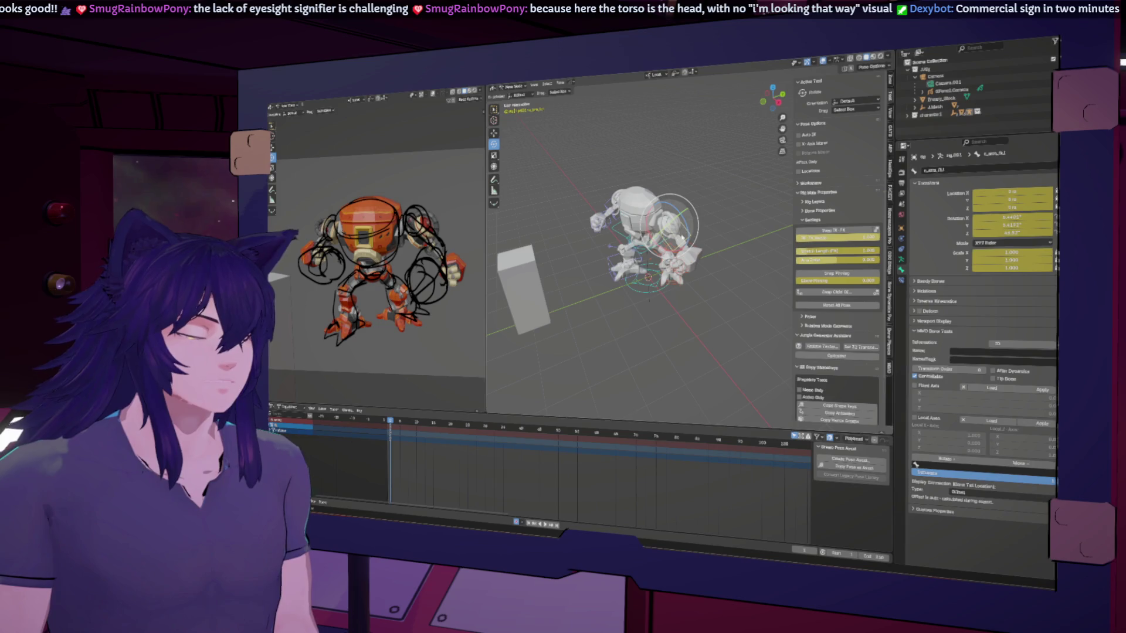
{"action": "key", "text": "r"}
{"action": "key", "text": "x"}
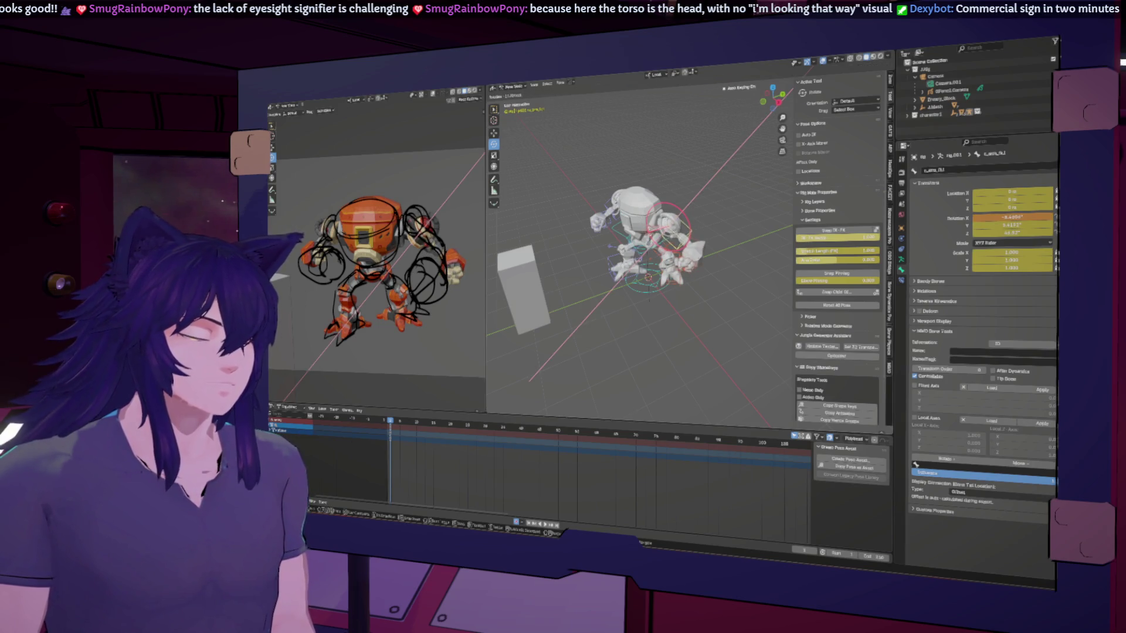
{"action": "left_click", "coordinate": [687, 317]}
{"action": "middle_click_drag", "start_coordinate": [686, 316], "coordinate": [589, 255]}
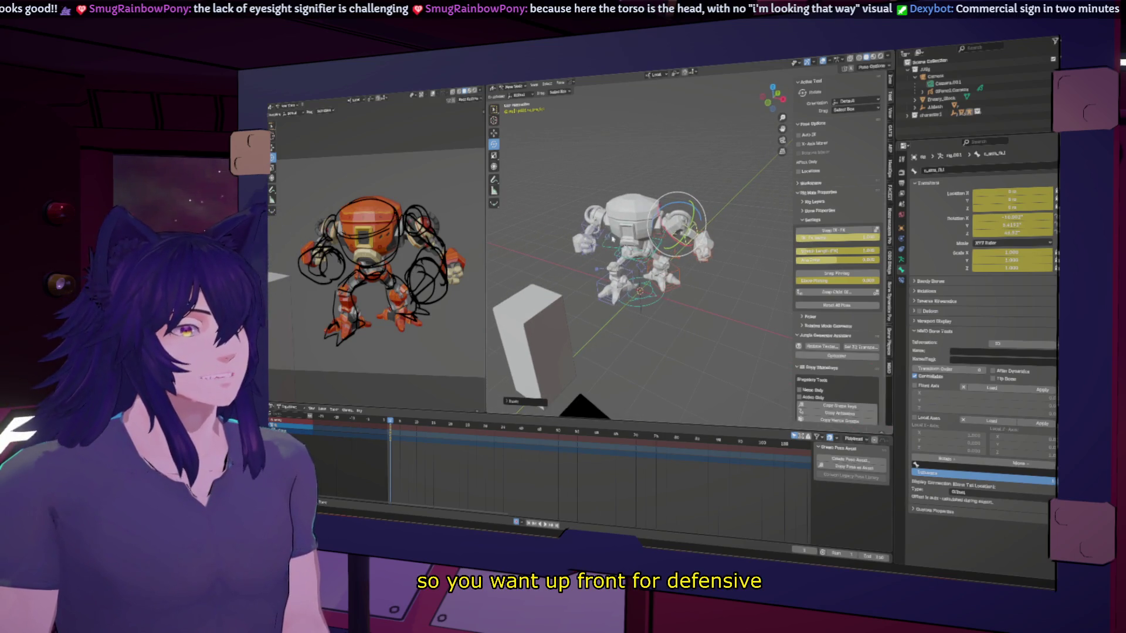
{"action": "scroll", "coordinate": [743, 253], "scroll_direction": "up", "scroll_amount": 4}
{"action": "mouse_move", "coordinate": [744, 252]}
{"action": "middle_mouse_down"}
{"action": "mouse_move", "coordinate": [698, 249]}
{"action": "mouse_move", "coordinate": [722, 248]}
{"action": "middle_mouse_up"}
Rotate the forearm control again to swing the forearm and hand.
{"action": "left_click", "coordinate": [701, 258]}
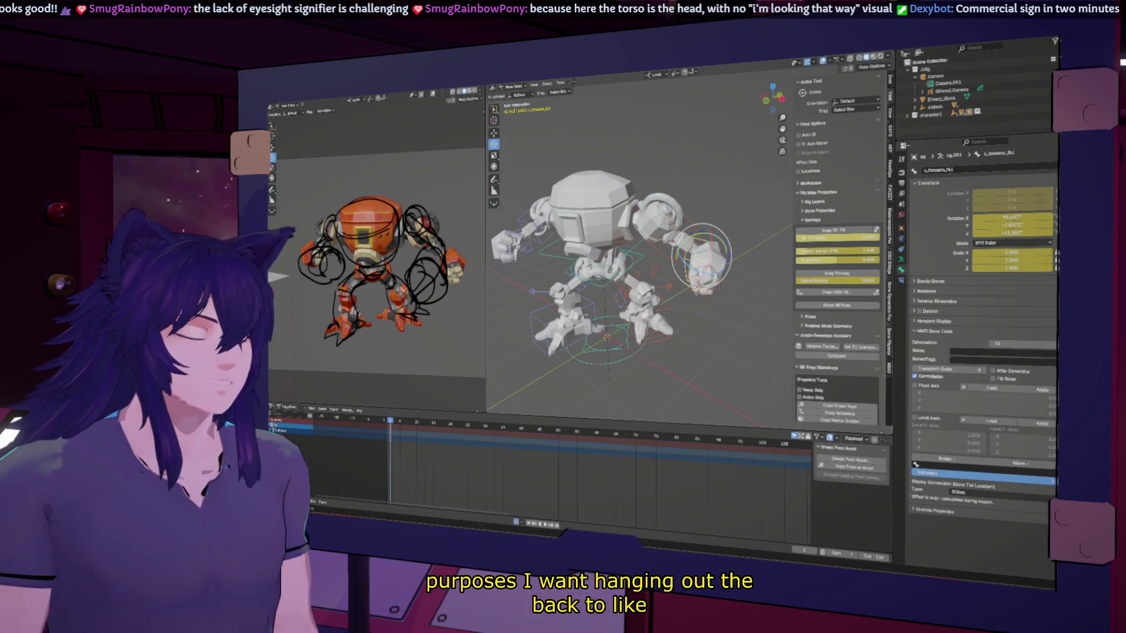
{"action": "key", "text": "r"}
{"action": "left_click", "coordinate": [704, 315]}
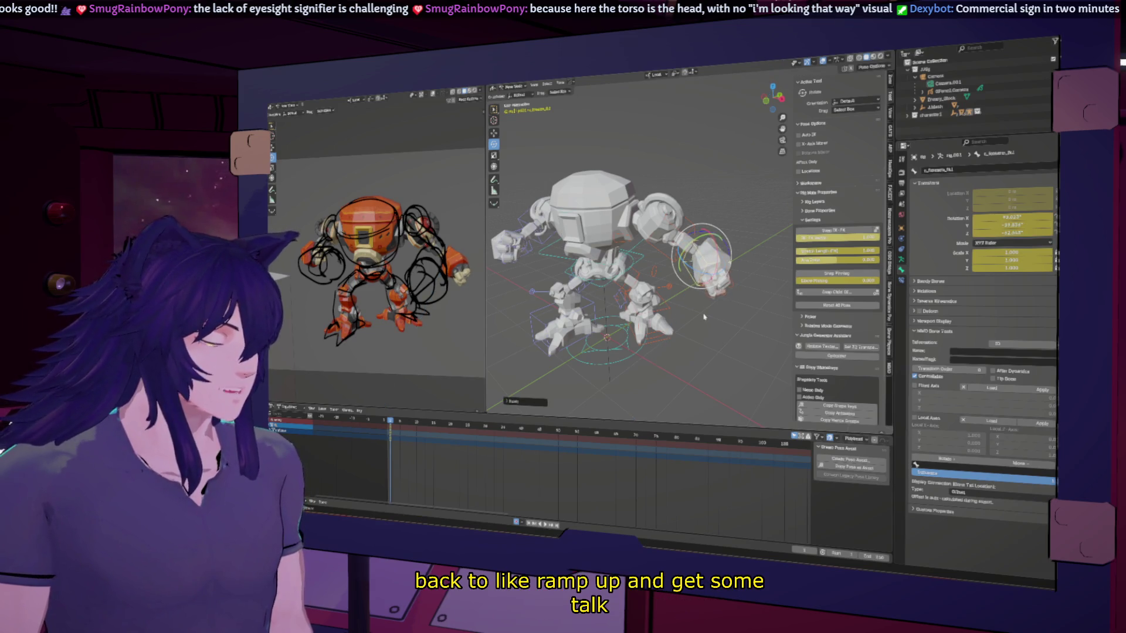
{"action": "middle_click_drag", "start_coordinate": [704, 316], "coordinate": [645, 281]}
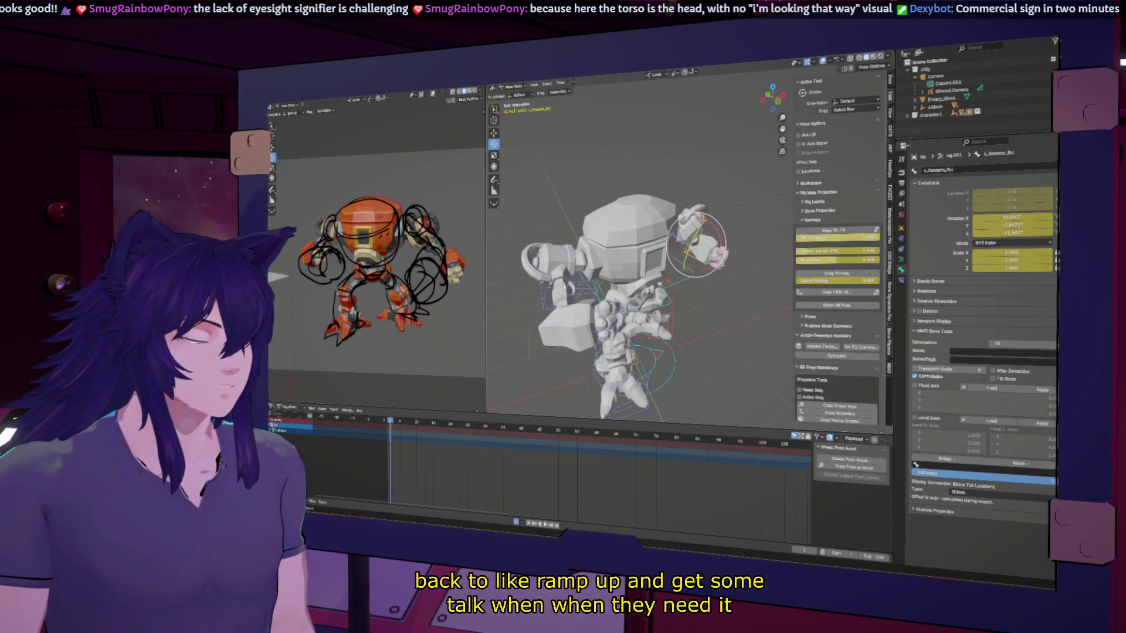
Give the left upper arm control a further X-axis rotation.
{"action": "left_click", "coordinate": [554, 261]}
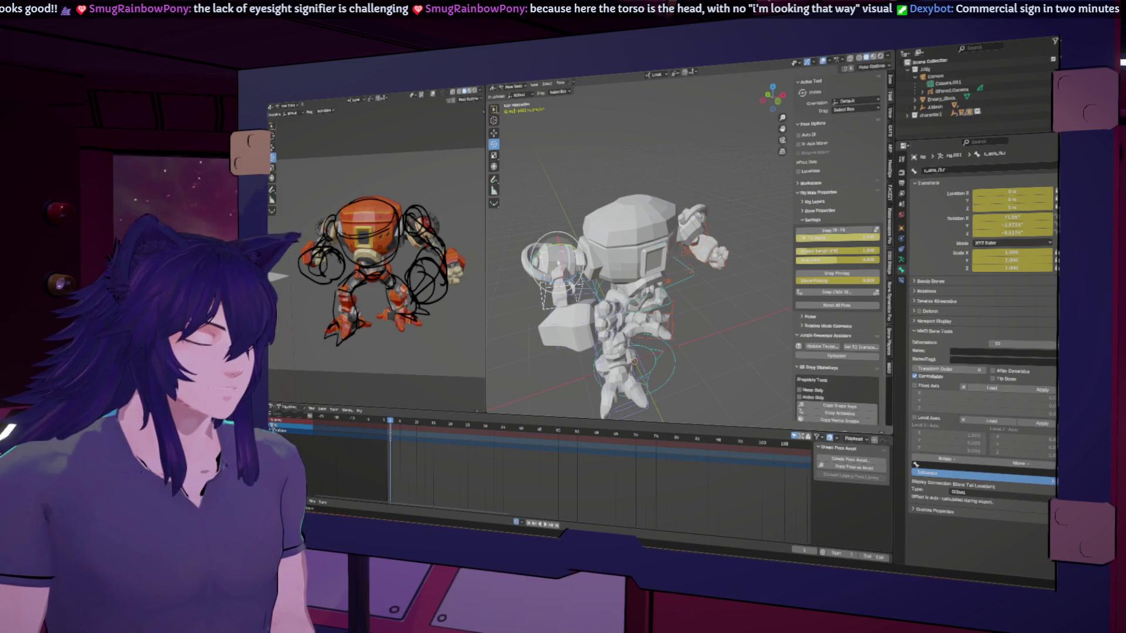
{"action": "key", "text": "r"}
{"action": "key", "text": "x"}
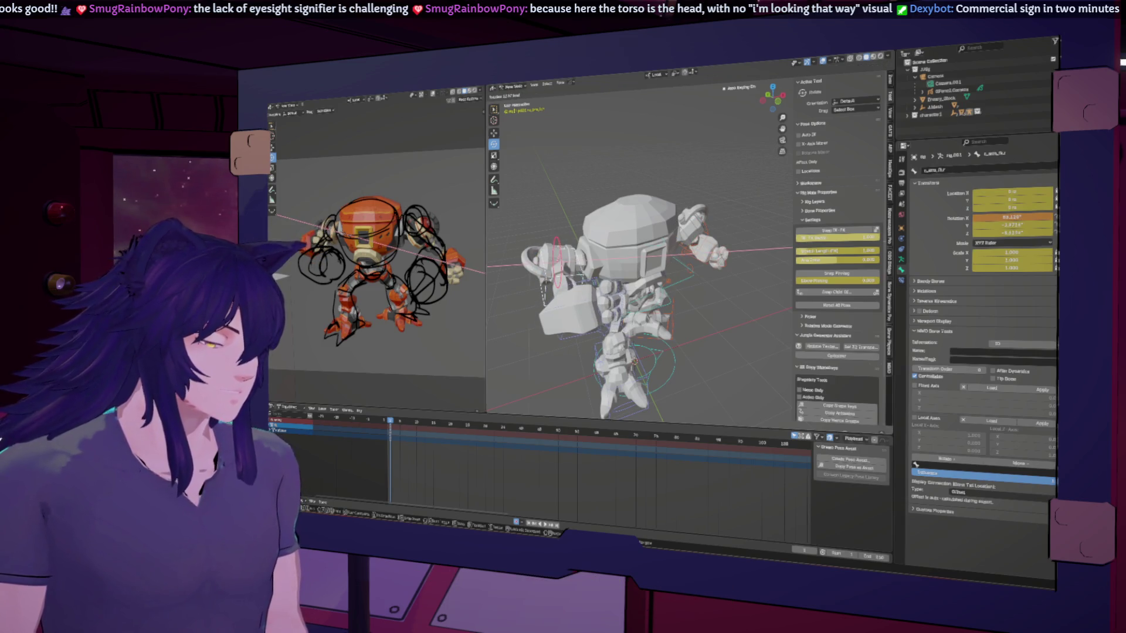
{"action": "key", "text": "Return"}
{"action": "mouse_move", "coordinate": [645, 293]}
{"action": "middle_mouse_down"}
{"action": "mouse_move", "coordinate": [593, 281]}
{"action": "mouse_move", "coordinate": [685, 303]}
{"action": "mouse_move", "coordinate": [669, 315]}
{"action": "mouse_move", "coordinate": [685, 304]}
{"action": "middle_mouse_up"}
{"action": "left_click", "coordinate": [610, 258]}
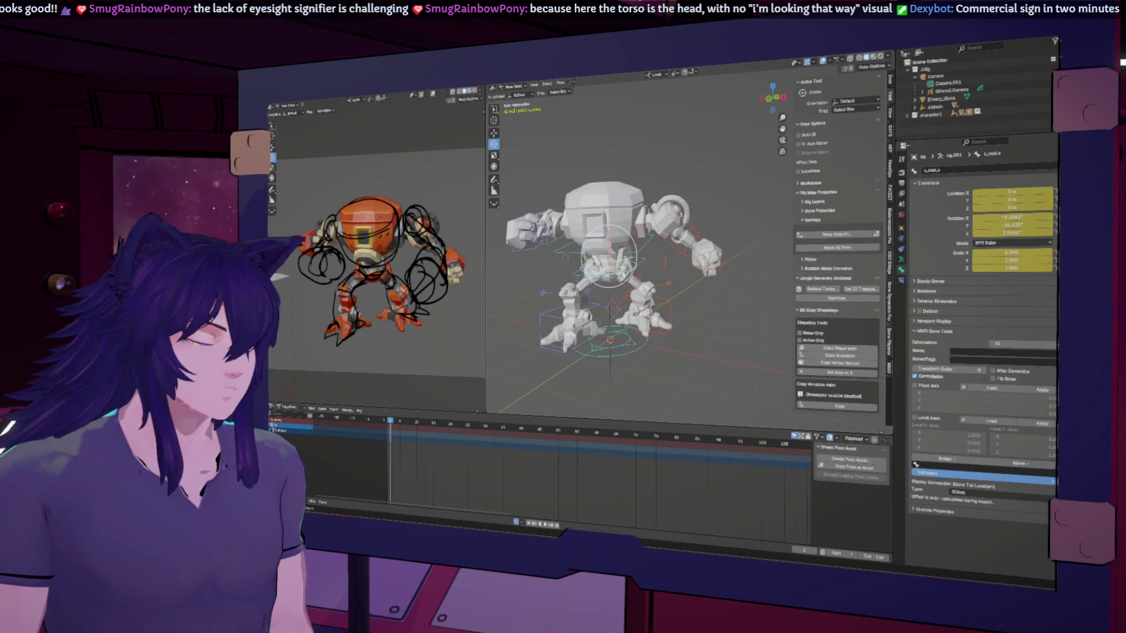
Rotate the torso control on Y, then Z, then X, confirming each rotation.
{"action": "key", "text": "r"}
{"action": "key", "text": "y"}
{"action": "key", "text": "y"}
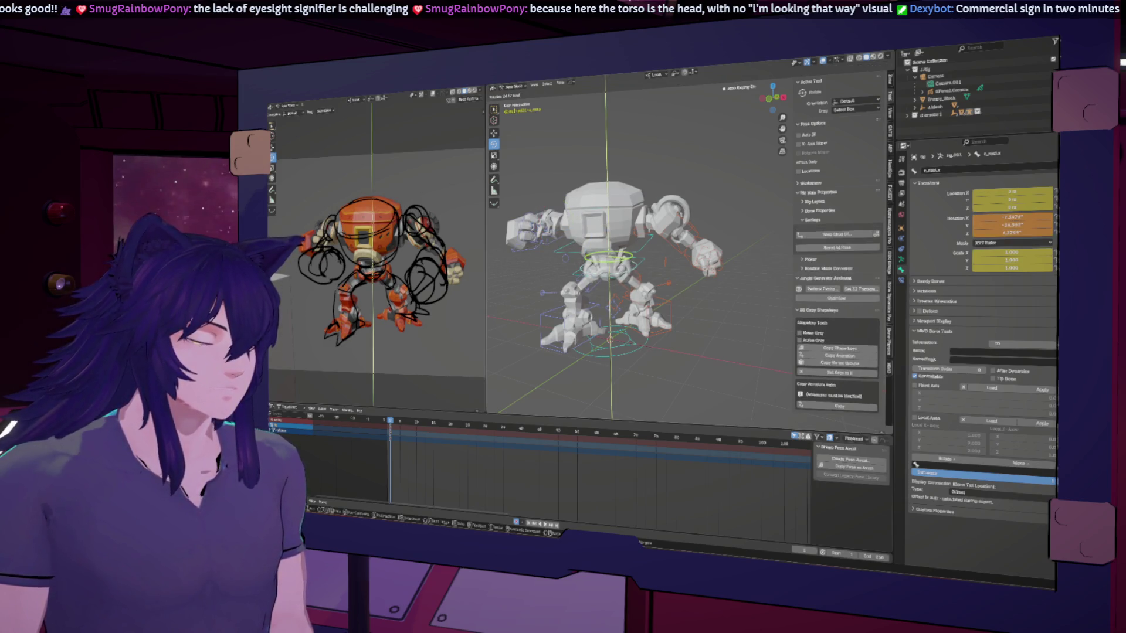
{"action": "key", "text": "Return"}
{"action": "key", "text": "r"}
{"action": "key", "text": "z"}
{"action": "key", "text": "z"}
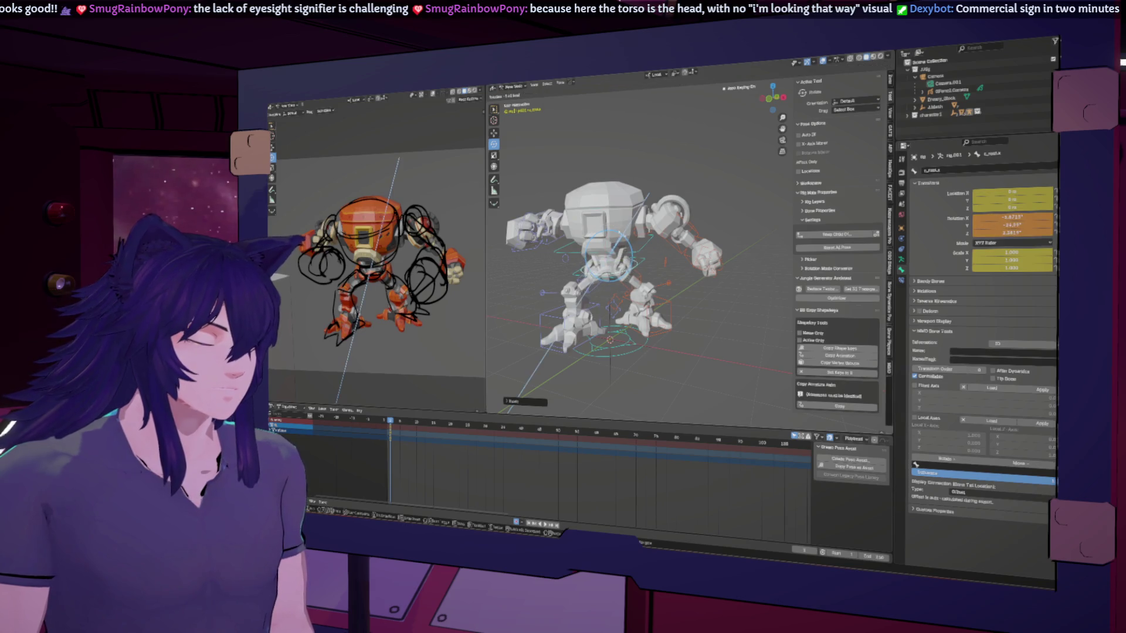
{"action": "key", "text": "Return"}
{"action": "middle_click_drag", "start_coordinate": [593, 281], "coordinate": [628, 287]}
{"action": "key", "text": "r"}
{"action": "key", "text": "x"}
{"action": "key", "text": "x"}
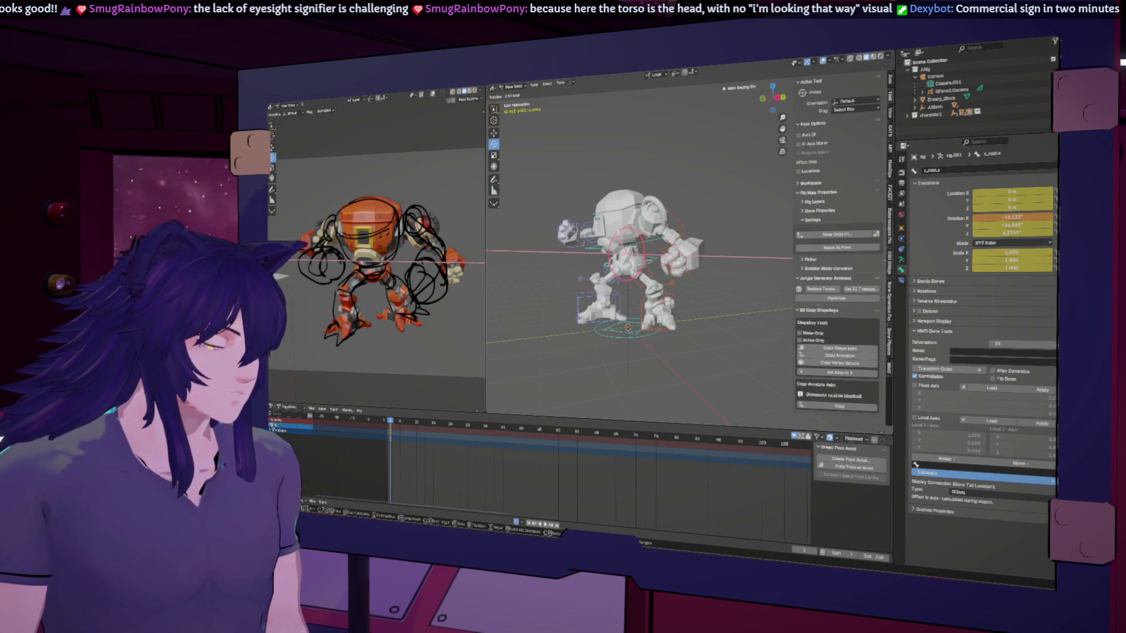
{"action": "key", "text": "Return"}
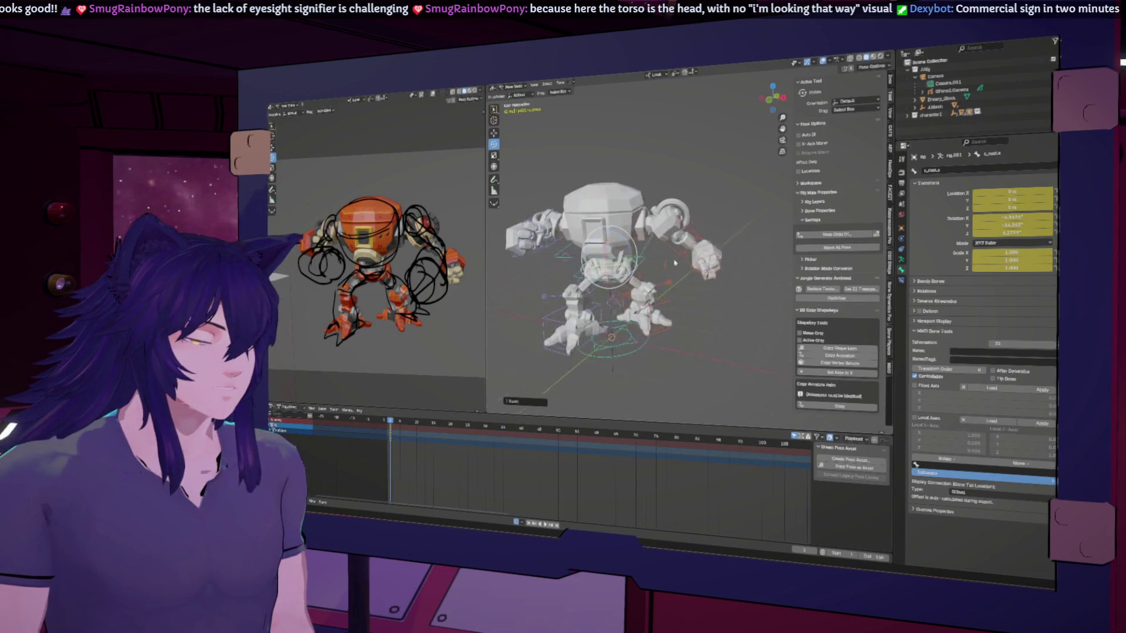
{"action": "mouse_move", "coordinate": [675, 262]}
{"action": "middle_mouse_down"}
{"action": "mouse_move", "coordinate": [620, 271]}
{"action": "mouse_move", "coordinate": [668, 264]}
{"action": "middle_mouse_up"}
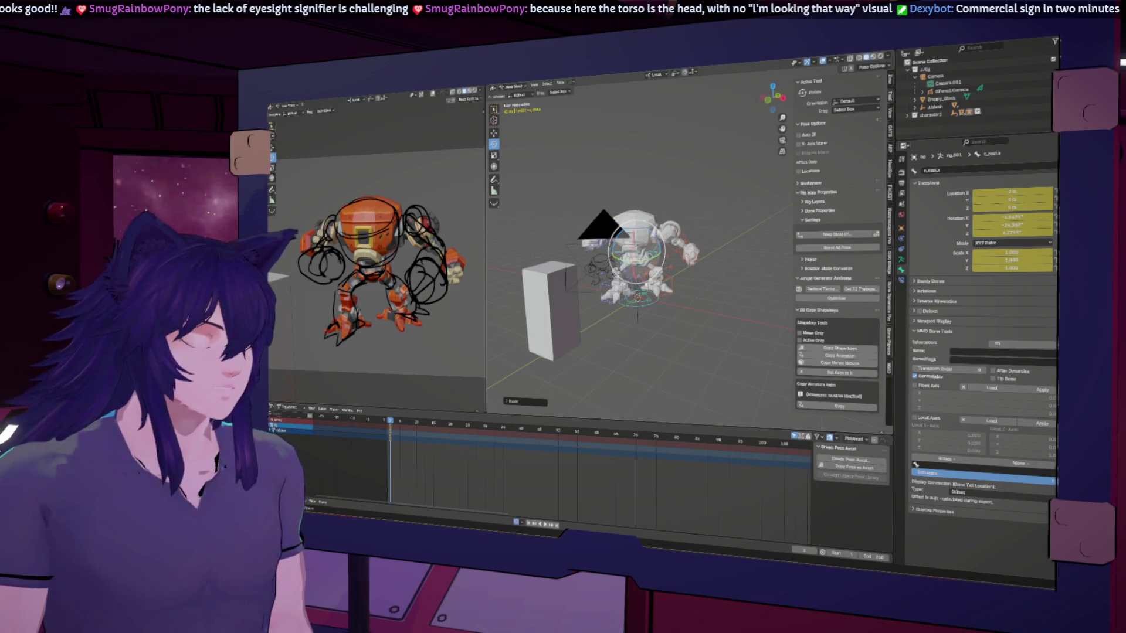
{"action": "left_click", "coordinate": [645, 302]}
Keyframe the full pose, then hide viewport overlays and the grease-pencil sketch strokes.
{"action": "right_click", "coordinate": [655, 259]}
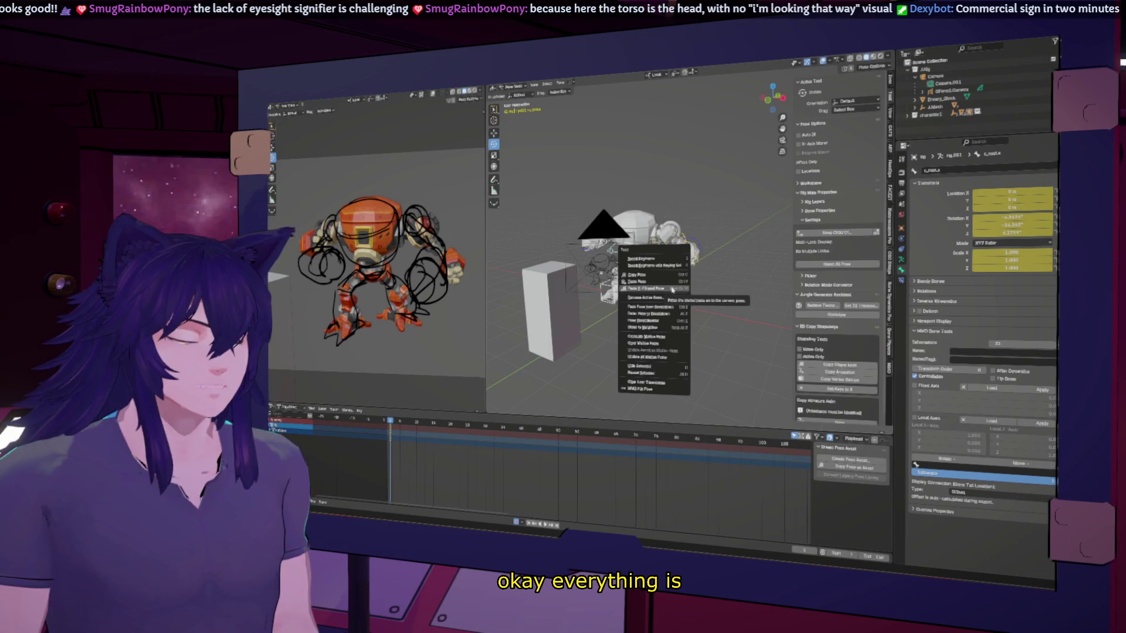
{"action": "left_click", "coordinate": [656, 259]}
{"action": "middle_click_drag", "start_coordinate": [656, 259], "coordinate": [698, 263]}
{"action": "scroll", "coordinate": [621, 264], "scroll_direction": "up", "scroll_amount": 3}
{"action": "left_click", "coordinate": [820, 68]}
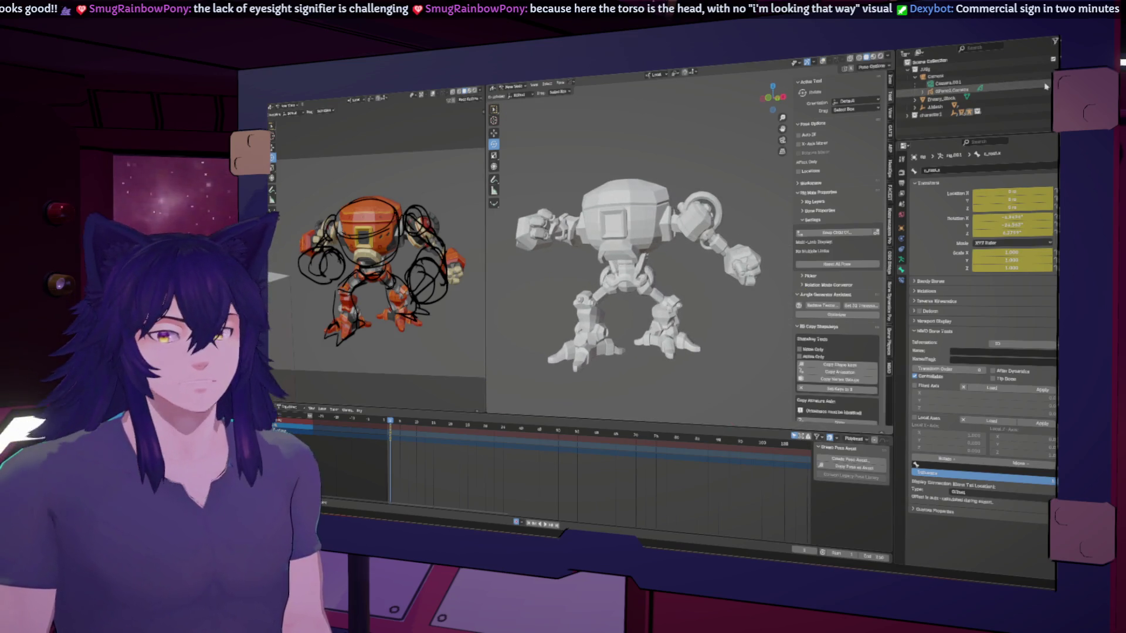
{"action": "left_click", "coordinate": [979, 87]}
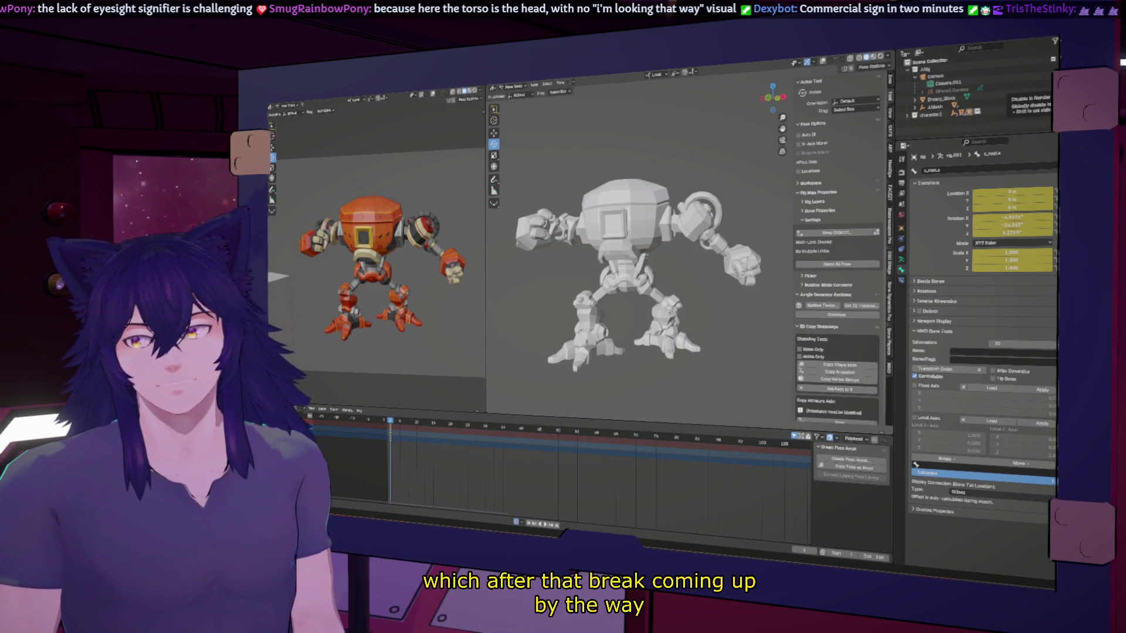
Show the robot in wireframe and snap the left hand control between IK and FK.
{"action": "mouse_move", "coordinate": [646, 264]}
{"action": "middle_mouse_down"}
{"action": "mouse_move", "coordinate": [563, 270]}
{"action": "mouse_move", "coordinate": [541, 302]}
{"action": "middle_mouse_up"}
{"action": "key", "text": "shift+z"}
{"action": "left_click", "coordinate": [541, 302]}
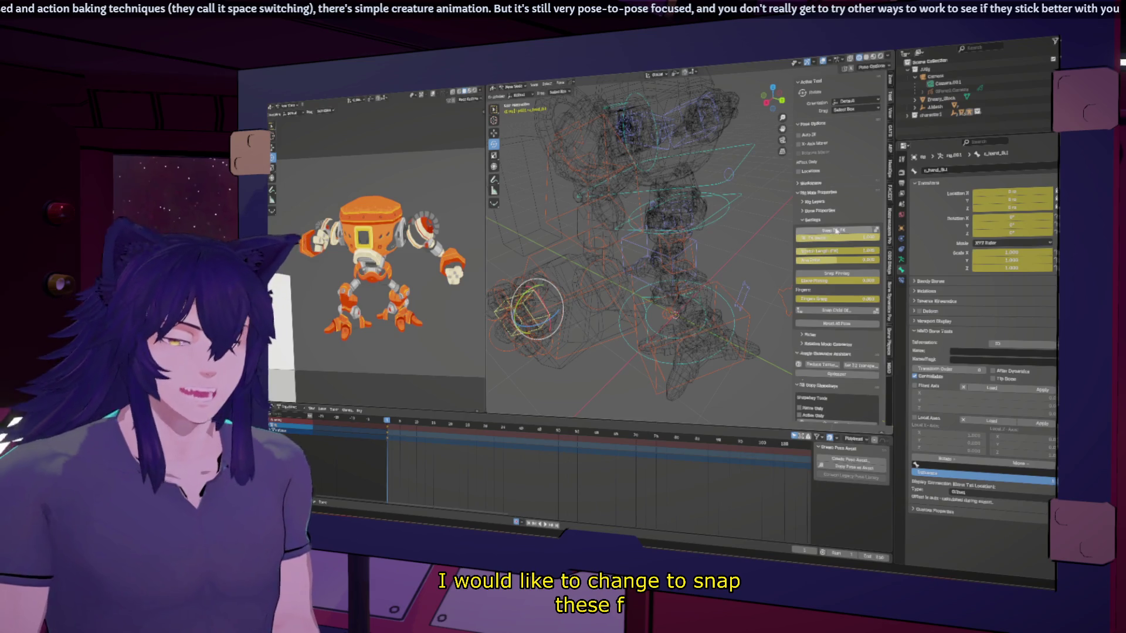
{"action": "left_click", "coordinate": [837, 230]}
{"action": "middle_click_drag", "start_coordinate": [657, 247], "coordinate": [576, 282]}
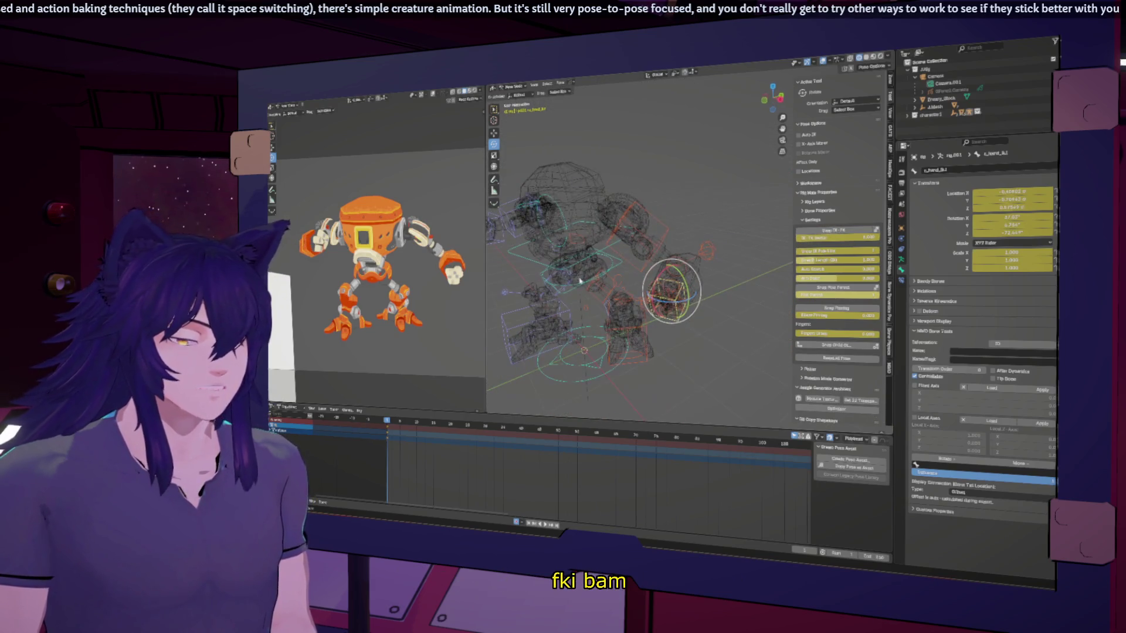
{"action": "key", "text": "ctrl+z"}
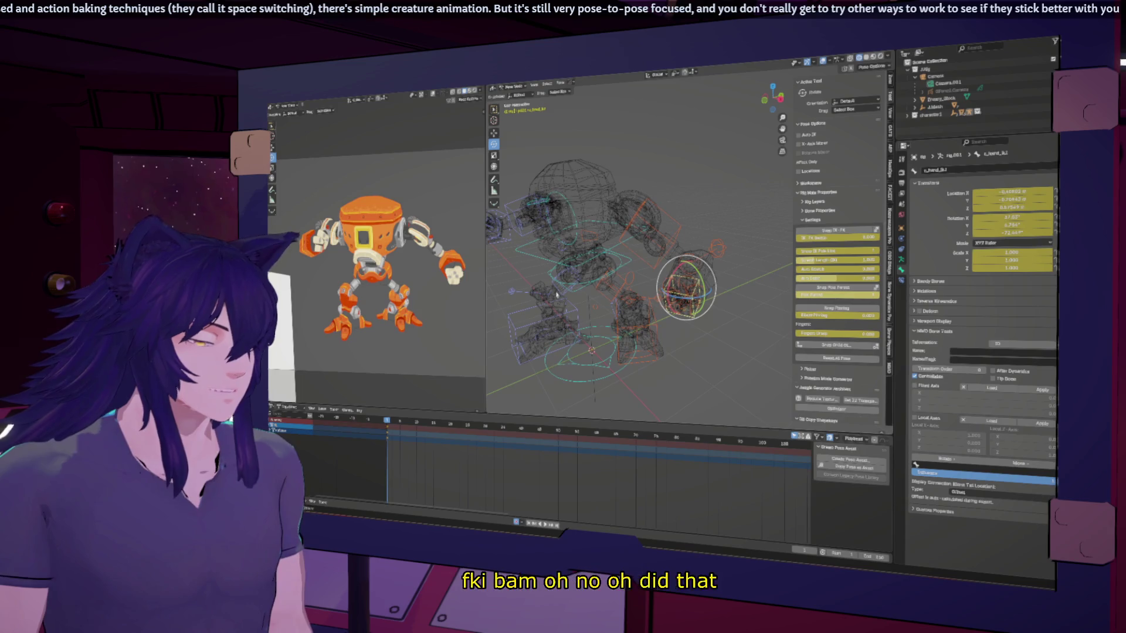
{"action": "key", "text": "ctrl+shift+z"}
{"action": "key", "text": "ctrl+shift+s"}
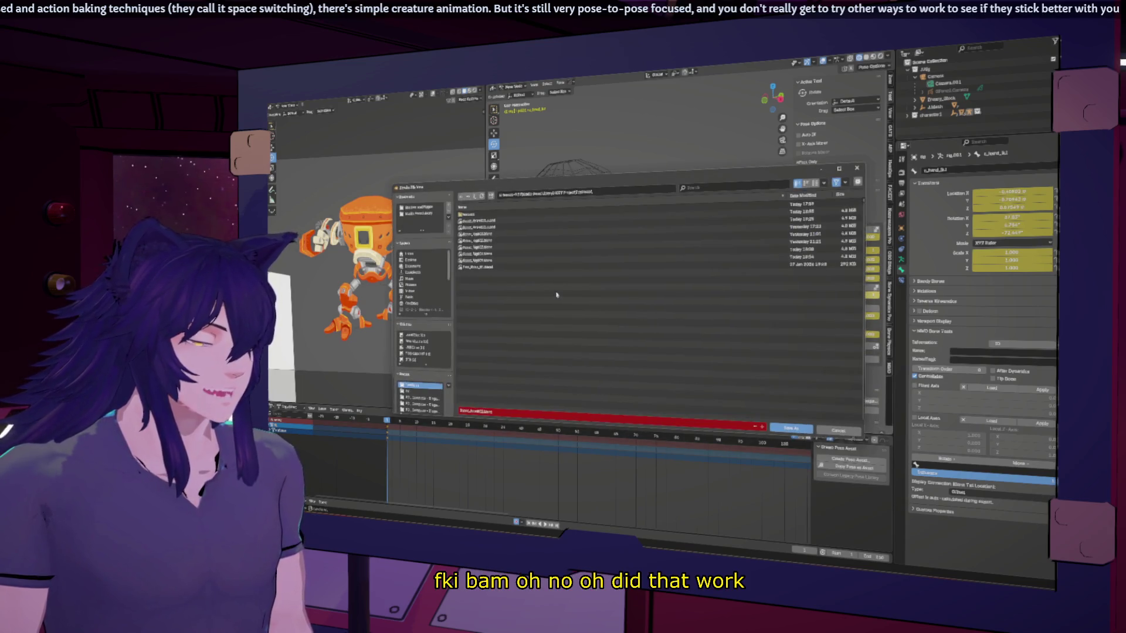
{"action": "left_click", "coordinate": [838, 432]}
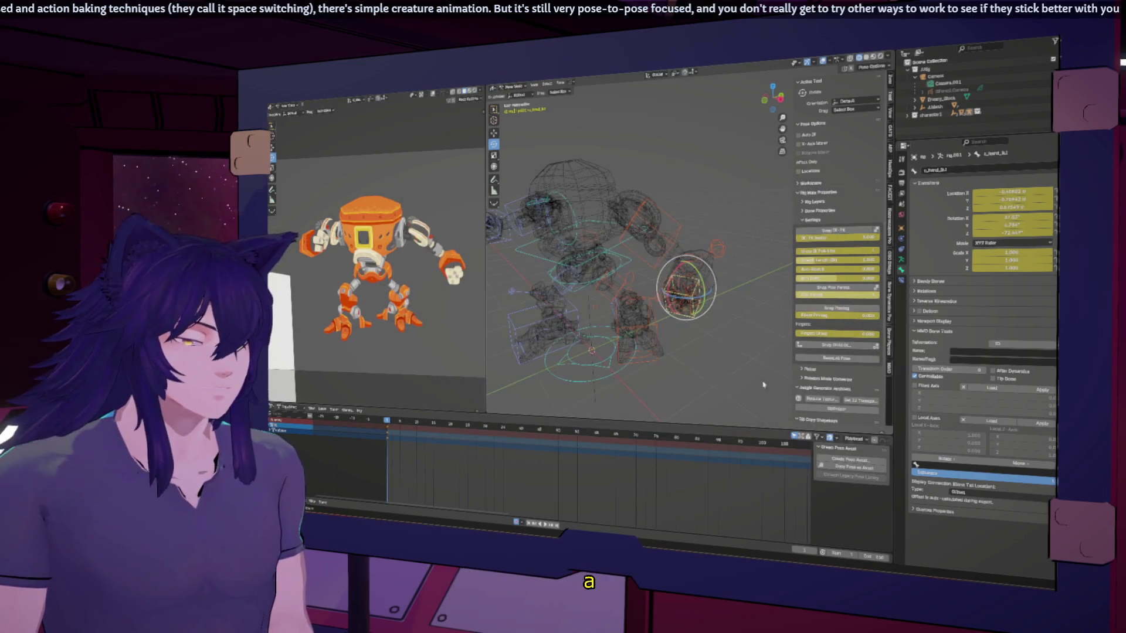
Move the arm pole control up and to the right.
{"action": "left_click", "coordinate": [722, 242]}
{"action": "middle_click_drag", "start_coordinate": [723, 242], "coordinate": [711, 264]}
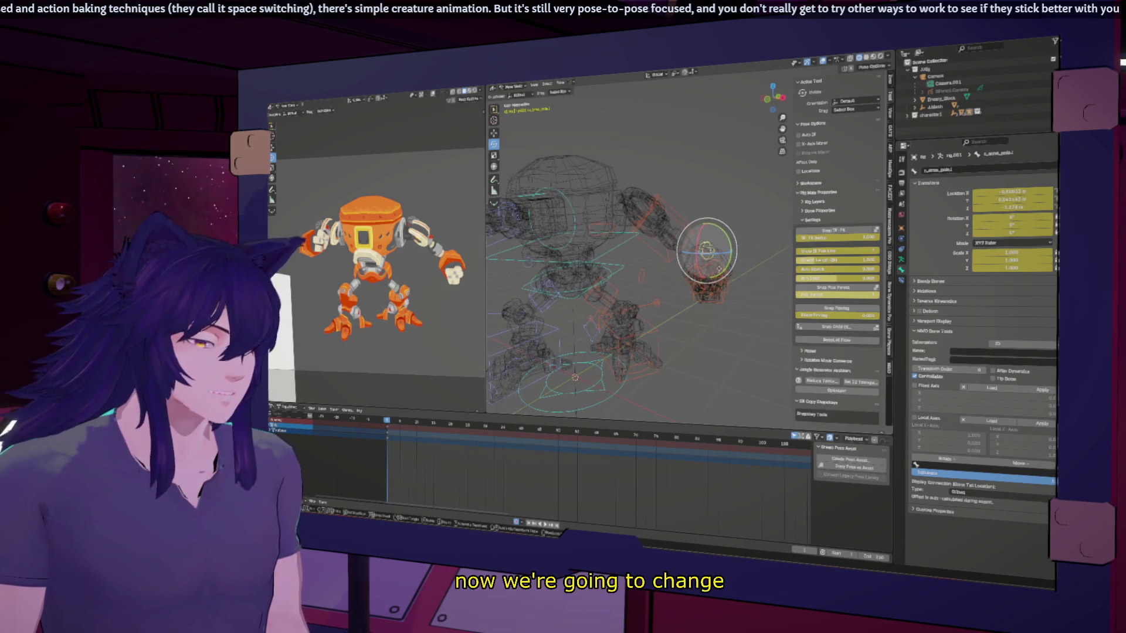
{"action": "key", "text": "g"}
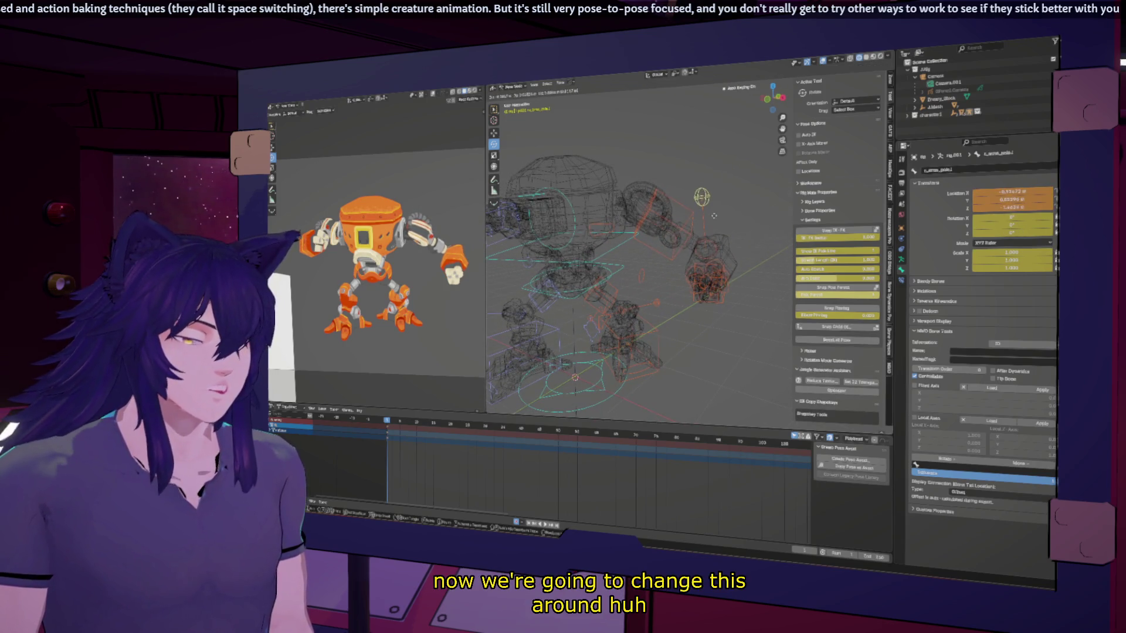
{"action": "left_click", "coordinate": [689, 199]}
{"action": "mouse_move", "coordinate": [689, 199]}
{"action": "middle_mouse_down"}
{"action": "mouse_move", "coordinate": [665, 226]}
{"action": "mouse_move", "coordinate": [718, 213]}
{"action": "middle_mouse_up"}
{"action": "middle_click_drag", "start_coordinate": [568, 264], "coordinate": [580, 253]}
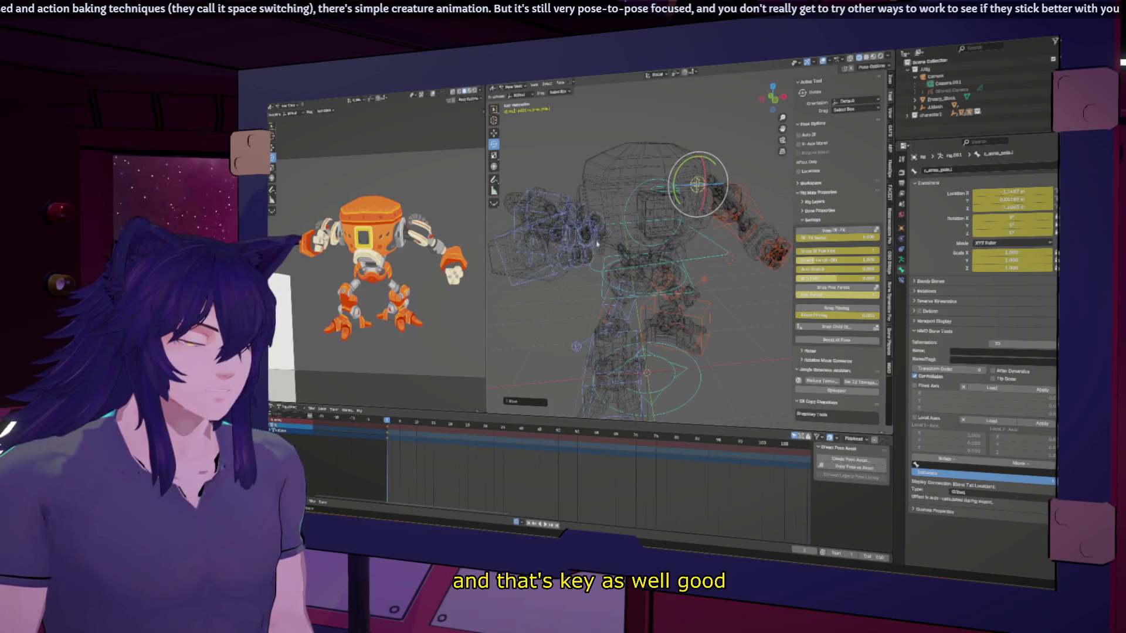
Reposition the right arm's pole target c_arm_pole.r to bend the elbow.
{"action": "left_click", "coordinate": [597, 245]}
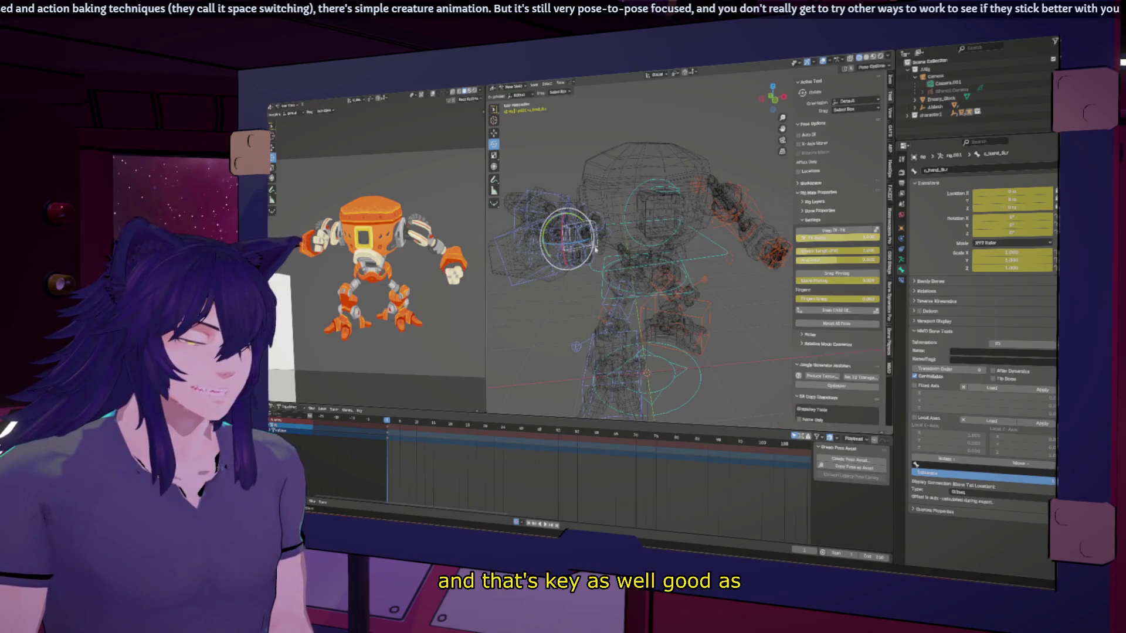
{"action": "left_click", "coordinate": [828, 235]}
{"action": "scroll", "coordinate": [568, 278], "scroll_direction": "down", "scroll_amount": 3}
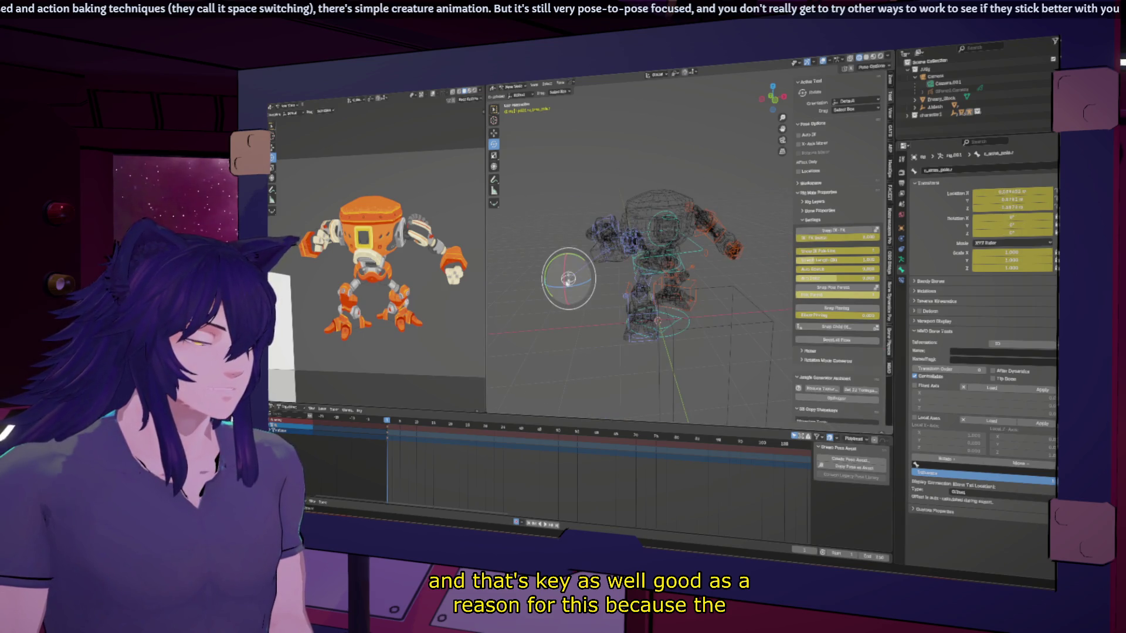
{"action": "key", "text": "g"}
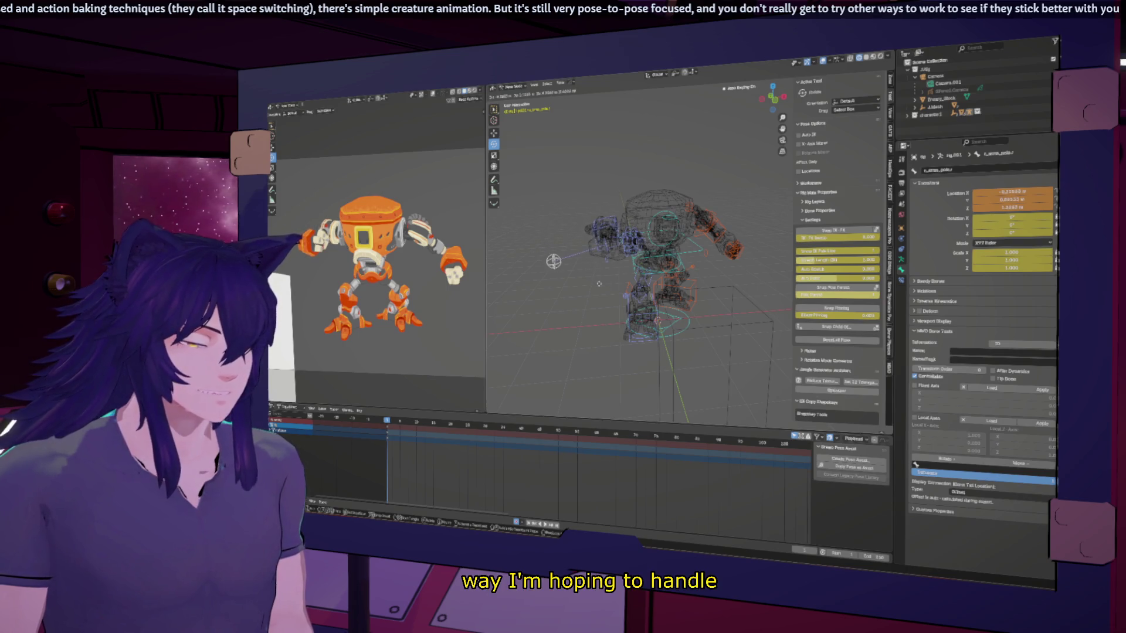
{"action": "left_click", "coordinate": [603, 293]}
{"action": "mouse_move", "coordinate": [603, 293]}
{"action": "middle_mouse_down"}
{"action": "mouse_move", "coordinate": [533, 285]}
{"action": "mouse_move", "coordinate": [488, 263]}
{"action": "middle_mouse_up"}
{"action": "mouse_move", "coordinate": [659, 284]}
{"action": "middle_mouse_down"}
{"action": "mouse_move", "coordinate": [558, 292]}
{"action": "mouse_move", "coordinate": [520, 267]}
{"action": "mouse_move", "coordinate": [586, 294]}
{"action": "middle_mouse_up"}
{"action": "key", "text": "g"}
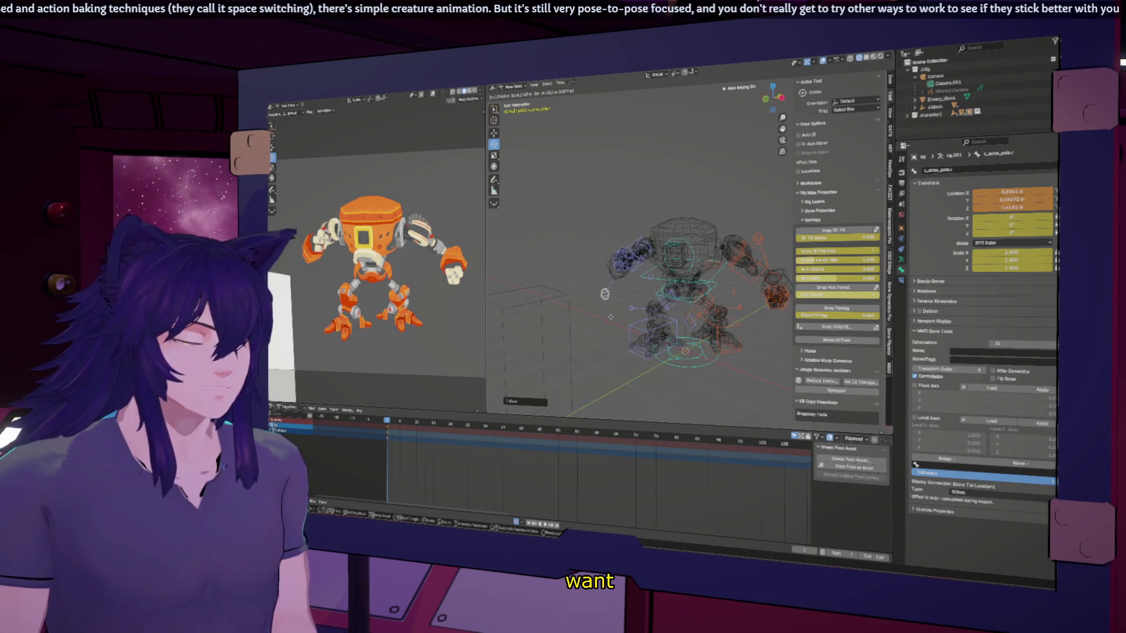
{"action": "left_click", "coordinate": [587, 272]}
Raise the pole target further and switch the viewport to solid shading.
{"action": "middle_click_drag", "start_coordinate": [587, 273], "coordinate": [648, 312]}
{"action": "key", "text": "g"}
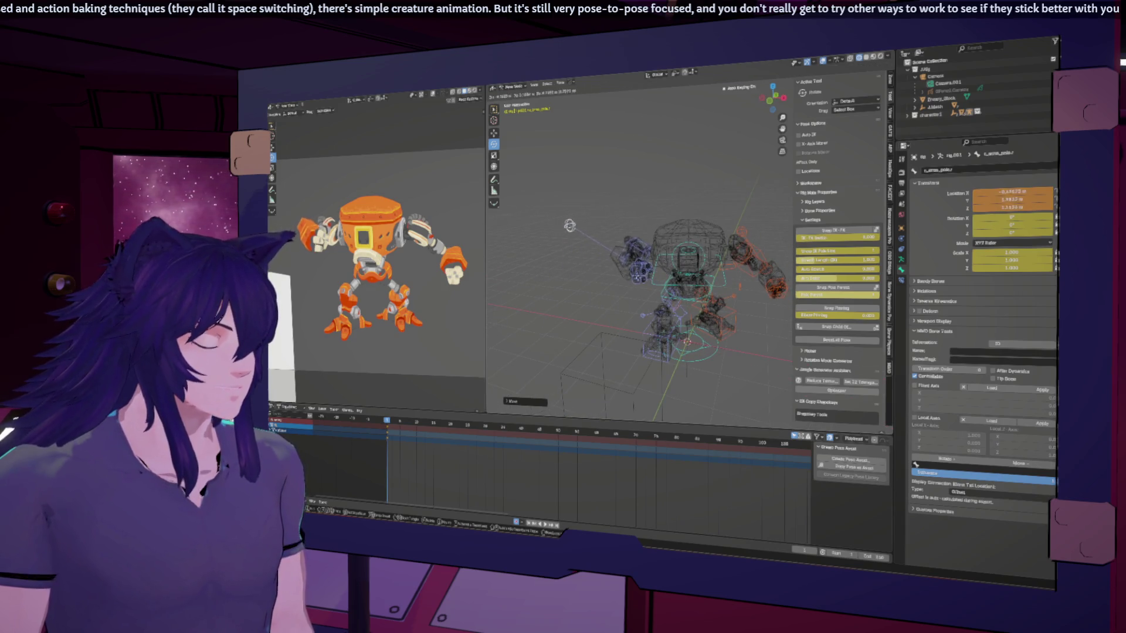
{"action": "left_click", "coordinate": [565, 255]}
{"action": "mouse_move", "coordinate": [564, 255]}
{"action": "middle_mouse_down"}
{"action": "mouse_move", "coordinate": [664, 303]}
{"action": "mouse_move", "coordinate": [704, 275]}
{"action": "mouse_move", "coordinate": [674, 270]}
{"action": "mouse_move", "coordinate": [733, 276]}
{"action": "middle_mouse_up"}
{"action": "left_click", "coordinate": [866, 57]}
Finish adjusting the pole target and turn the bone, grid and axis overlays back on.
{"action": "key", "text": "g"}
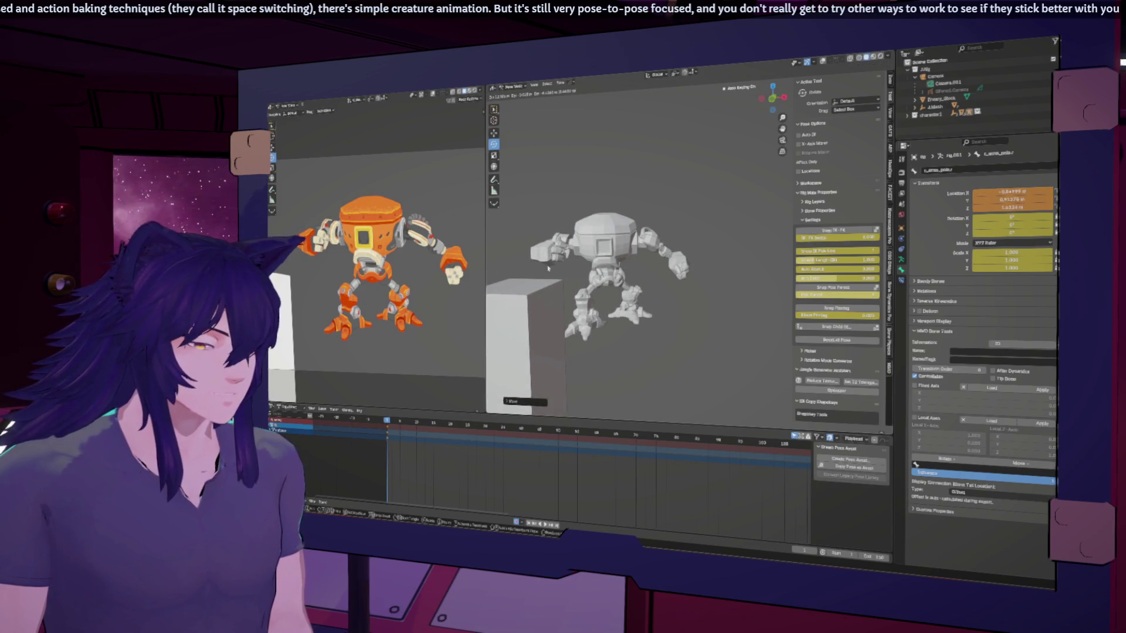
{"action": "left_click", "coordinate": [548, 265]}
{"action": "mouse_move", "coordinate": [548, 265]}
{"action": "middle_mouse_down"}
{"action": "mouse_move", "coordinate": [640, 229]}
{"action": "mouse_move", "coordinate": [715, 254]}
{"action": "mouse_move", "coordinate": [622, 240]}
{"action": "middle_mouse_up"}
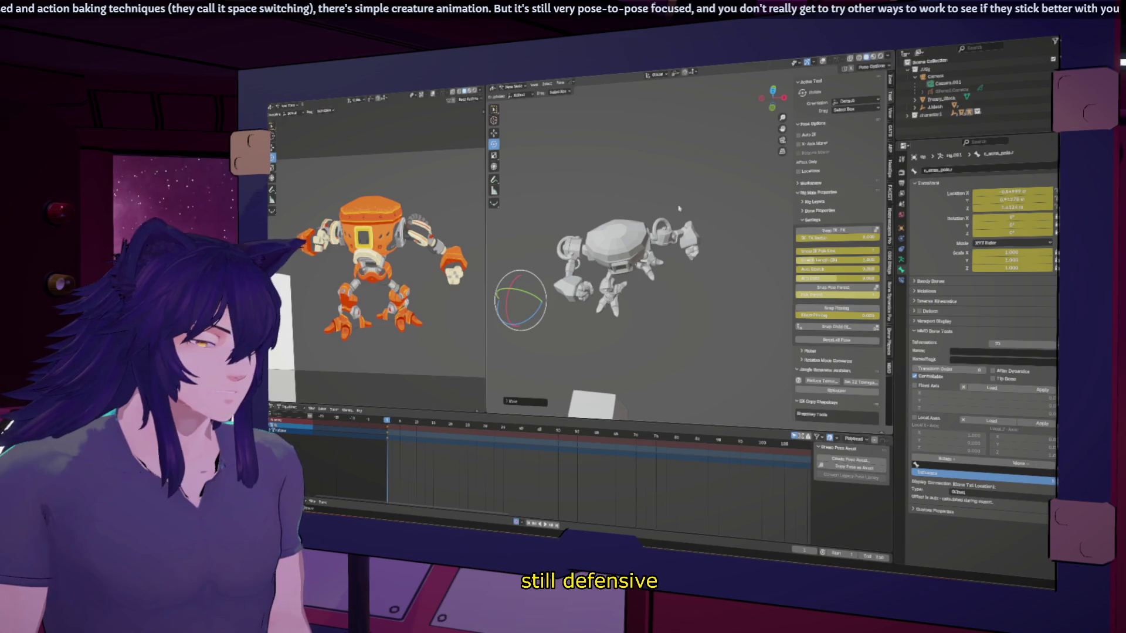
{"action": "key", "text": "shift+alt+z"}
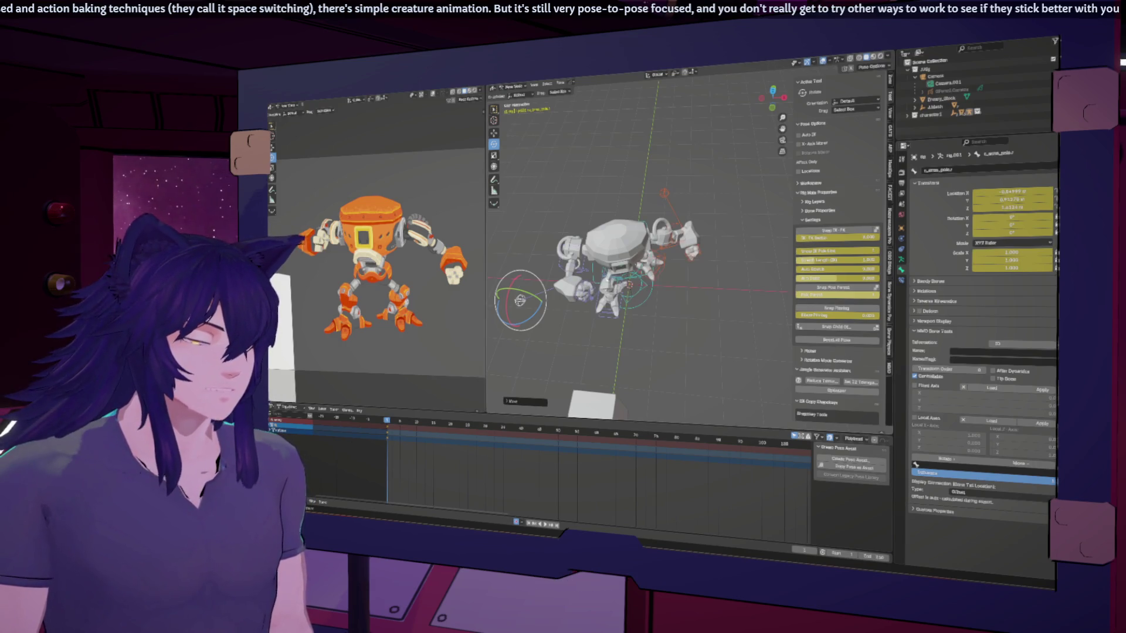
Rotate the right shoulder control c_shoulder.r on the Y and Z axes.
{"action": "left_click", "coordinate": [586, 249]}
{"action": "key", "text": "r"}
{"action": "key", "text": "z"}
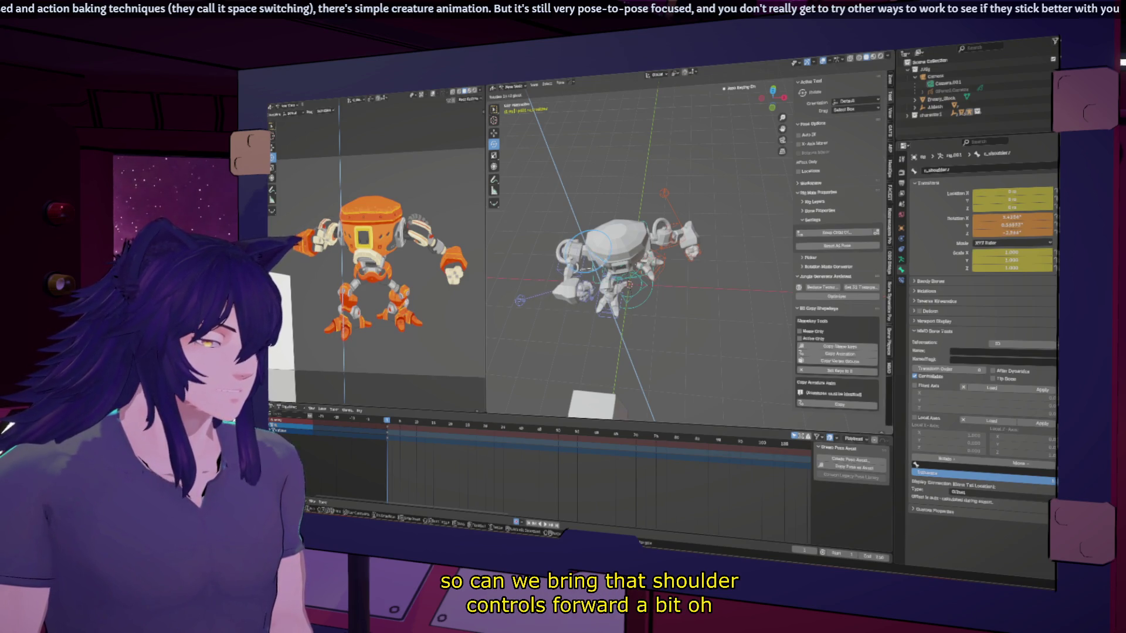
{"action": "key", "text": "y"}
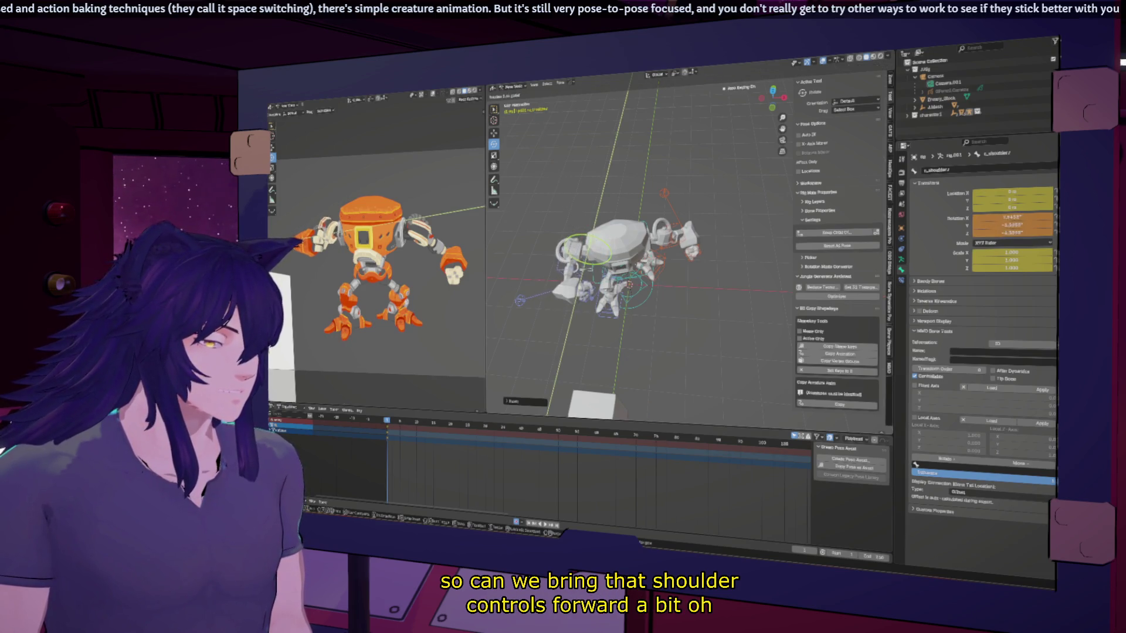
{"action": "left_click", "coordinate": [606, 243]}
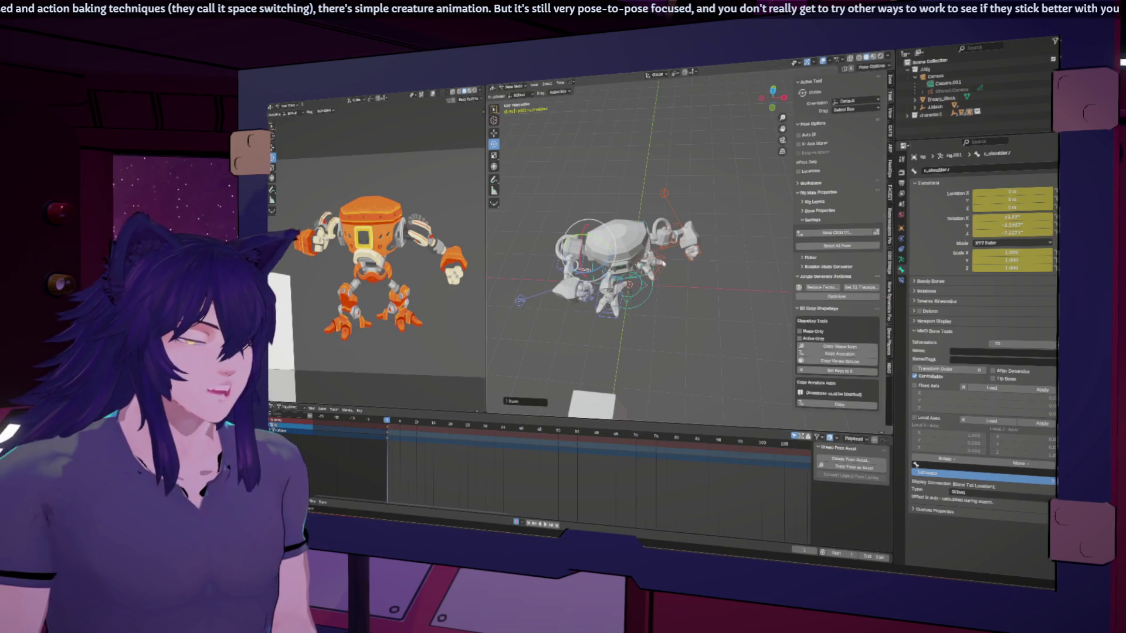
{"action": "middle_click_drag", "start_coordinate": [607, 244], "coordinate": [592, 253]}
{"action": "key", "text": "r"}
{"action": "key", "text": "z"}
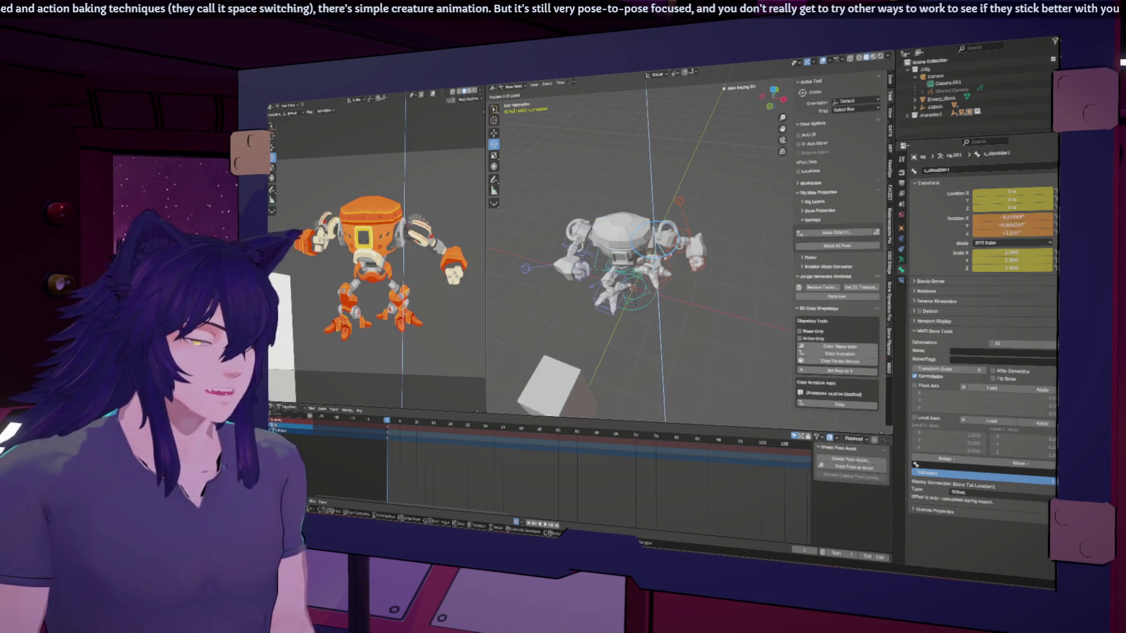
{"action": "key", "text": "Return"}
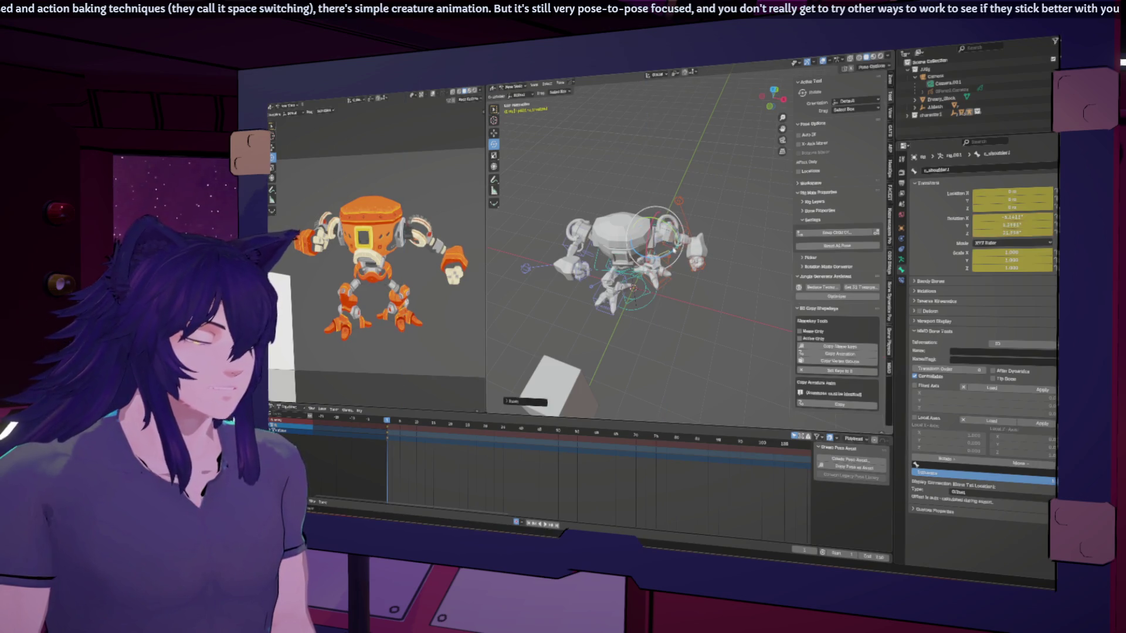
Rotate c_shoulder.r further on the X axis, checking the hunch from the front.
{"action": "key", "text": "r"}
{"action": "key", "text": "x"}
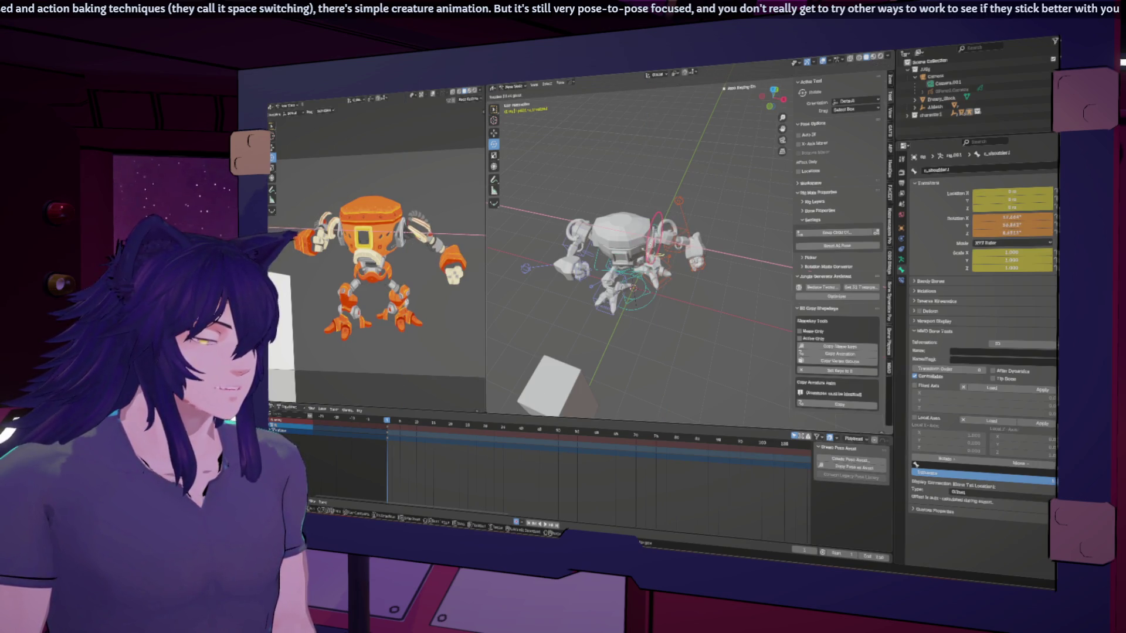
{"action": "key", "text": "Return"}
{"action": "key", "text": "KP_1"}
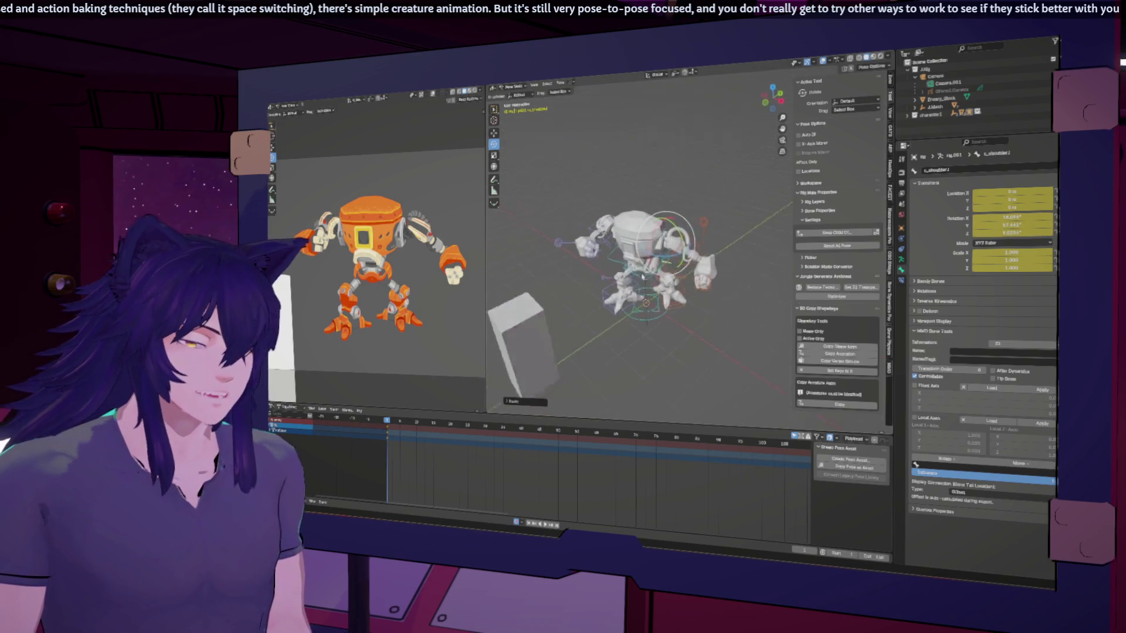
{"action": "middle_click_drag", "start_coordinate": [642, 241], "coordinate": [645, 258]}
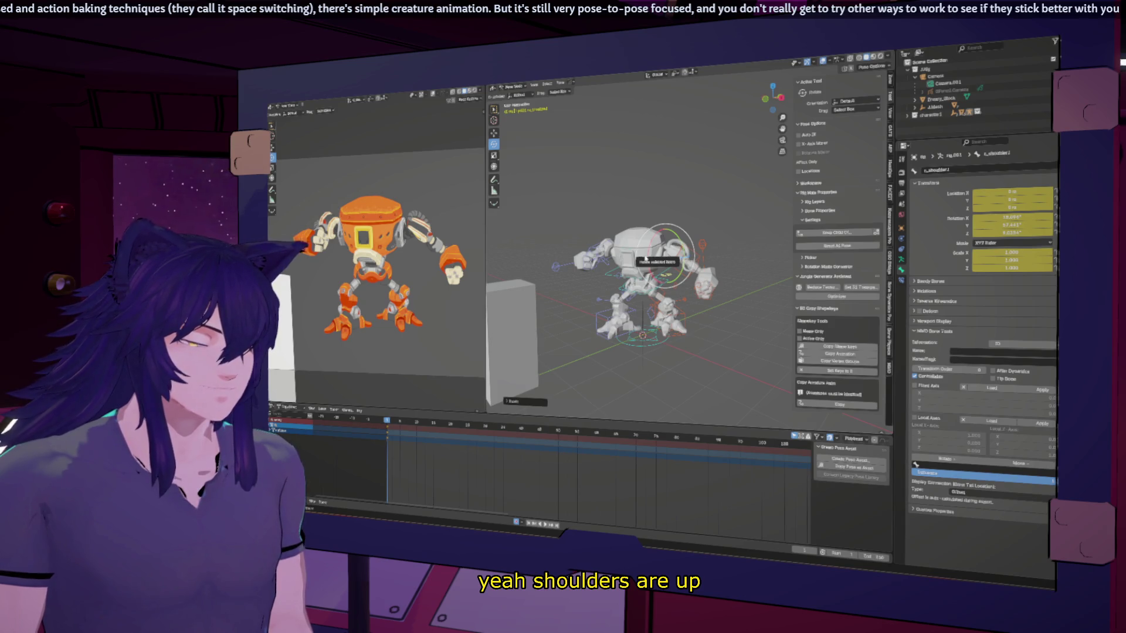
{"action": "key", "text": "r"}
{"action": "key", "text": "x"}
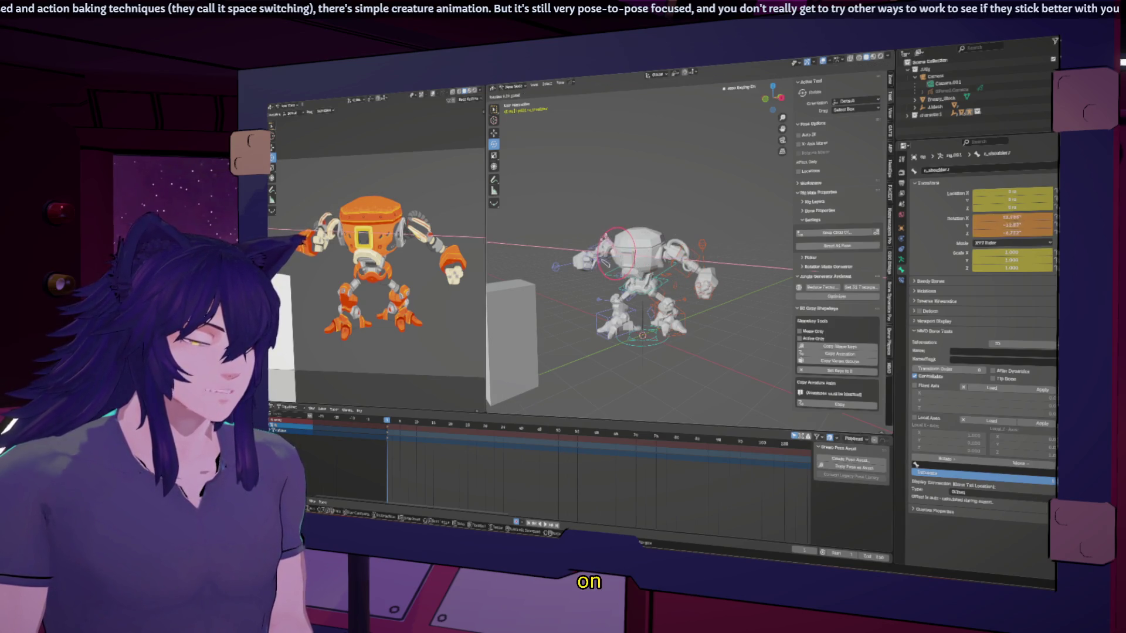
{"action": "key", "text": "Return"}
{"action": "mouse_move", "coordinate": [639, 276]}
{"action": "middle_mouse_down"}
{"action": "mouse_move", "coordinate": [704, 262]}
{"action": "mouse_move", "coordinate": [706, 285]}
{"action": "mouse_move", "coordinate": [721, 284]}
{"action": "middle_mouse_up"}
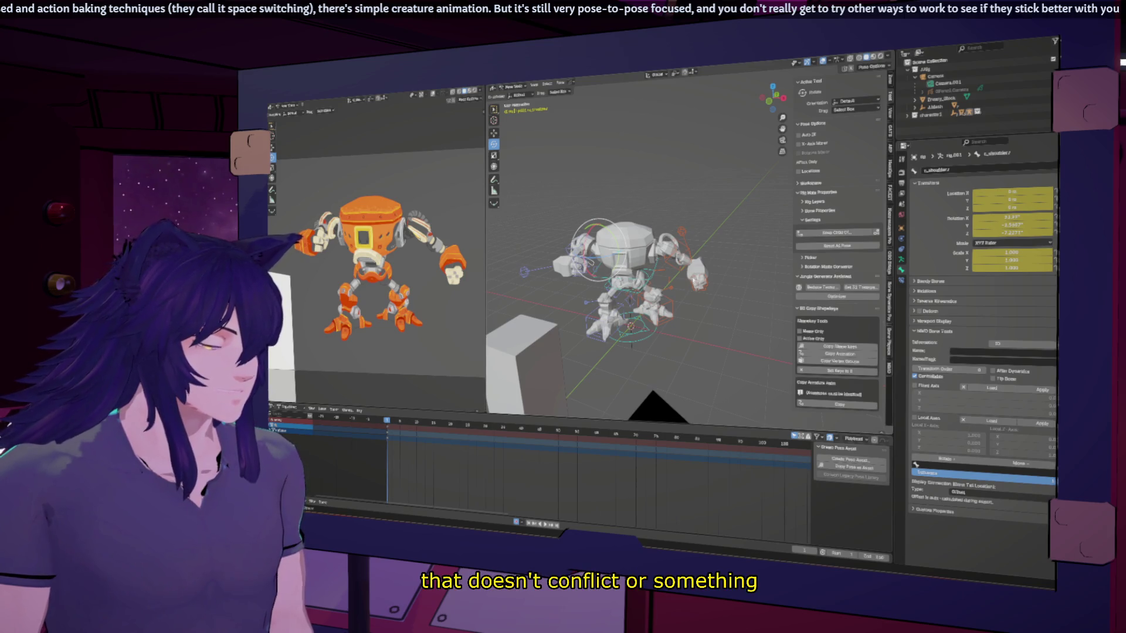
{"action": "mouse_move", "coordinate": [706, 270]}
{"action": "middle_mouse_down"}
{"action": "mouse_move", "coordinate": [586, 202]}
{"action": "mouse_move", "coordinate": [573, 174]}
{"action": "mouse_move", "coordinate": [701, 271]}
{"action": "middle_mouse_up"}
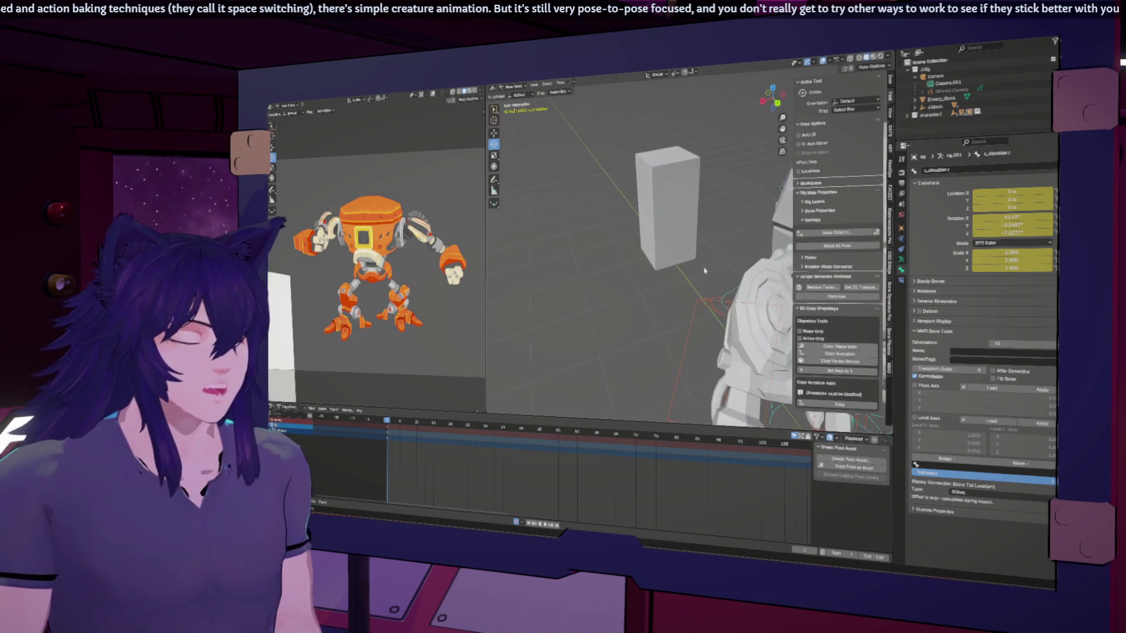
Frame the robot and switch the rig from Pose Mode to Object Mode.
{"action": "key", "text": "KP_Decimal"}
{"action": "left_click", "coordinate": [511, 87]}
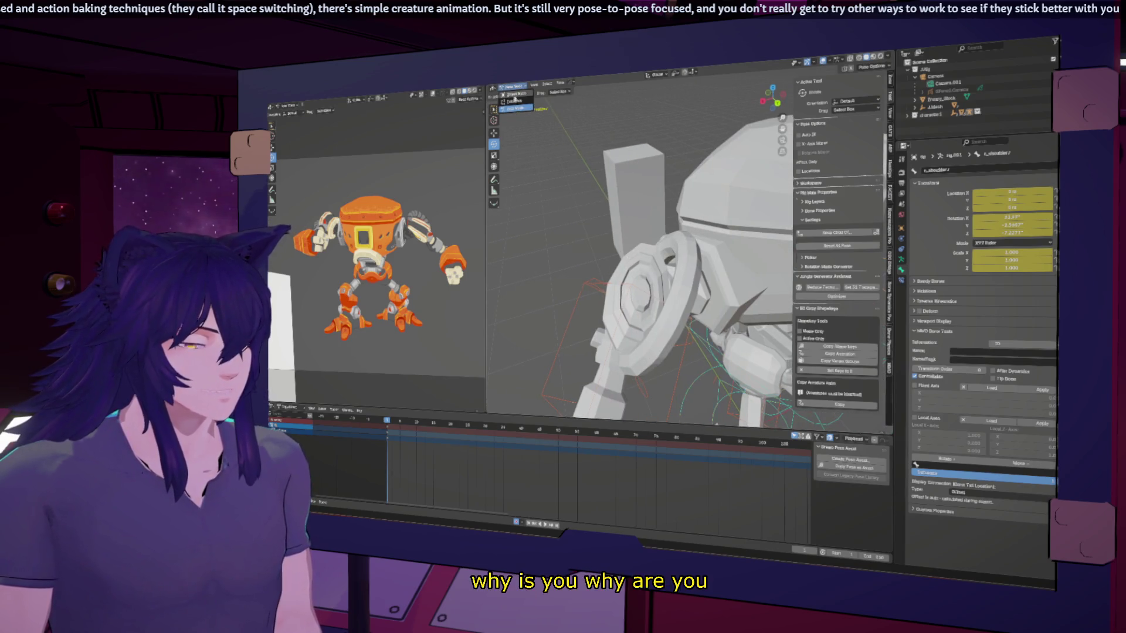
{"action": "left_click", "coordinate": [515, 94]}
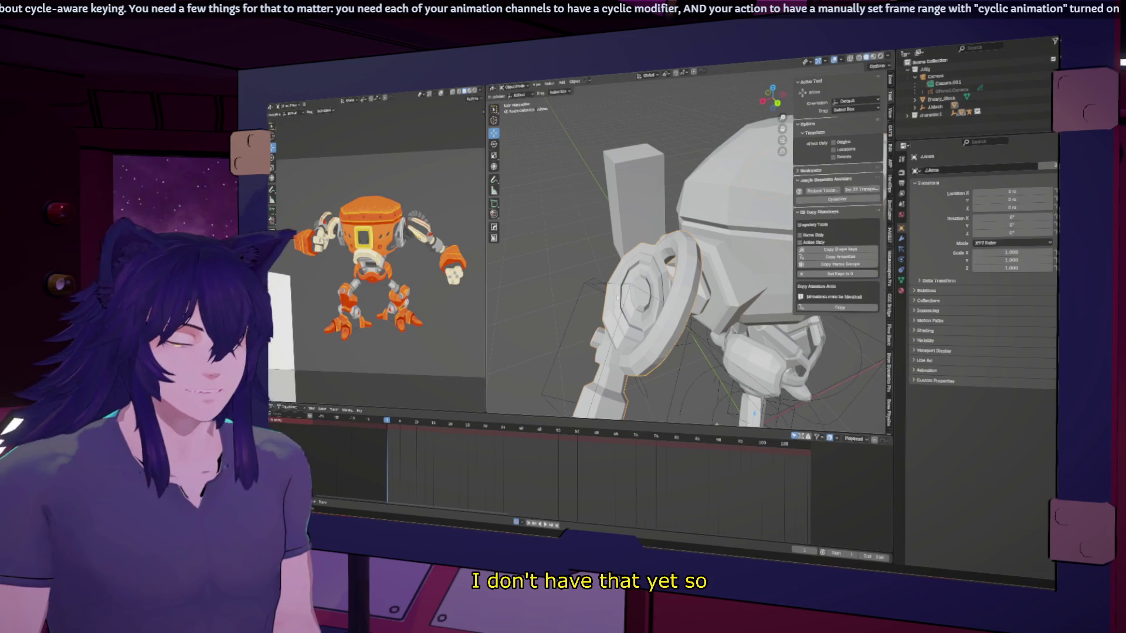
Select the whole robot rig after inspecting it from several angles.
{"action": "middle_click_drag", "start_coordinate": [620, 238], "coordinate": [586, 246]}
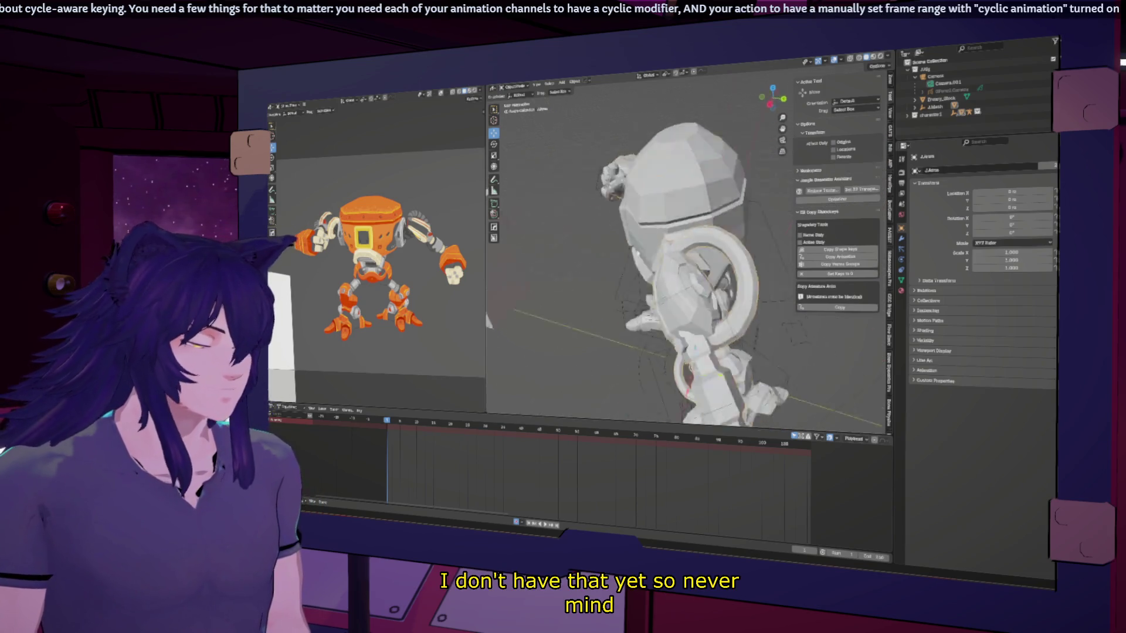
{"action": "scroll", "coordinate": [586, 246], "scroll_direction": "down", "scroll_amount": 5}
{"action": "scroll", "coordinate": [633, 282], "scroll_direction": "down", "scroll_amount": 4}
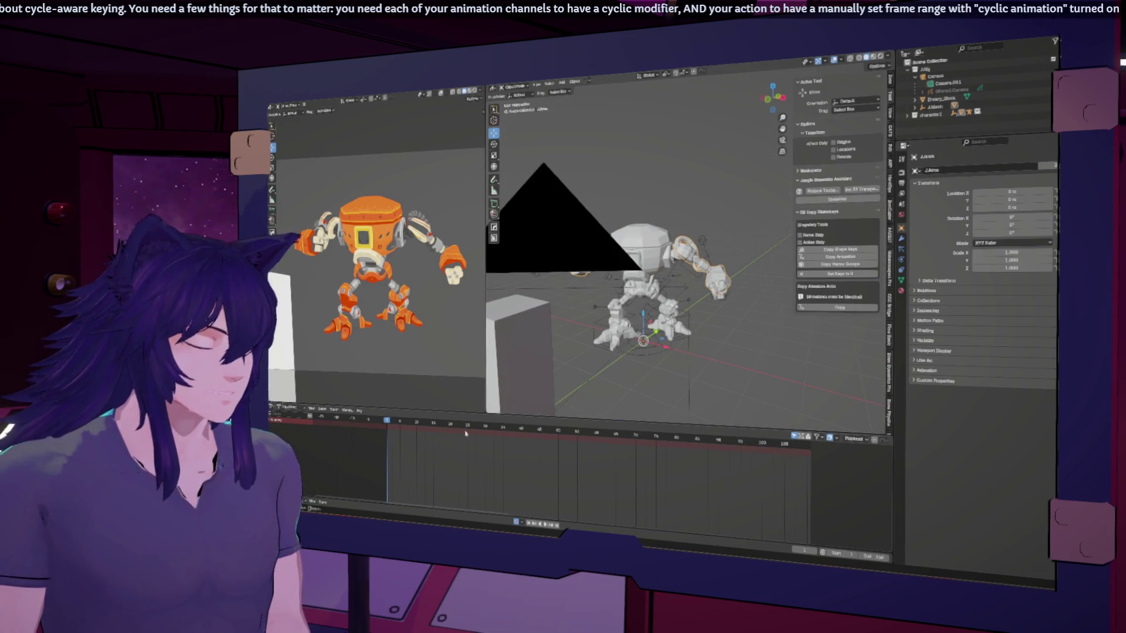
{"action": "middle_click_drag", "start_coordinate": [645, 282], "coordinate": [598, 281]}
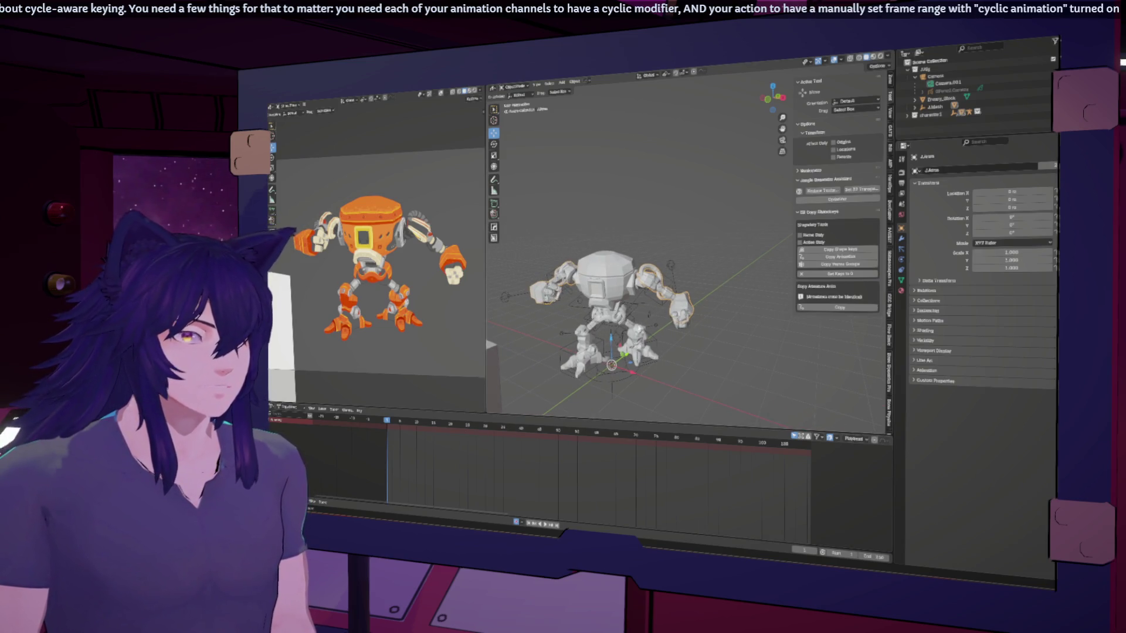
{"action": "middle_click_drag", "start_coordinate": [659, 340], "coordinate": [624, 322]}
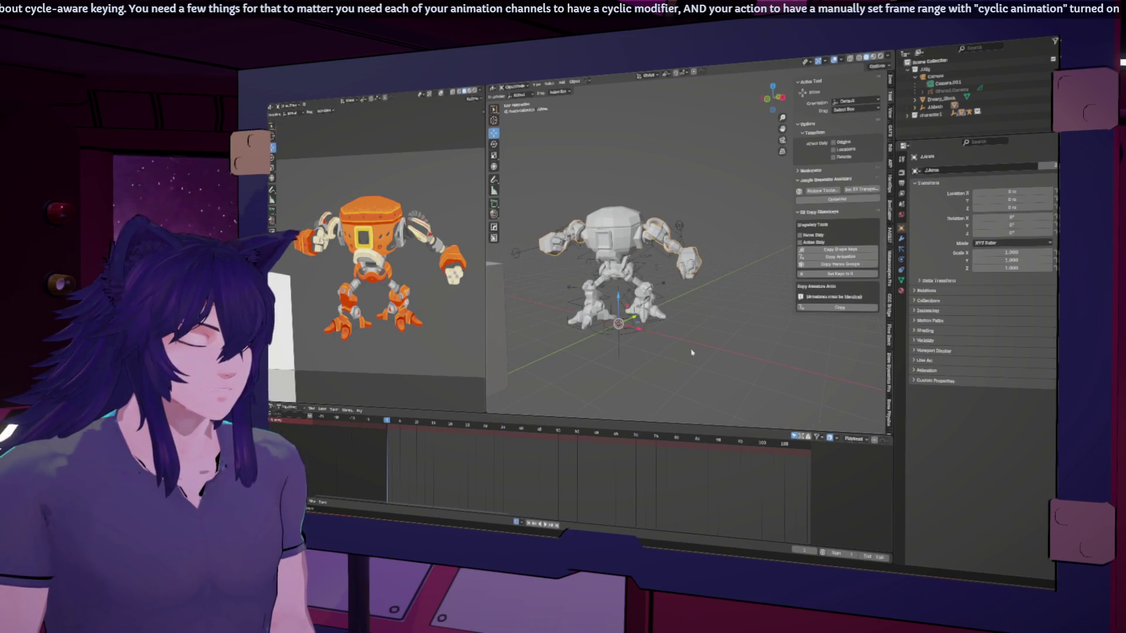
{"action": "scroll", "coordinate": [637, 268], "scroll_direction": "up", "scroll_amount": 5}
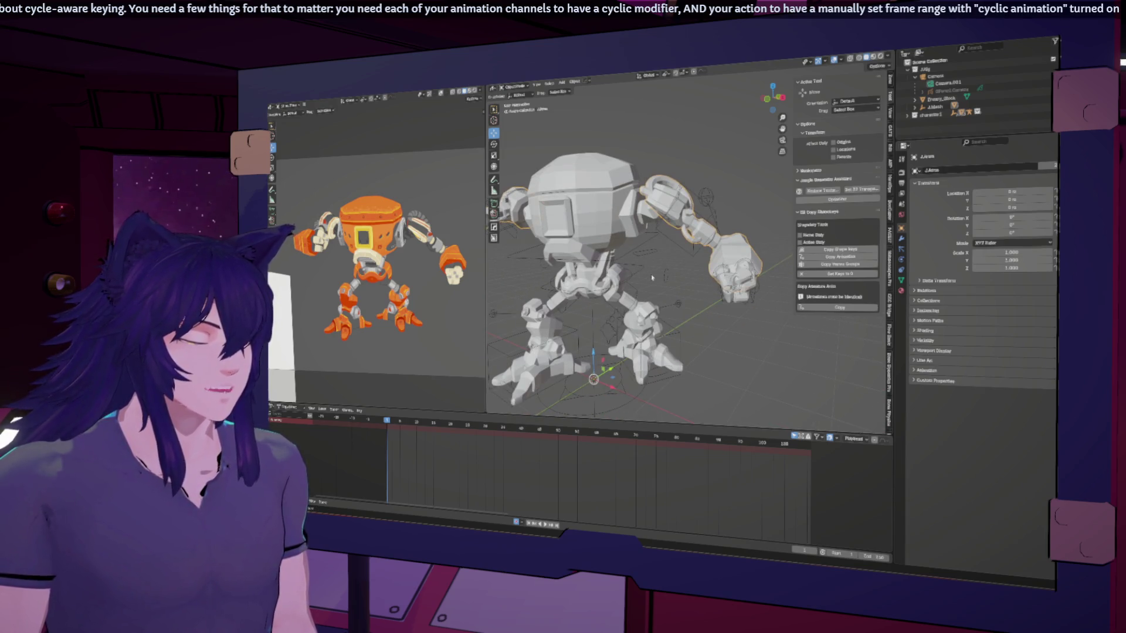
{"action": "scroll", "coordinate": [651, 277], "scroll_direction": "down", "scroll_amount": 2}
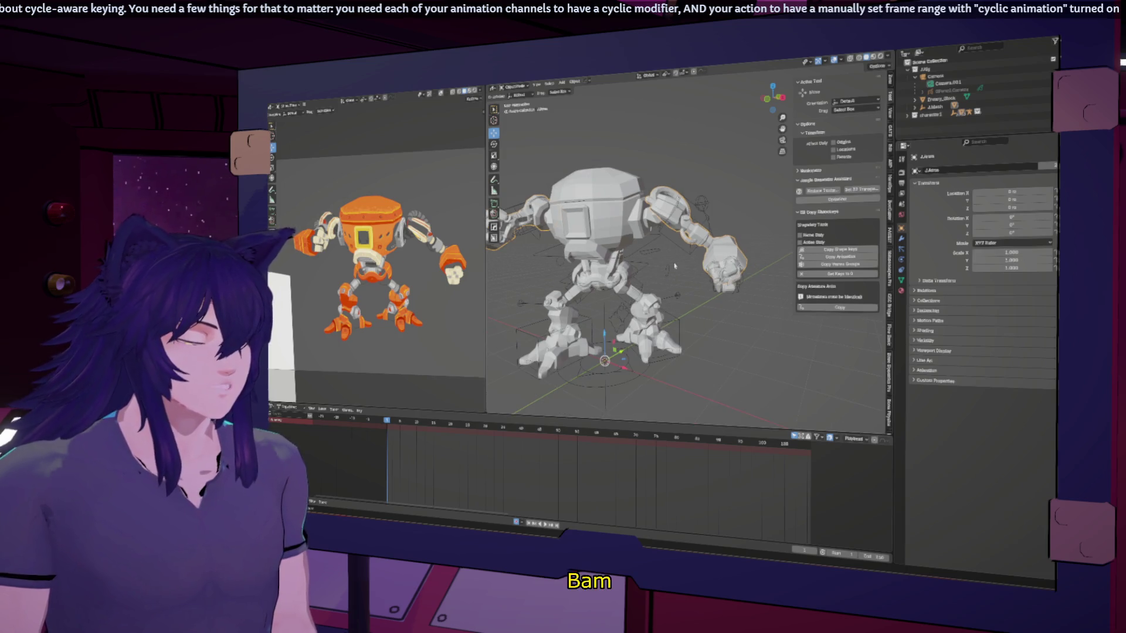
{"action": "middle_click_drag", "start_coordinate": [674, 266], "coordinate": [651, 261]}
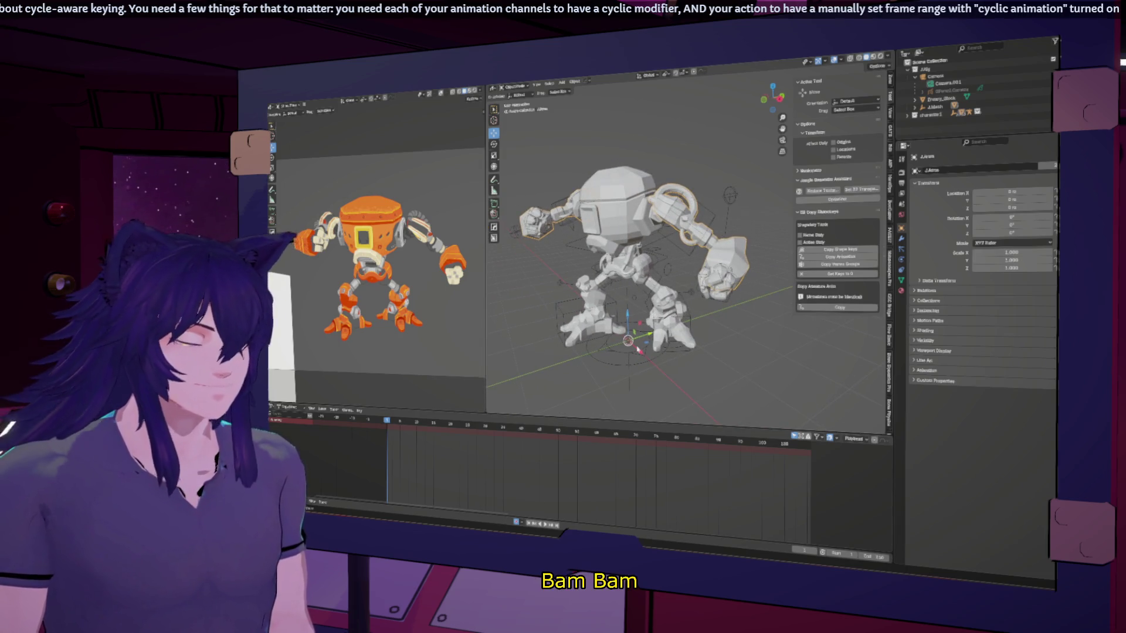
{"action": "left_click", "coordinate": [655, 248]}
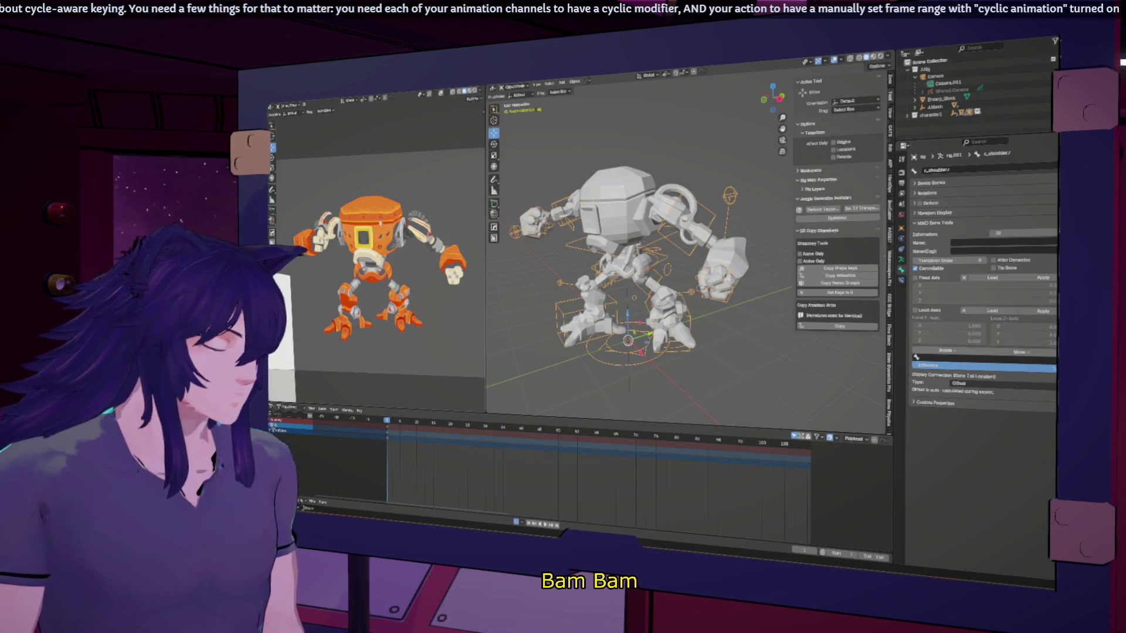
Return the rig to Pose Mode, select all bones and start animation playback.
{"action": "left_click", "coordinate": [516, 88]}
{"action": "left_click", "coordinate": [515, 109]}
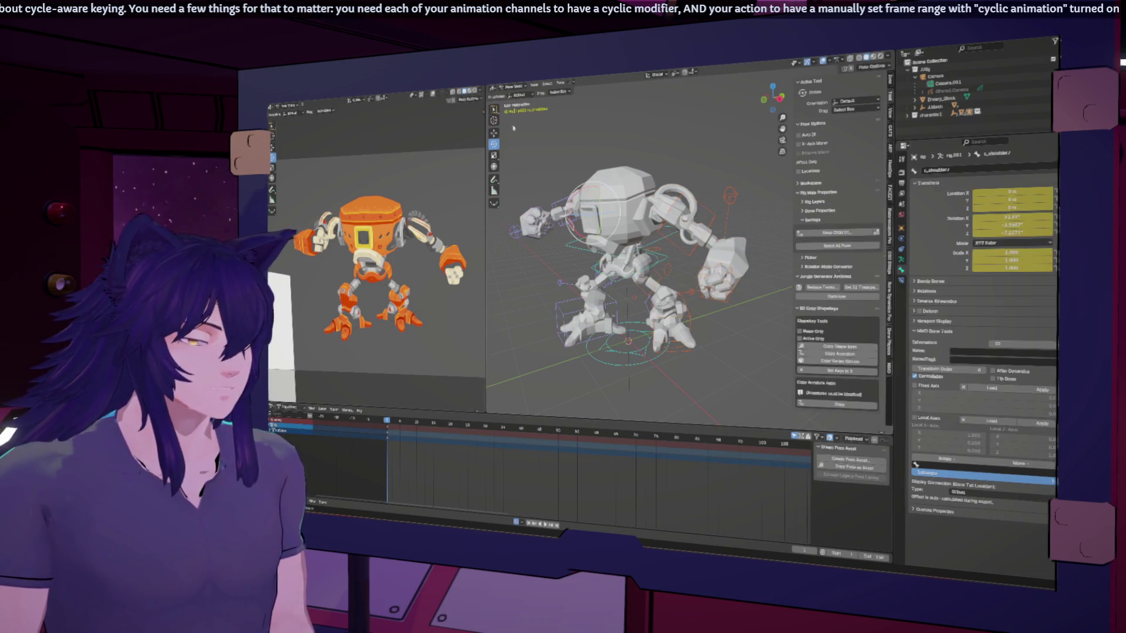
{"action": "key", "text": "a"}
{"action": "right_click", "coordinate": [629, 341]}
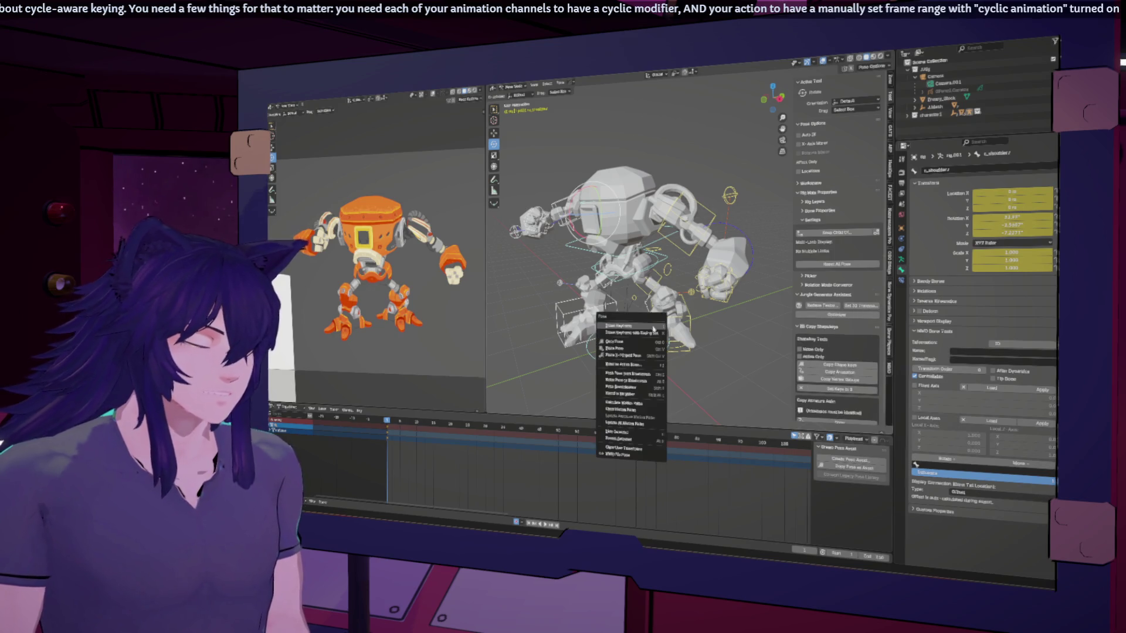
{"action": "left_click", "coordinate": [629, 341]}
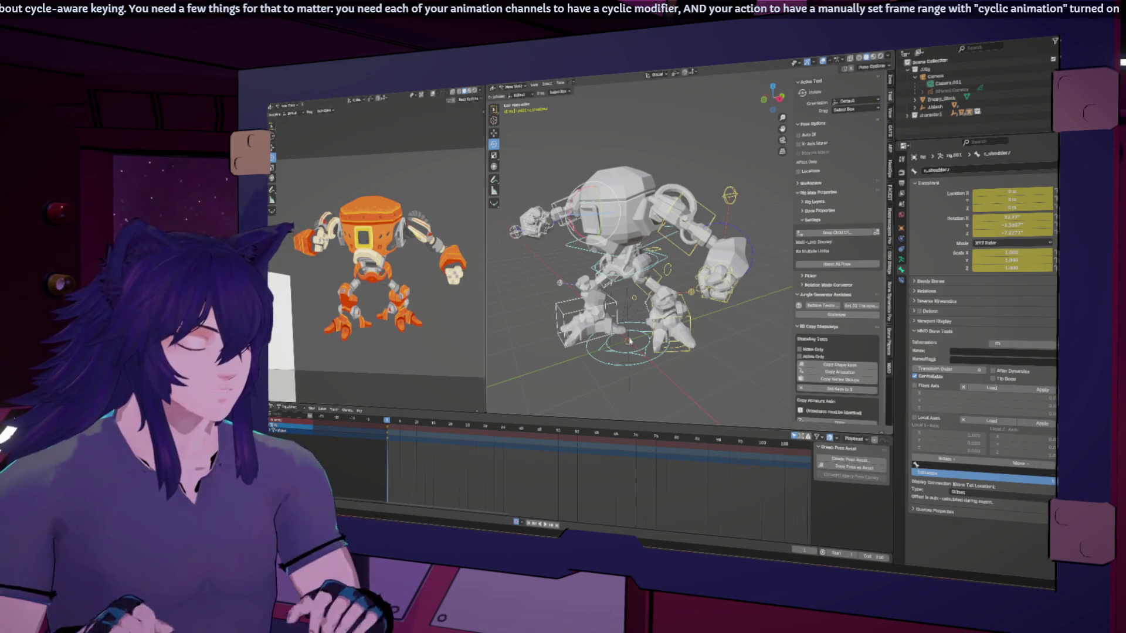
{"action": "key", "text": "space"}
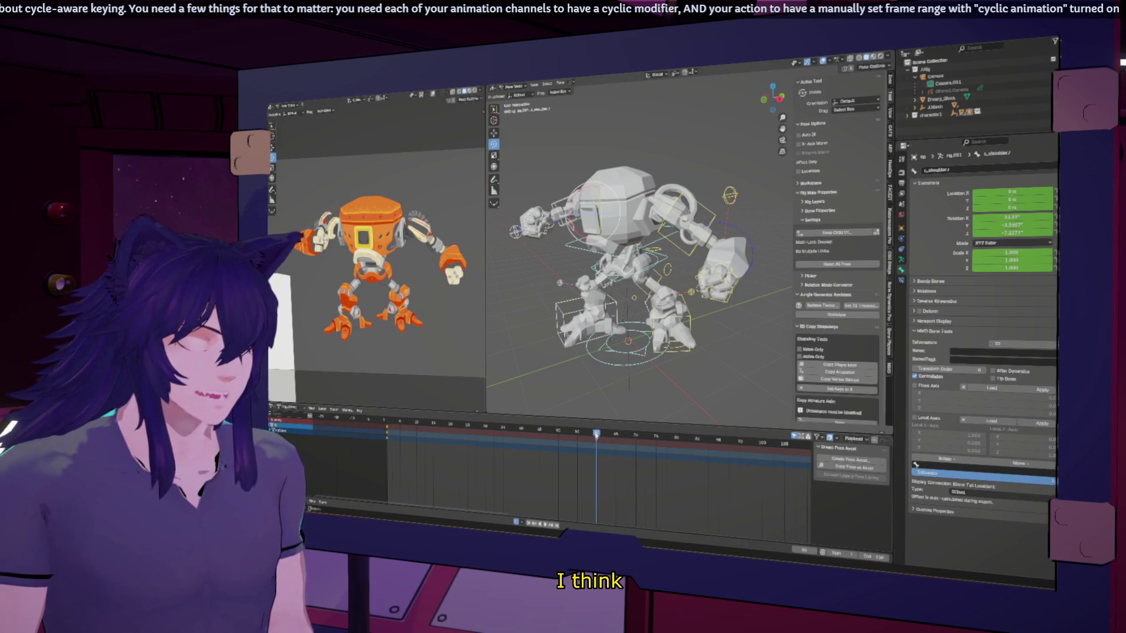
Keyframe the current pose, then key the torso control at the loop's final frame.
{"action": "key", "text": "i"}
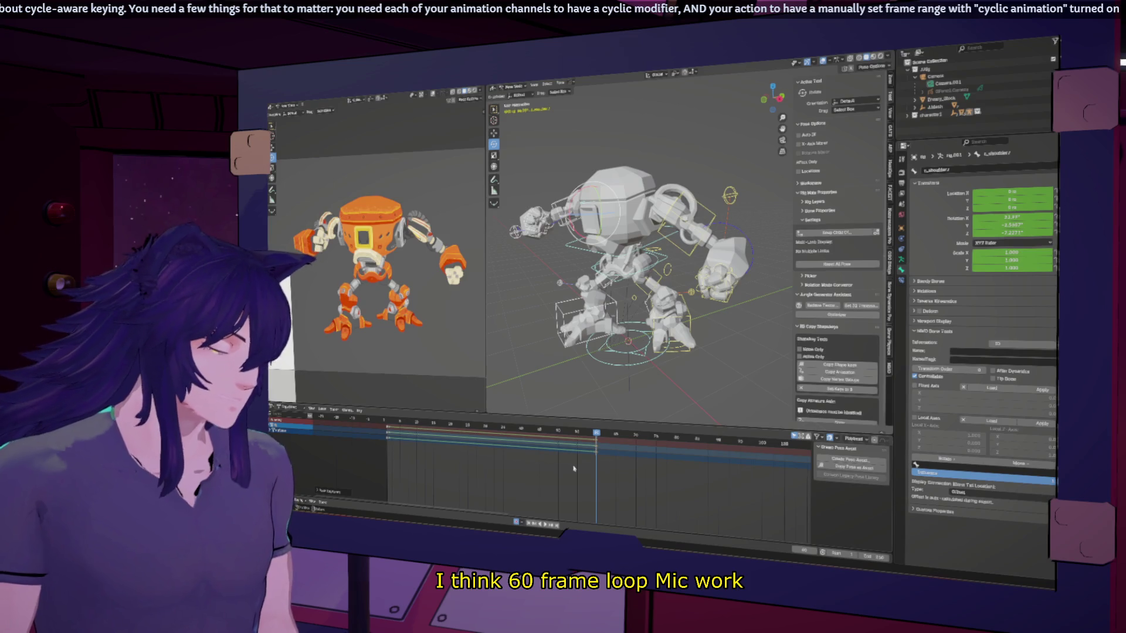
{"action": "left_click_drag", "start_coordinate": [562, 435], "coordinate": [489, 428]}
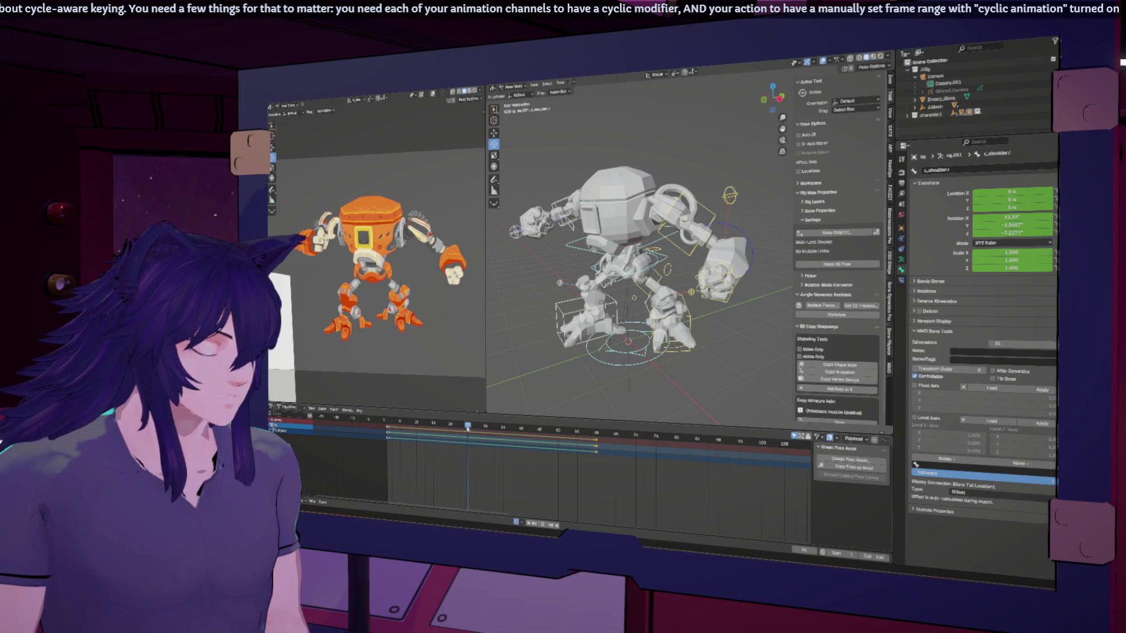
{"action": "left_click_drag", "start_coordinate": [468, 427], "coordinate": [451, 428]}
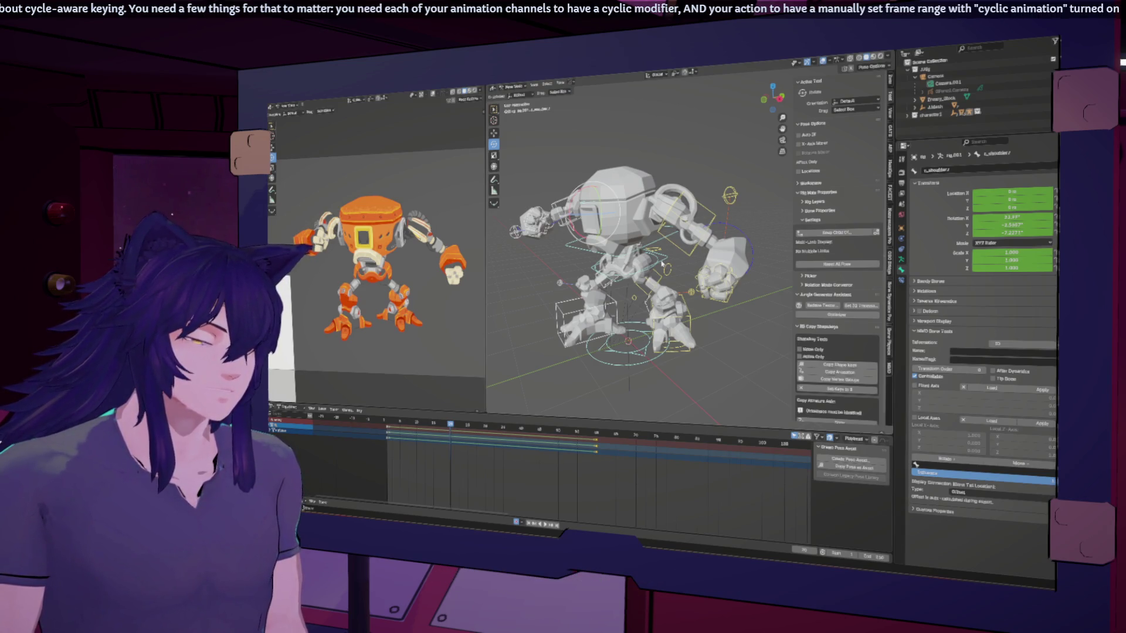
{"action": "left_click", "coordinate": [663, 263]}
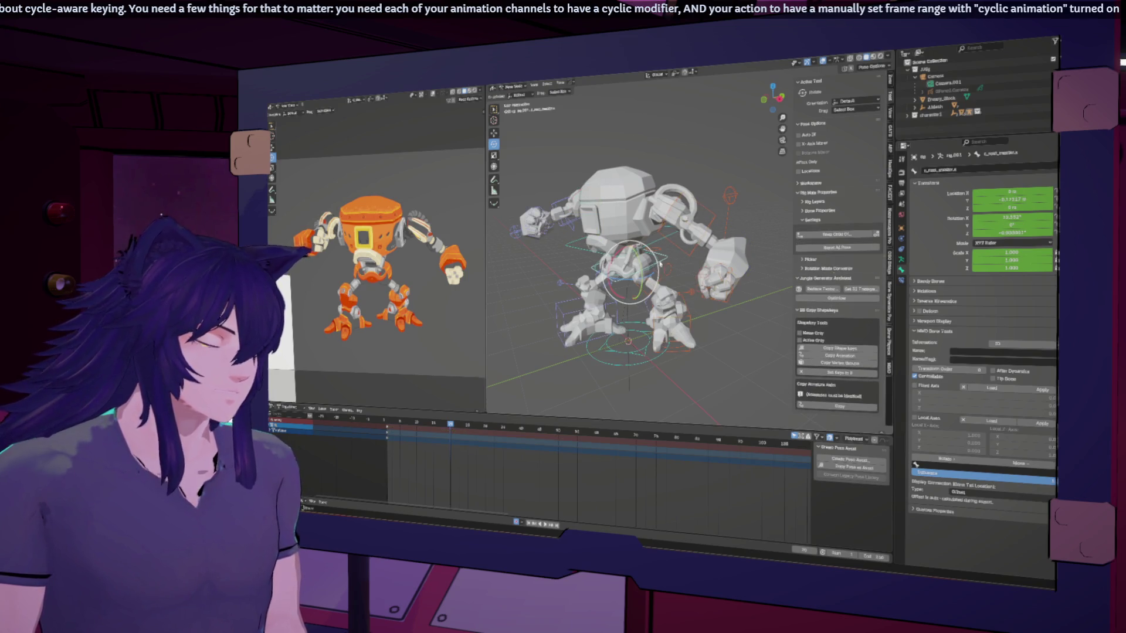
{"action": "right_click", "coordinate": [657, 265]}
{"action": "key", "text": "Escape"}
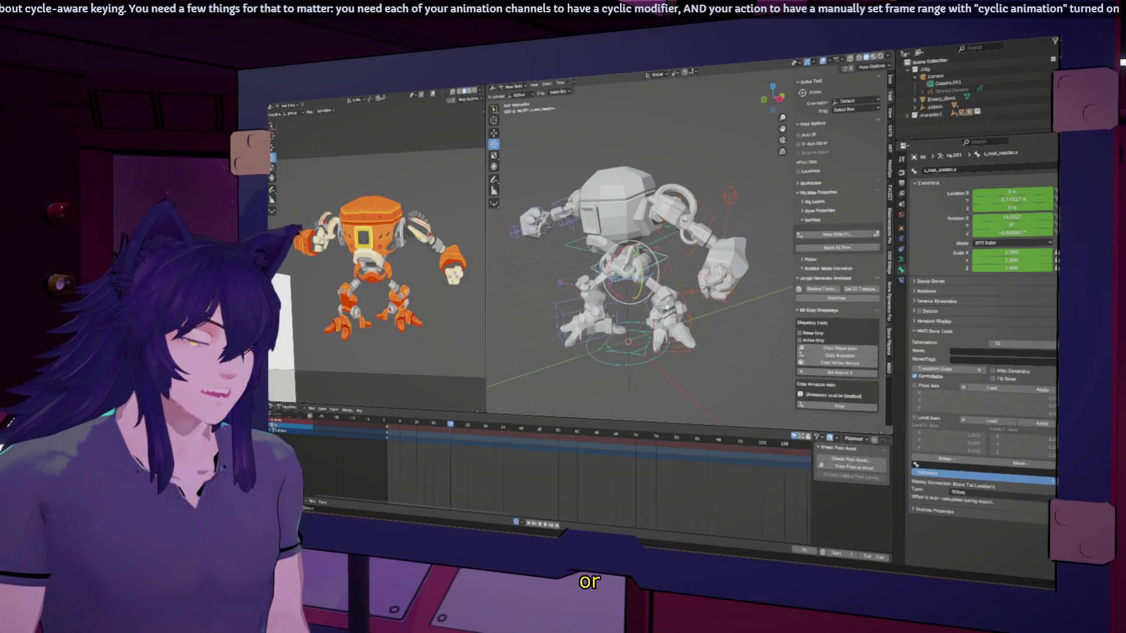
{"action": "key", "text": "Up"}
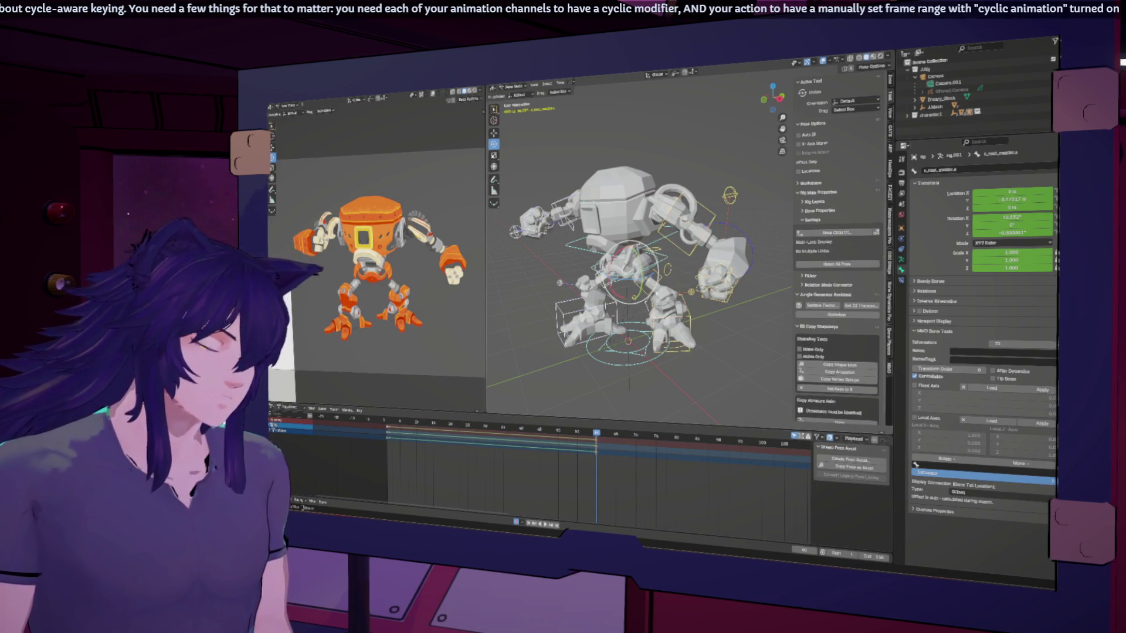
{"action": "key", "text": "i"}
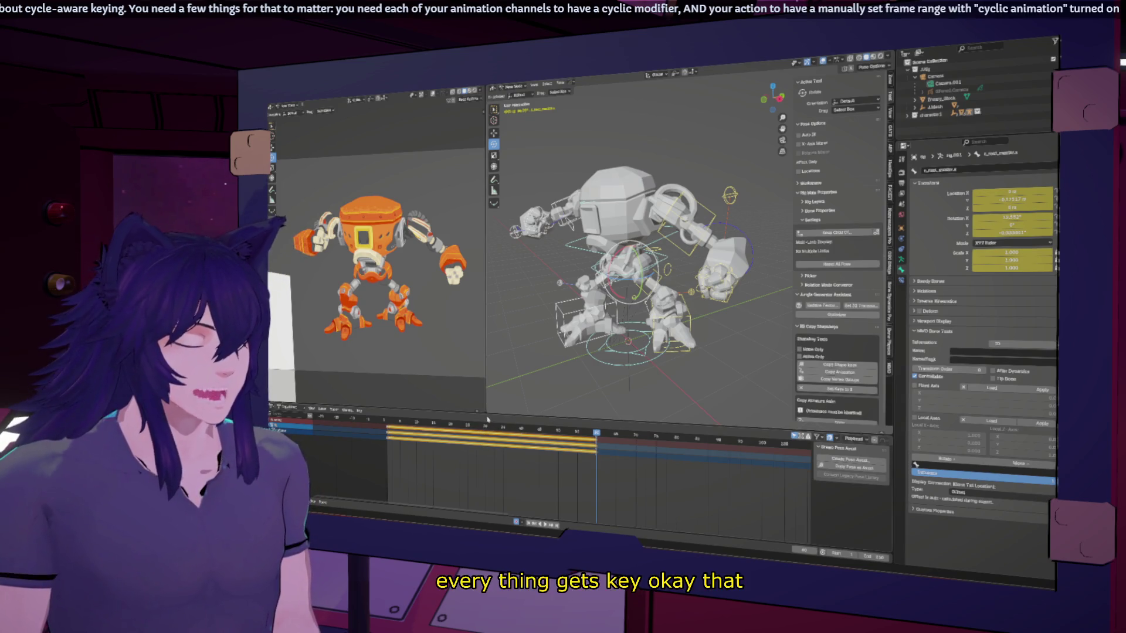
Lower the robot's body along Z at the middle of the loop.
{"action": "left_click", "coordinate": [486, 430]}
{"action": "left_click", "coordinate": [601, 191]}
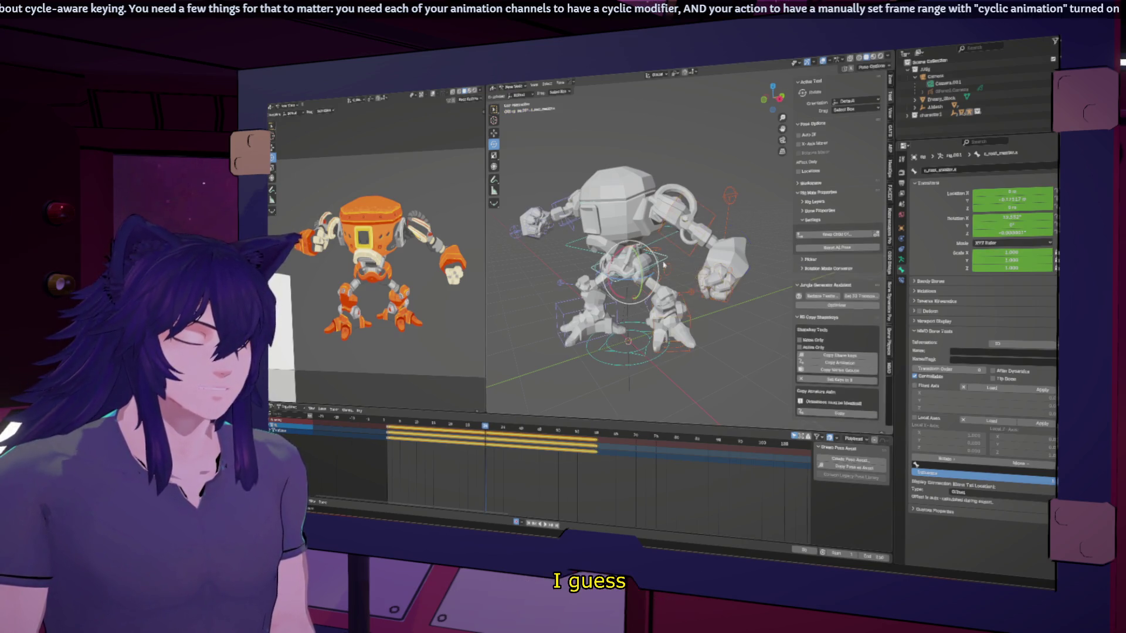
{"action": "left_click", "coordinate": [494, 133]}
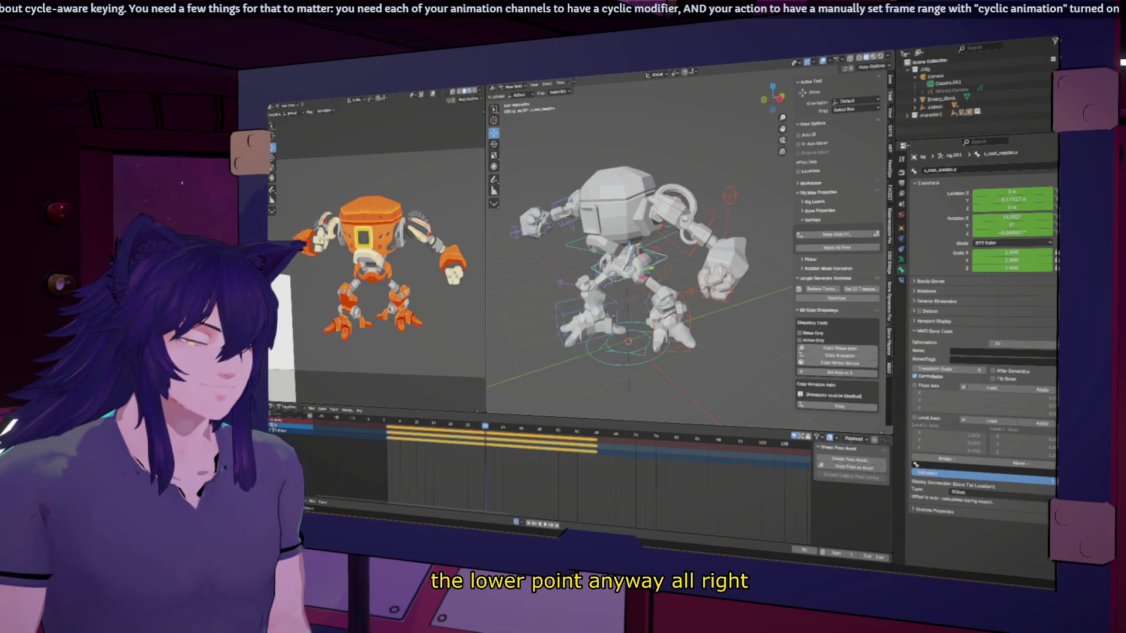
{"action": "key", "text": "g"}
{"action": "key", "text": "z"}
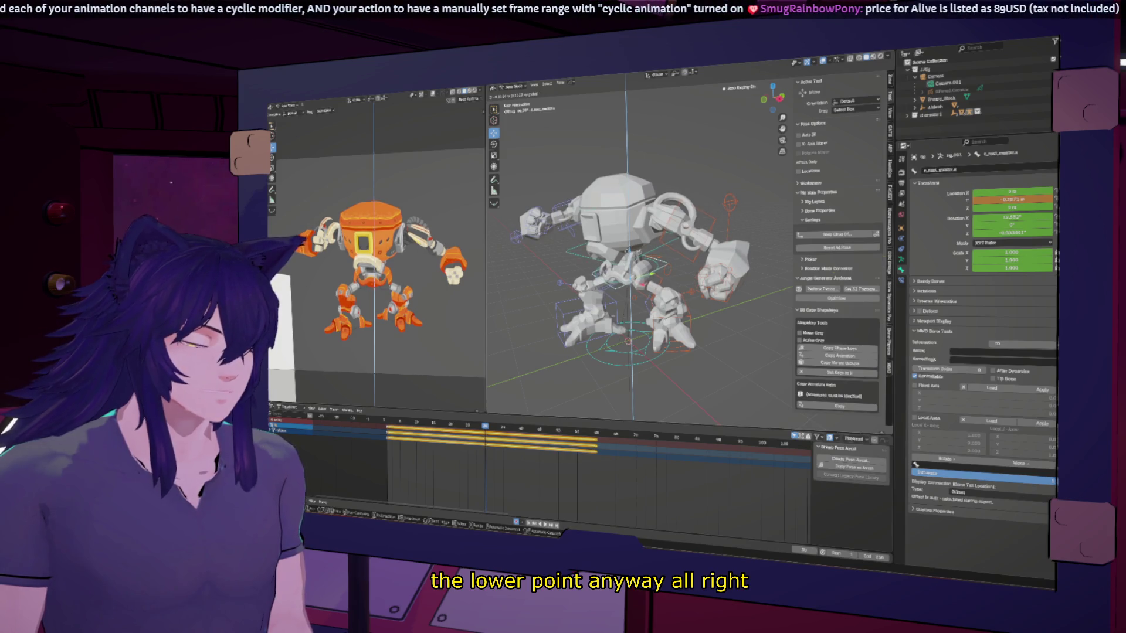
{"action": "left_click", "coordinate": [629, 251]}
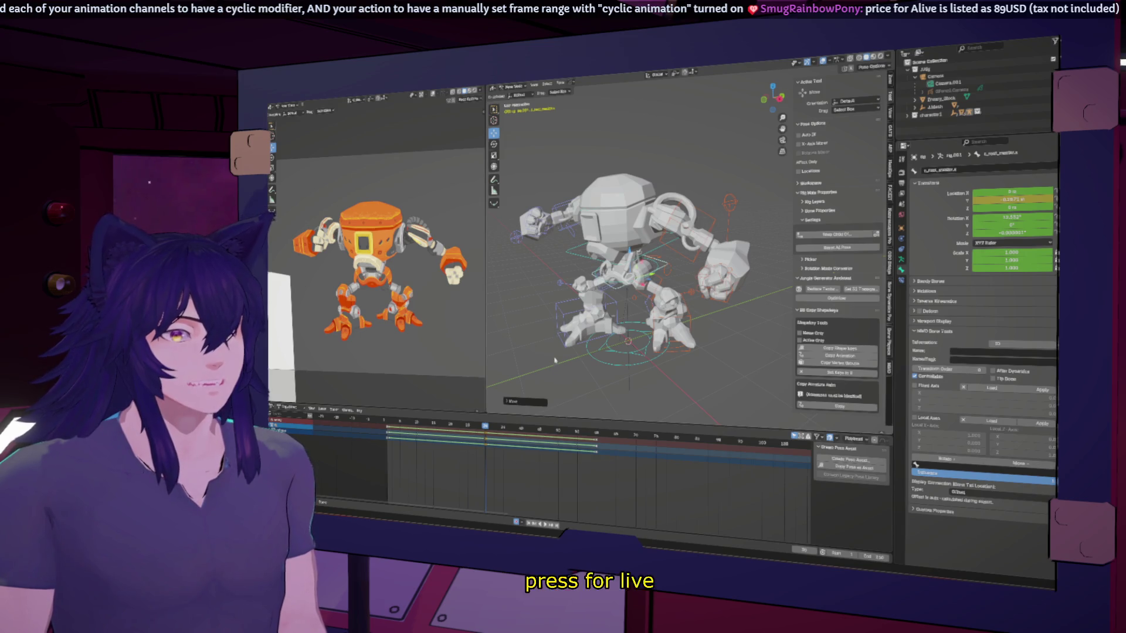
Scrub the loop to check the body dip, then switch to the Graph Editor.
{"action": "mouse_move", "coordinate": [496, 427]}
{"action": "left_mouse_down"}
{"action": "mouse_move", "coordinate": [538, 427]}
{"action": "mouse_move", "coordinate": [393, 427]}
{"action": "left_mouse_up"}
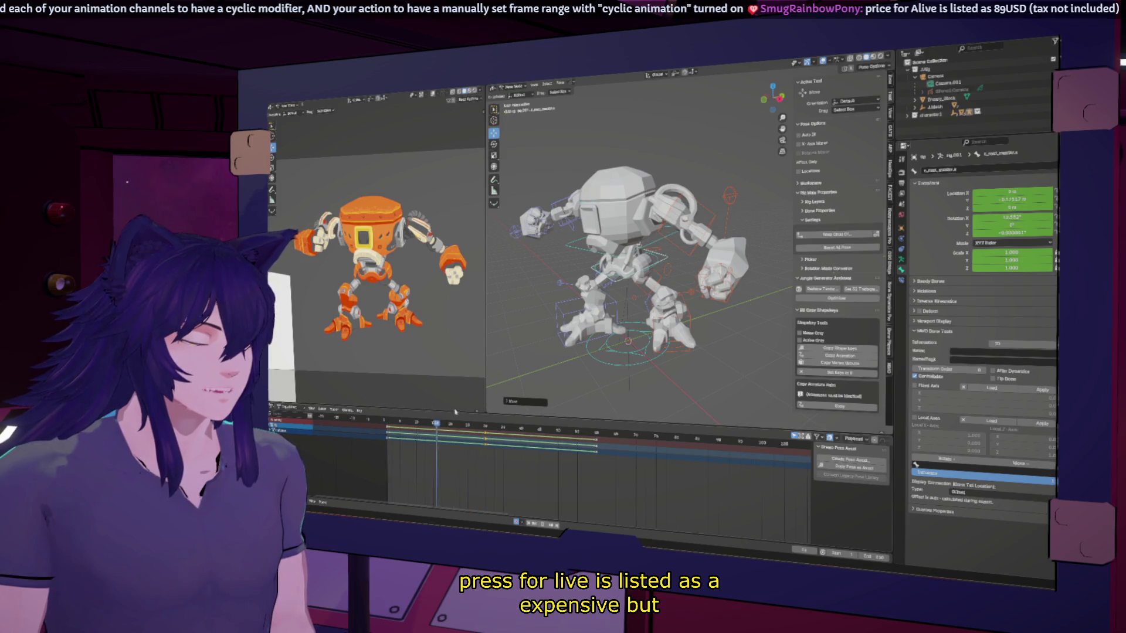
{"action": "key", "text": "Escape"}
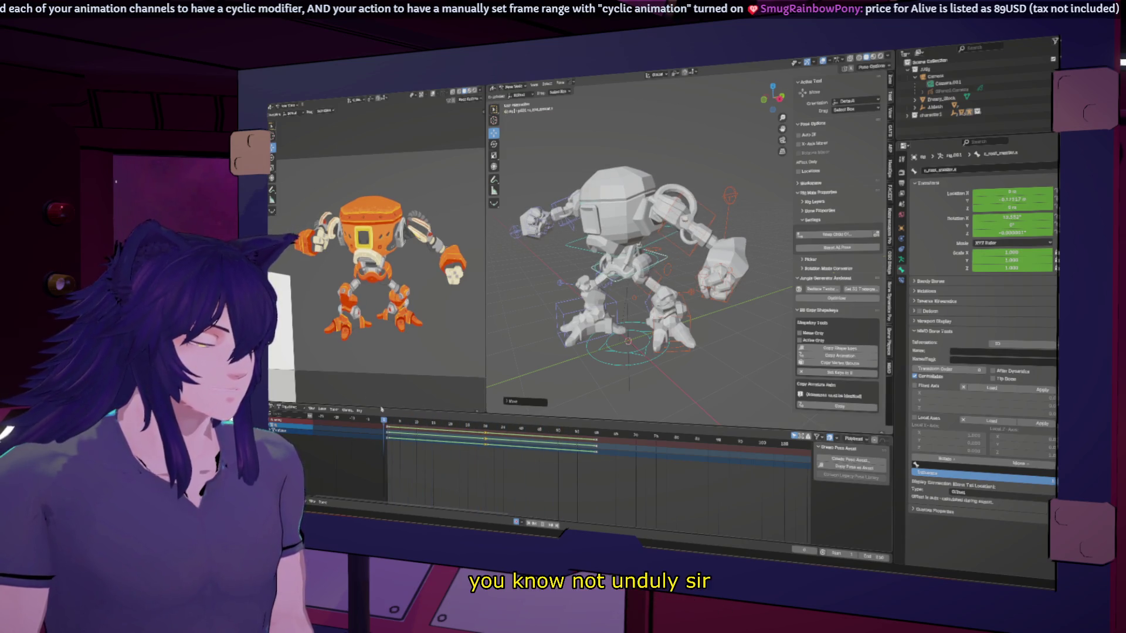
{"action": "left_click", "coordinate": [427, 417]}
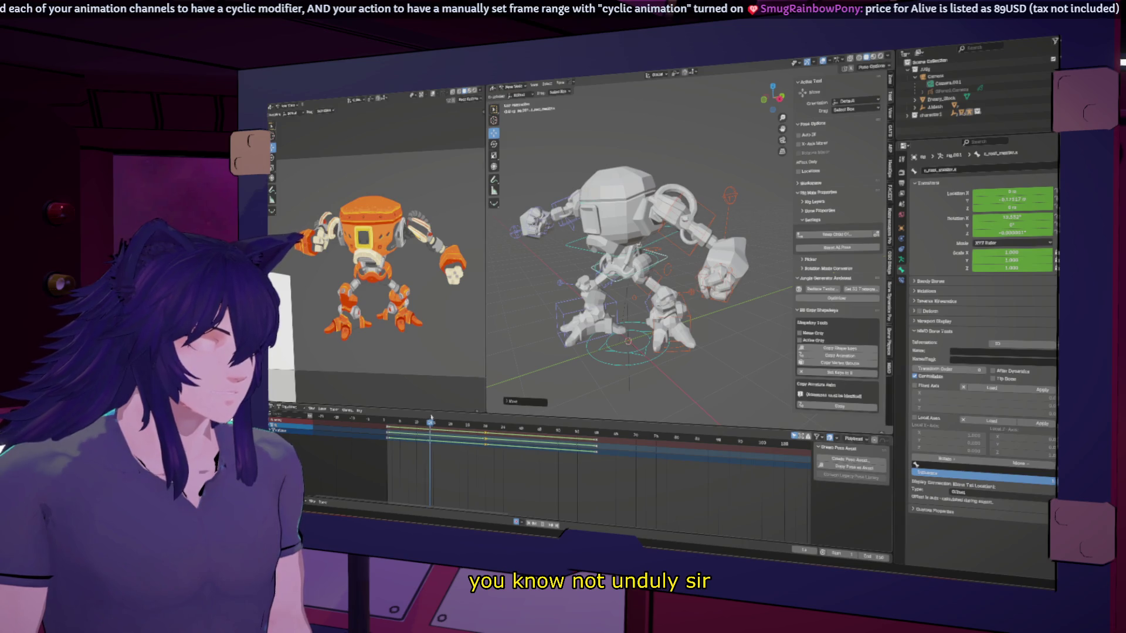
{"action": "mouse_move", "coordinate": [432, 417]}
{"action": "left_mouse_down"}
{"action": "mouse_move", "coordinate": [501, 424]}
{"action": "mouse_move", "coordinate": [416, 417]}
{"action": "mouse_move", "coordinate": [434, 416]}
{"action": "left_mouse_up"}
{"action": "left_click", "coordinate": [631, 271]}
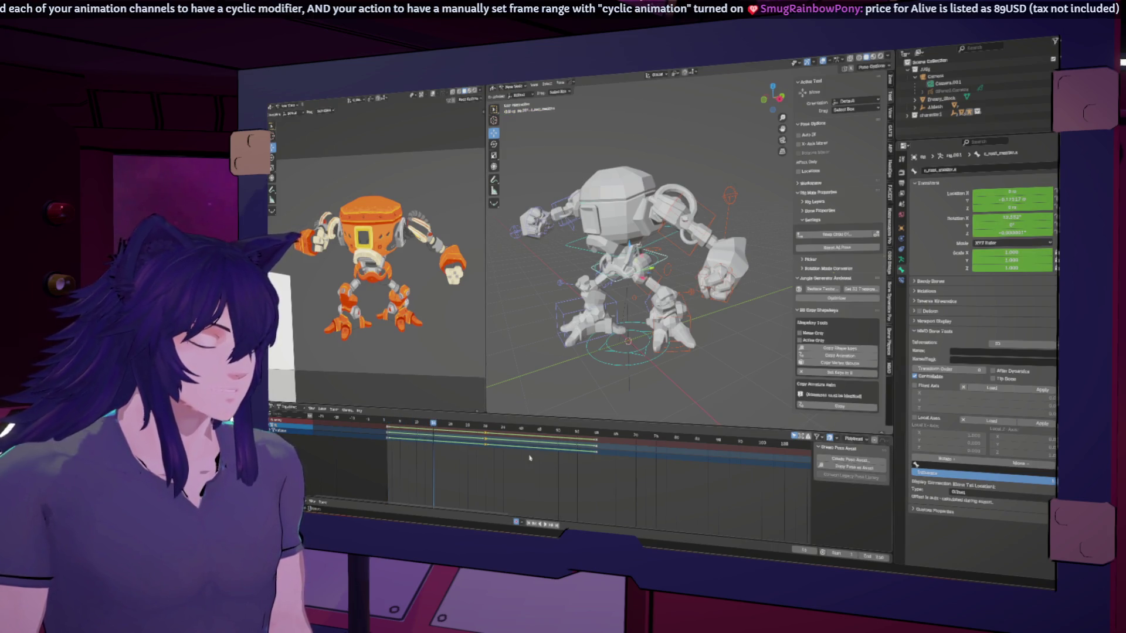
{"action": "key", "text": "ctrl+Tab"}
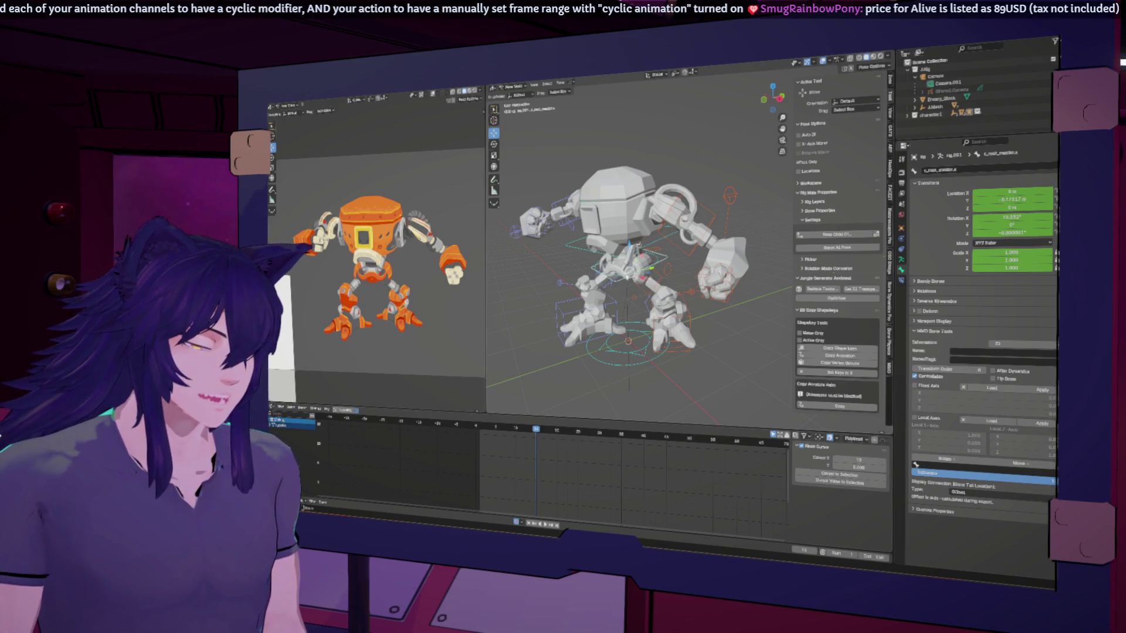
Isolate the body's blue location curve, select a key, and show its F-Curve properties.
{"action": "key", "text": "Home"}
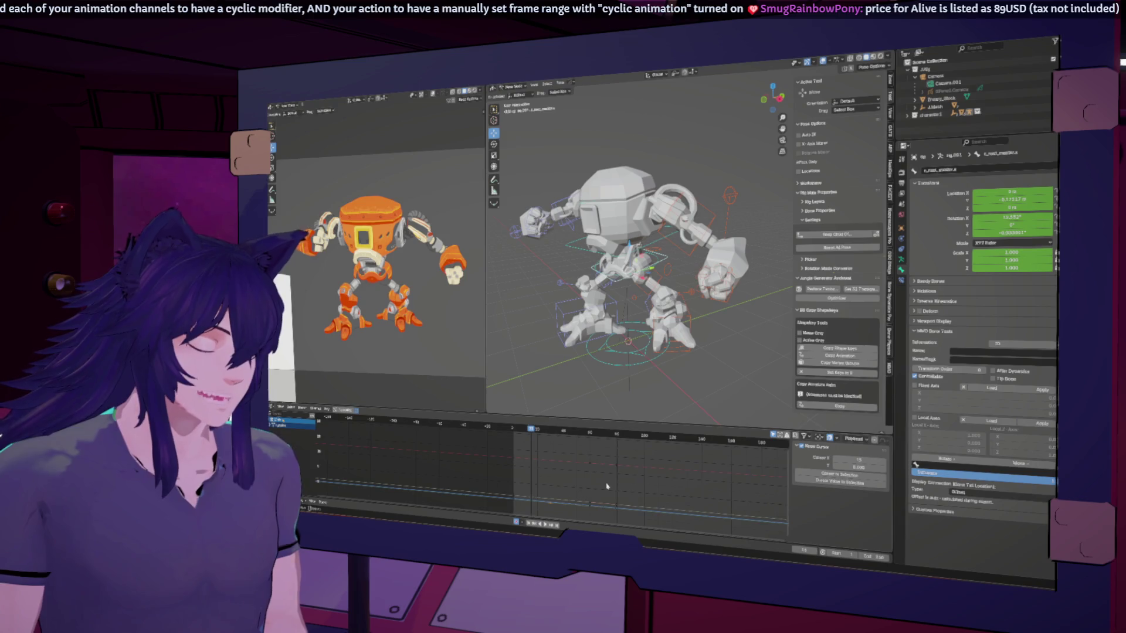
{"action": "key", "text": "Home"}
{"action": "middle_click_drag", "start_coordinate": [602, 479], "coordinate": [541, 461]}
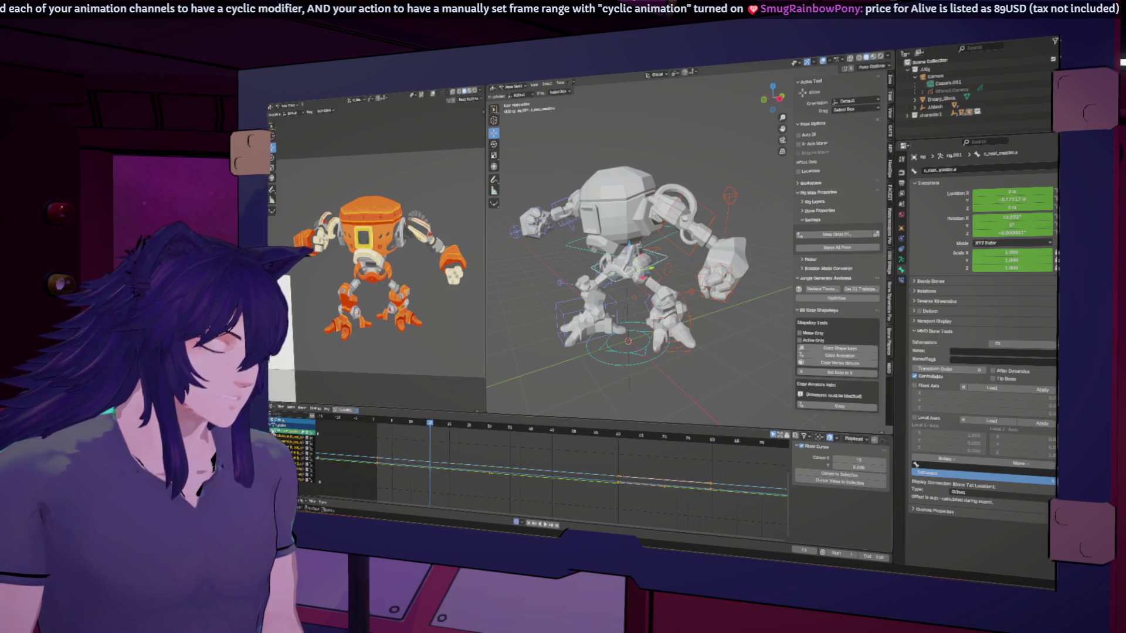
{"action": "key", "text": "h"}
{"action": "key", "text": "h"}
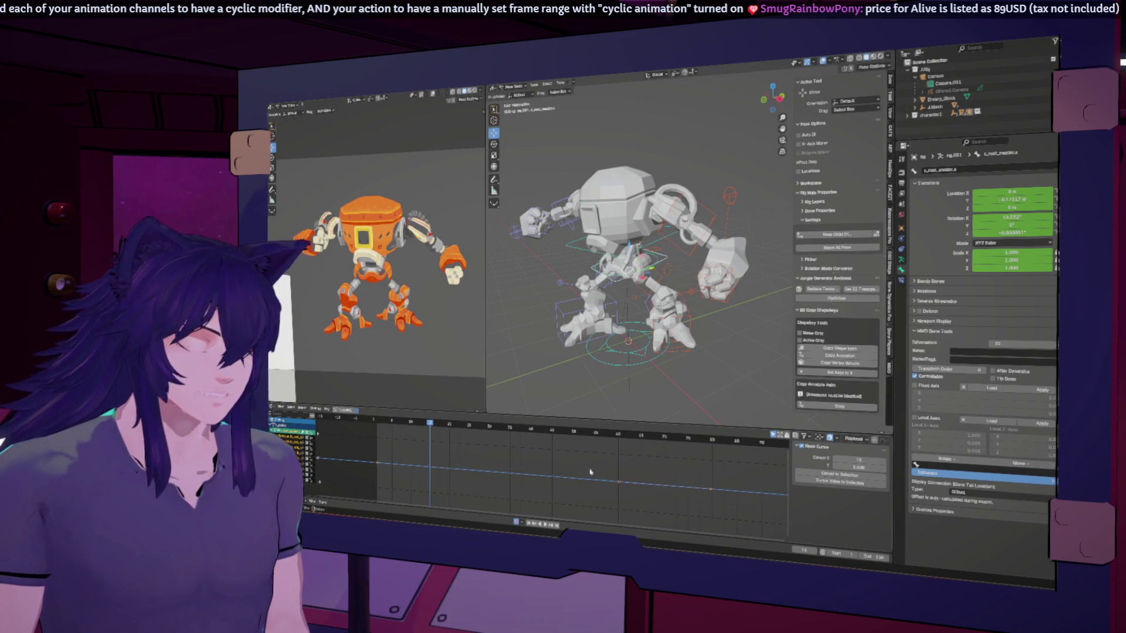
{"action": "left_click", "coordinate": [587, 474]}
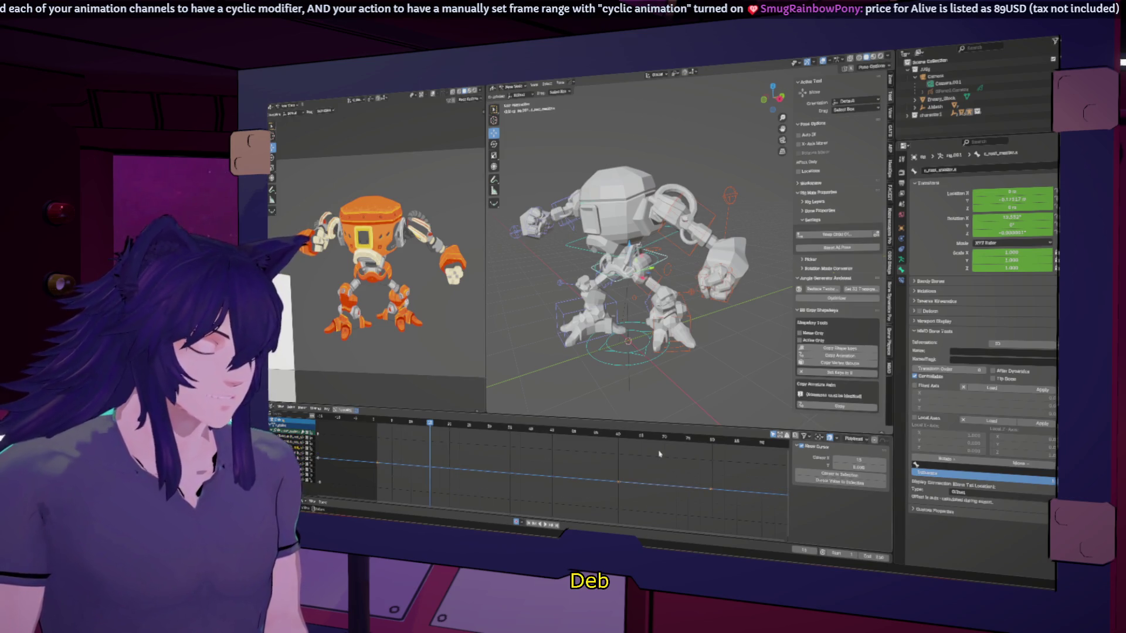
{"action": "key", "text": "Home"}
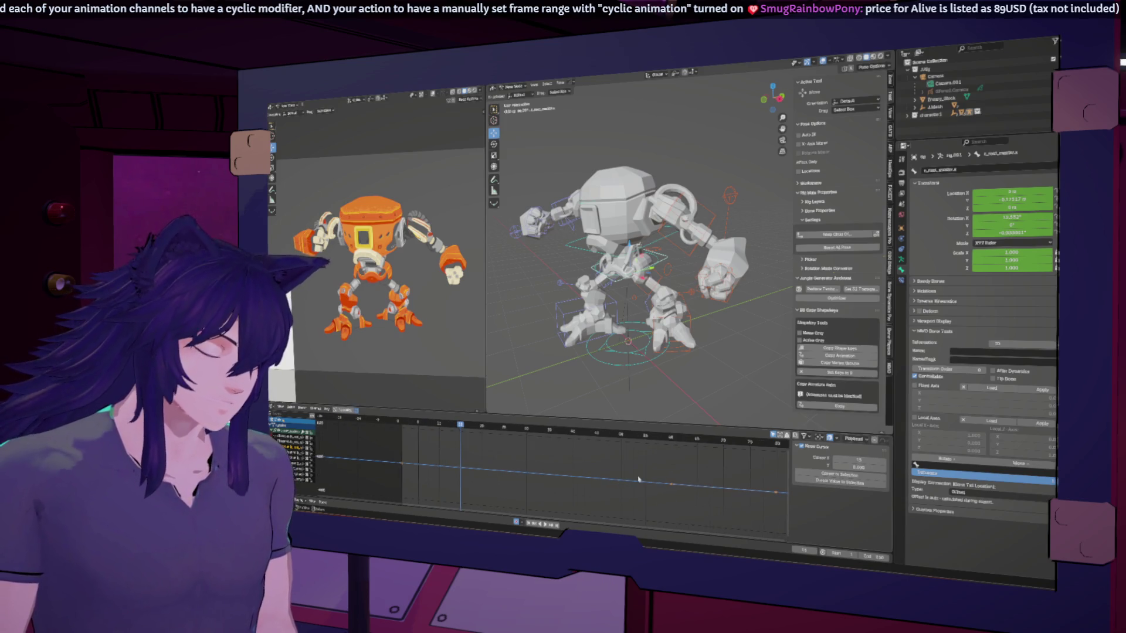
{"action": "key", "text": "g"}
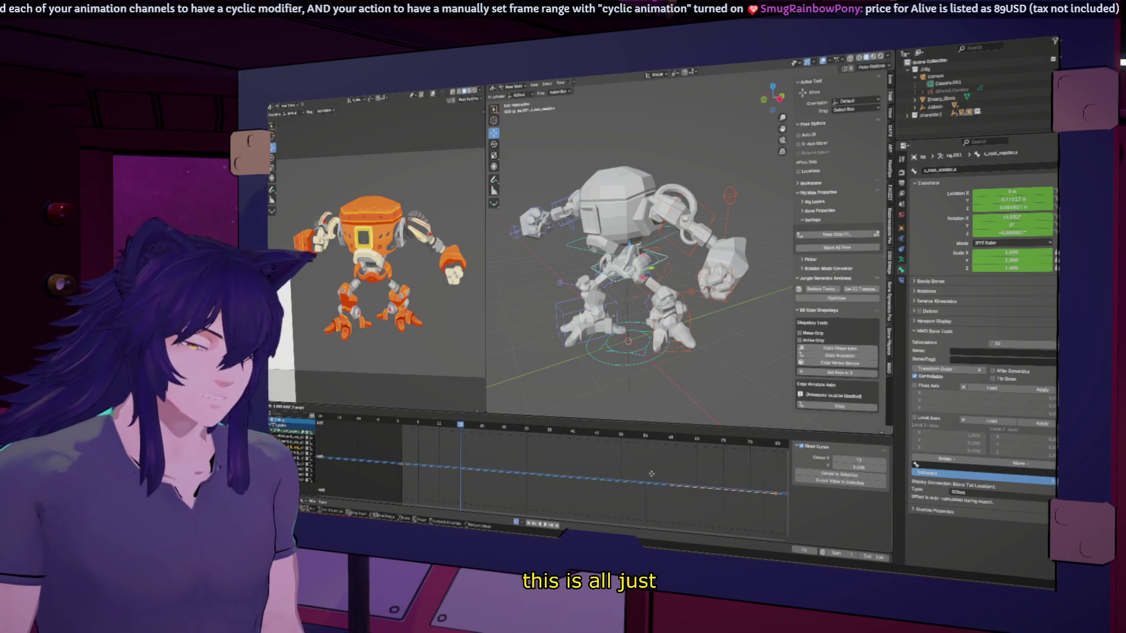
{"action": "key", "text": "Escape"}
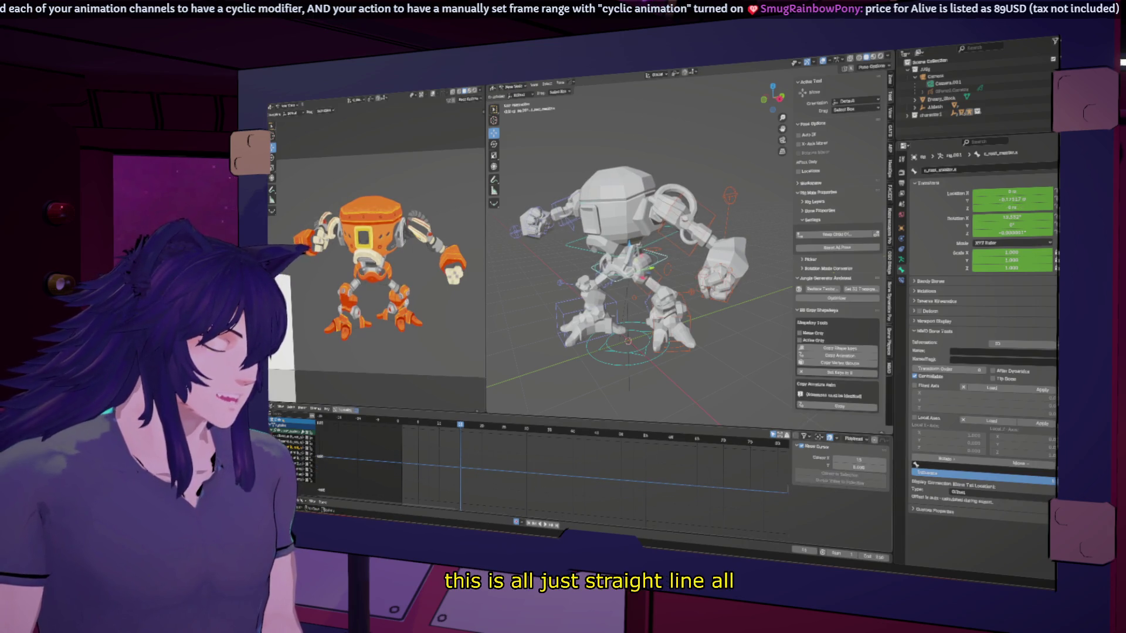
{"action": "left_click", "coordinate": [545, 491]}
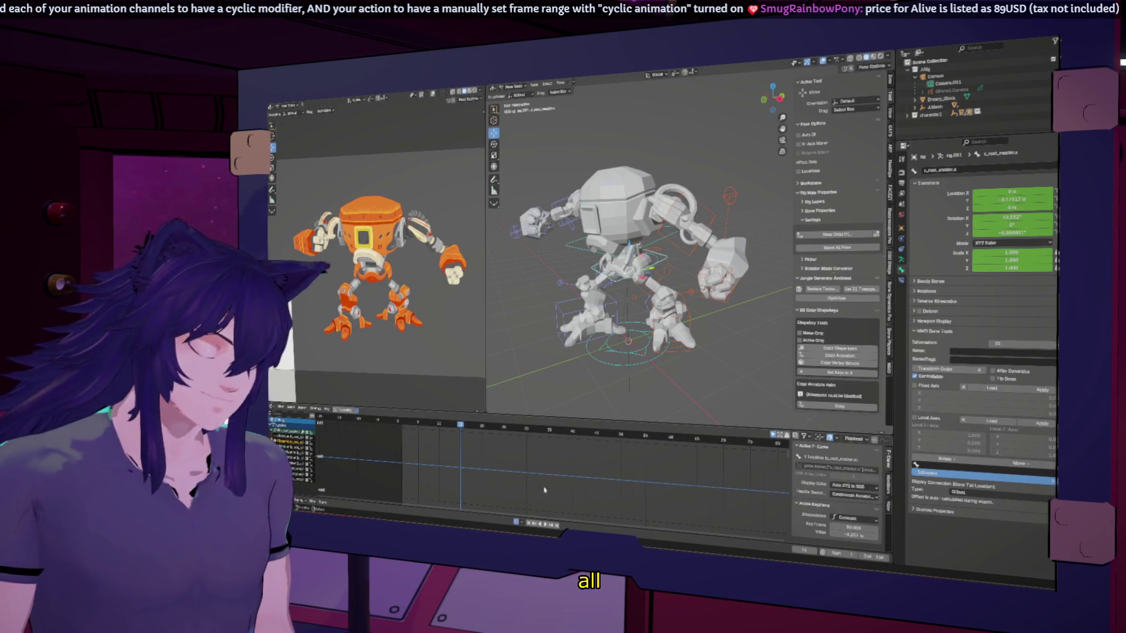
{"action": "key", "text": "Home"}
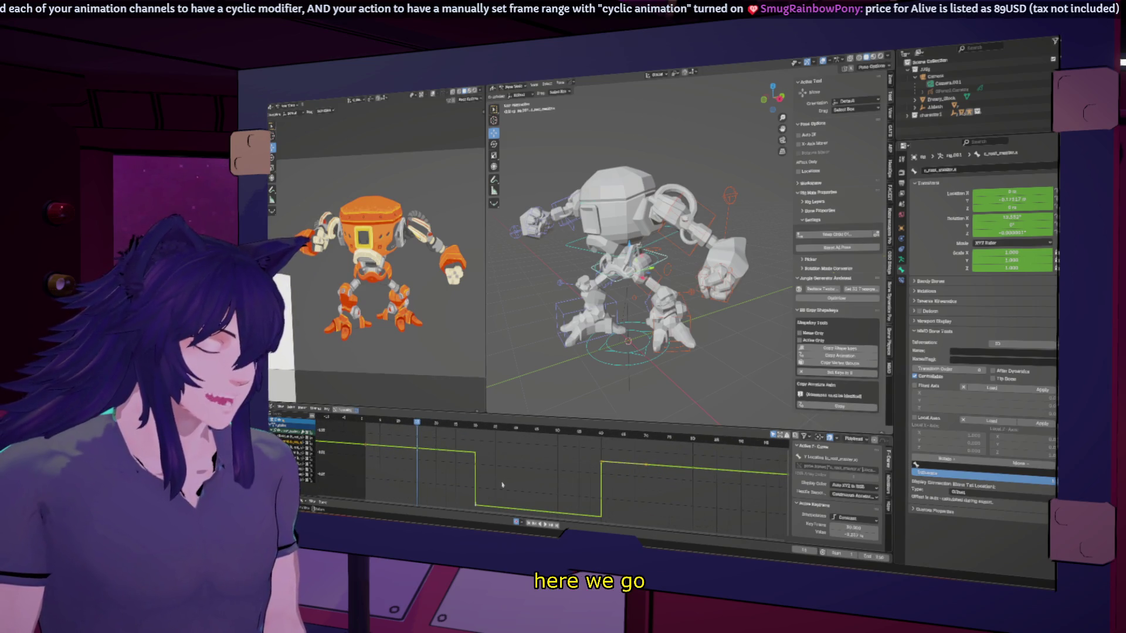
Change the stepped location keyframes to smooth interpolation and play to check.
{"action": "right_click", "coordinate": [542, 469]}
{"action": "mouse_move", "coordinate": [557, 470]}
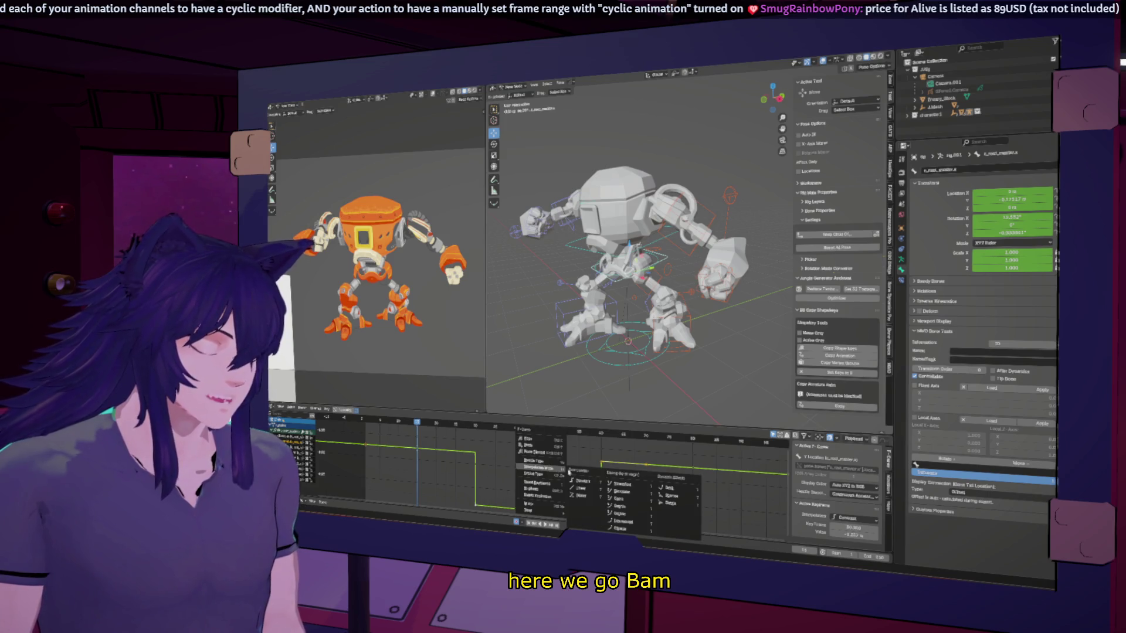
{"action": "left_click", "coordinate": [581, 496]}
{"action": "key", "text": "space"}
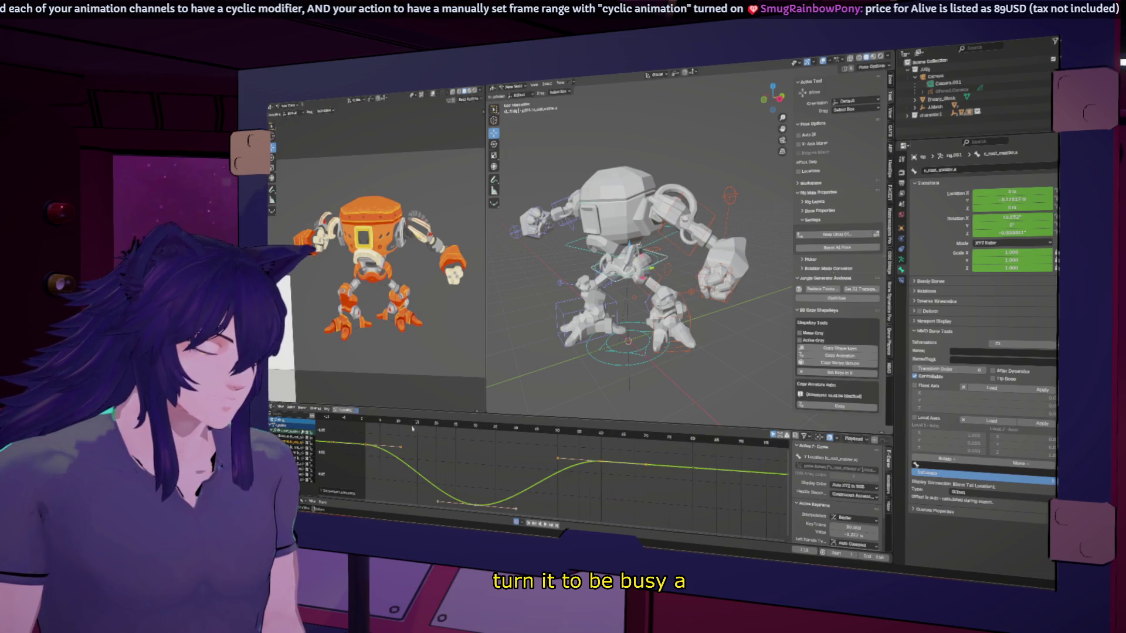
{"action": "scroll", "coordinate": [587, 449], "scroll_direction": "down", "scroll_amount": 3}
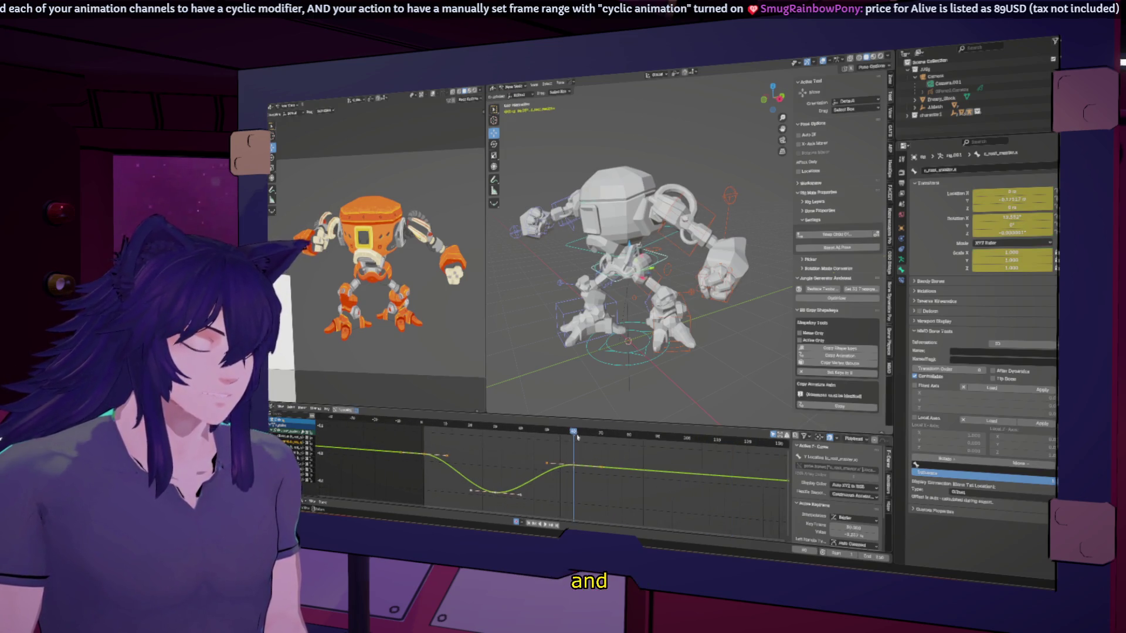
Set the end frame to 60 and play the loop back to review the motion.
{"action": "left_click", "coordinate": [568, 440]}
{"action": "left_click", "coordinate": [865, 556]}
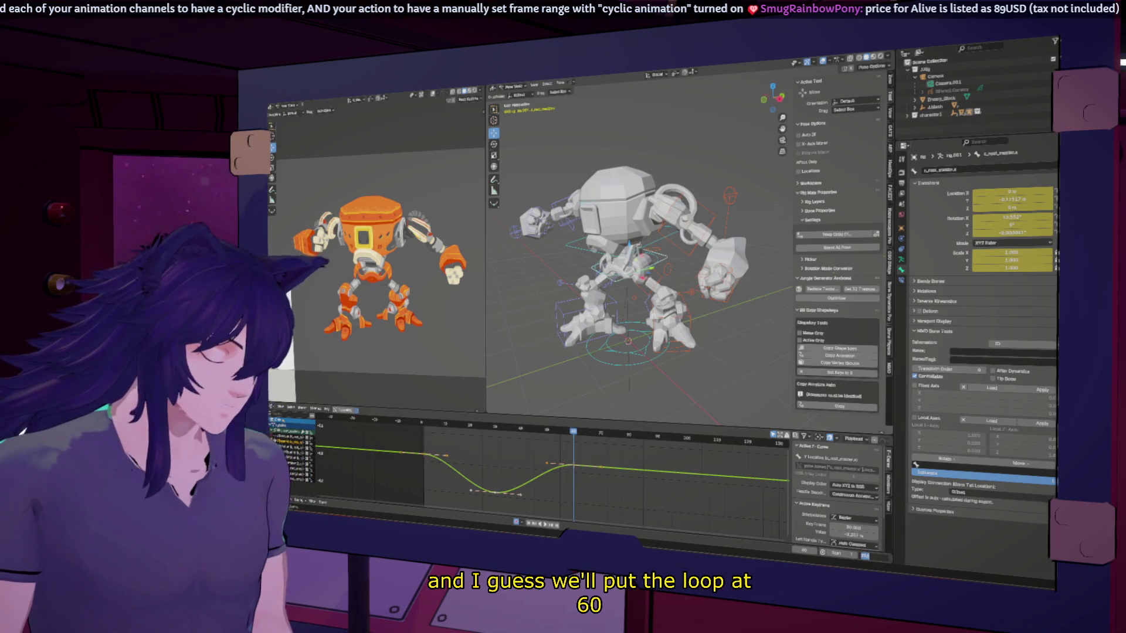
{"action": "key", "text": "Return"}
{"action": "key", "text": "space"}
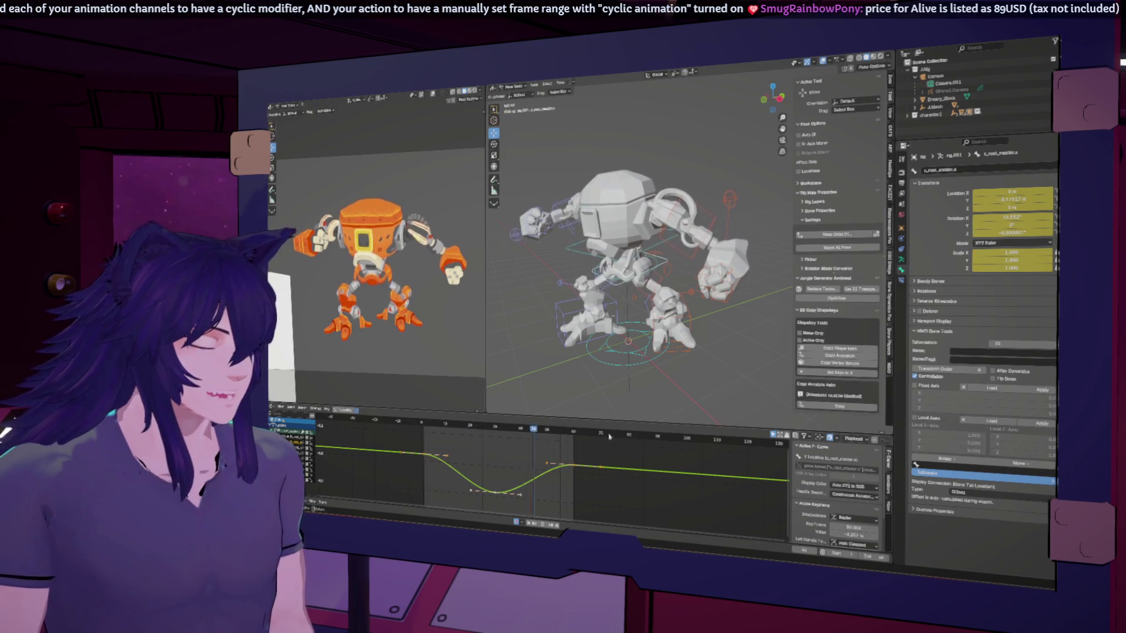
{"action": "key", "text": "space"}
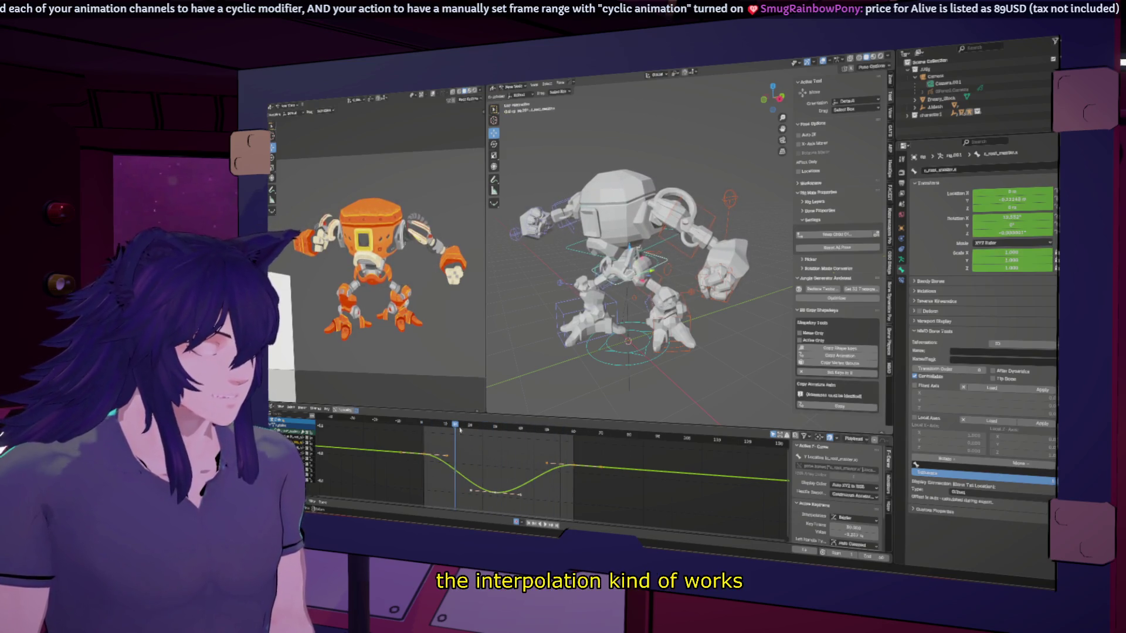
{"action": "key", "text": "space"}
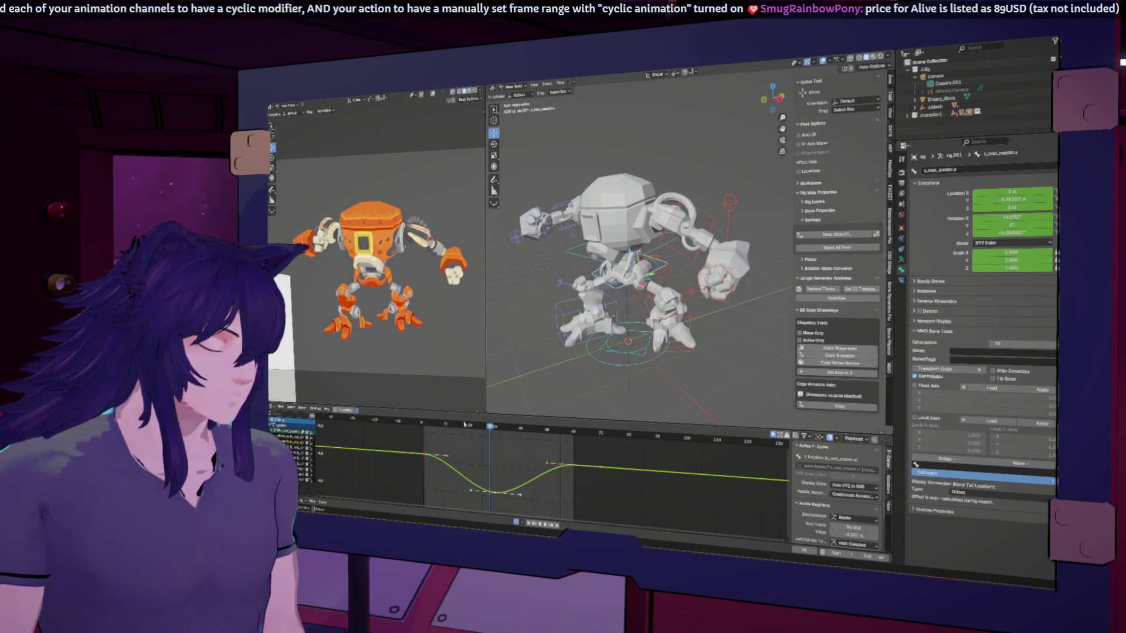
{"action": "left_click", "coordinate": [458, 426]}
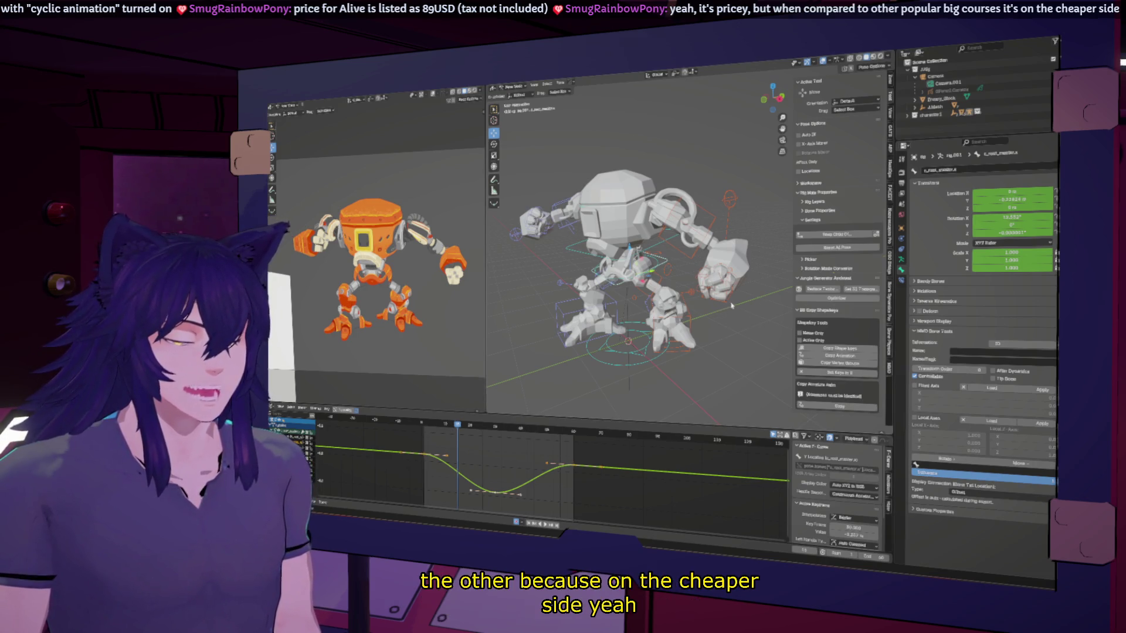
In wireframe view, select the hand controller and keyframe it at frame 1.
{"action": "left_click", "coordinate": [860, 58]}
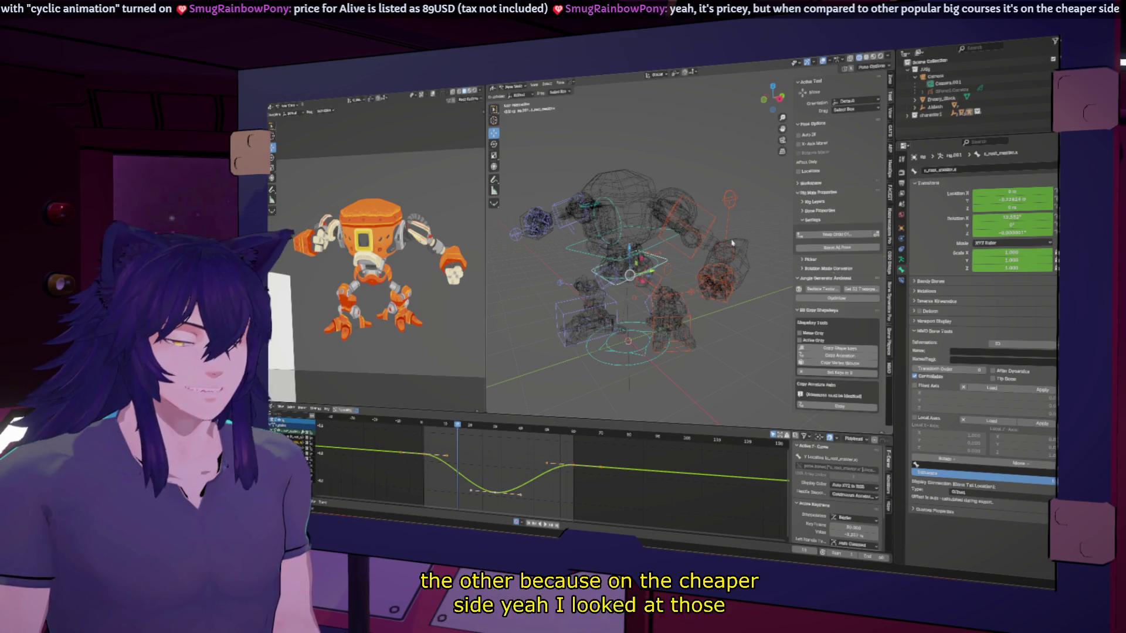
{"action": "left_click", "coordinate": [733, 272]}
{"action": "left_click", "coordinate": [539, 225]}
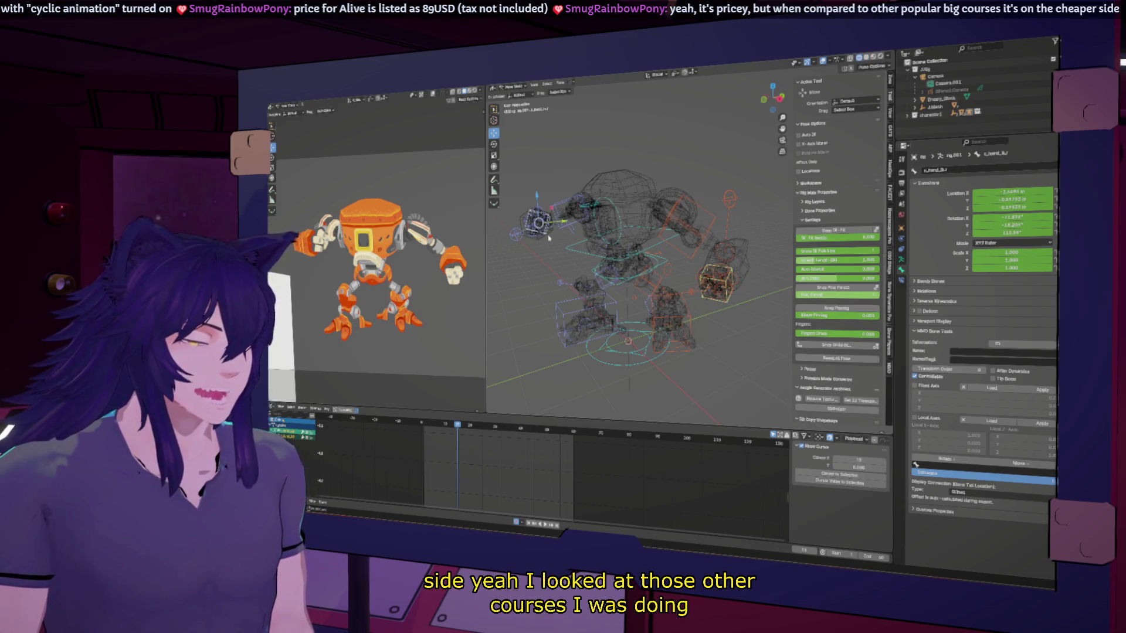
{"action": "left_click", "coordinate": [425, 424]}
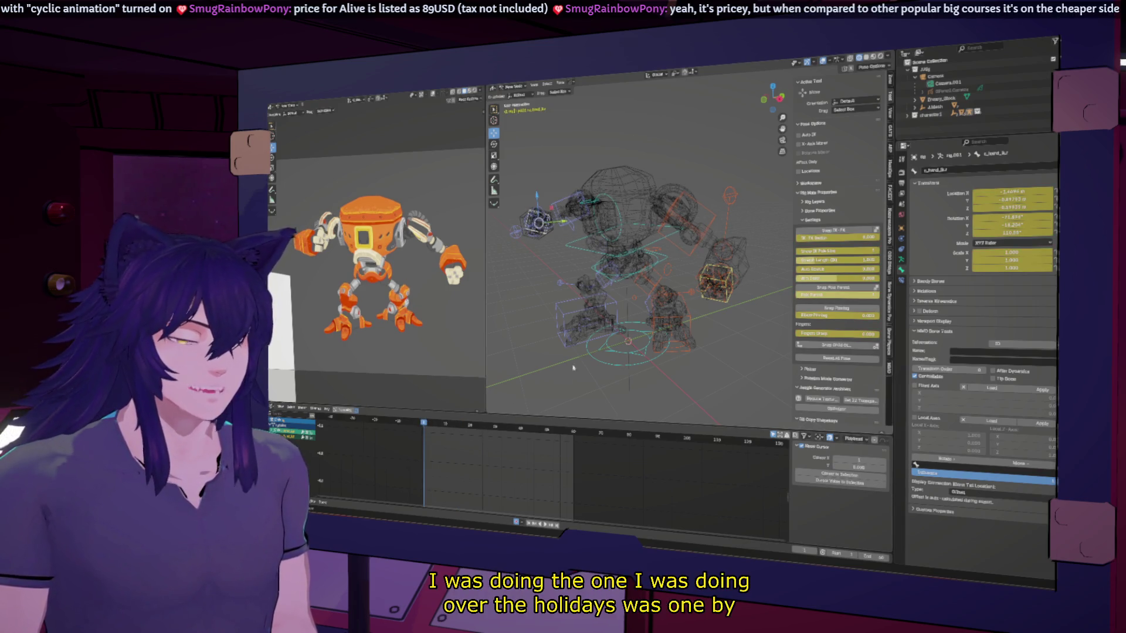
{"action": "right_click", "coordinate": [575, 302]}
{"action": "left_click", "coordinate": [579, 310]}
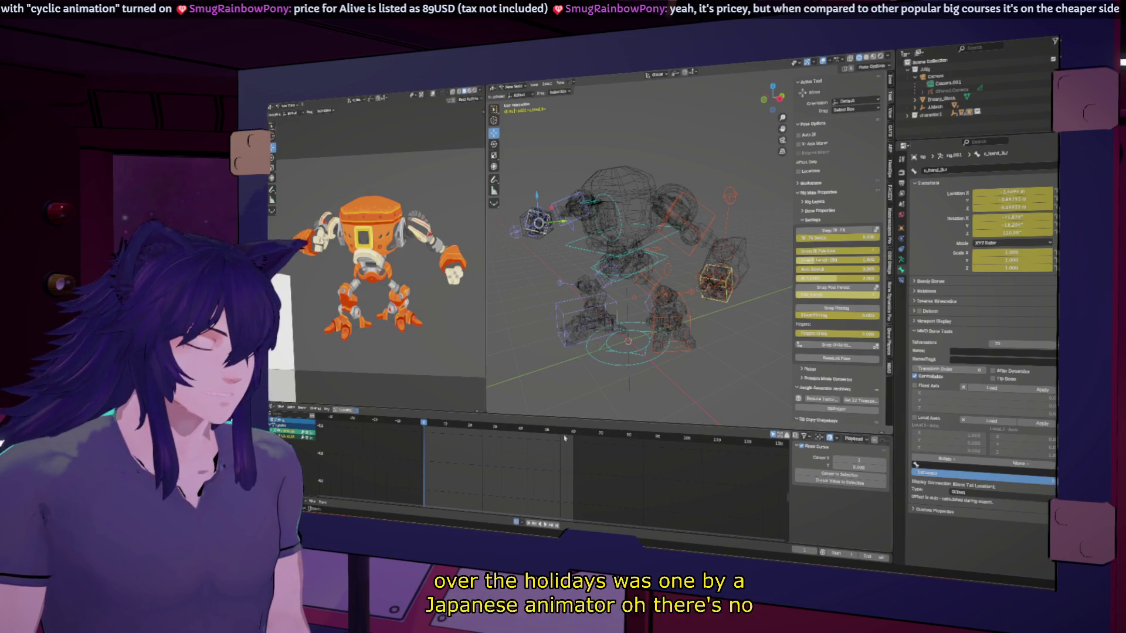
{"action": "key", "text": "i"}
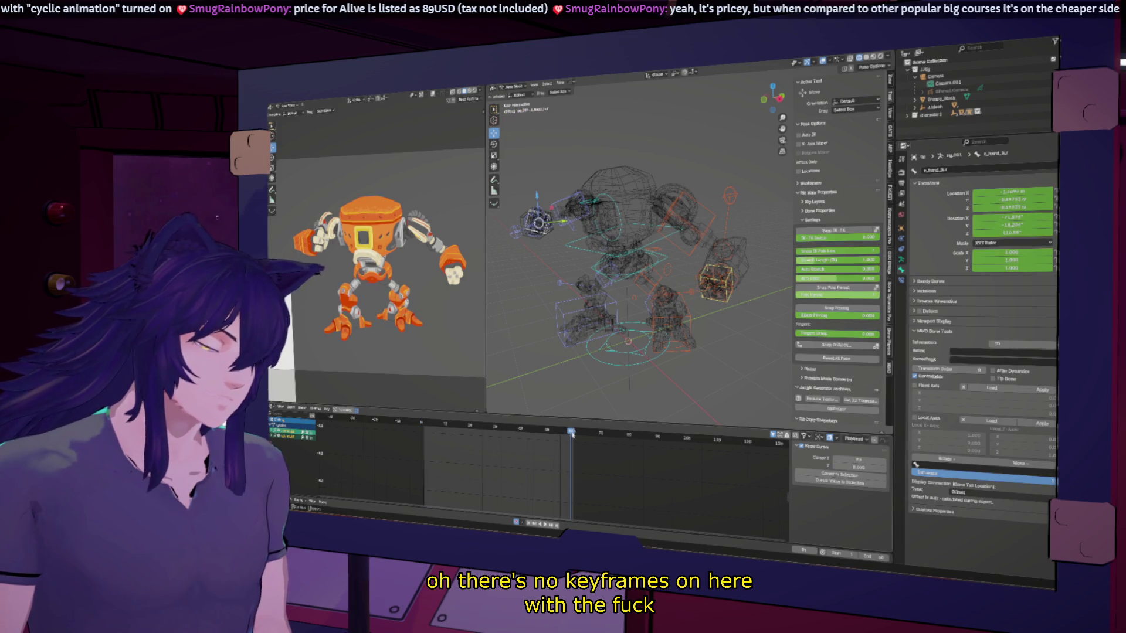
Keyframe the hand controller at frame 60 and review its flat curves in the Graph Editor.
{"action": "left_click", "coordinate": [574, 434]}
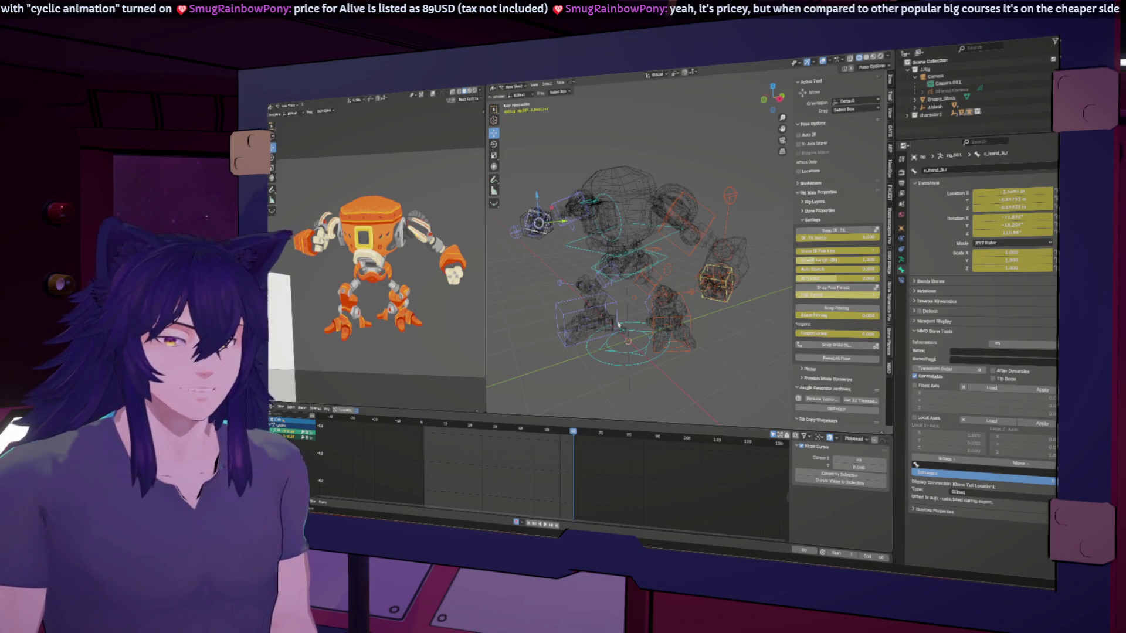
{"action": "right_click", "coordinate": [592, 333]}
{"action": "left_click", "coordinate": [601, 341]}
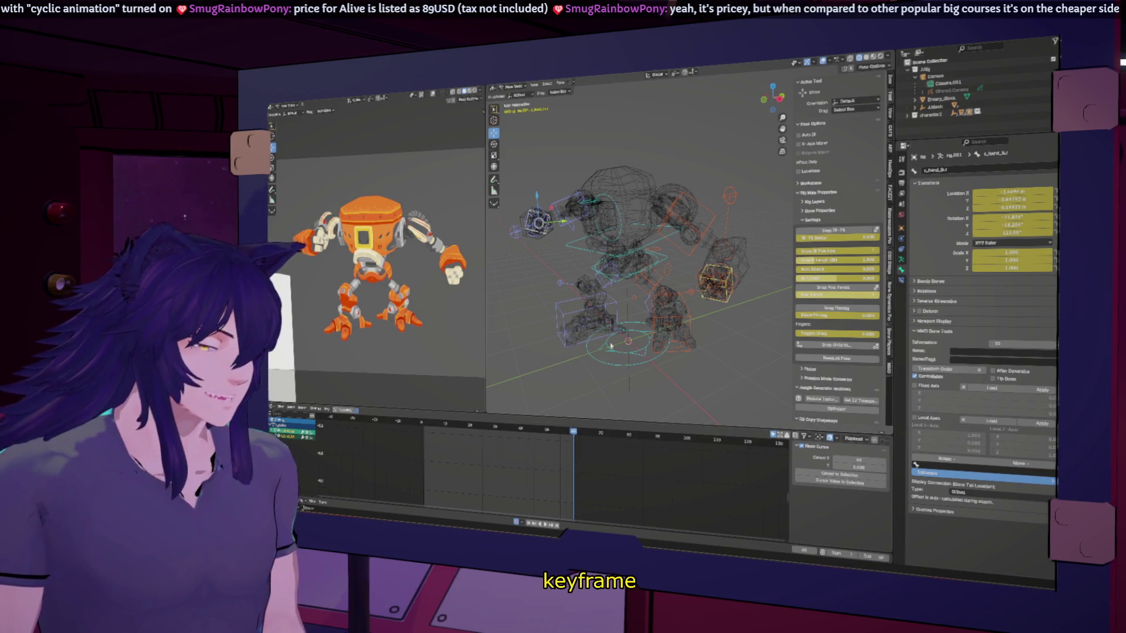
{"action": "left_click", "coordinate": [738, 306]}
{"action": "left_click", "coordinate": [716, 280]}
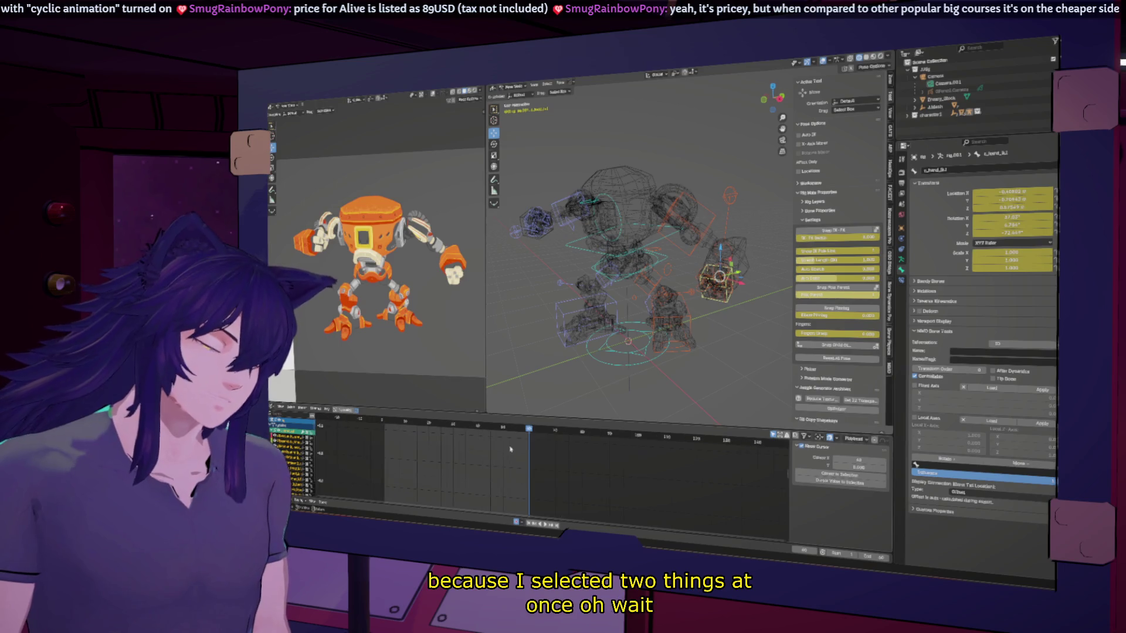
{"action": "key", "text": "ctrl+Tab"}
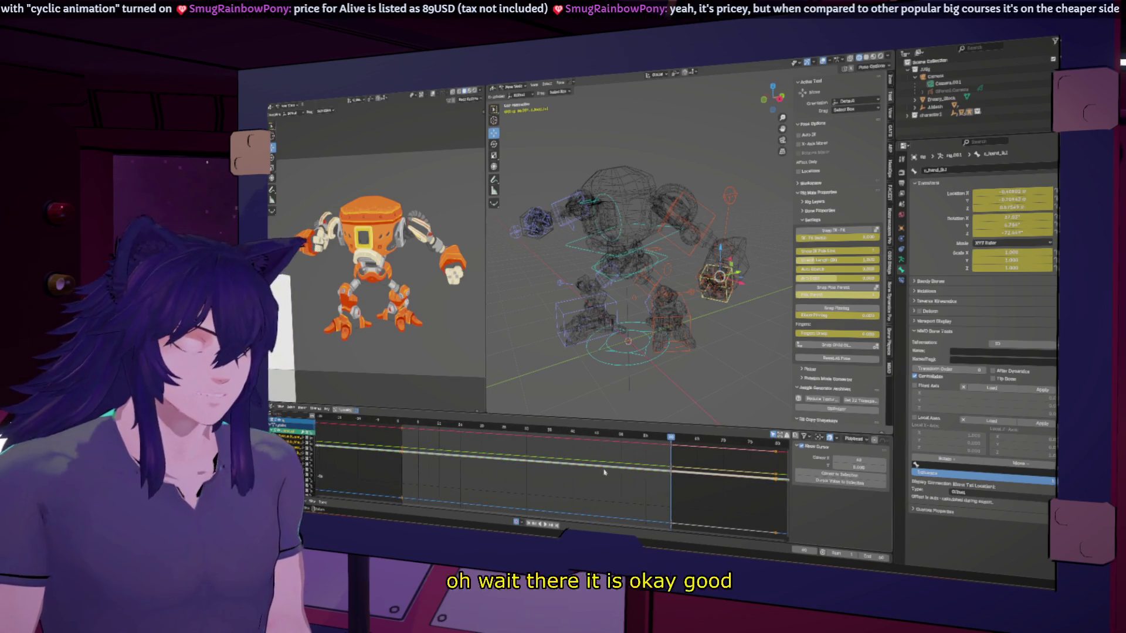
{"action": "key", "text": "Home"}
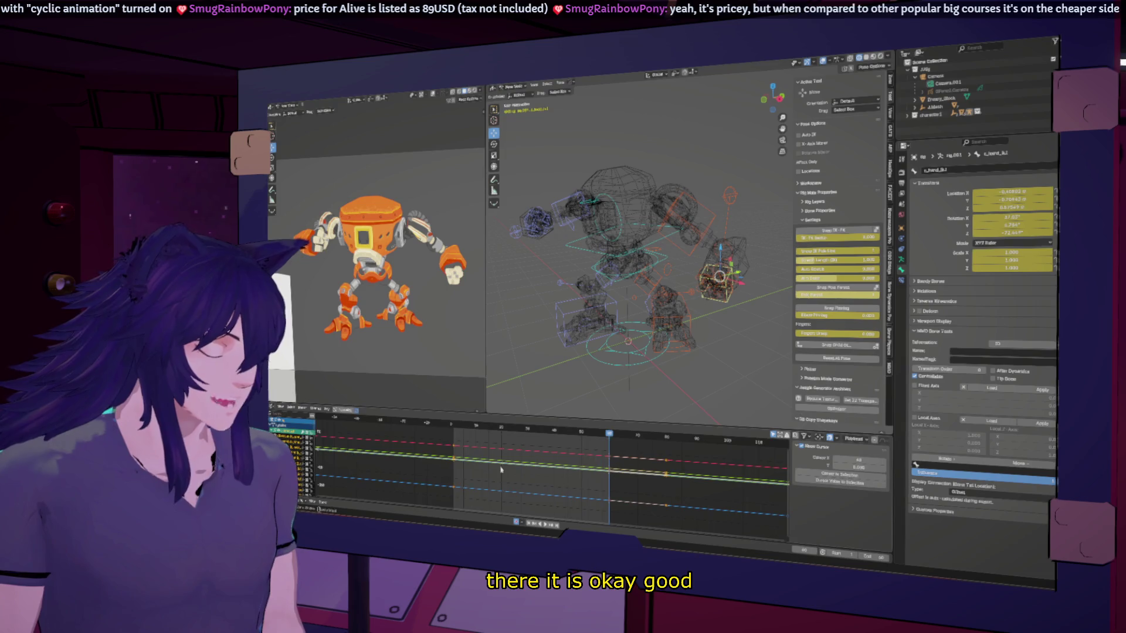
{"action": "key", "text": "ctrl+Tab"}
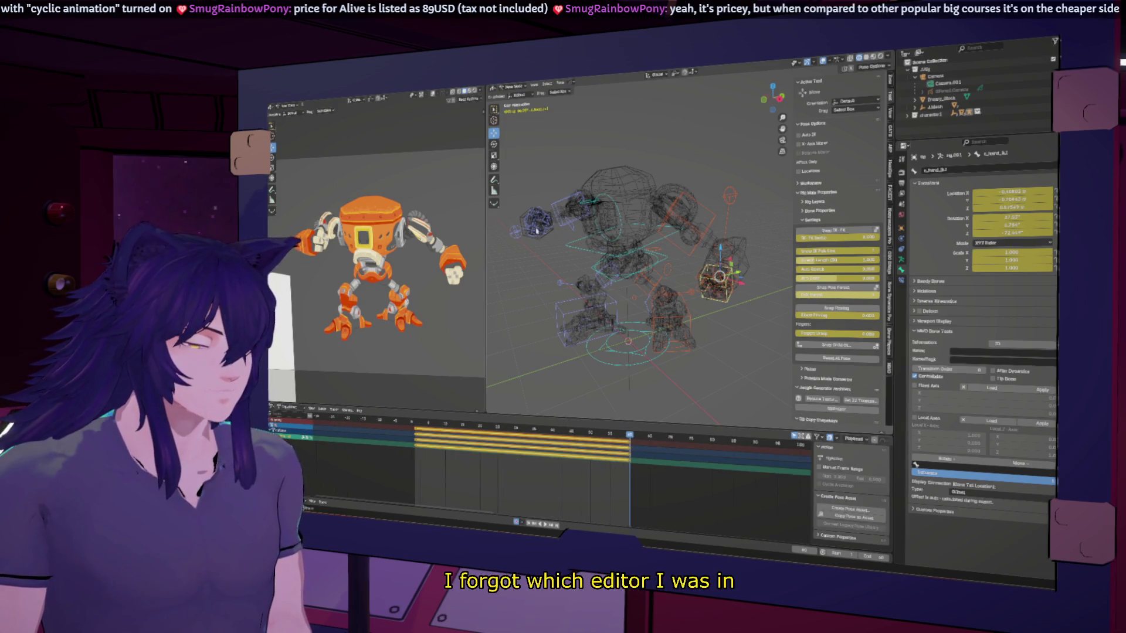
Raise the right hand IK control along Z at an earlier frame, then scrub to preview.
{"action": "left_click", "coordinate": [545, 233]}
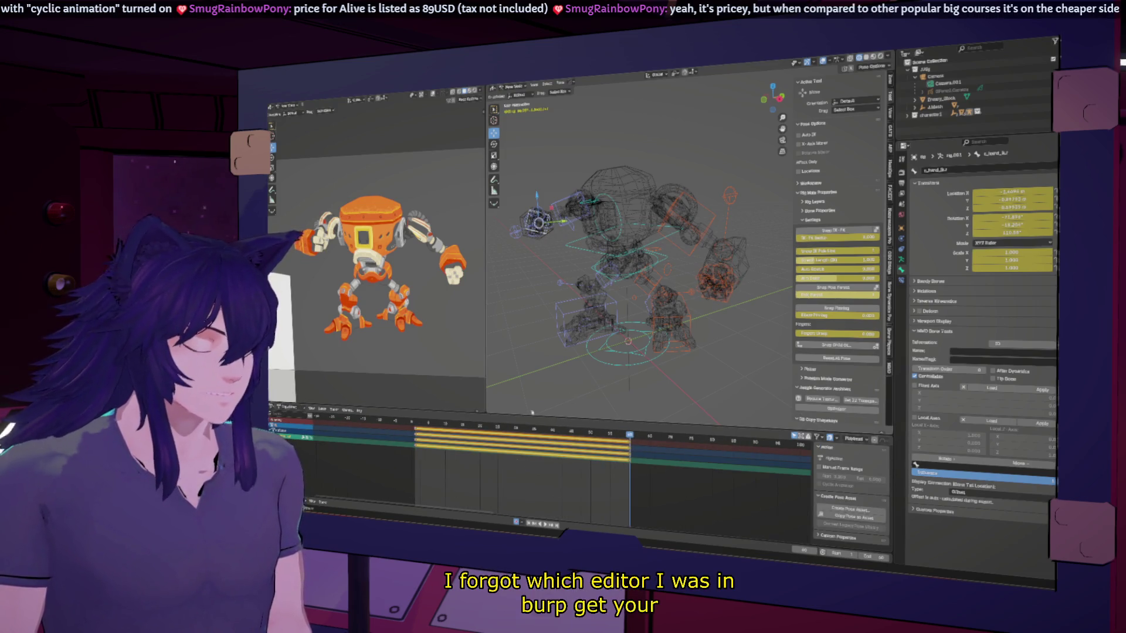
{"action": "key", "text": "Down"}
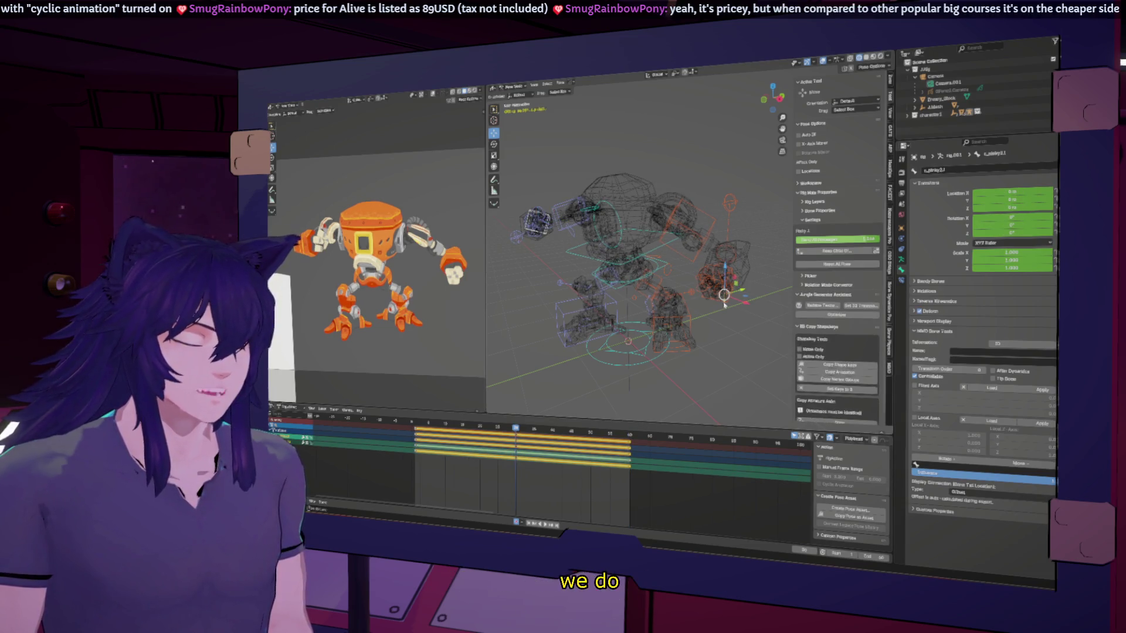
{"action": "left_click", "coordinate": [716, 304]}
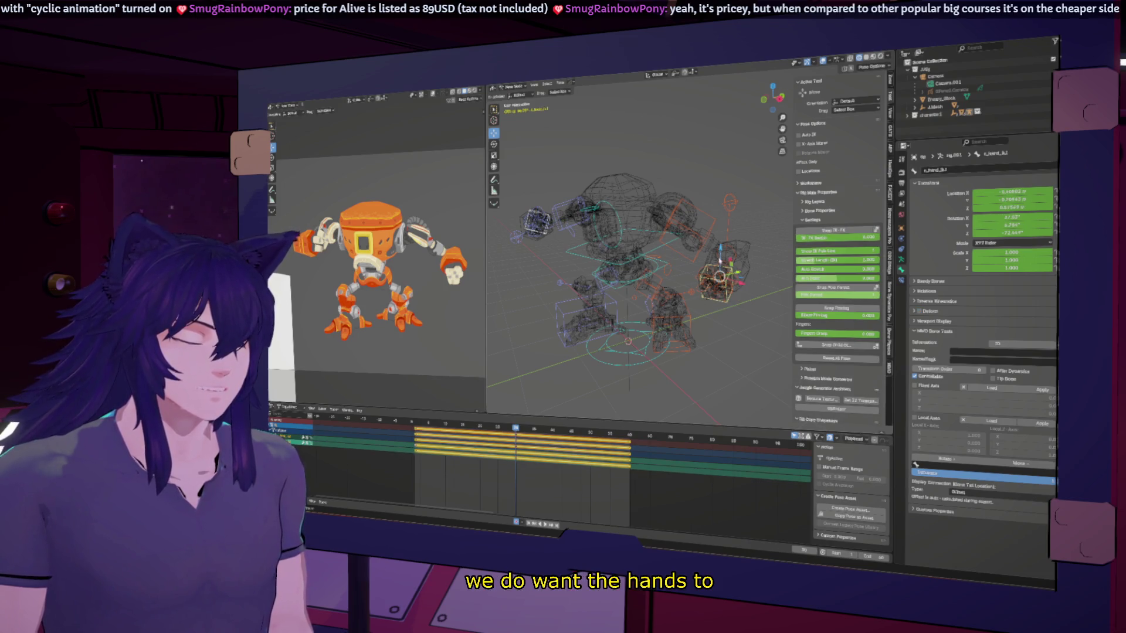
{"action": "key", "text": "g"}
{"action": "key", "text": "z"}
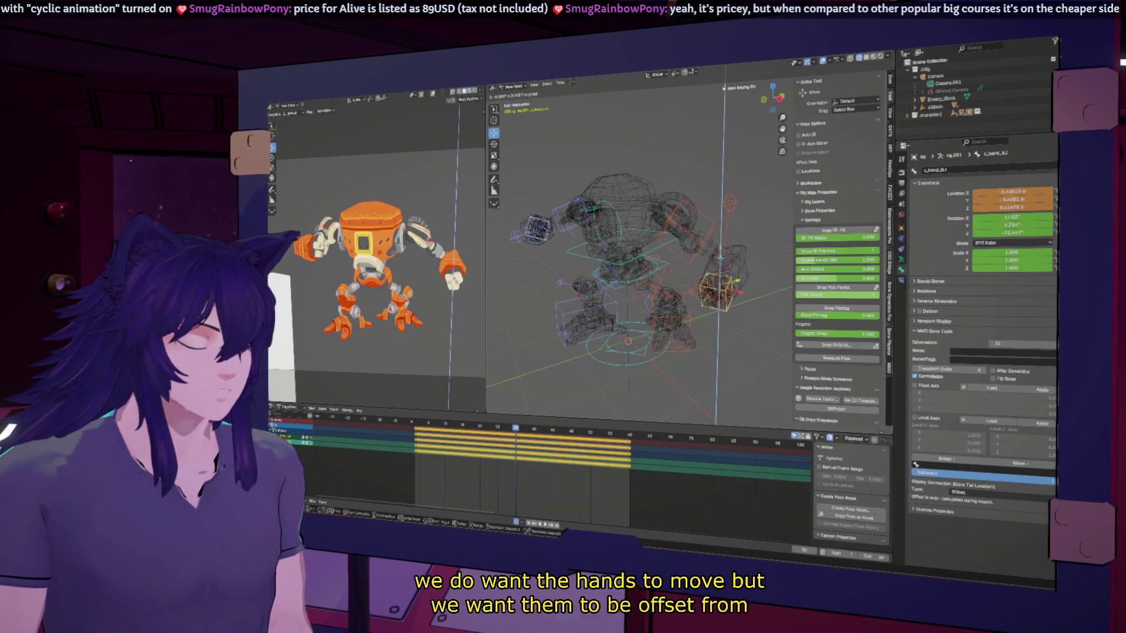
{"action": "left_click", "coordinate": [740, 289]}
{"action": "left_click", "coordinate": [499, 430]}
{"action": "left_click_drag", "start_coordinate": [499, 431], "coordinate": [516, 429]}
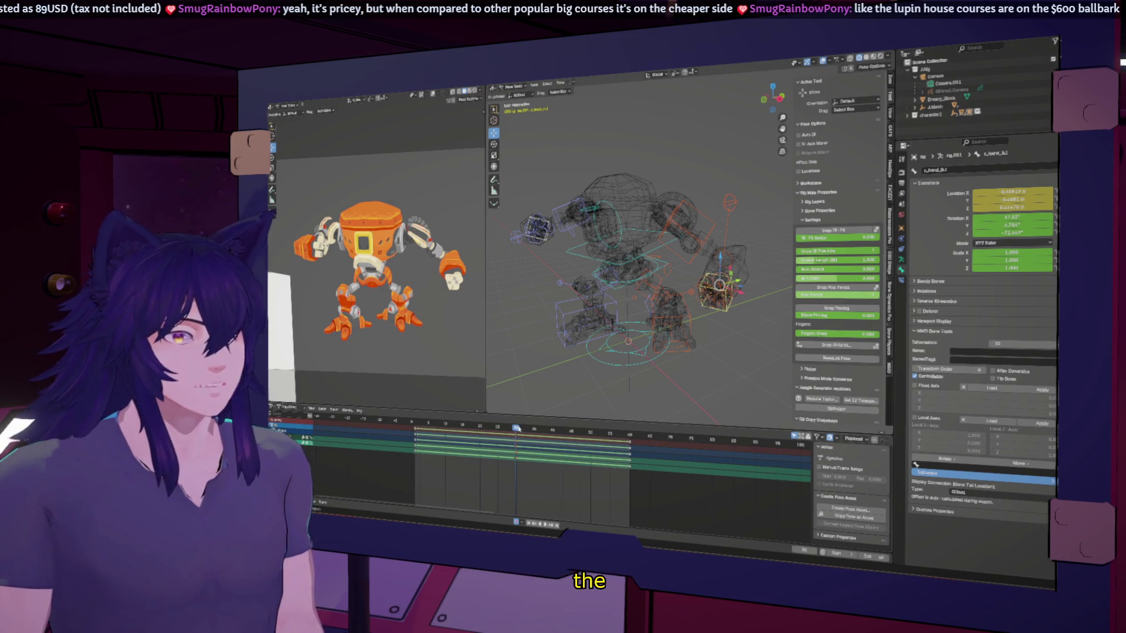
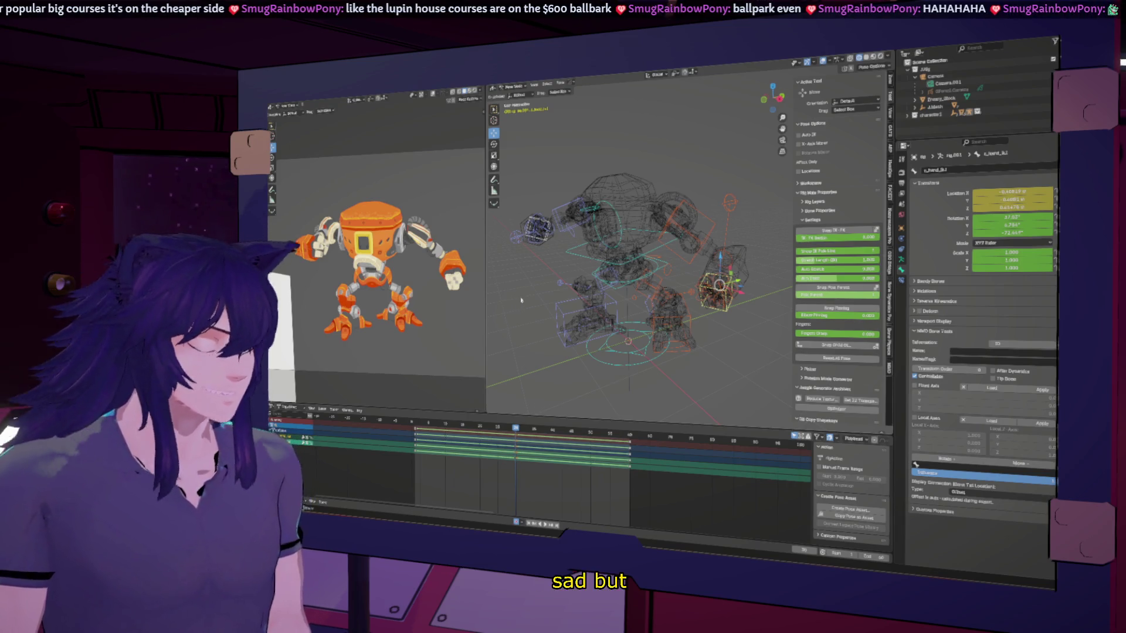
Replace the bottom Dope Sheet with the Graph Editor to show the hand controller's F-curves.
{"action": "left_click", "coordinate": [618, 282]}
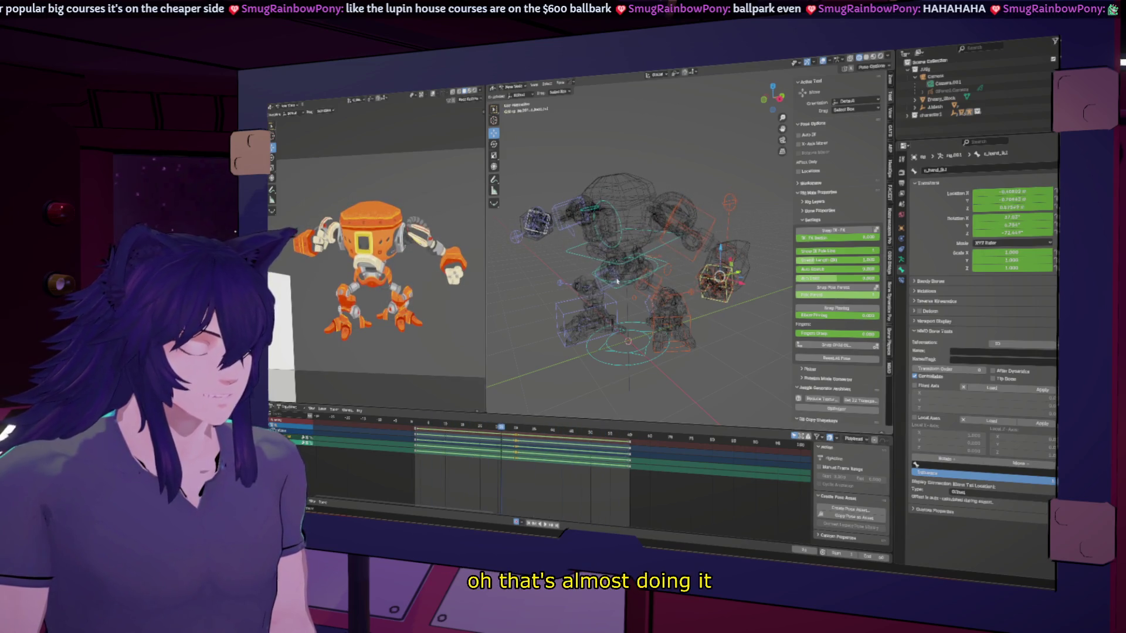
{"action": "key", "text": "ctrl+Tab"}
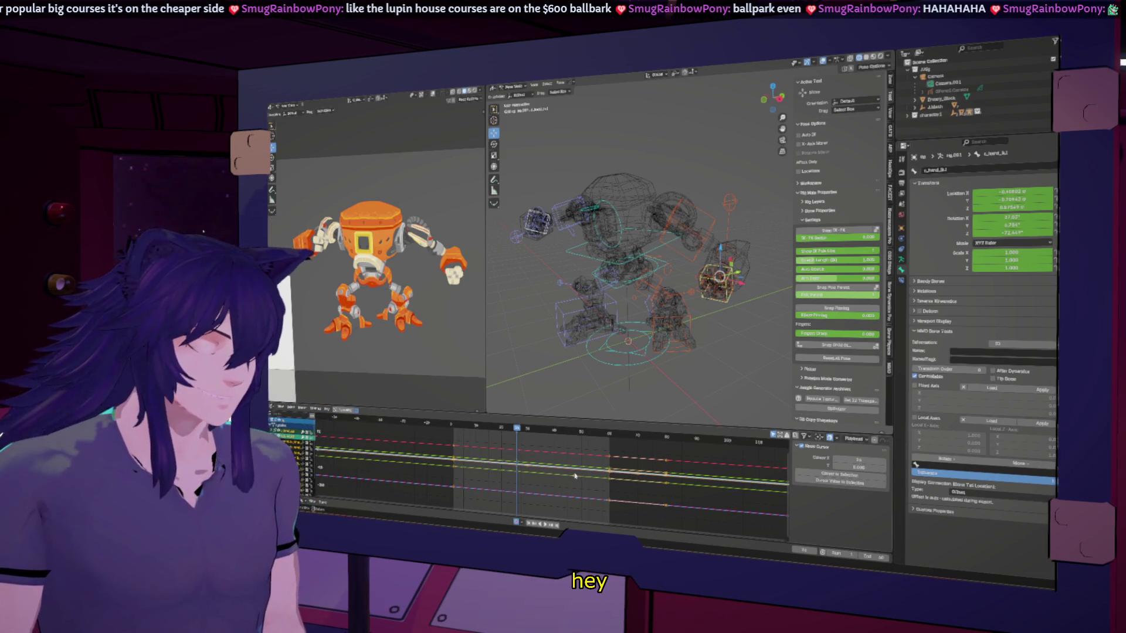
Set the hand's curves to Linear interpolation and play back to check the motion.
{"action": "key", "text": "Home"}
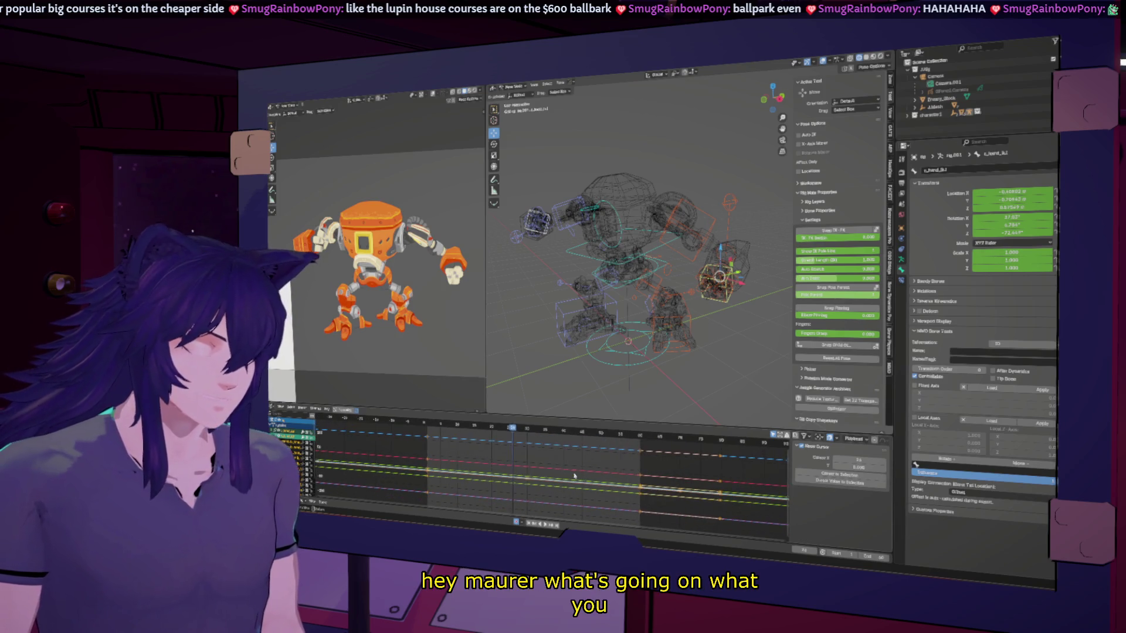
{"action": "right_click", "coordinate": [549, 469]}
{"action": "mouse_move", "coordinate": [550, 470]}
{"action": "left_click", "coordinate": [574, 486]}
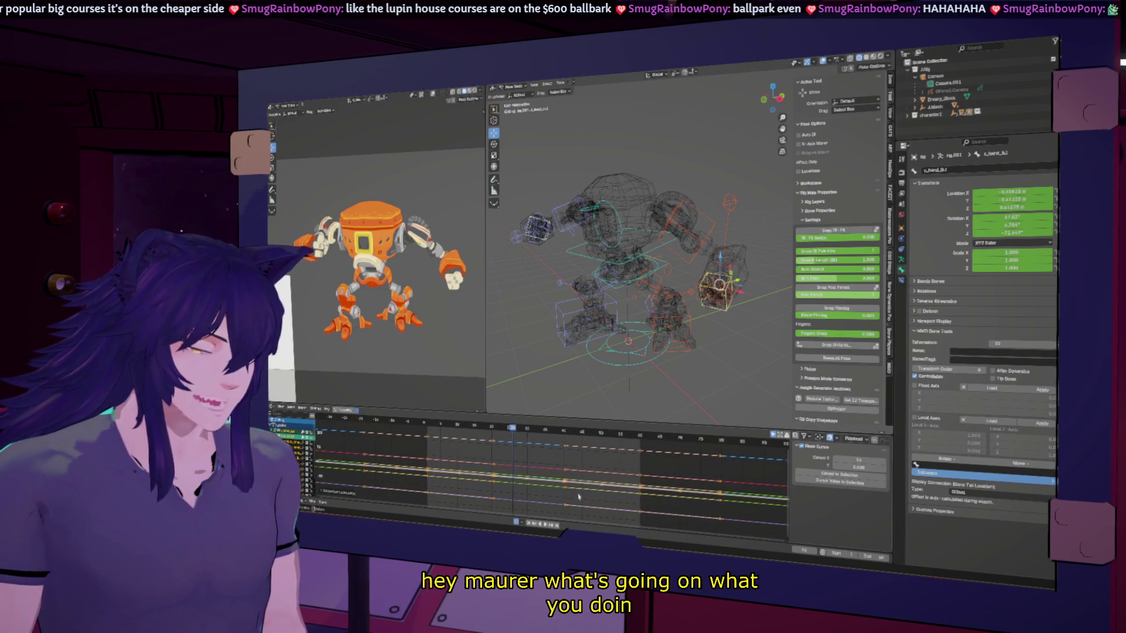
{"action": "key", "text": "space"}
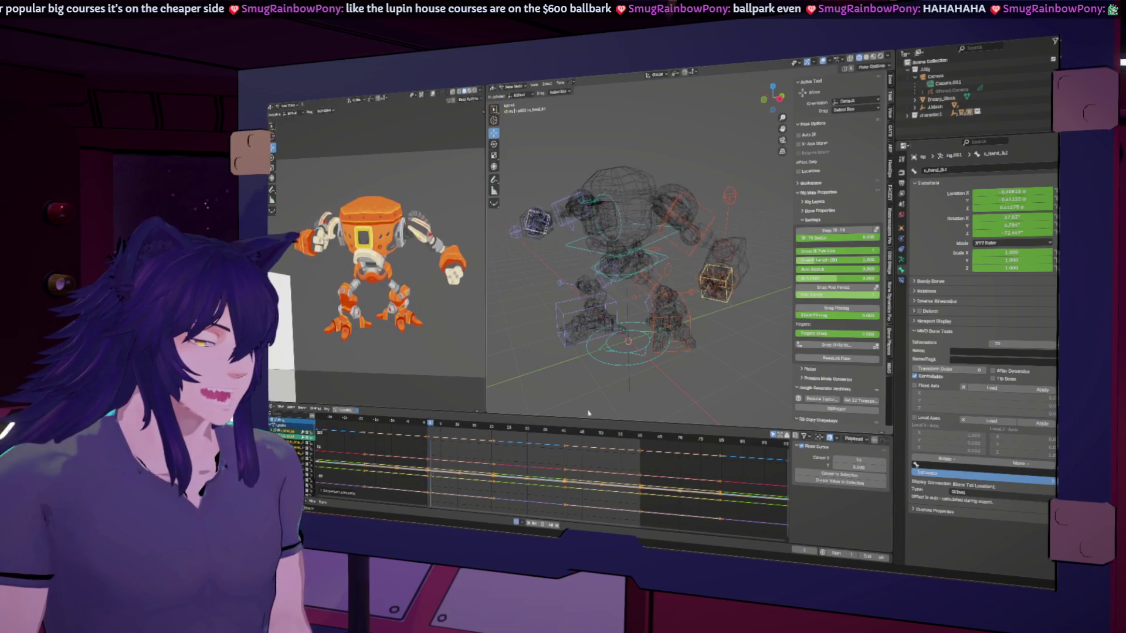
{"action": "key", "text": "space"}
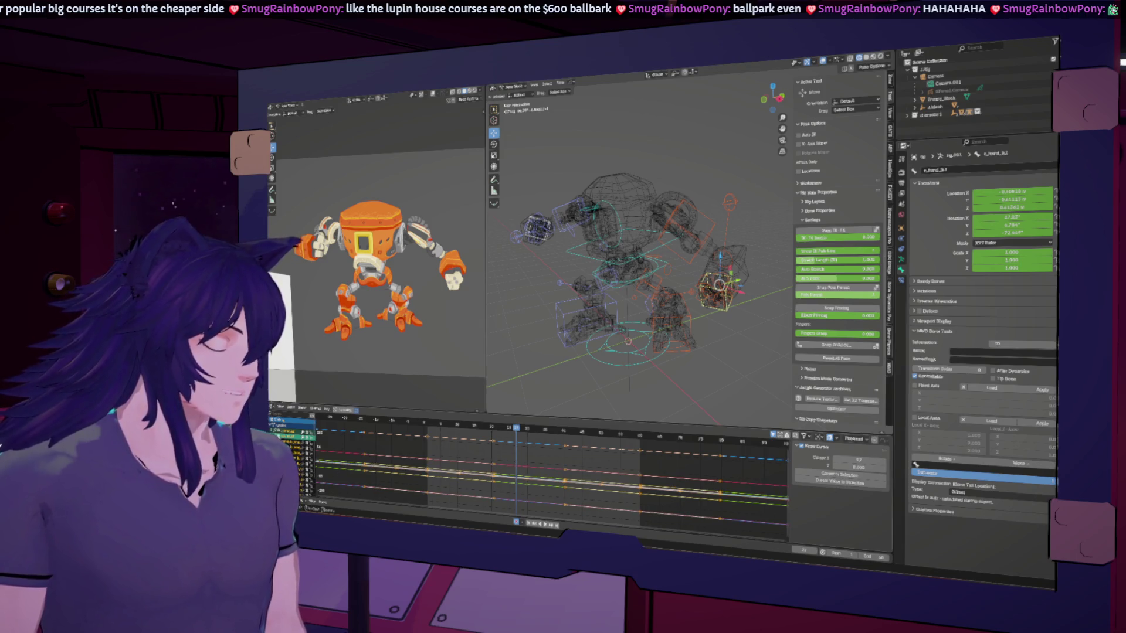
Select all keyframes, reveal every animated curve, and spread them out vertically in the graph.
{"action": "scroll", "coordinate": [571, 471], "scroll_direction": "down", "scroll_amount": 4}
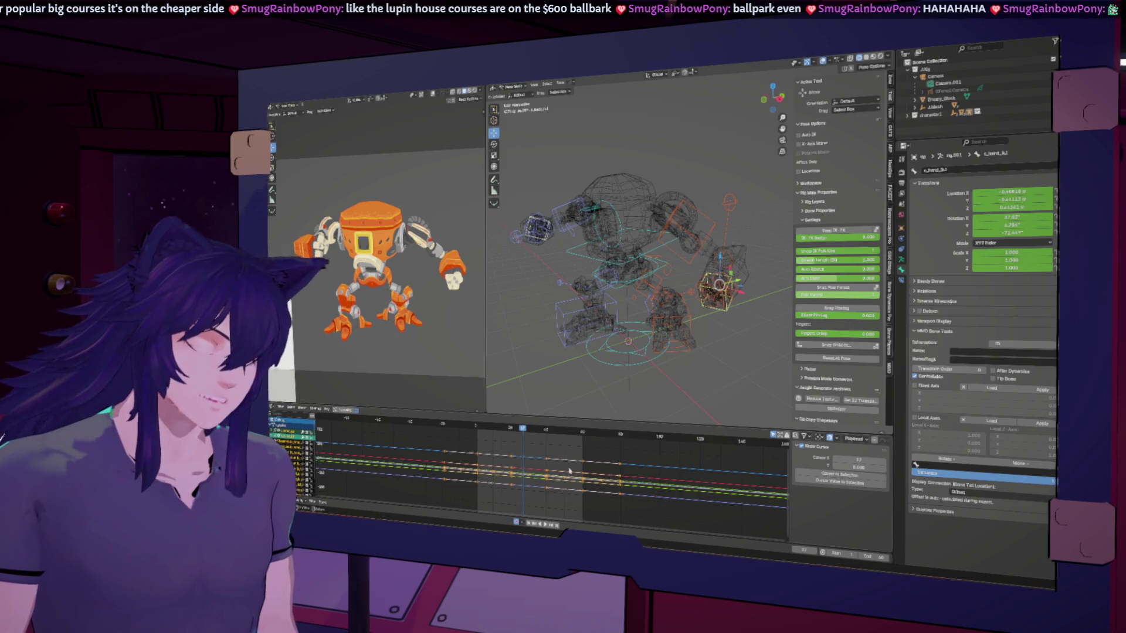
{"action": "scroll", "coordinate": [569, 471], "scroll_direction": "up", "scroll_amount": 4}
{"action": "key", "text": "a"}
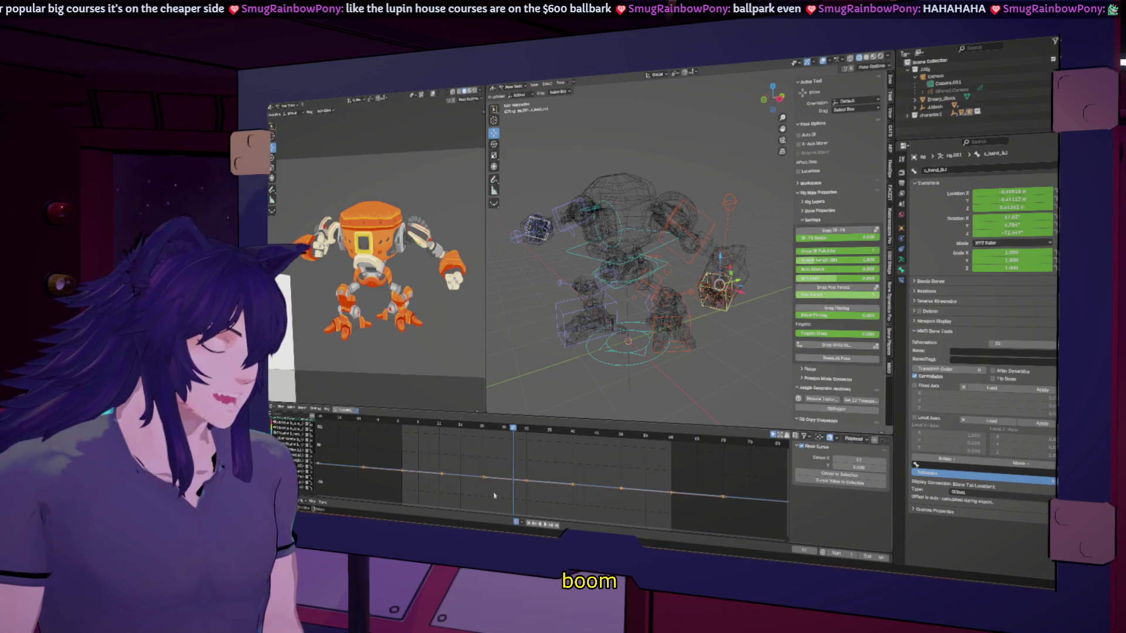
{"action": "key", "text": "alt+h"}
{"action": "key", "text": "Home"}
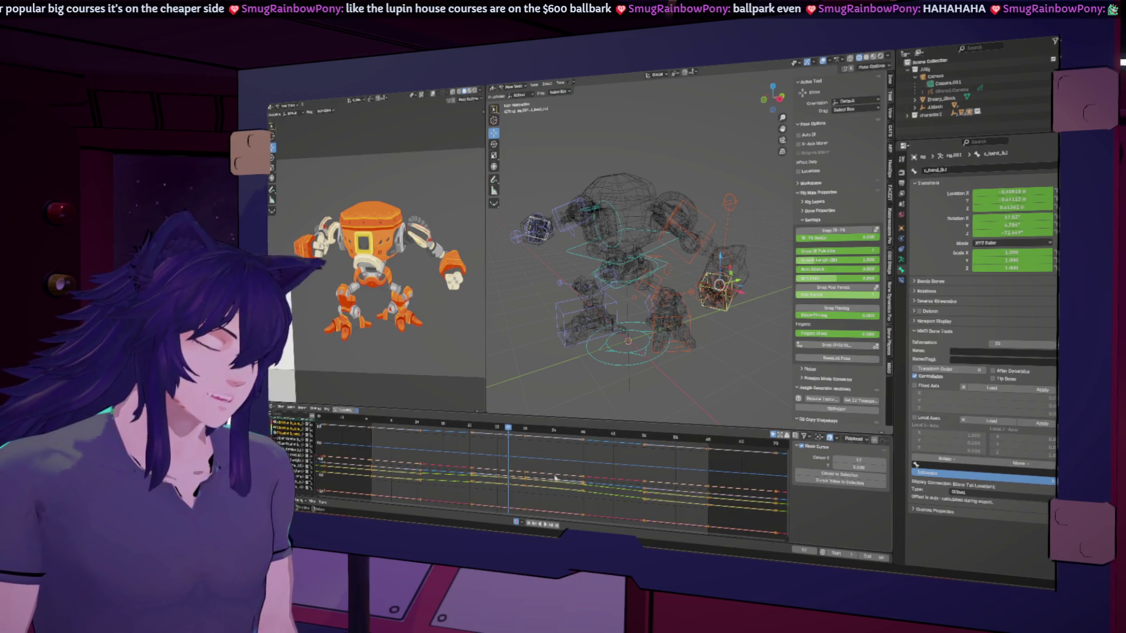
{"action": "middle_click_drag", "start_coordinate": [555, 481], "coordinate": [535, 476], "text": "ctrl"}
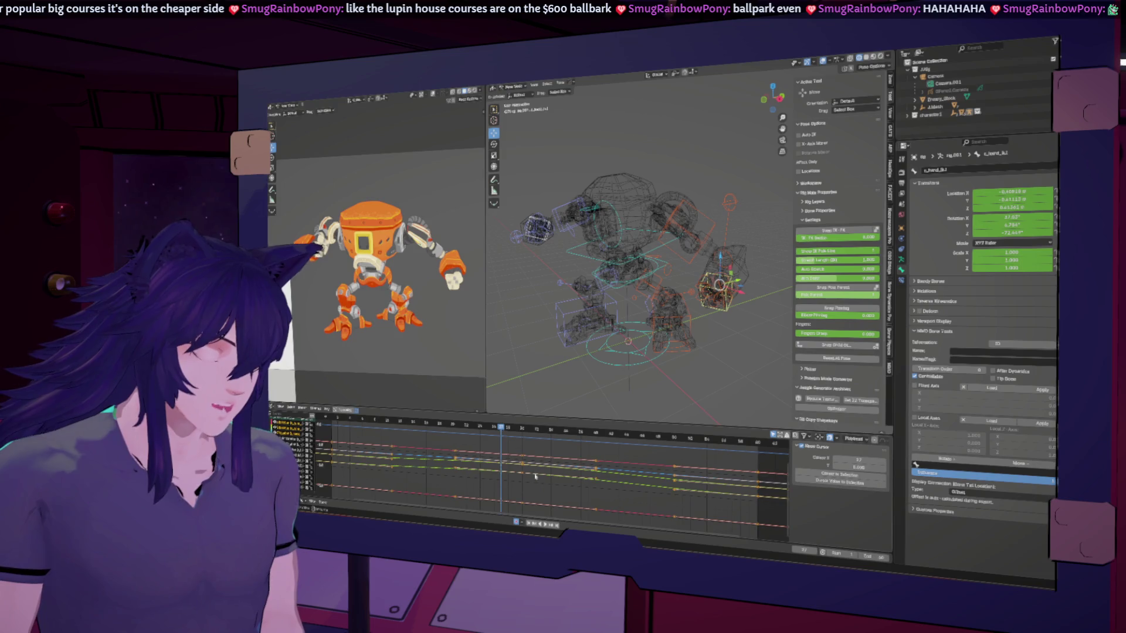
Shift the keys of the two yellow curves and play back to review the change.
{"action": "left_click", "coordinate": [529, 486]}
{"action": "left_click", "coordinate": [512, 465]}
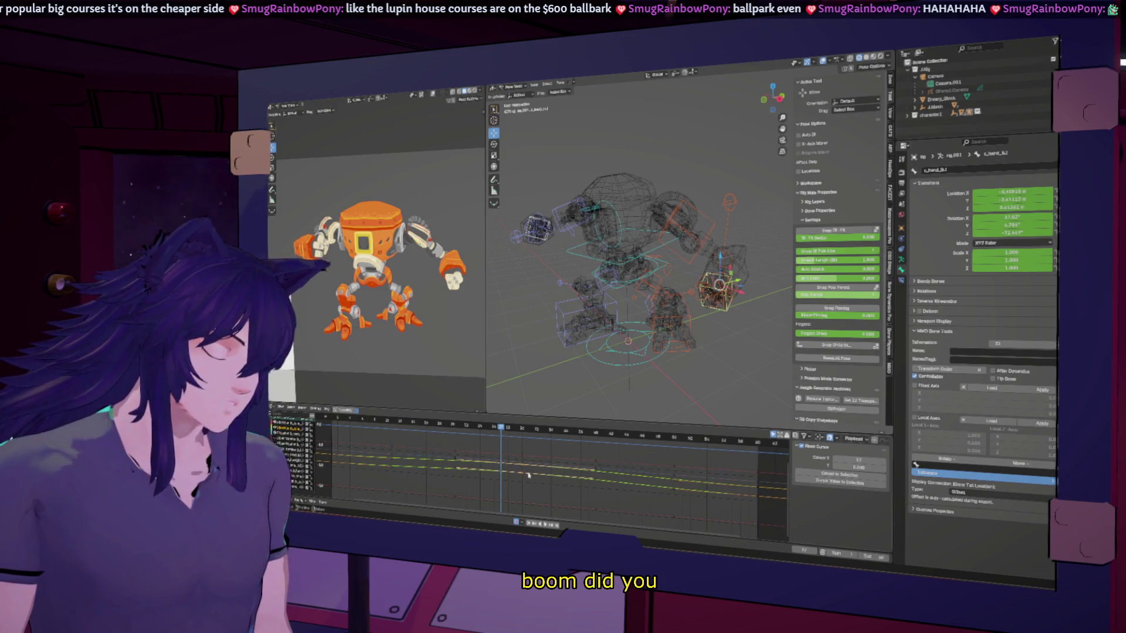
{"action": "key", "text": "g"}
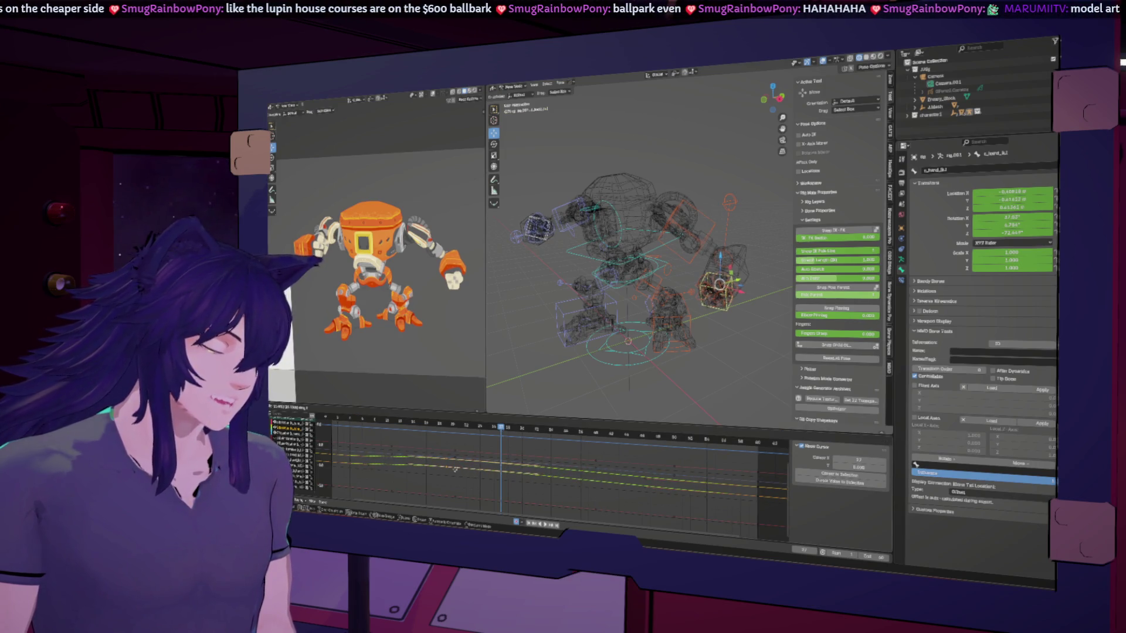
{"action": "left_click", "coordinate": [605, 478]}
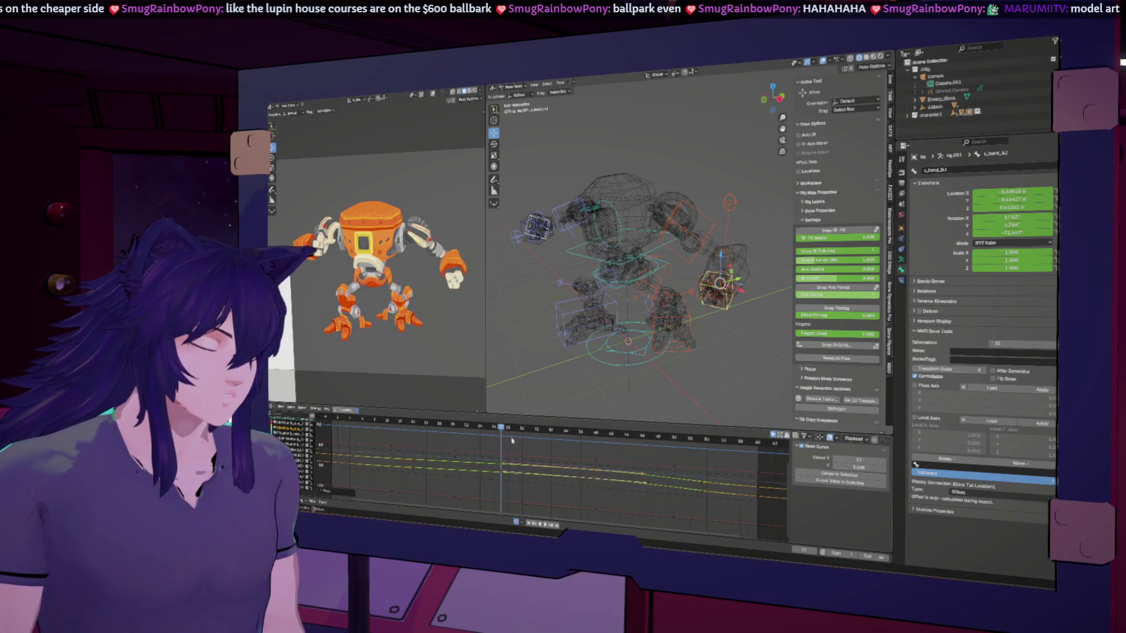
{"action": "key", "text": "space"}
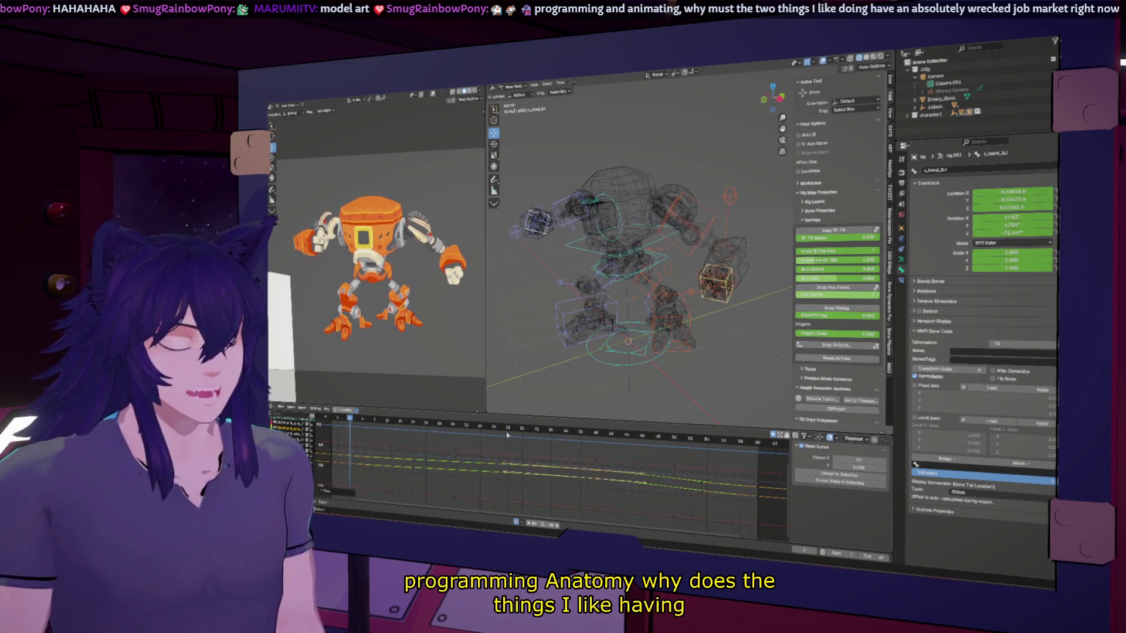
{"action": "key", "text": "Escape"}
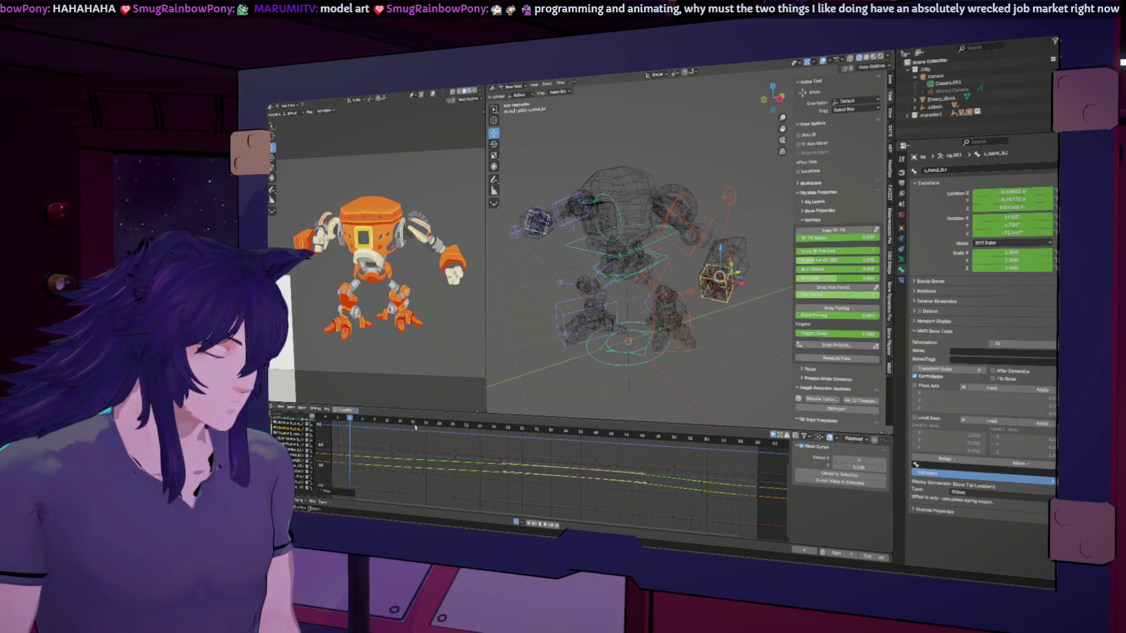
{"action": "left_click", "coordinate": [452, 426]}
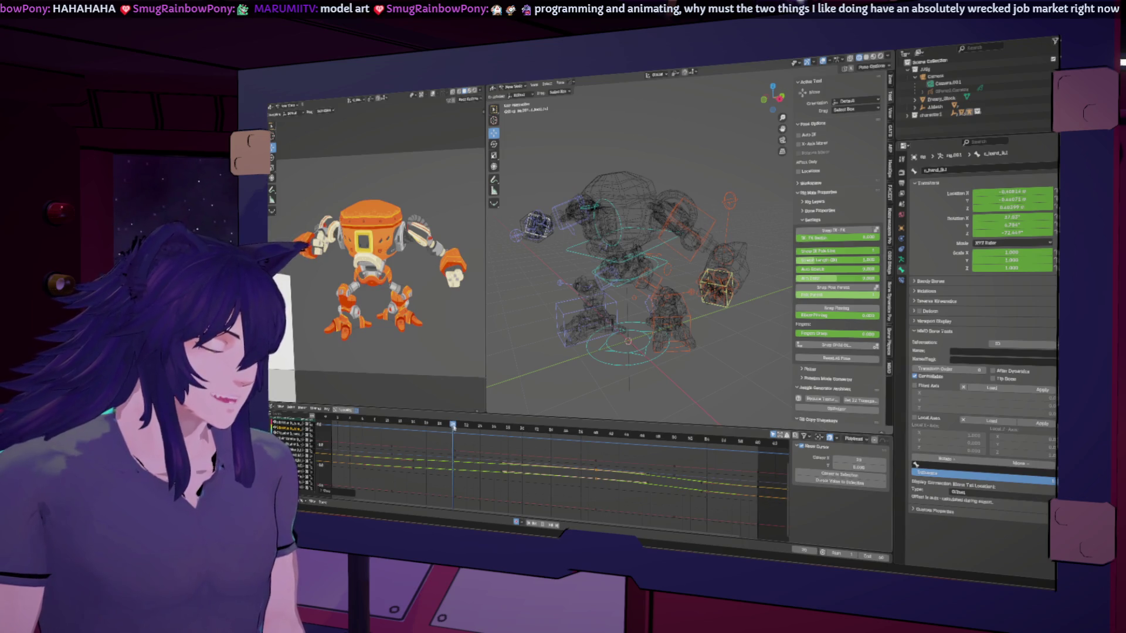
Raise the hand control along Z to key it, then scrub through the frames to check.
{"action": "key", "text": "g"}
{"action": "key", "text": "z"}
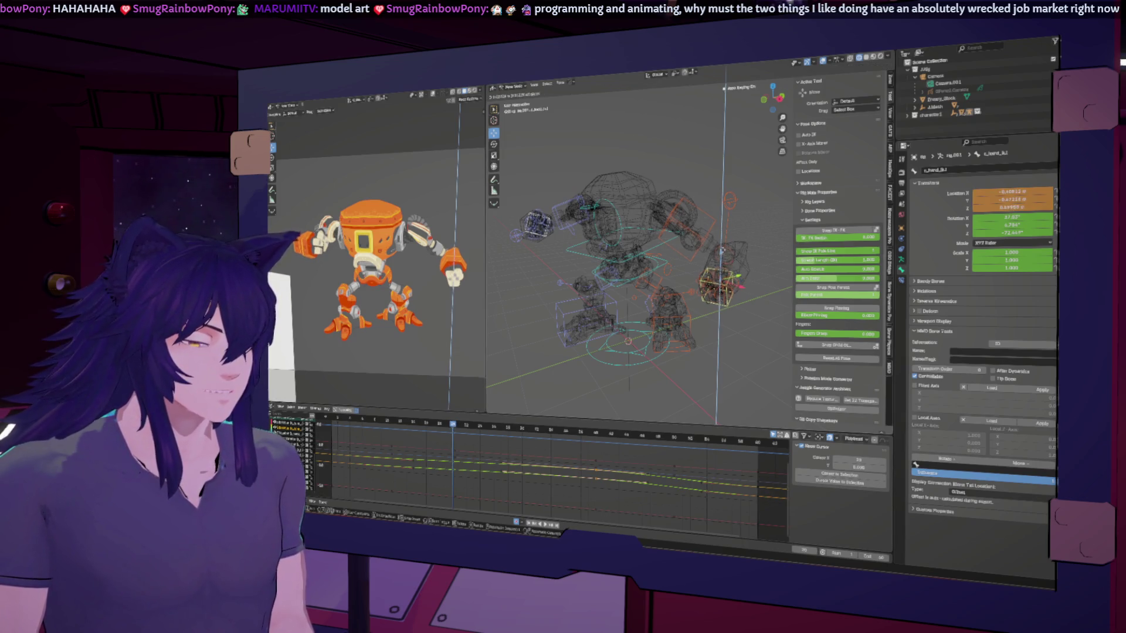
{"action": "left_click", "coordinate": [648, 331]}
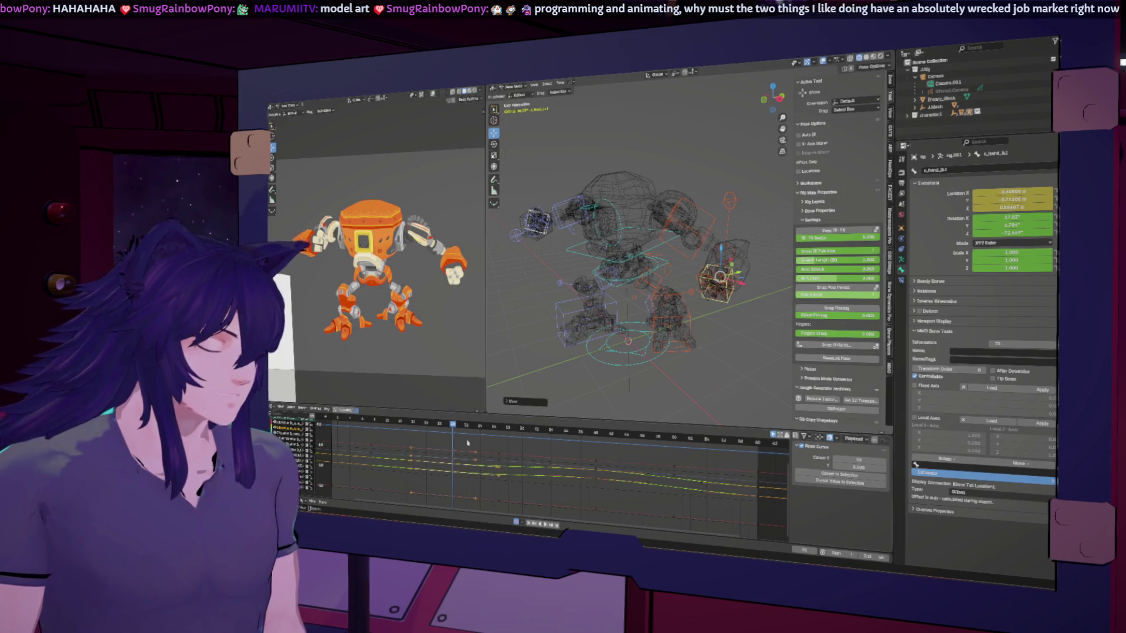
{"action": "key", "text": "Right"}
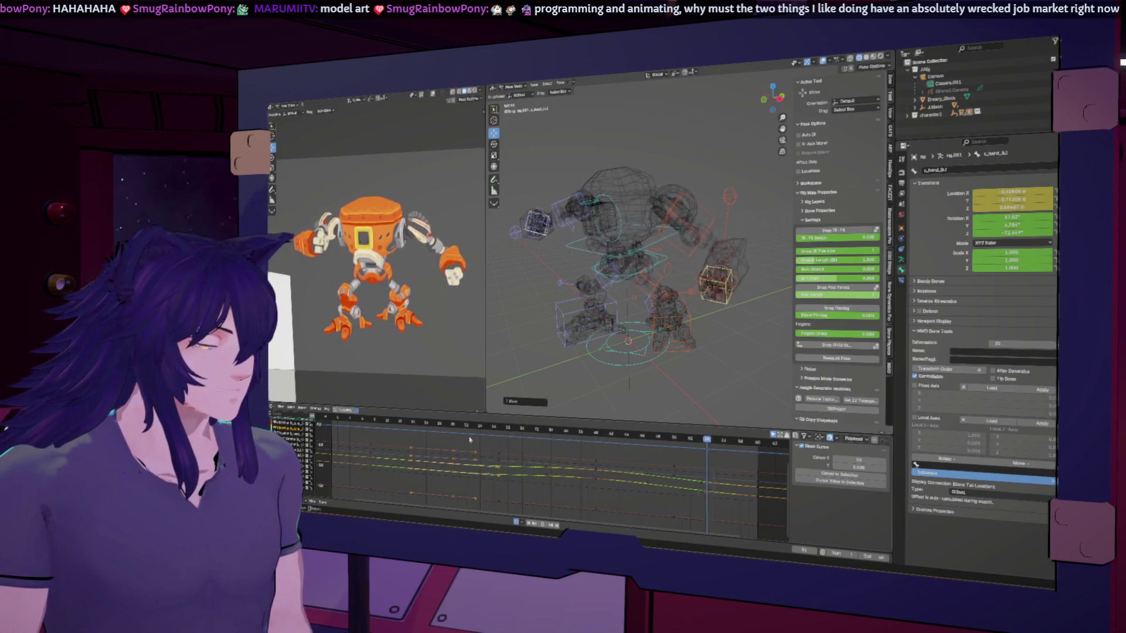
{"action": "key", "text": "space"}
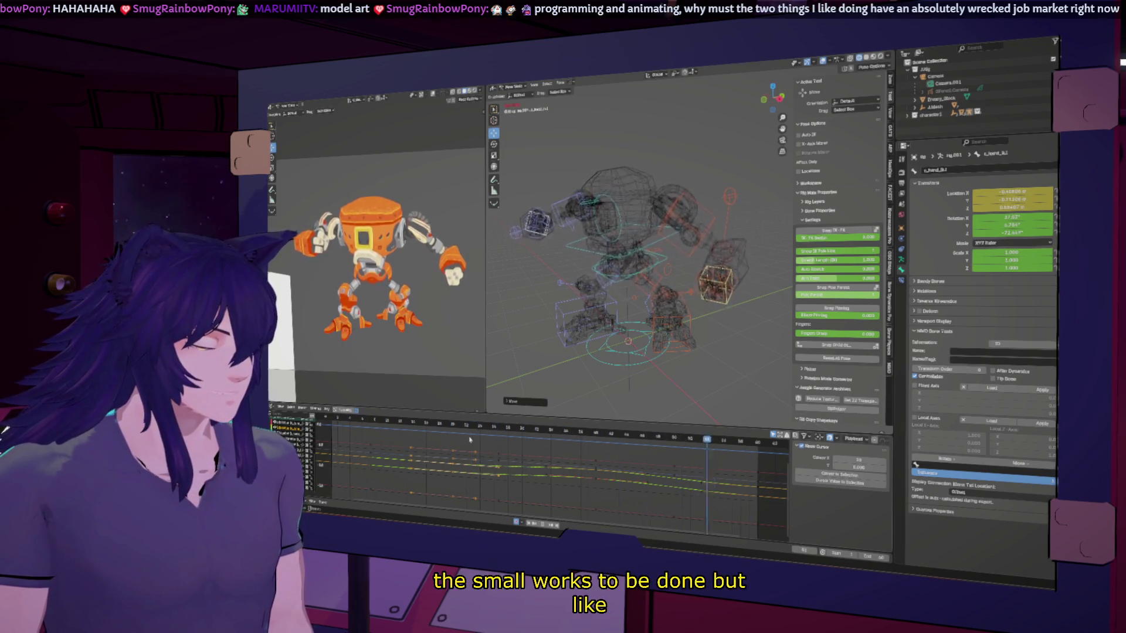
{"action": "key", "text": "Escape"}
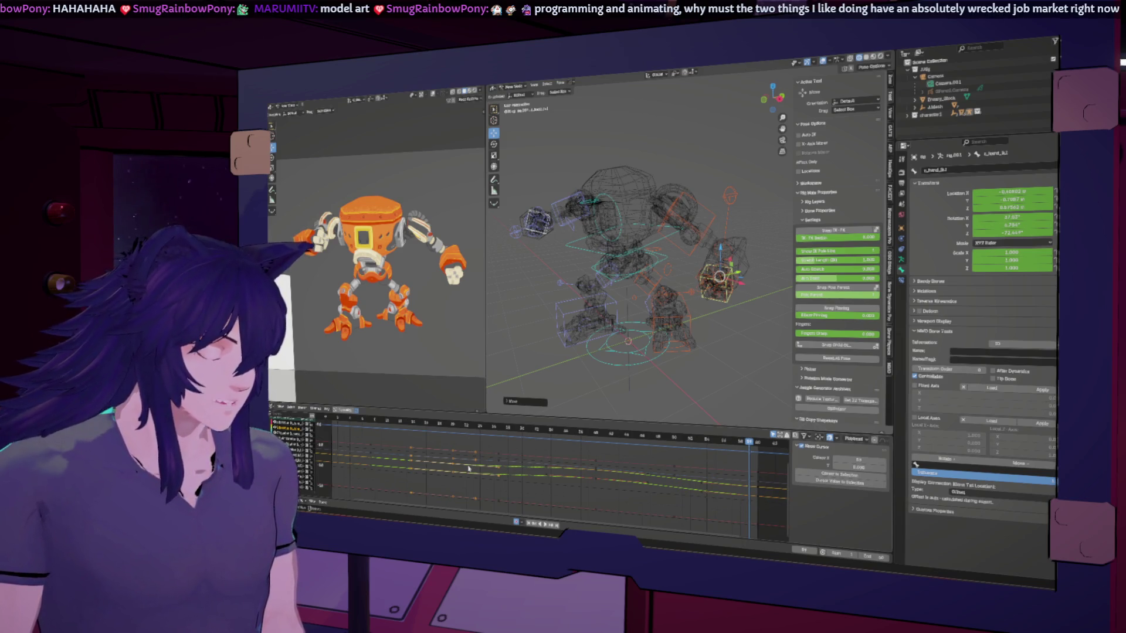
{"action": "key", "text": "shift+Left"}
{"action": "mouse_move", "coordinate": [338, 444]}
{"action": "left_mouse_down"}
{"action": "mouse_move", "coordinate": [732, 449]}
{"action": "mouse_move", "coordinate": [541, 453]}
{"action": "left_mouse_up"}
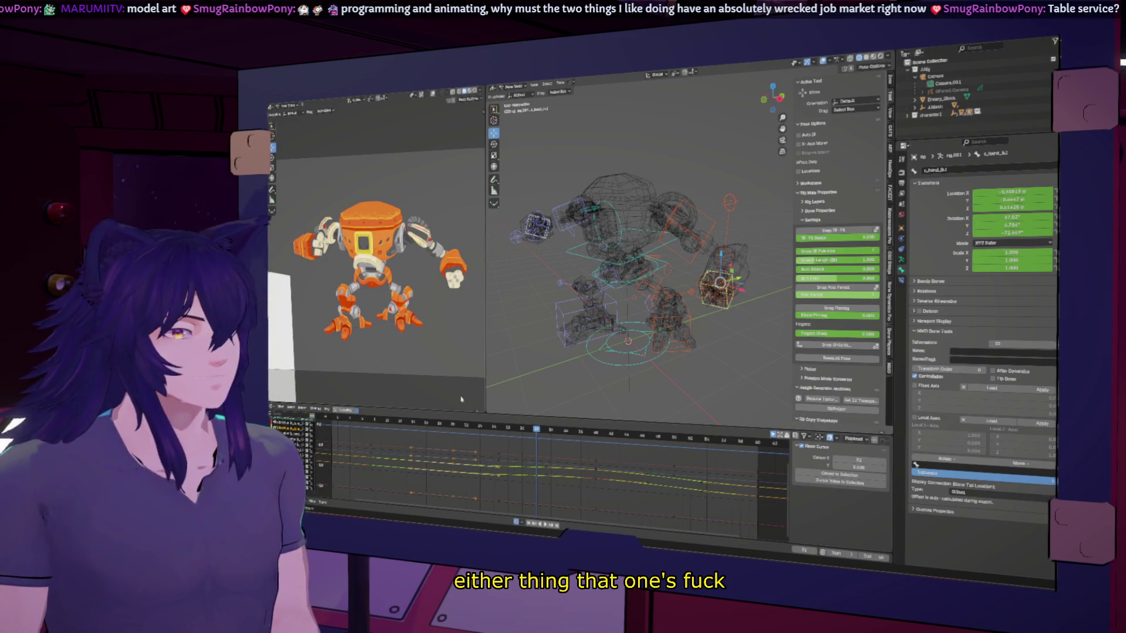
Enlarge the graph area, zoom in on the robot's hand, and select the left foot roll control.
{"action": "left_click_drag", "start_coordinate": [584, 418], "coordinate": [588, 388]}
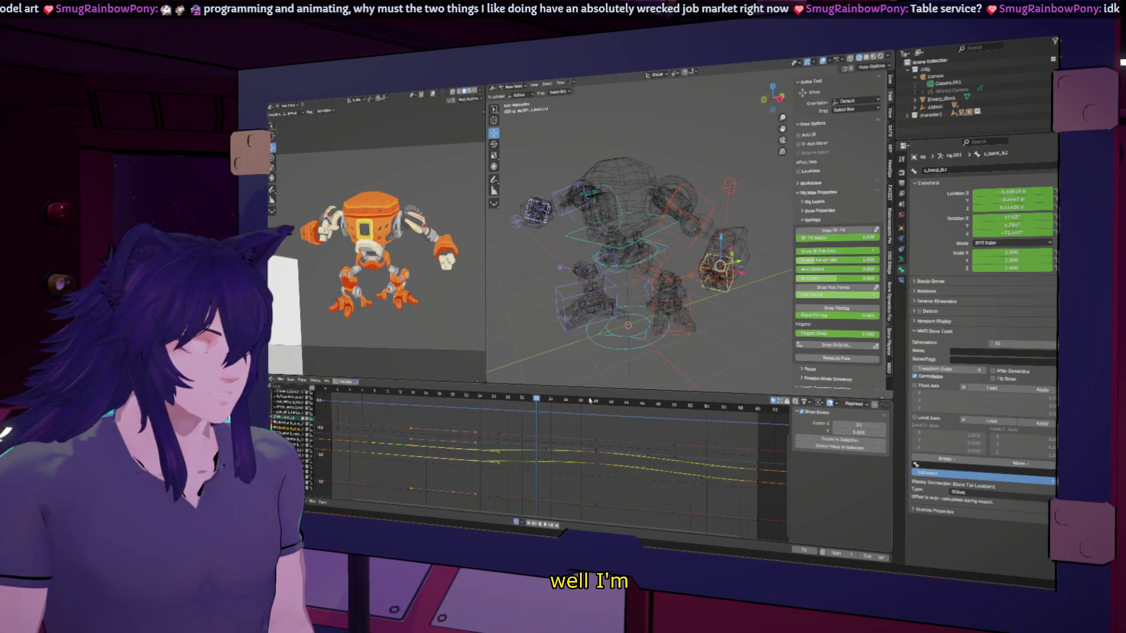
{"action": "scroll", "coordinate": [596, 431], "scroll_direction": "up", "scroll_amount": 4}
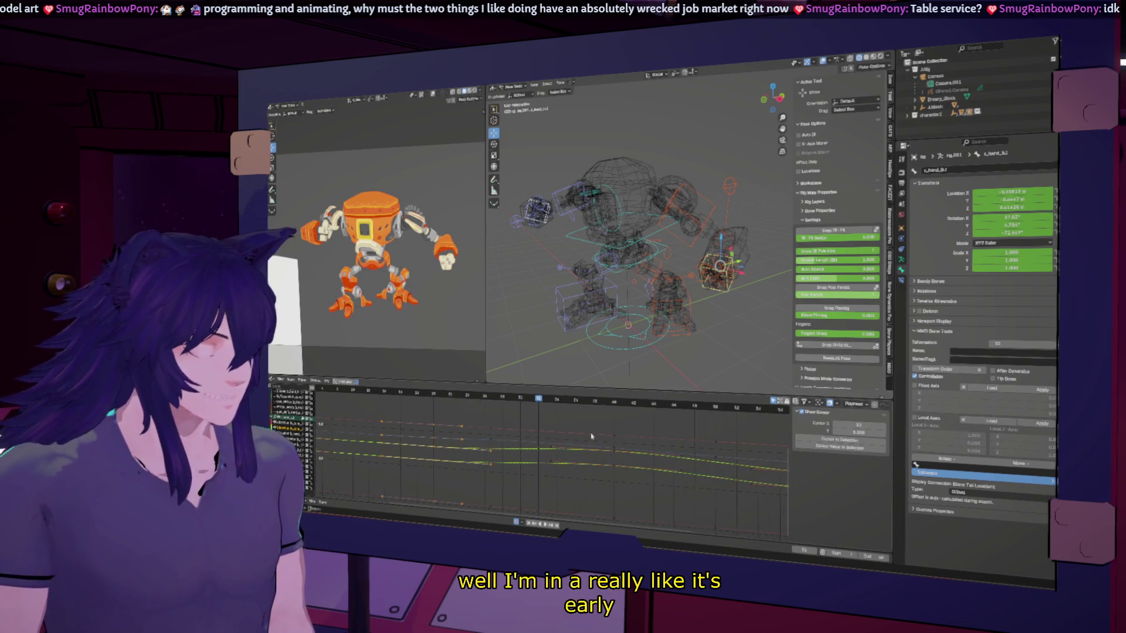
{"action": "scroll", "coordinate": [591, 437], "scroll_direction": "down", "scroll_amount": 5}
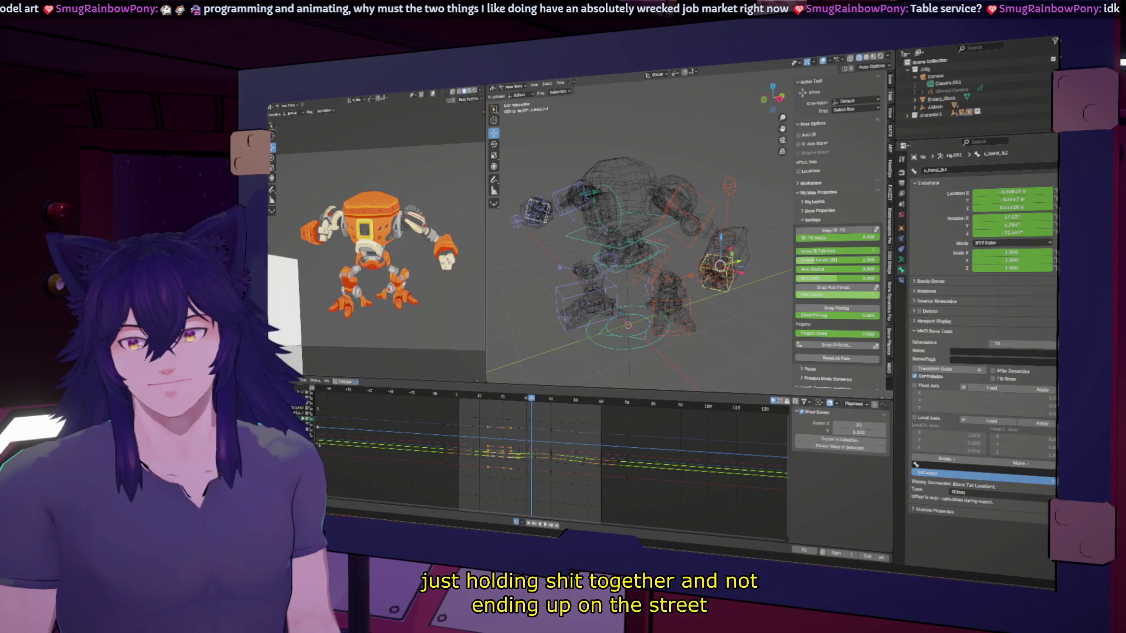
{"action": "mouse_move", "coordinate": [635, 313]}
{"action": "middle_mouse_down"}
{"action": "mouse_move", "coordinate": [596, 182]}
{"action": "mouse_move", "coordinate": [538, 276]}
{"action": "mouse_move", "coordinate": [704, 357]}
{"action": "mouse_move", "coordinate": [686, 365]}
{"action": "middle_mouse_up"}
{"action": "scroll", "coordinate": [538, 275], "scroll_direction": "down", "scroll_amount": 3}
{"action": "left_click", "coordinate": [672, 363]}
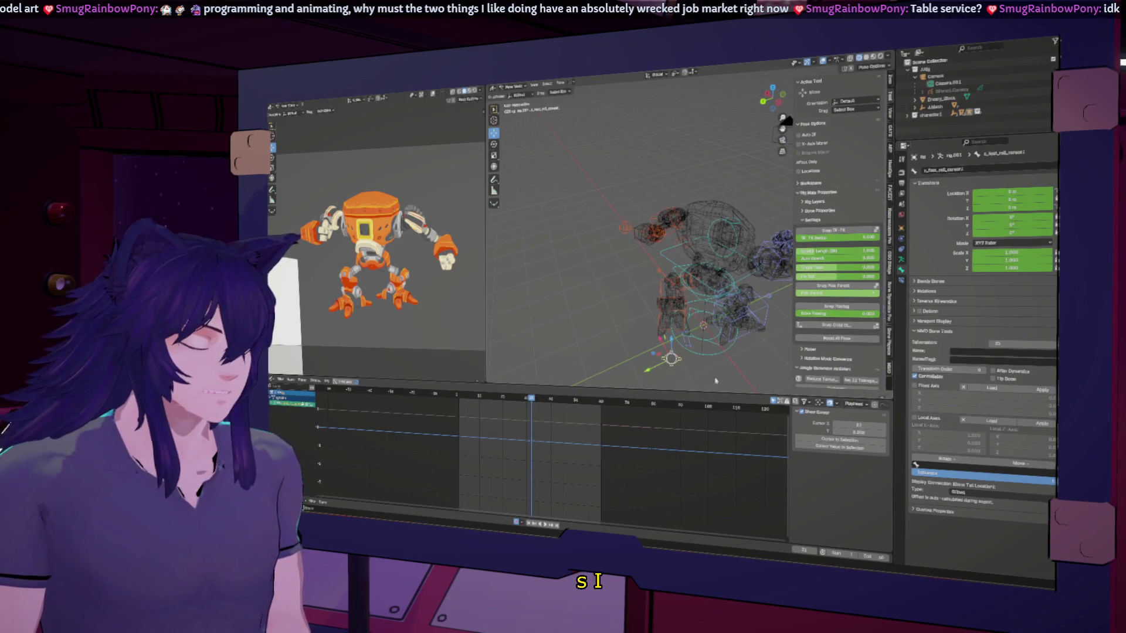
Move the left foot IK control, switch to solid shading, and step through the opening frames.
{"action": "left_click_drag", "start_coordinate": [674, 356], "coordinate": [763, 315]}
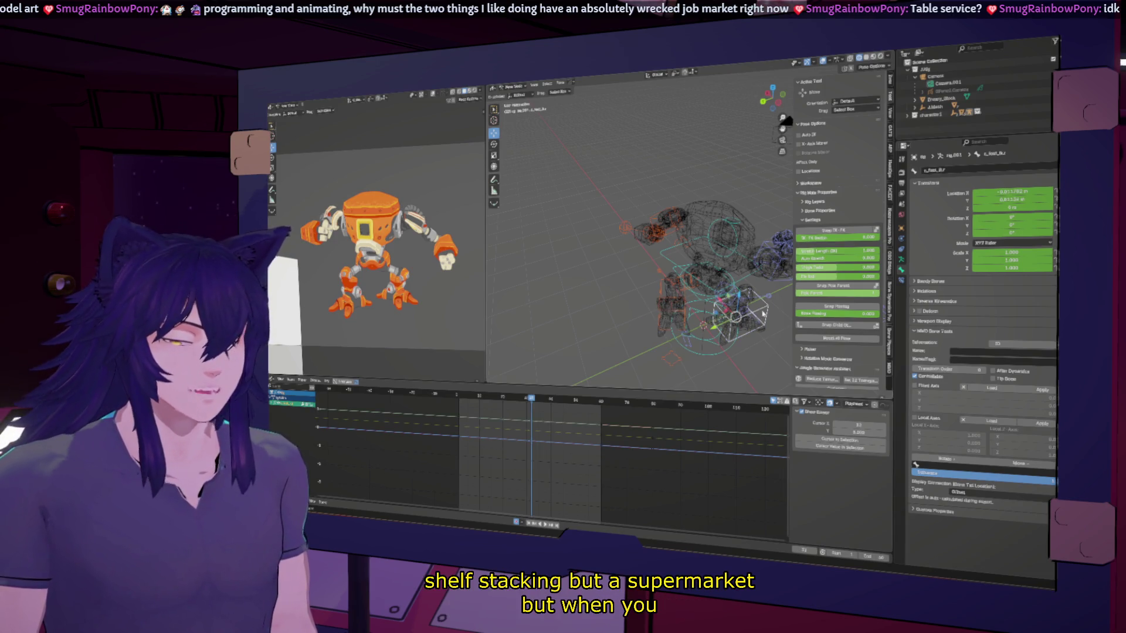
{"action": "middle_click_drag", "start_coordinate": [764, 315], "coordinate": [674, 291]}
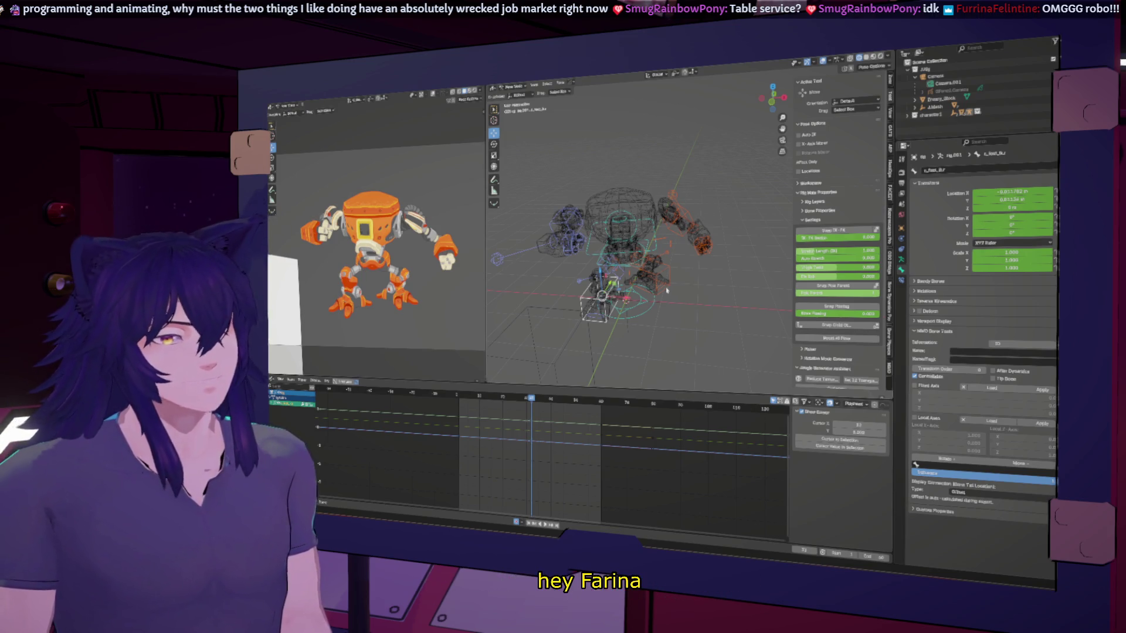
{"action": "key", "text": "shift+z"}
{"action": "middle_click_drag", "start_coordinate": [639, 246], "coordinate": [686, 254]}
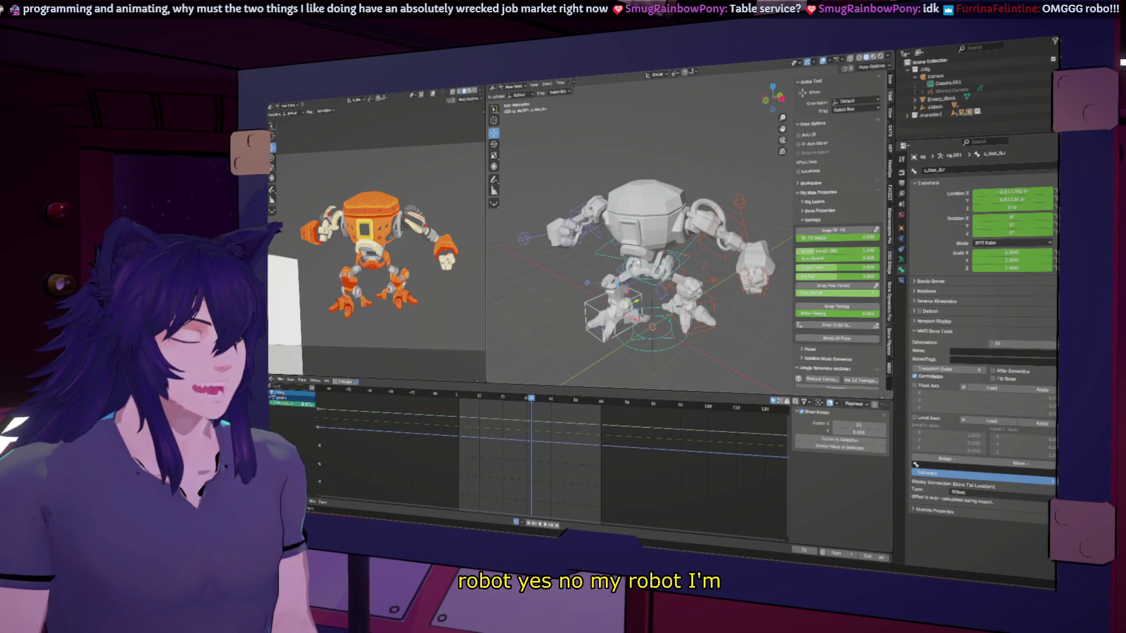
{"action": "key", "text": "shift+Left"}
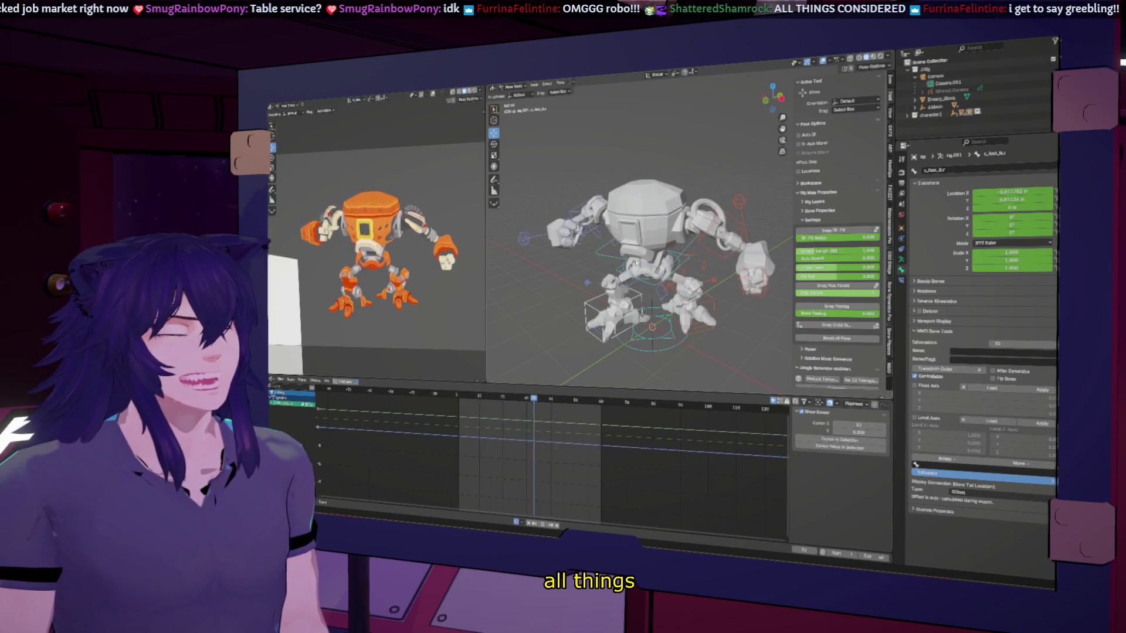
{"action": "key", "text": "Left"}
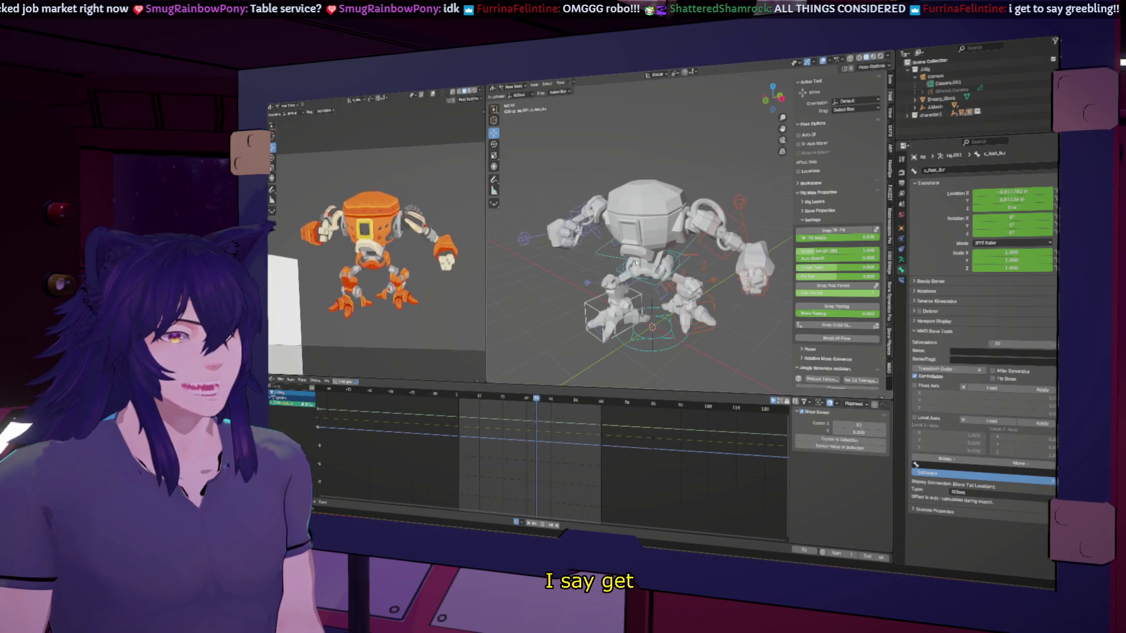
{"action": "key", "text": "Right"}
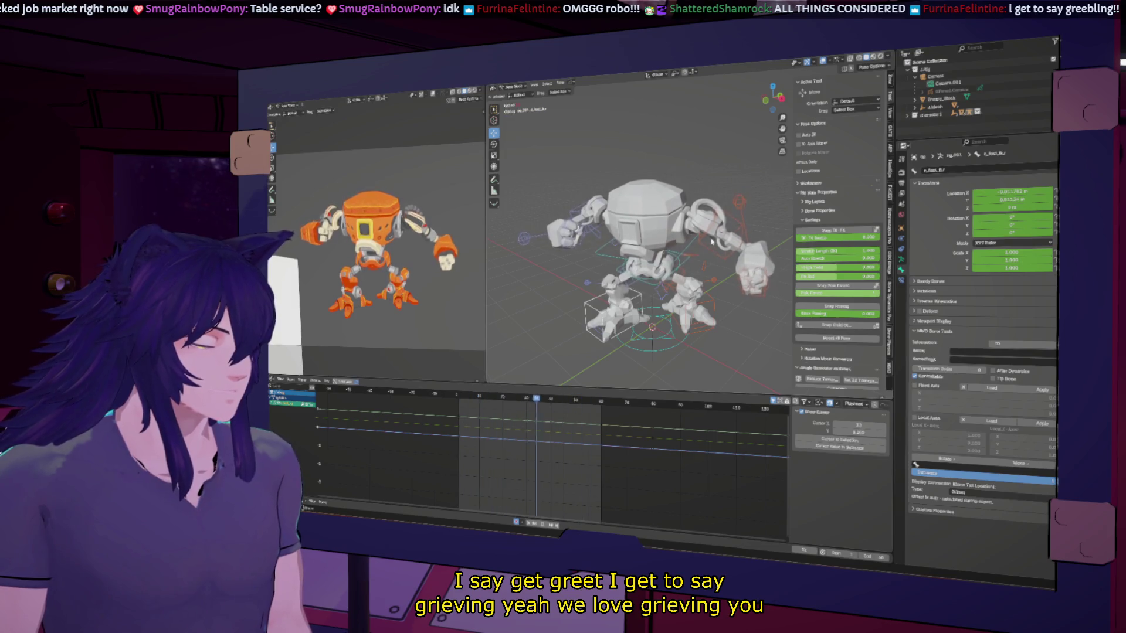
{"action": "key", "text": "Left"}
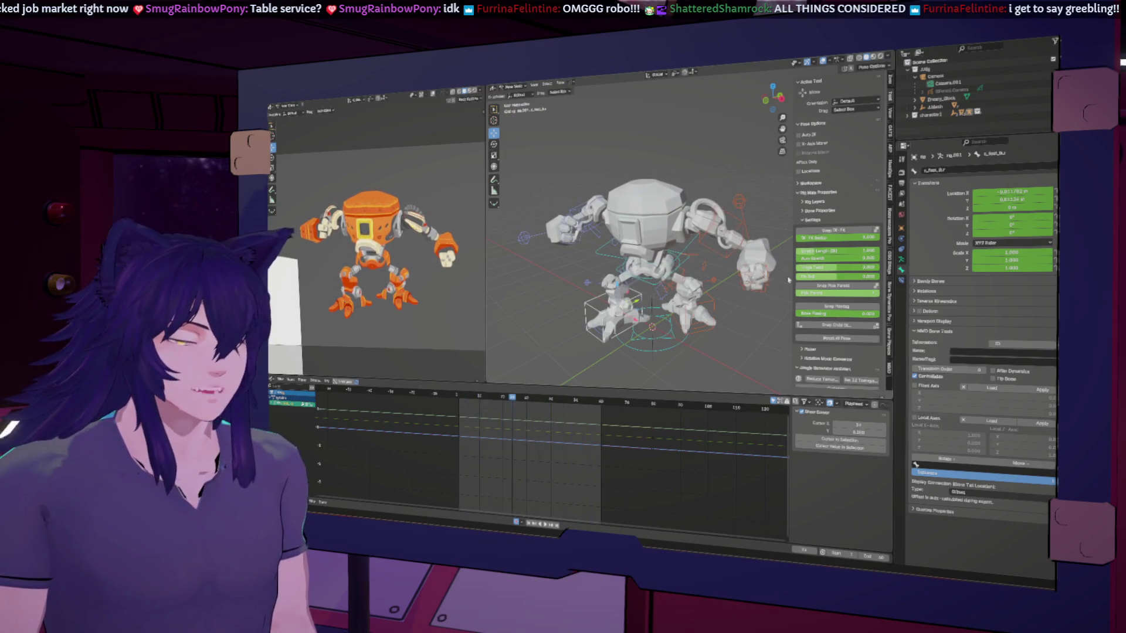
Select the c_hand_ik.l control and frame its curves in the Graph Editor.
{"action": "left_click", "coordinate": [753, 266]}
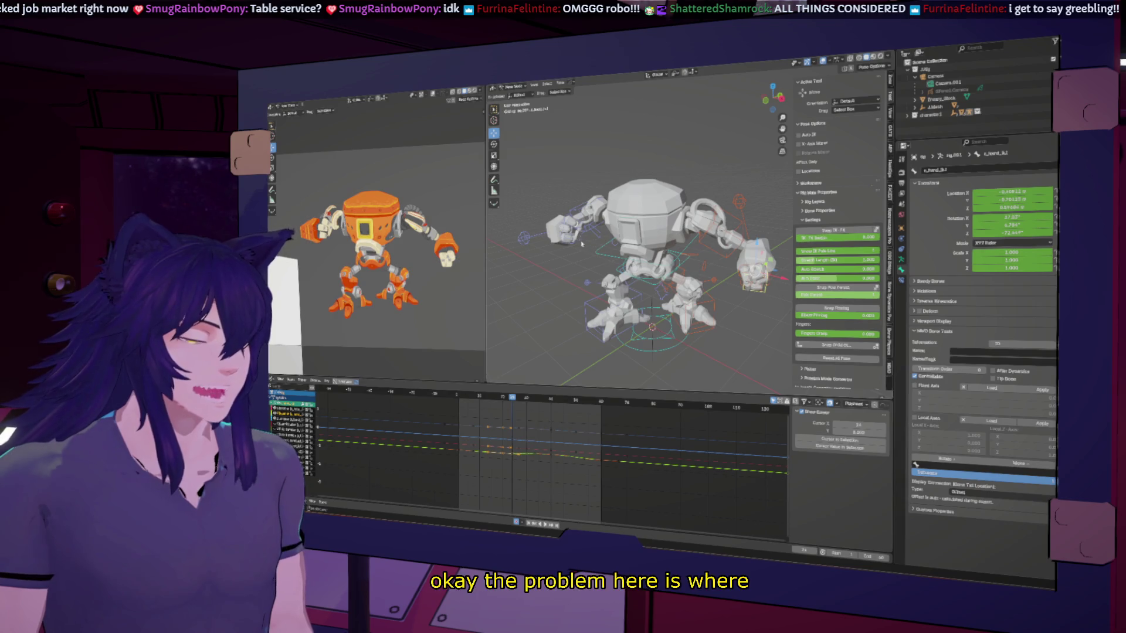
{"action": "scroll", "coordinate": [469, 450], "scroll_direction": "up", "scroll_amount": 2}
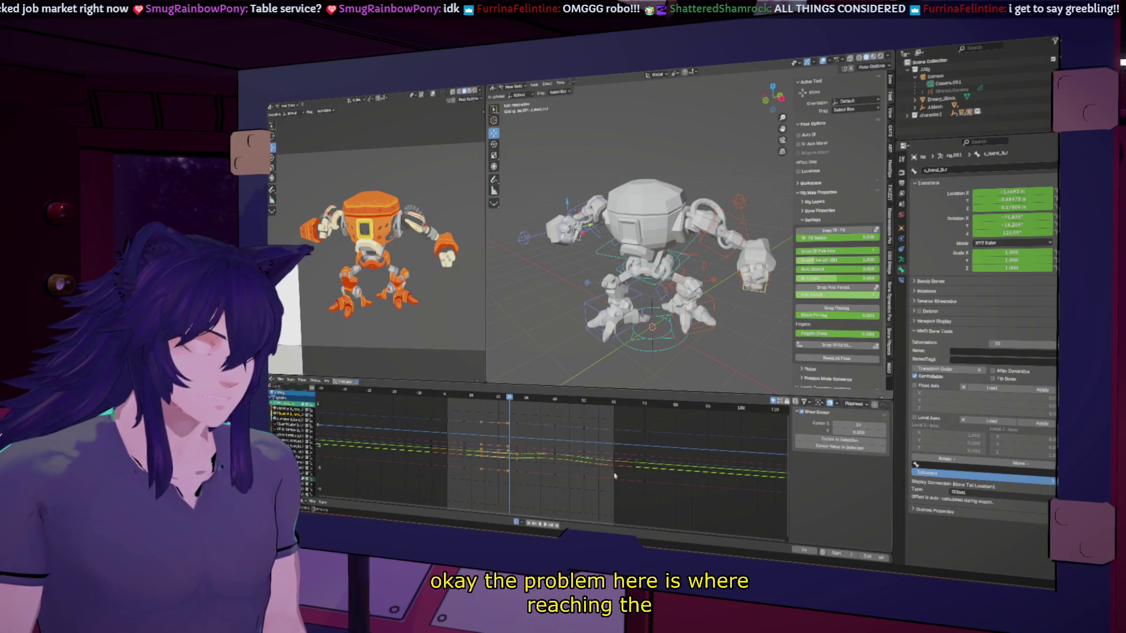
{"action": "middle_click_drag", "start_coordinate": [469, 450], "coordinate": [582, 462]}
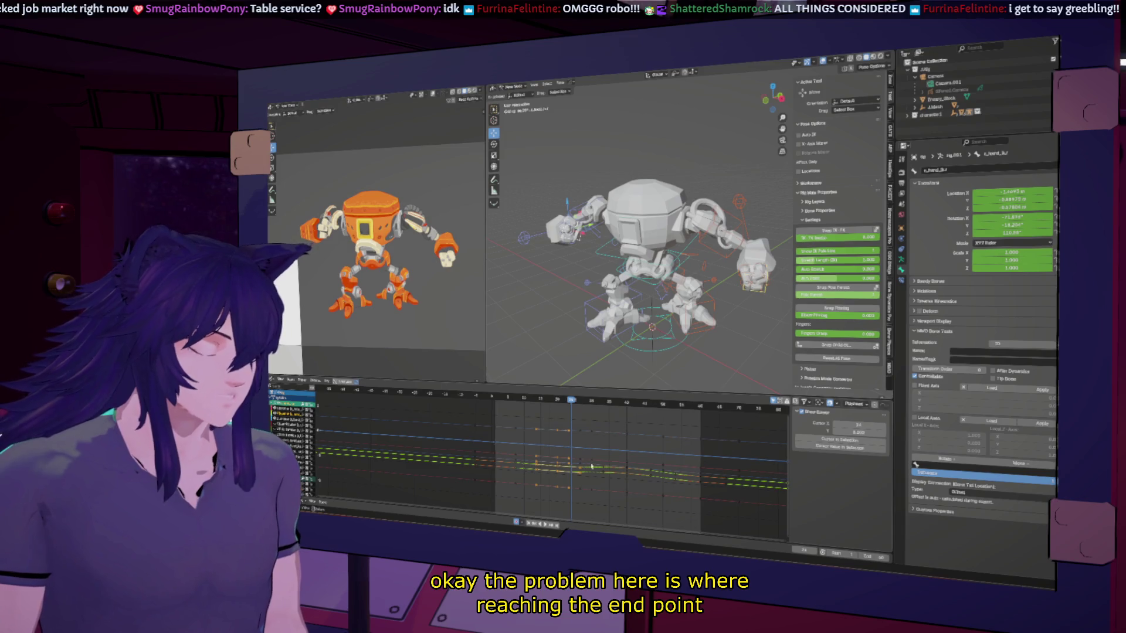
{"action": "scroll", "coordinate": [588, 464], "scroll_direction": "down", "scroll_amount": 3, "text": "ctrl"}
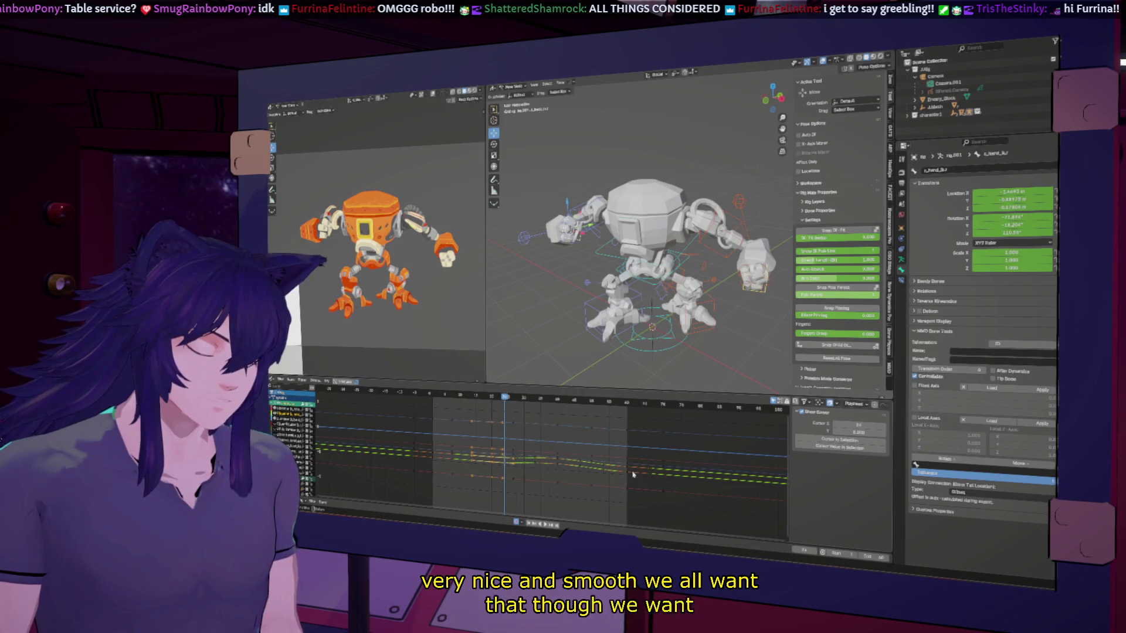
{"action": "left_click", "coordinate": [627, 472]}
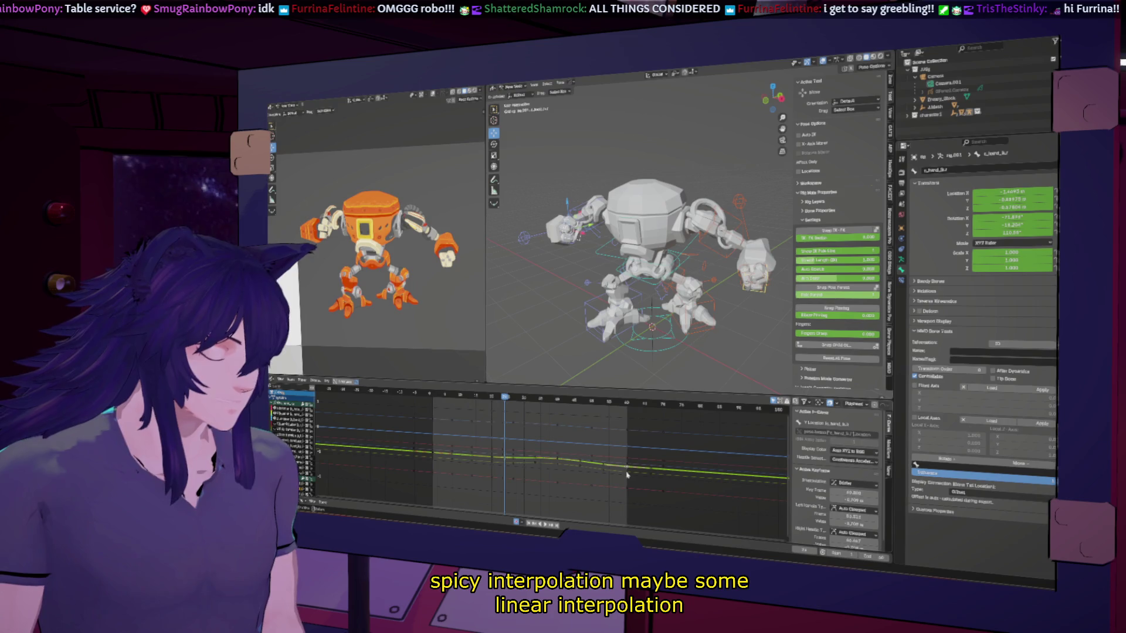
Scrub between frames 55 and 17, deselect the curve, and pan the graph to the curves.
{"action": "scroll", "coordinate": [626, 473], "scroll_direction": "up", "scroll_amount": 3}
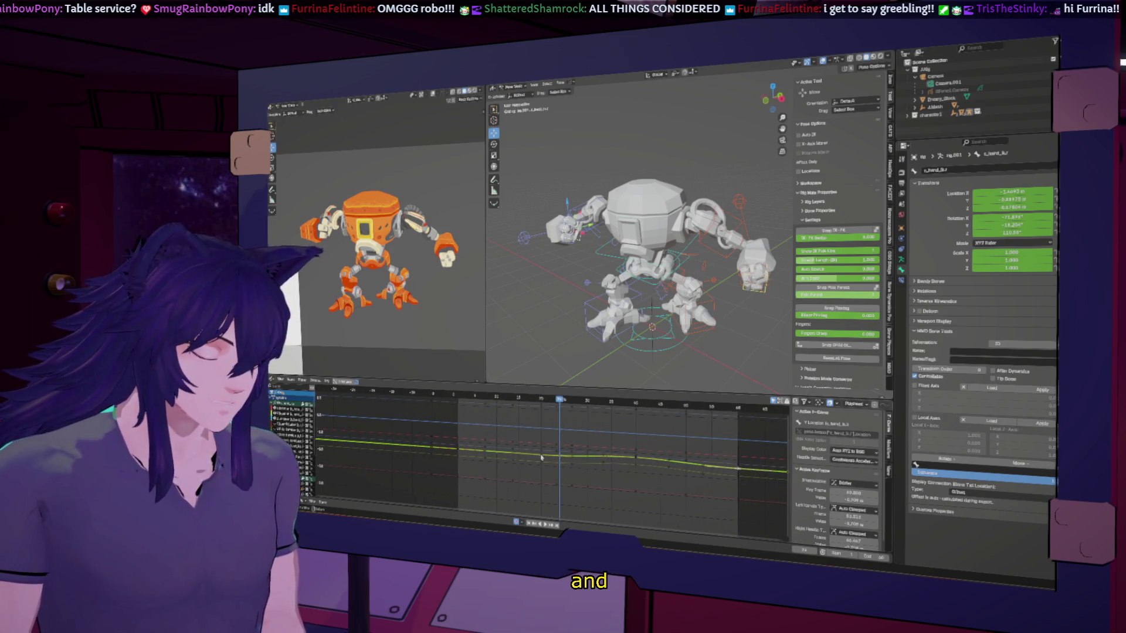
{"action": "mouse_move", "coordinate": [572, 400]}
{"action": "left_mouse_down"}
{"action": "mouse_move", "coordinate": [749, 420]}
{"action": "mouse_move", "coordinate": [739, 422]}
{"action": "left_mouse_up"}
{"action": "mouse_move", "coordinate": [684, 426]}
{"action": "left_mouse_down"}
{"action": "mouse_move", "coordinate": [509, 421]}
{"action": "mouse_move", "coordinate": [527, 424]}
{"action": "left_mouse_up"}
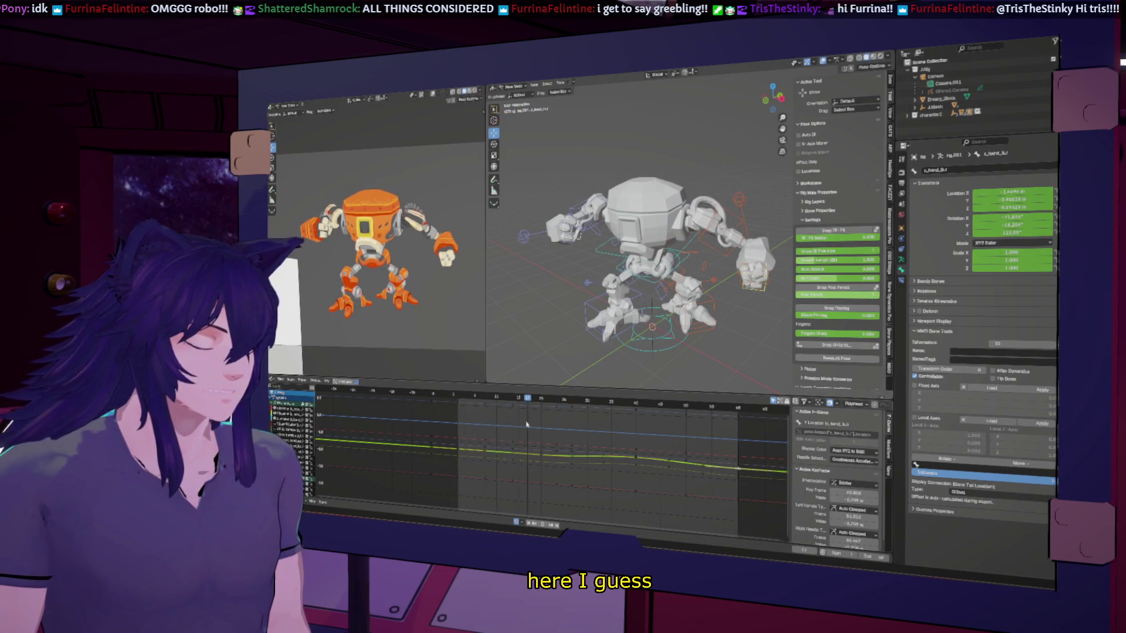
{"action": "left_click", "coordinate": [547, 458]}
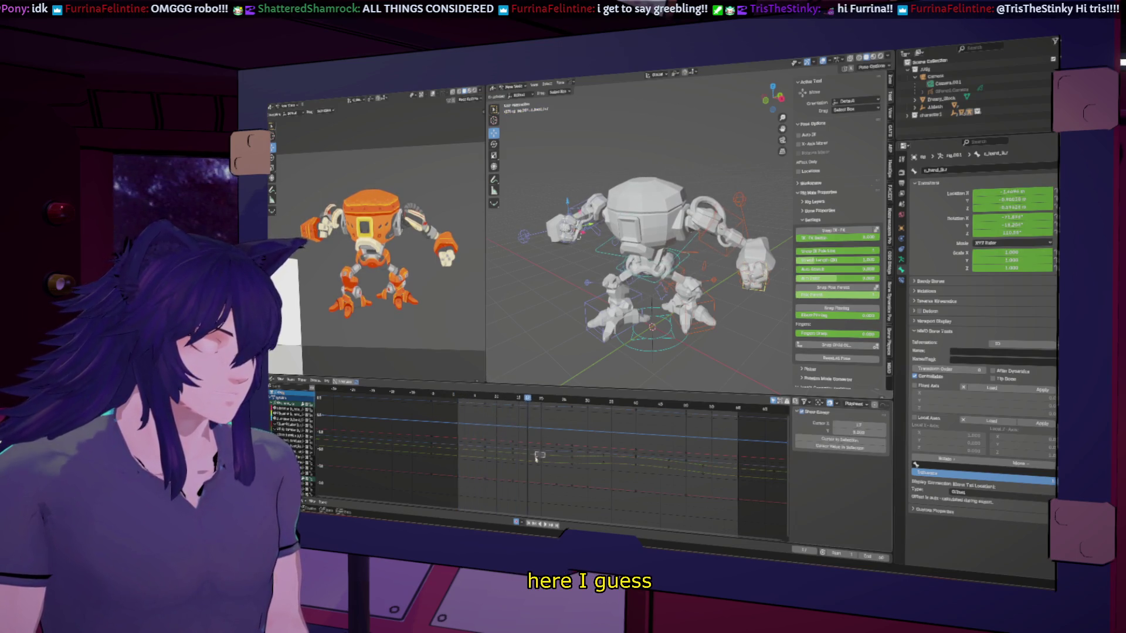
{"action": "scroll", "coordinate": [554, 475], "scroll_direction": "down", "scroll_amount": 5}
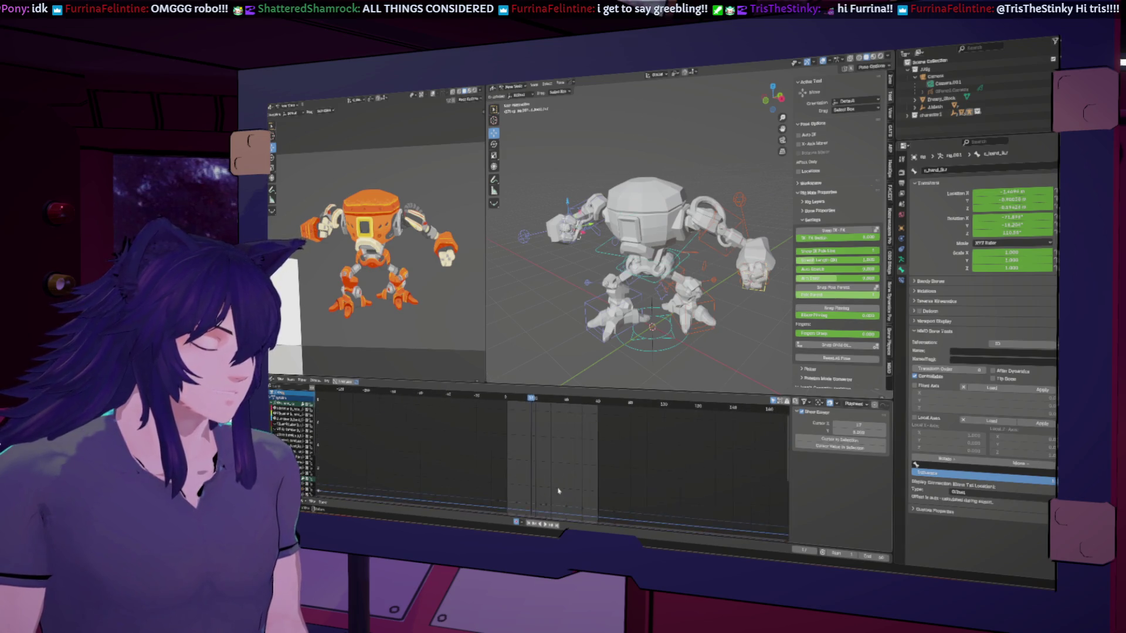
{"action": "middle_click_drag", "start_coordinate": [566, 506], "coordinate": [547, 407]}
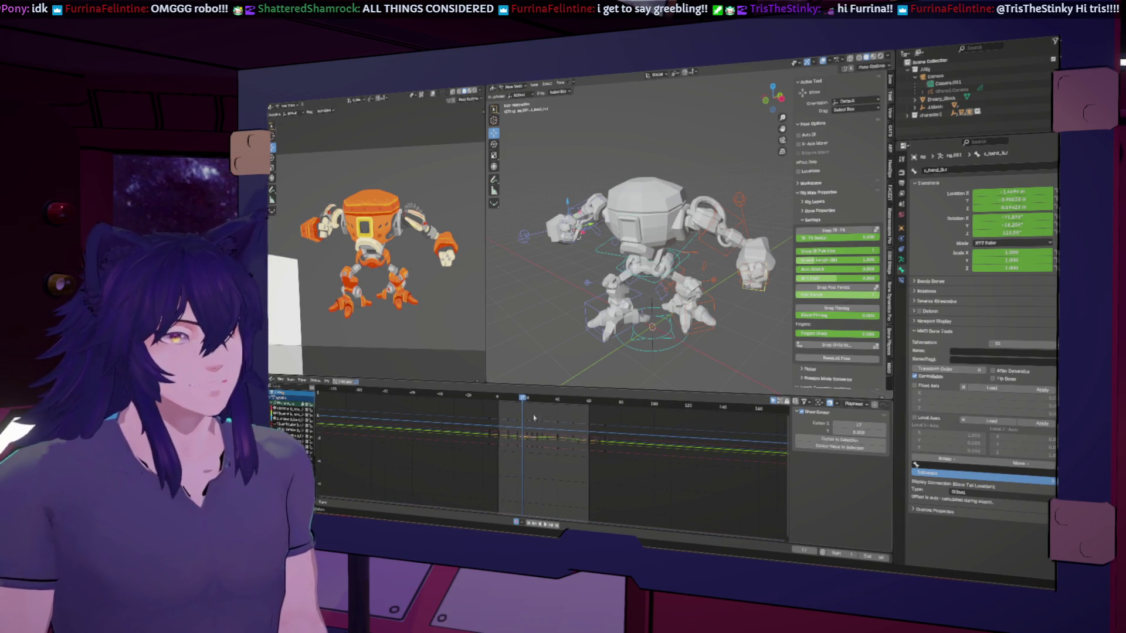
{"action": "scroll", "coordinate": [533, 418], "scroll_direction": "up", "scroll_amount": 8}
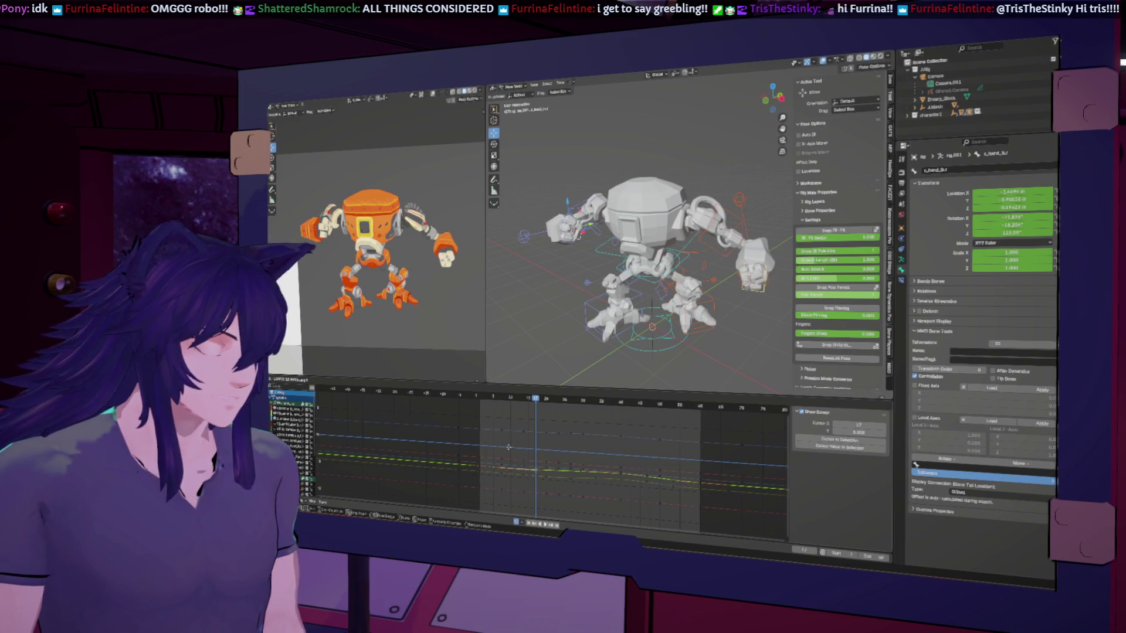
{"action": "key", "text": "Escape"}
{"action": "key", "text": "space"}
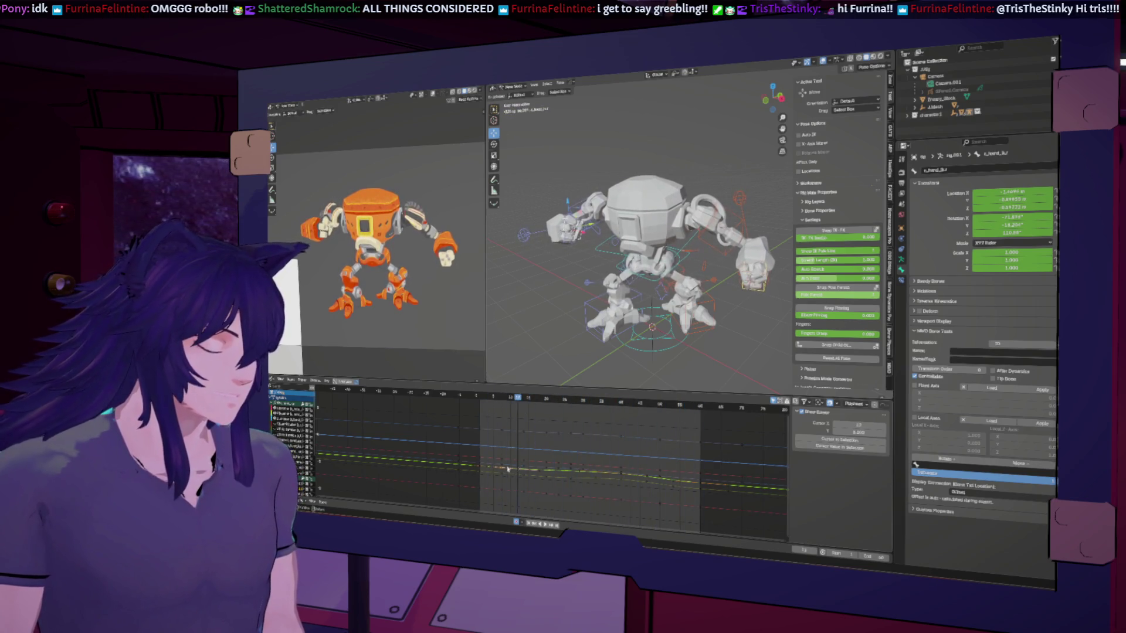
Move the selected keyframes in time, then select all bones to show every curve.
{"action": "key", "text": "g"}
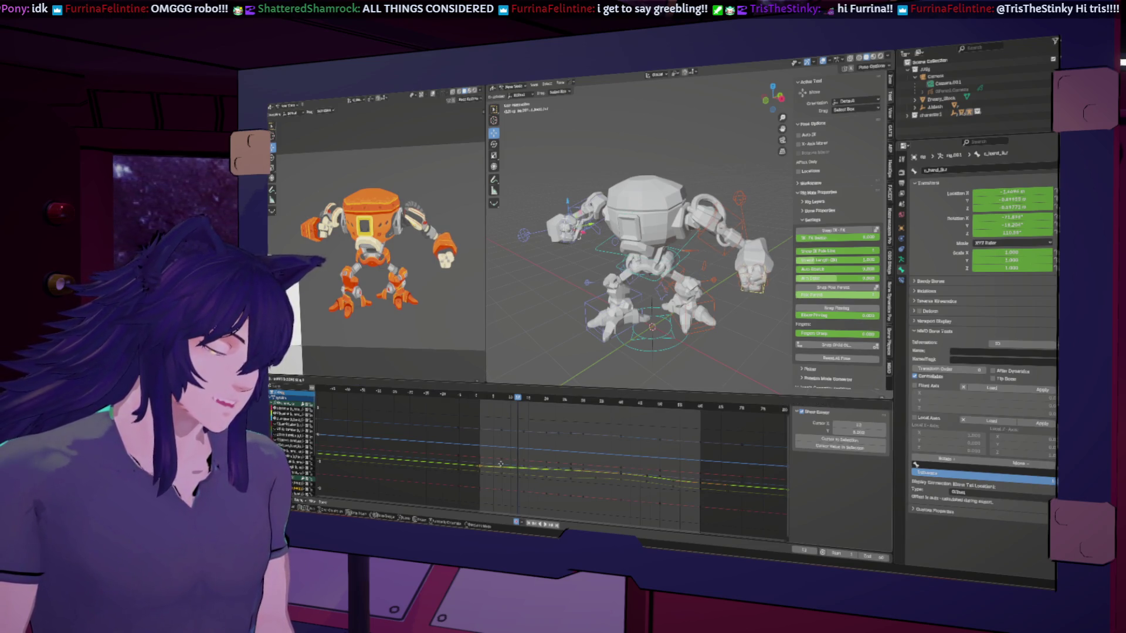
{"action": "left_click", "coordinate": [502, 464]}
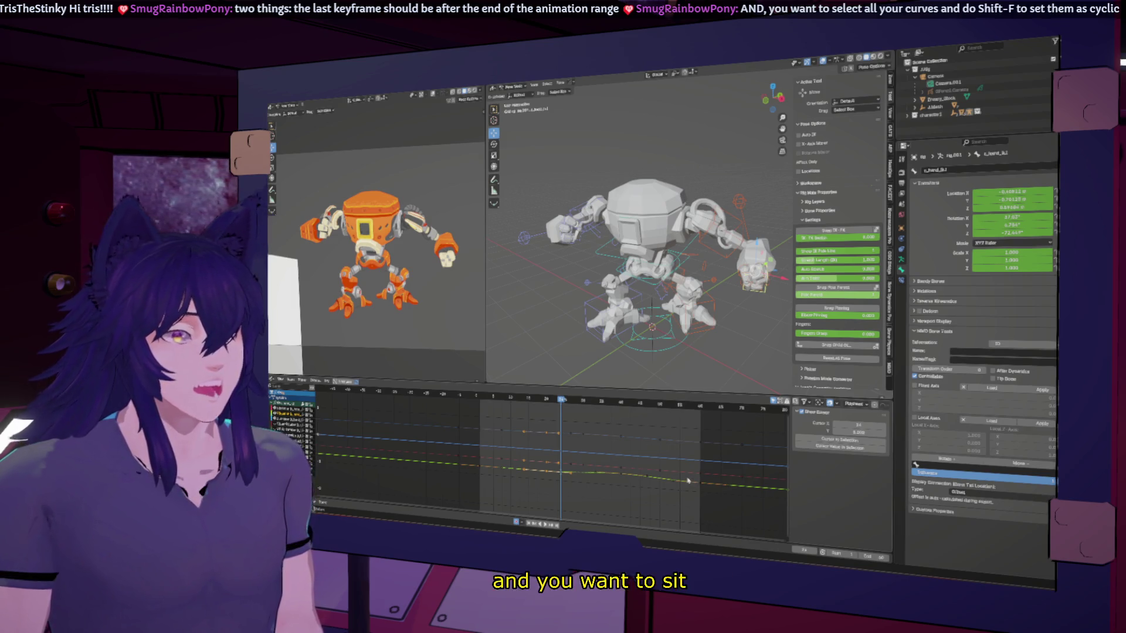
{"action": "key", "text": "a"}
{"action": "key", "text": "a"}
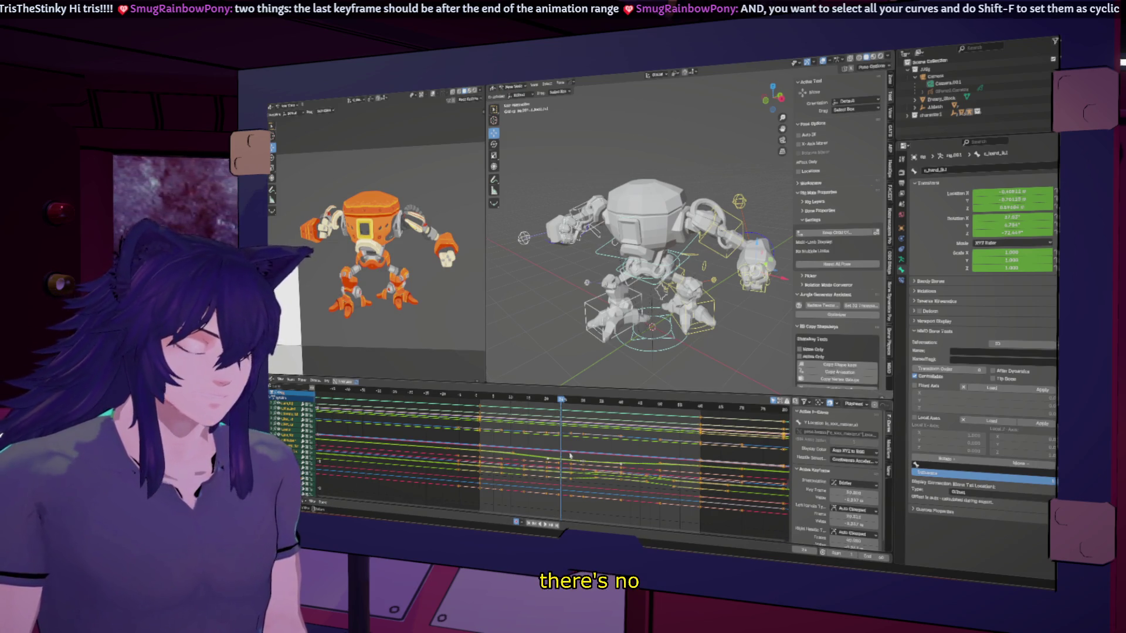
{"action": "scroll", "coordinate": [806, 466], "scroll_direction": "down", "scroll_amount": 1}
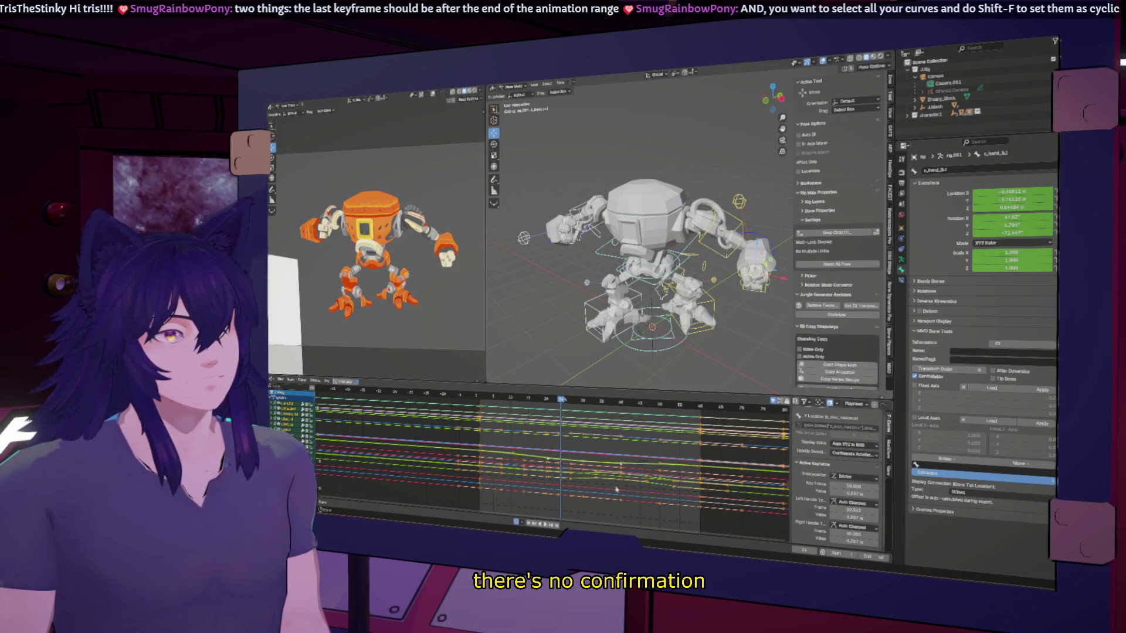
{"action": "scroll", "coordinate": [616, 490], "scroll_direction": "down", "scroll_amount": 3, "text": "ctrl"}
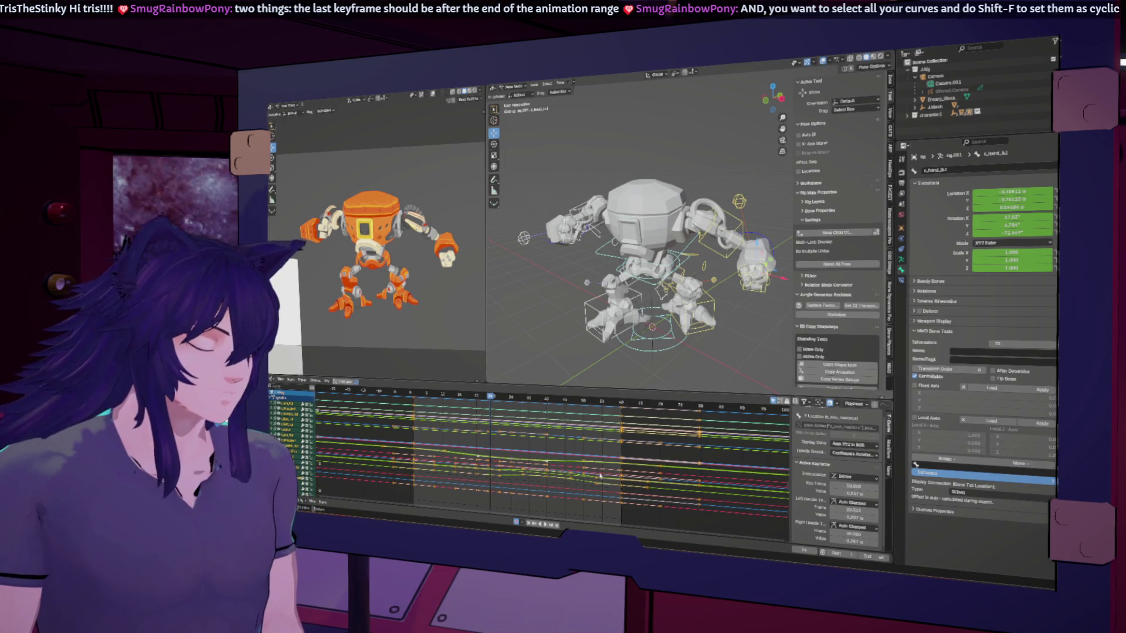
{"action": "left_click", "coordinate": [509, 470]}
Set all the rig's curves to Constant interpolation and scrub to about frame 28 to check.
{"action": "key", "text": "space"}
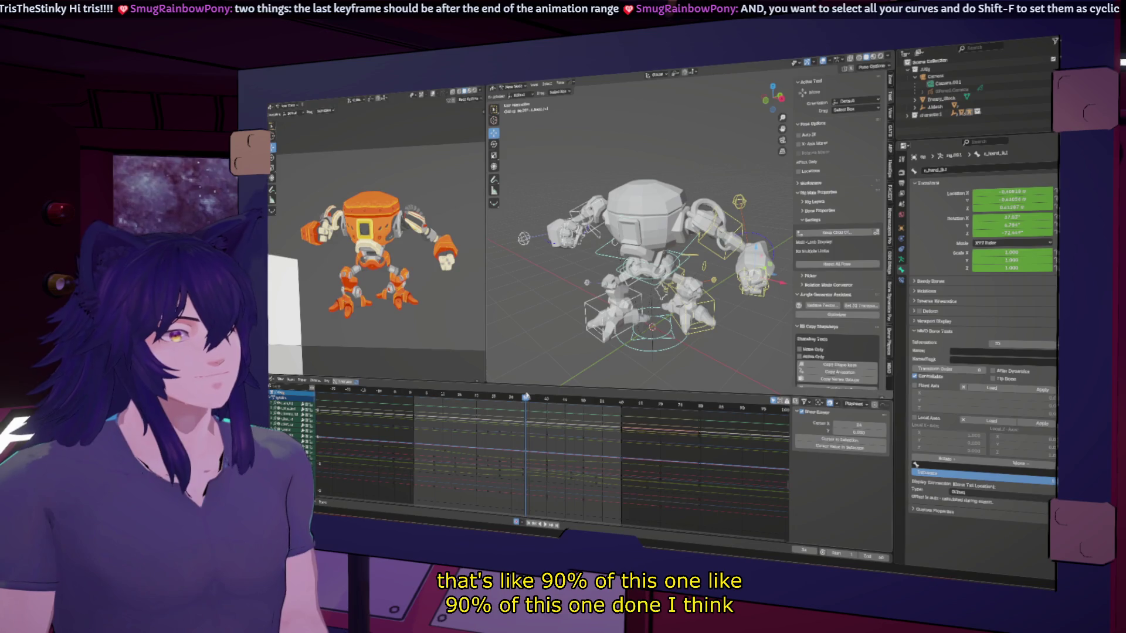
{"action": "key", "text": "a"}
{"action": "right_click", "coordinate": [617, 447]}
{"action": "left_click", "coordinate": [615, 463]}
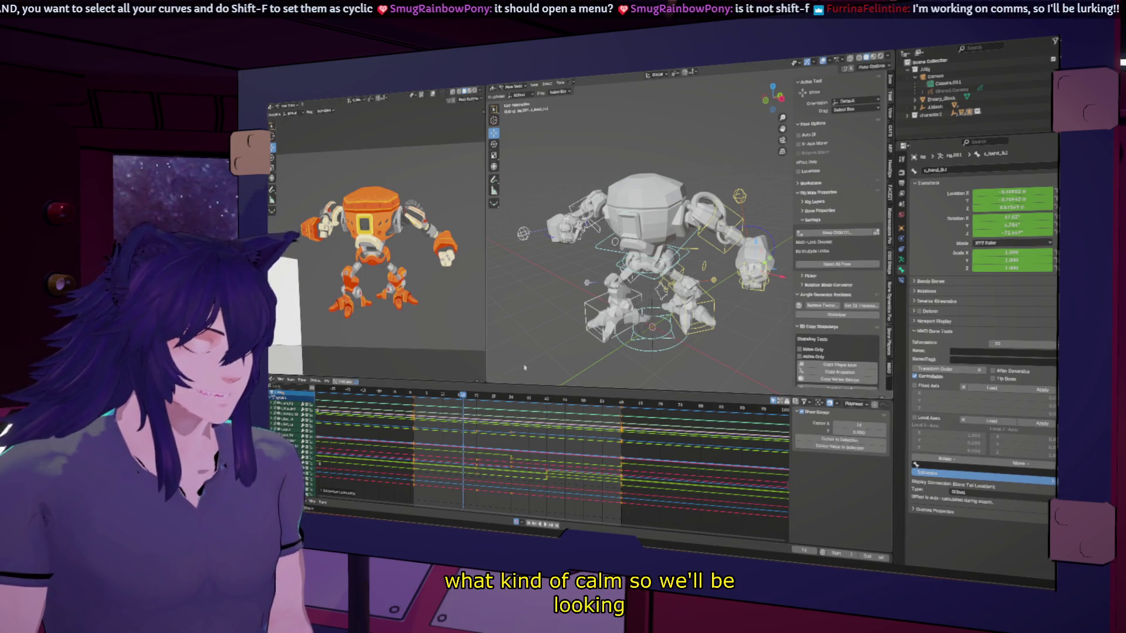
{"action": "left_click_drag", "start_coordinate": [487, 396], "coordinate": [631, 411]}
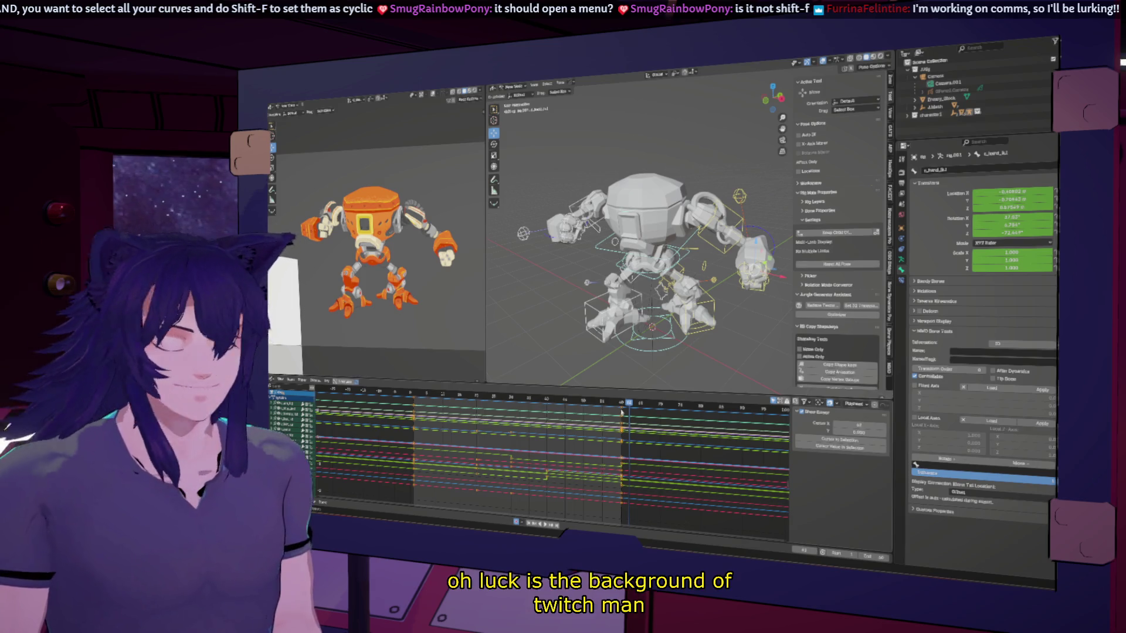
{"action": "left_click", "coordinate": [550, 423]}
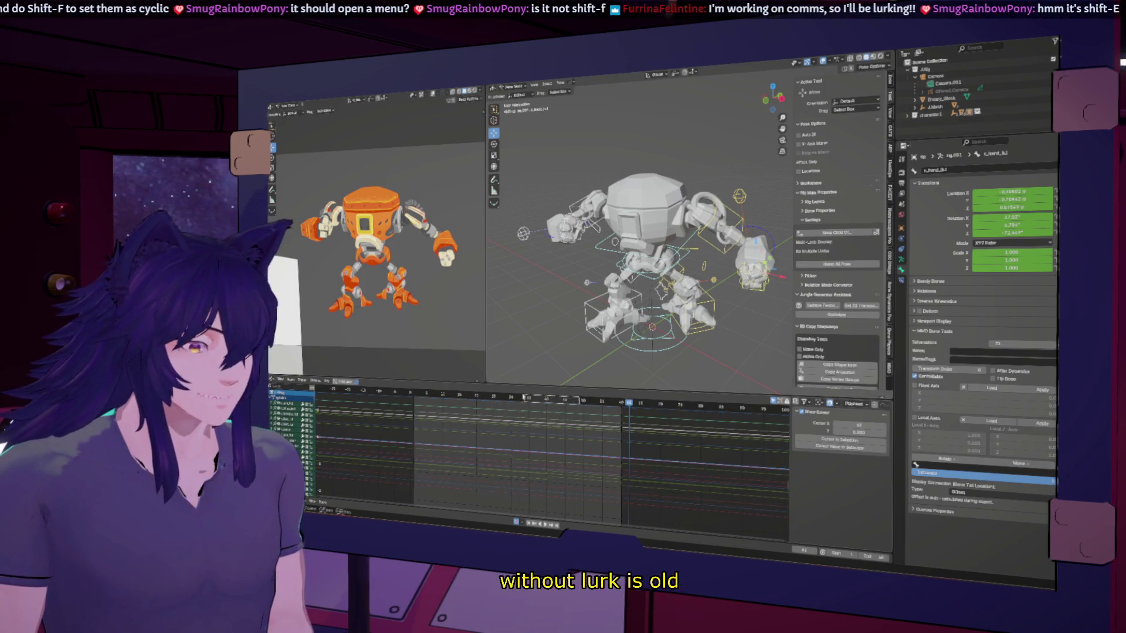
{"action": "mouse_move", "coordinate": [538, 398]}
{"action": "left_mouse_down"}
{"action": "mouse_move", "coordinate": [437, 390]}
{"action": "mouse_move", "coordinate": [457, 426]}
{"action": "mouse_move", "coordinate": [512, 435]}
{"action": "left_mouse_up"}
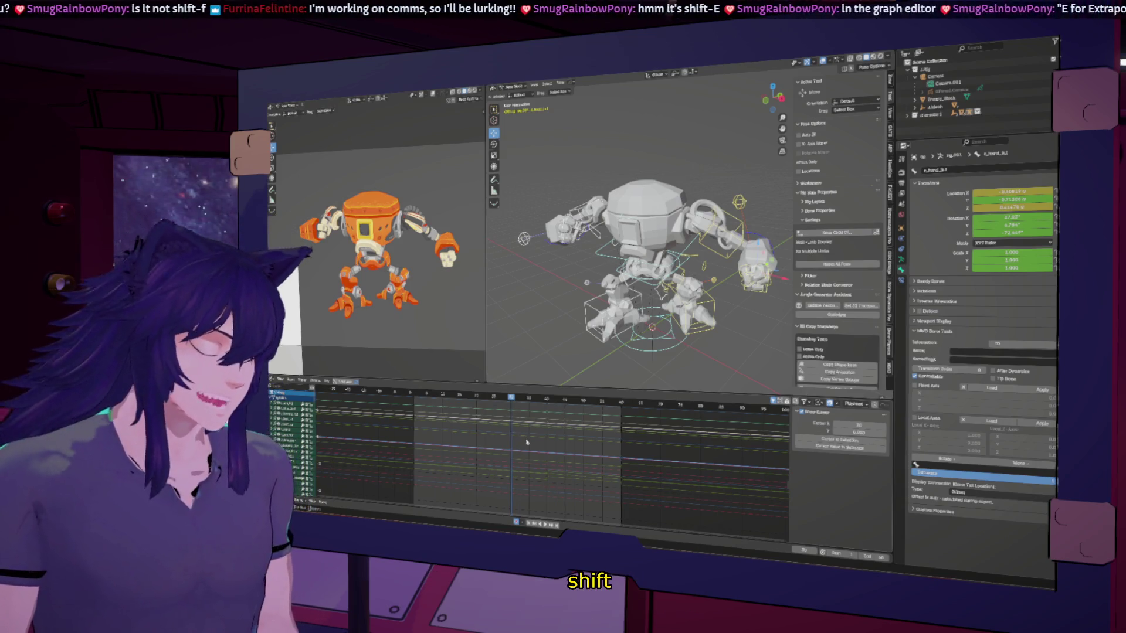
{"action": "key", "text": "a"}
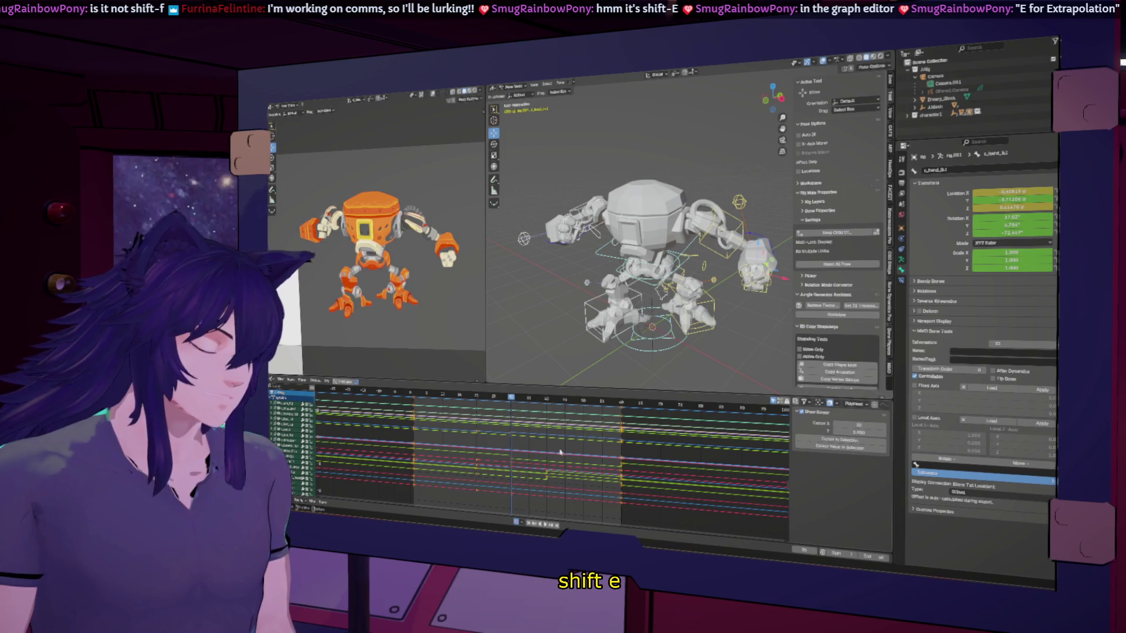
{"action": "key", "text": "shift+e"}
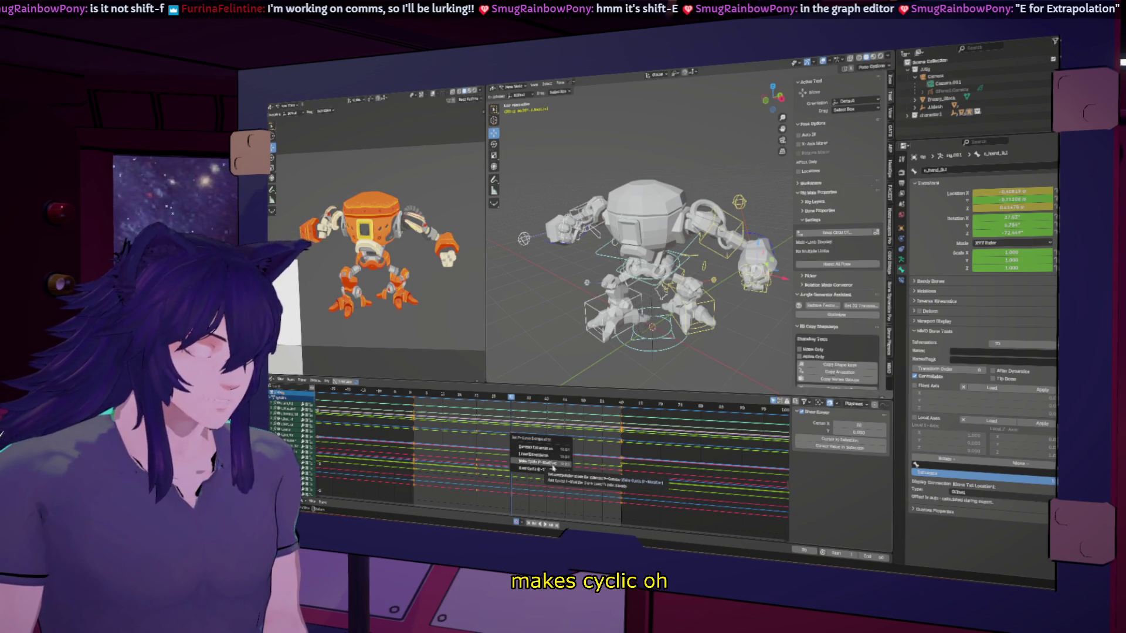
{"action": "left_click", "coordinate": [552, 466]}
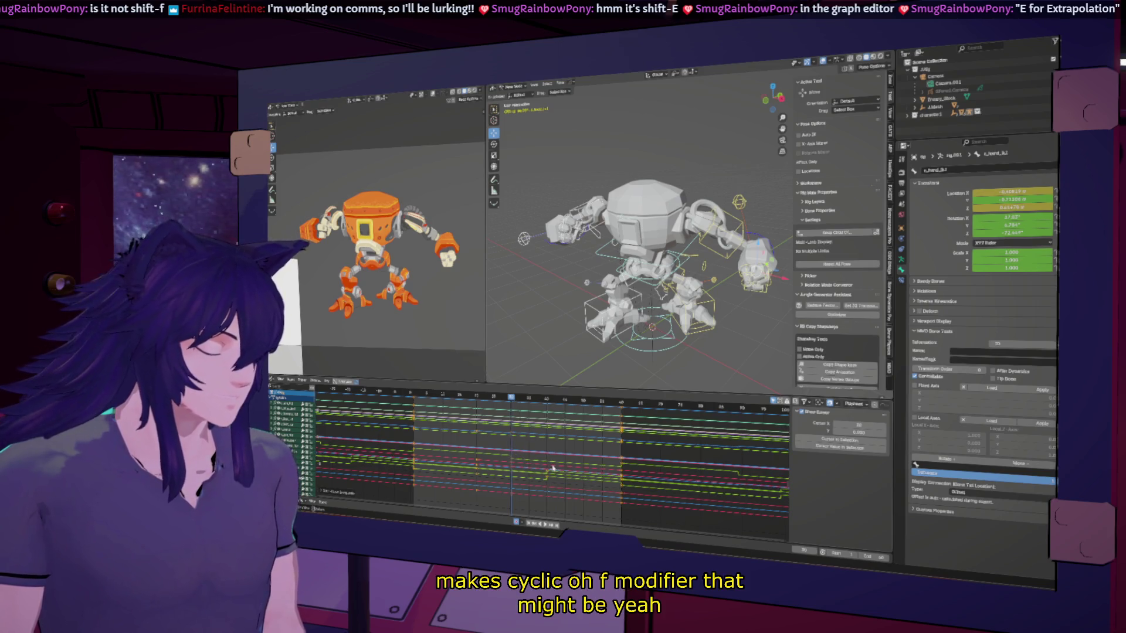
{"action": "key", "text": "space"}
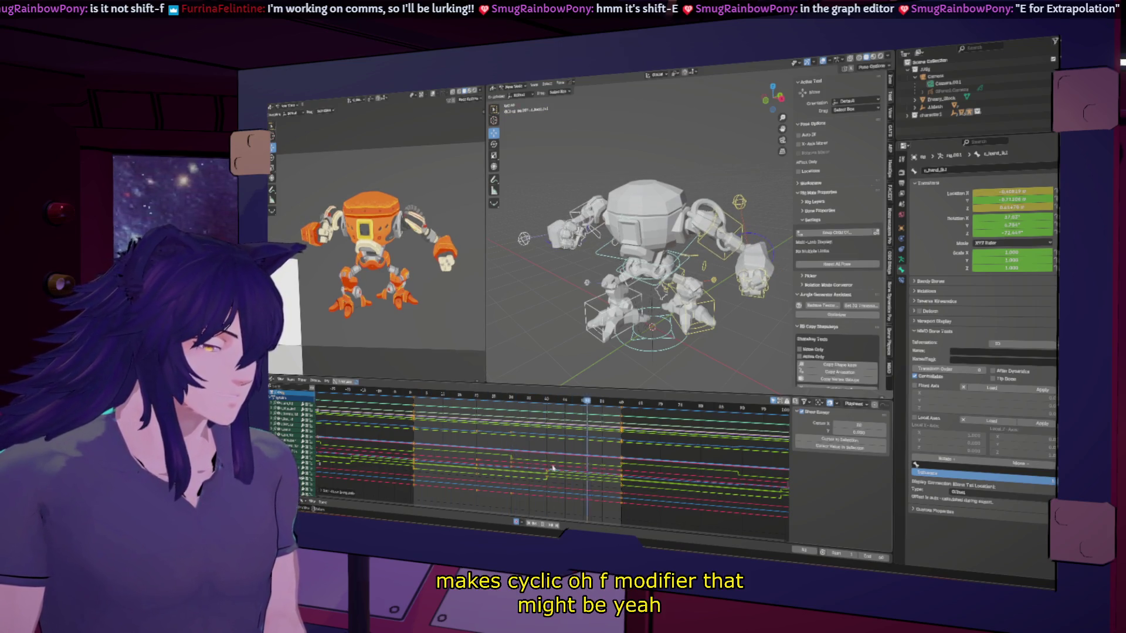
{"action": "key", "text": "Escape"}
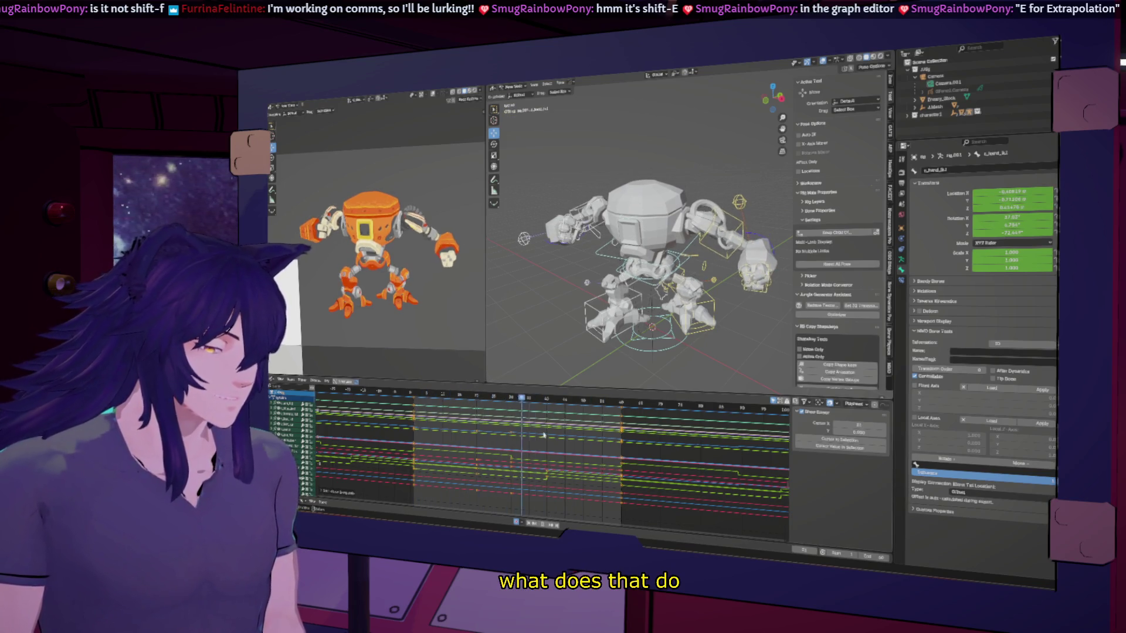
{"action": "key", "text": "space"}
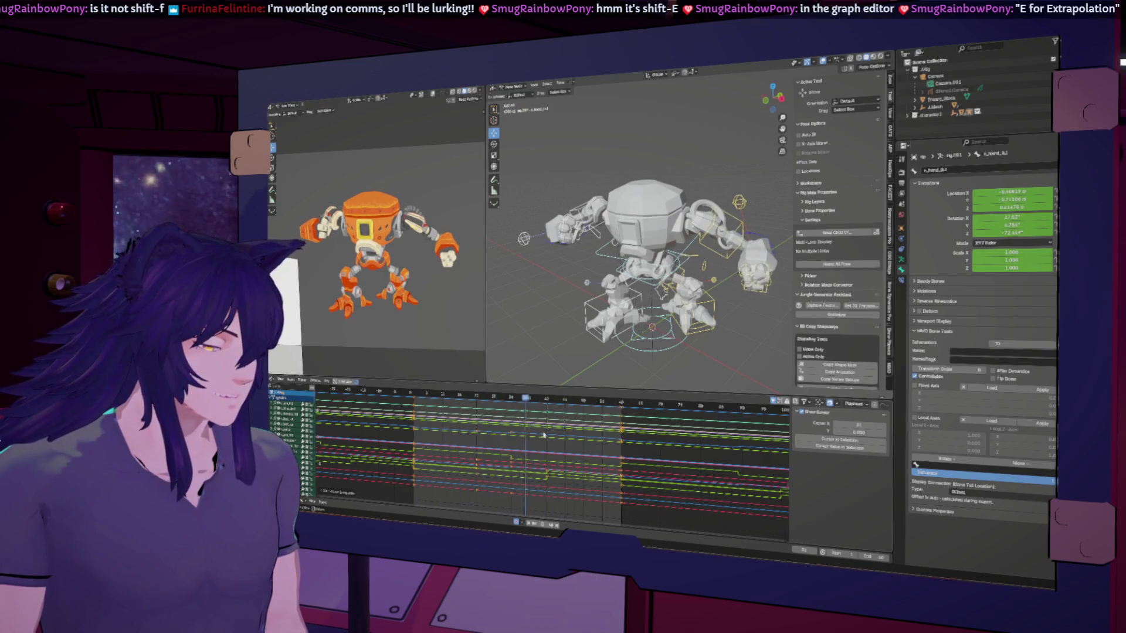
{"action": "key", "text": "Escape"}
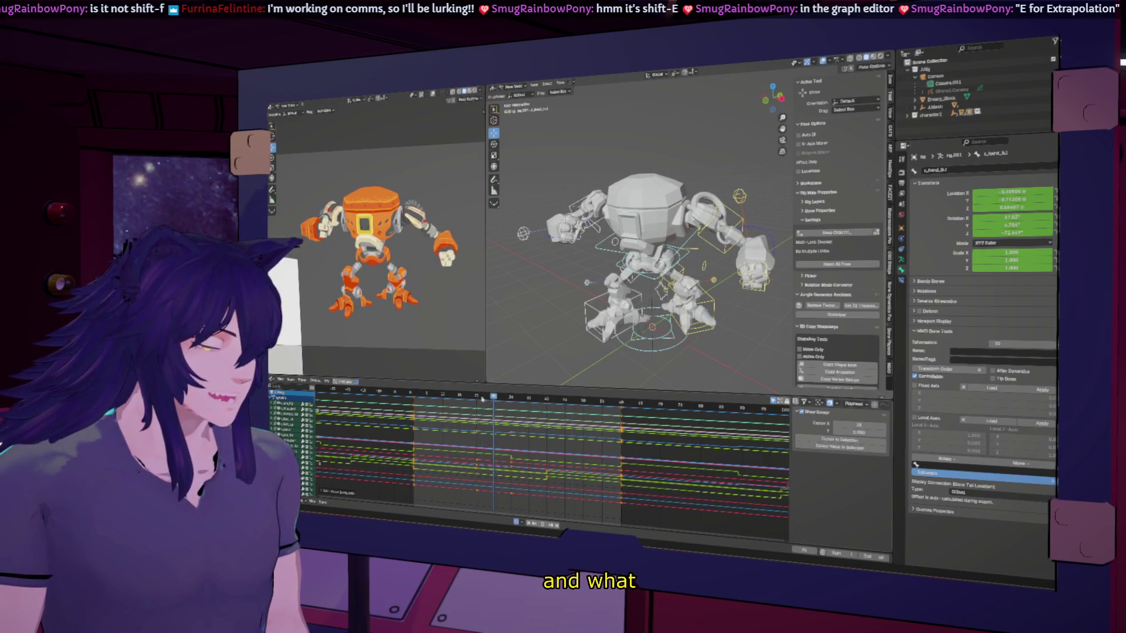
{"action": "key", "text": "Right"}
{"action": "key", "text": "Right"}
{"action": "key", "text": "Right"}
{"action": "key", "text": "Left"}
{"action": "key", "text": "Left"}
{"action": "key", "text": "Left"}
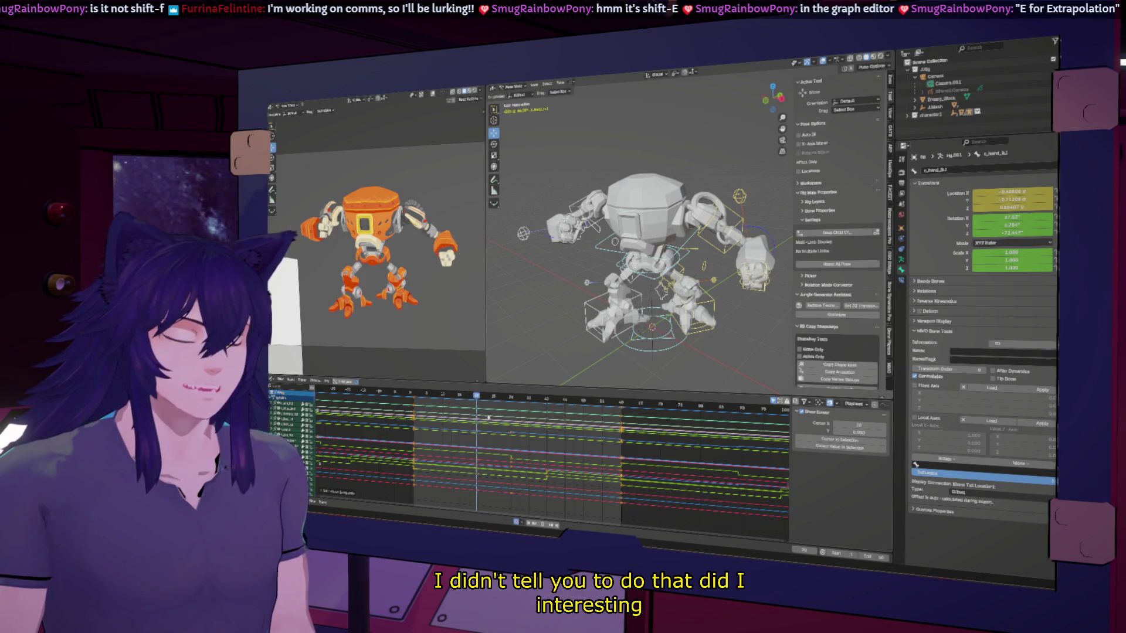
{"action": "key", "text": "Left"}
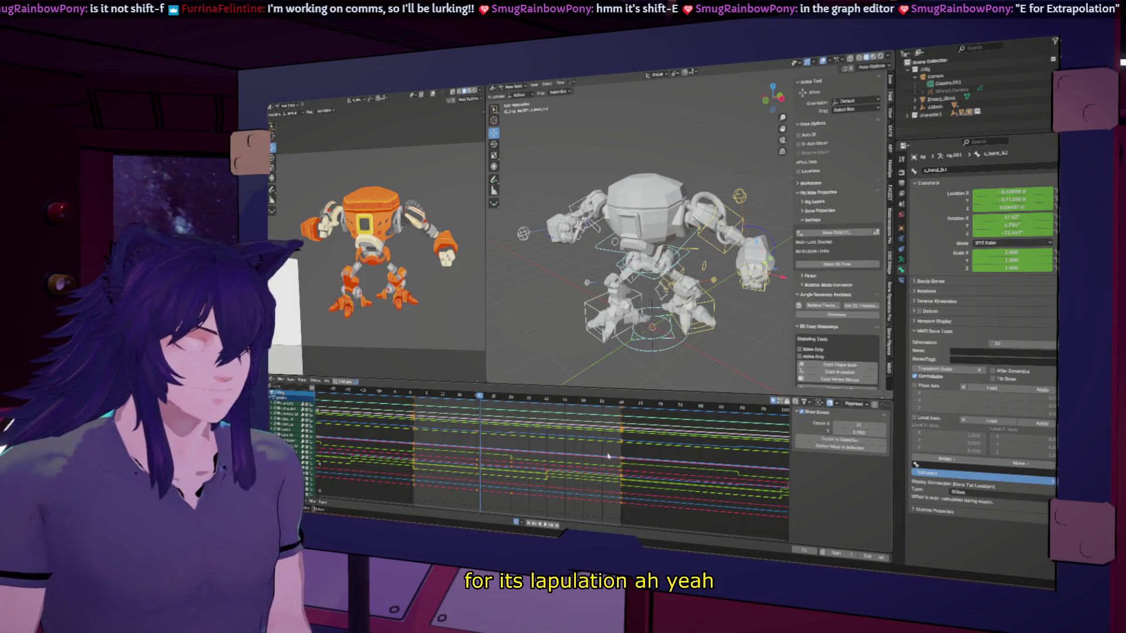
{"action": "scroll", "coordinate": [586, 464], "scroll_direction": "down", "scroll_amount": 4}
{"action": "key", "text": "Home"}
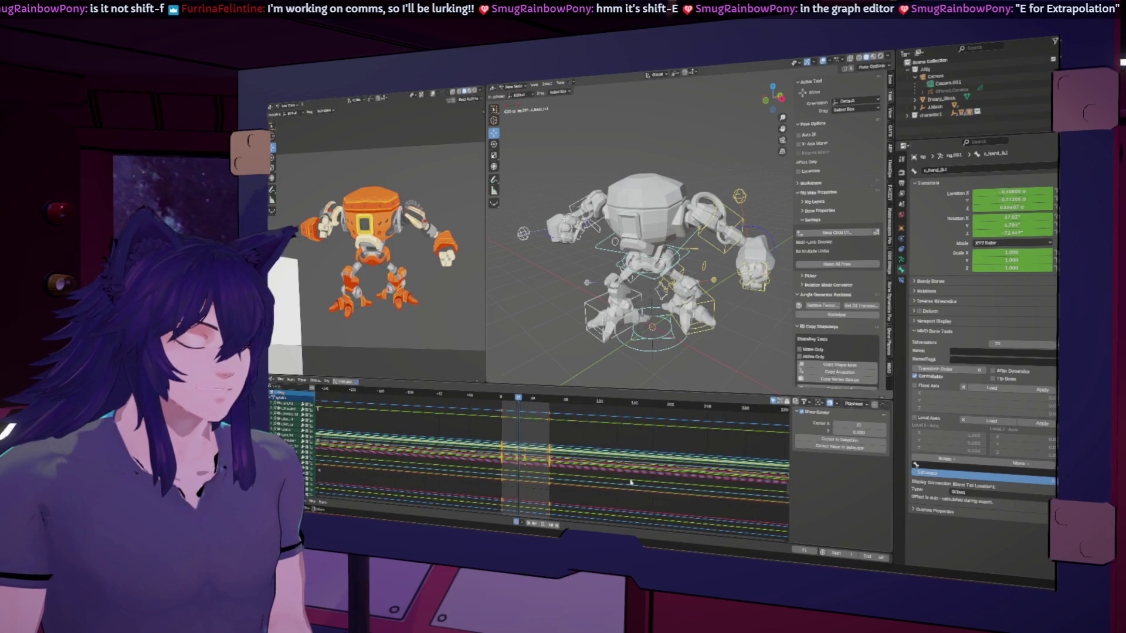
Extend the scene's end frame to 120 and play back the idle loop.
{"action": "left_click", "coordinate": [816, 439]}
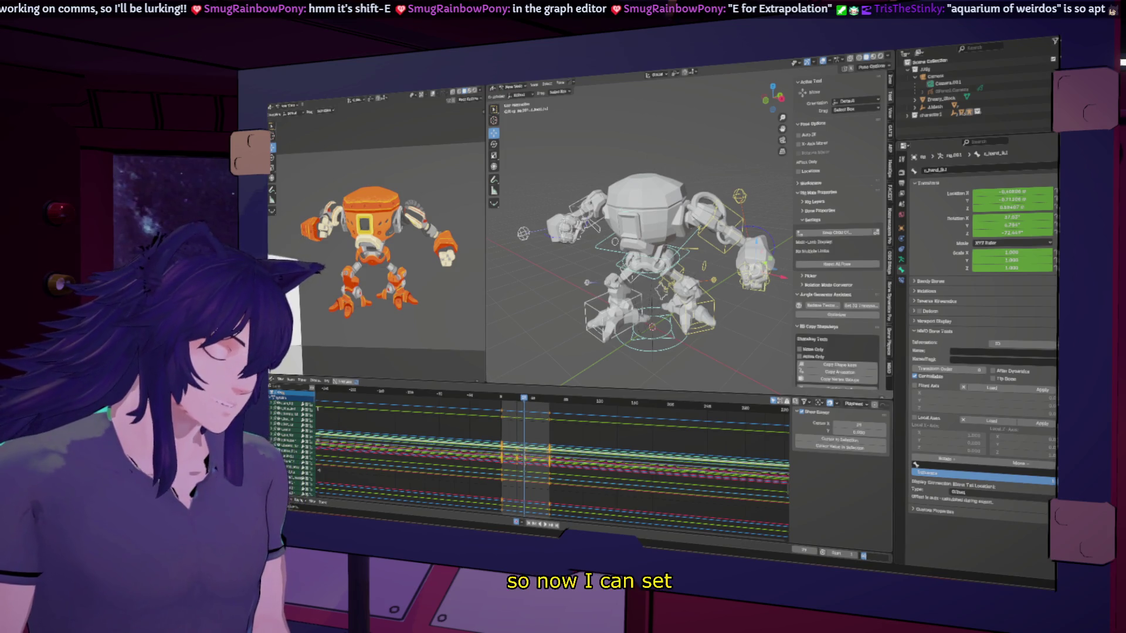
{"action": "key", "text": "Return"}
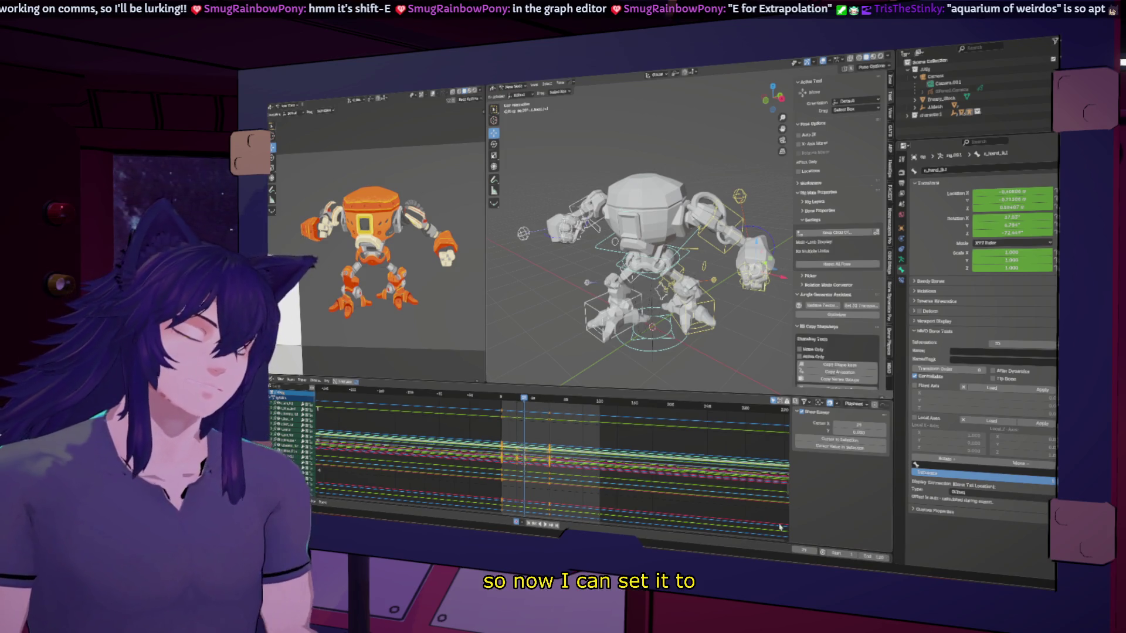
{"action": "key", "text": "space"}
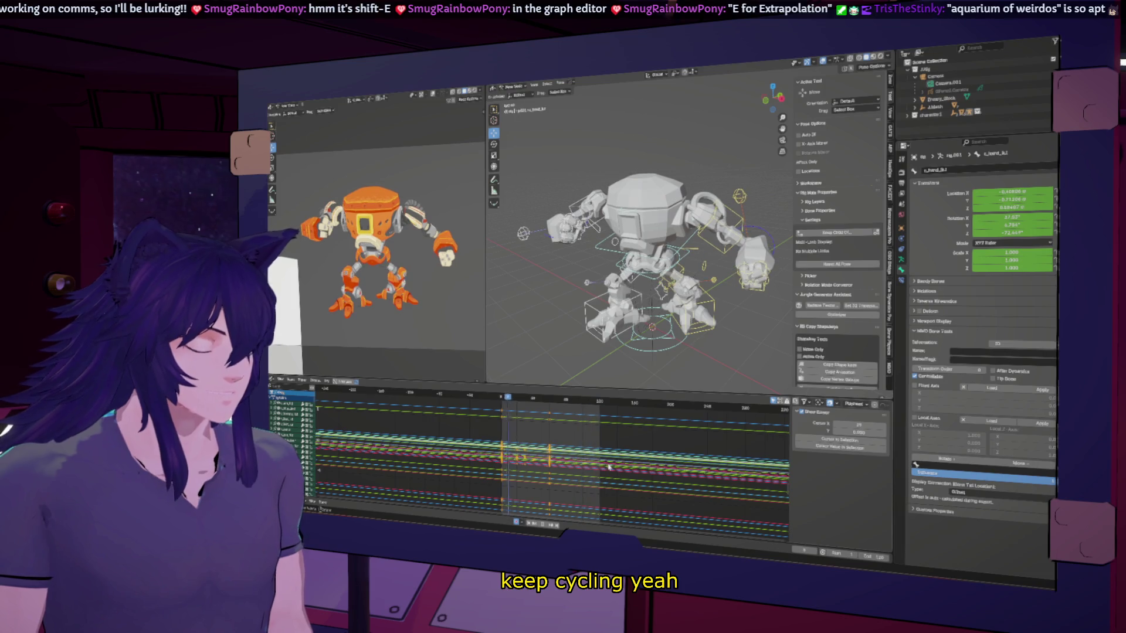
{"action": "scroll", "coordinate": [523, 487], "scroll_direction": "up", "scroll_amount": 3}
{"action": "scroll", "coordinate": [522, 487], "scroll_direction": "up", "scroll_amount": 3}
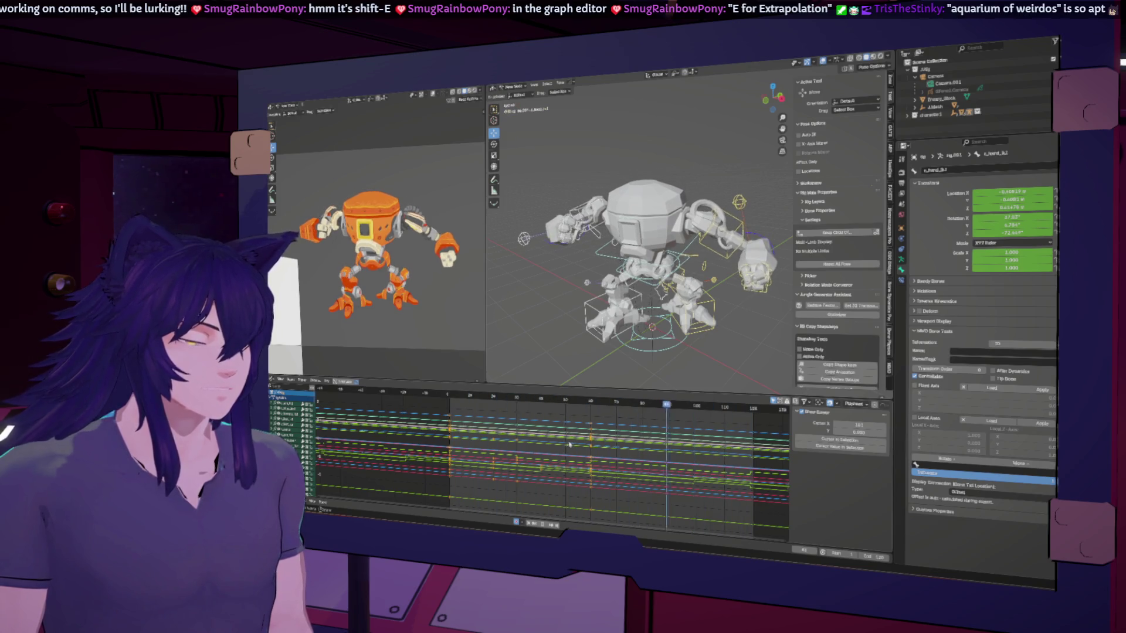
{"action": "key", "text": "space"}
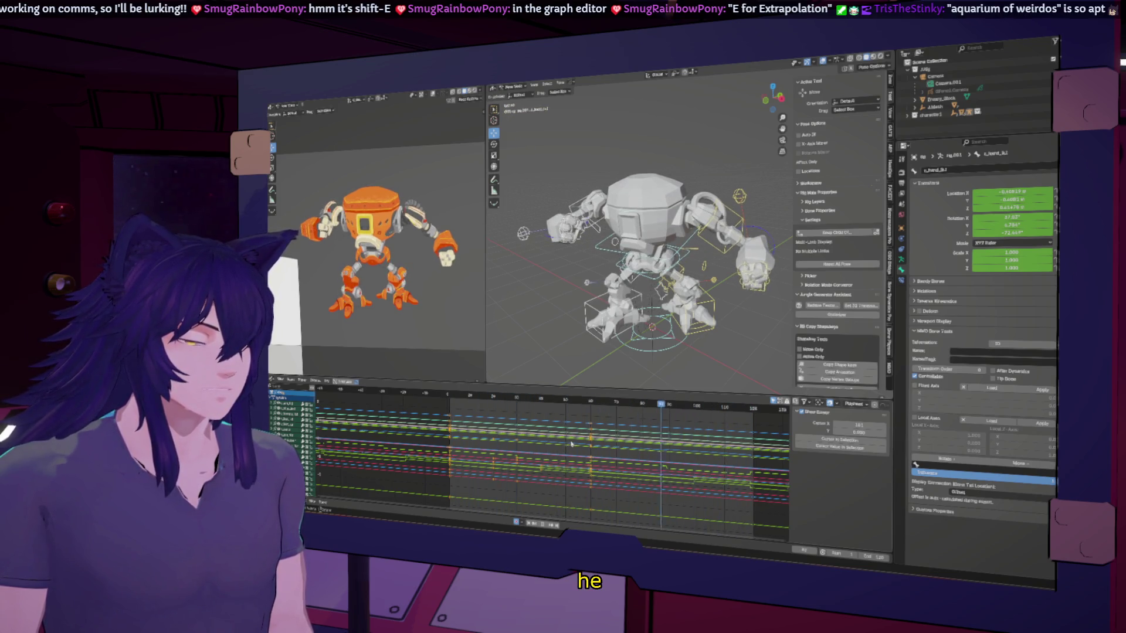
{"action": "left_click", "coordinate": [594, 449]}
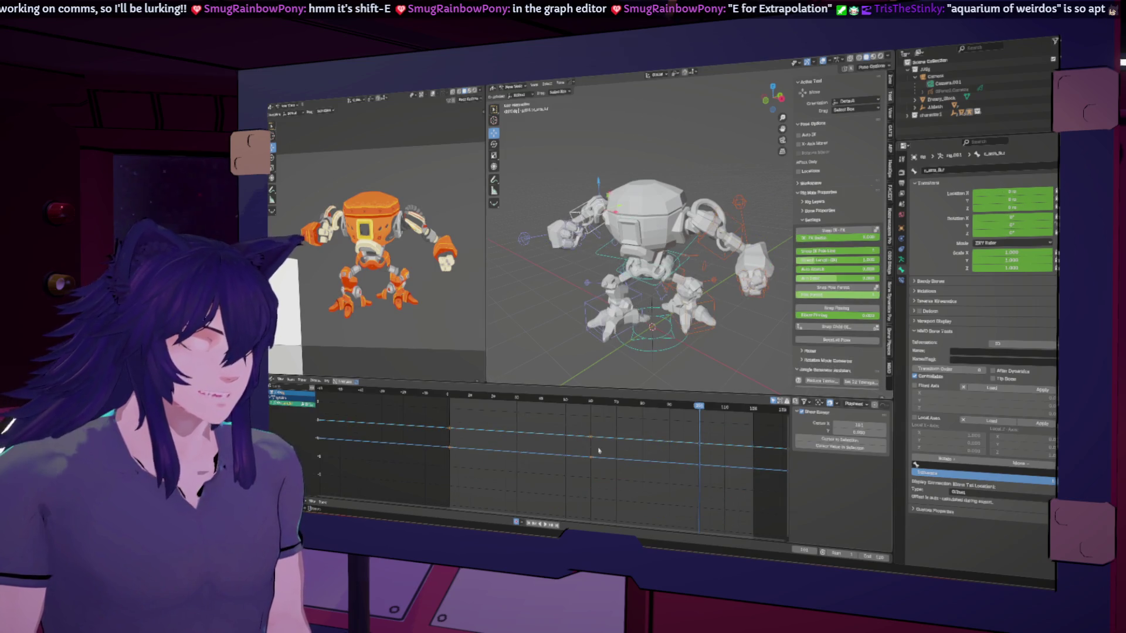
{"action": "key", "text": "Home"}
{"action": "scroll", "coordinate": [594, 448], "scroll_direction": "up", "scroll_amount": 3}
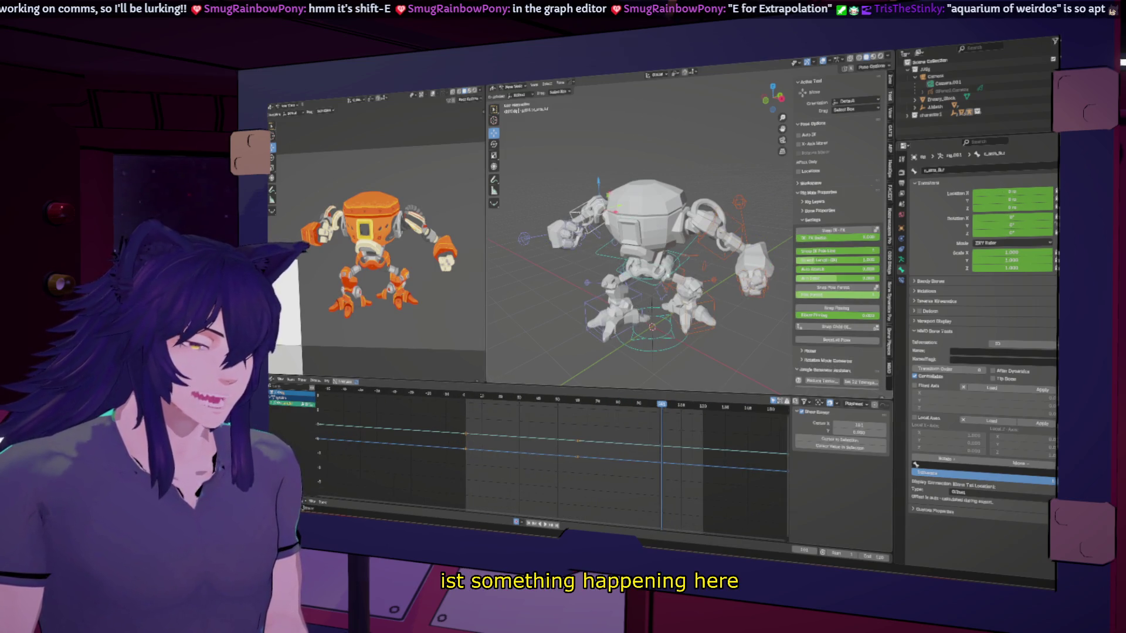
{"action": "left_click", "coordinate": [607, 503]}
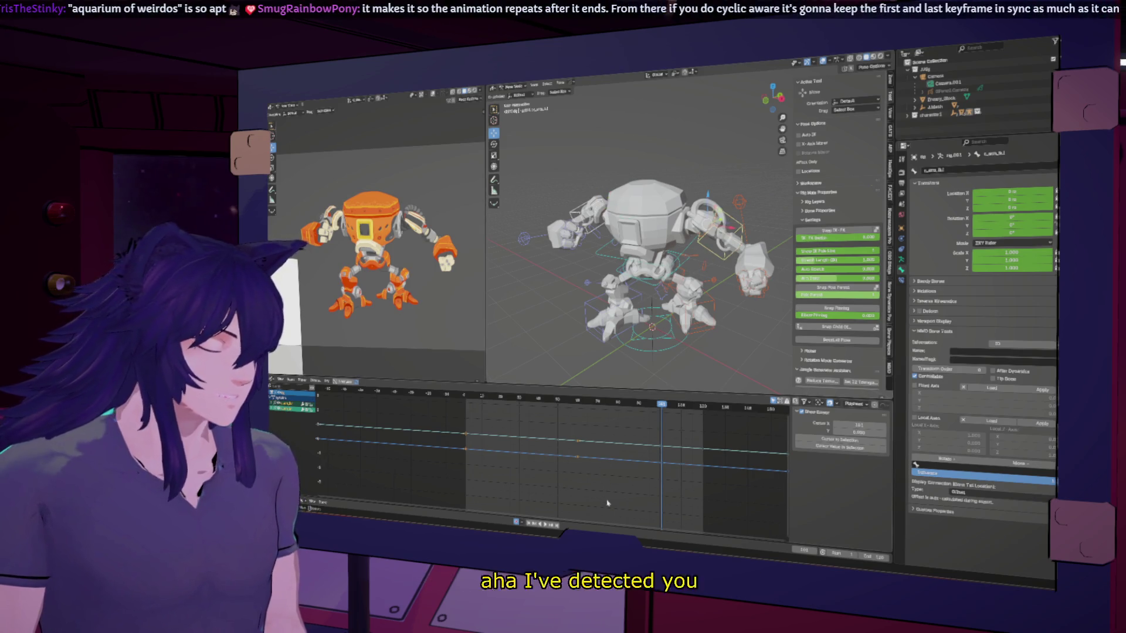
{"action": "left_click", "coordinate": [618, 463]}
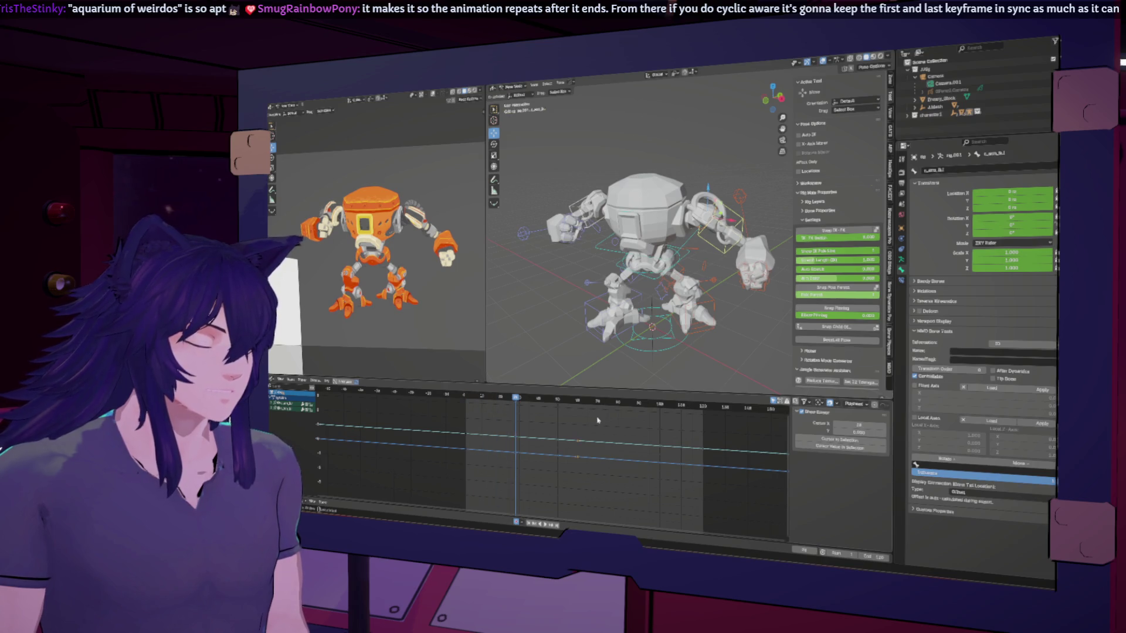
{"action": "mouse_move", "coordinate": [624, 403]}
{"action": "left_mouse_down"}
{"action": "mouse_move", "coordinate": [603, 403]}
{"action": "mouse_move", "coordinate": [619, 402]}
{"action": "left_mouse_up"}
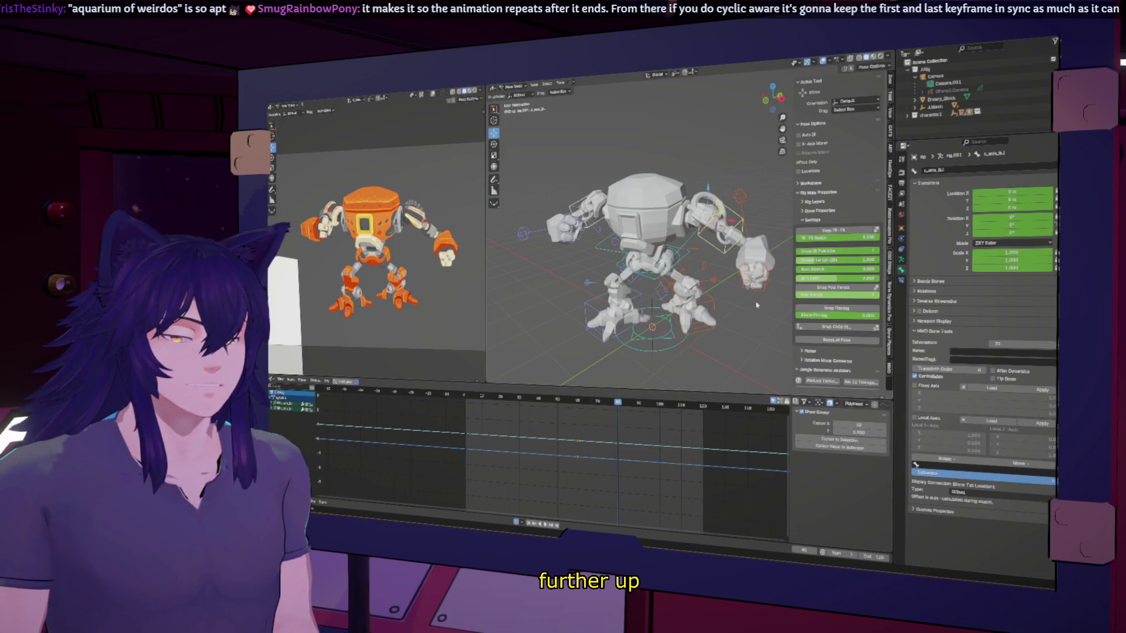
{"action": "left_click", "coordinate": [760, 285]}
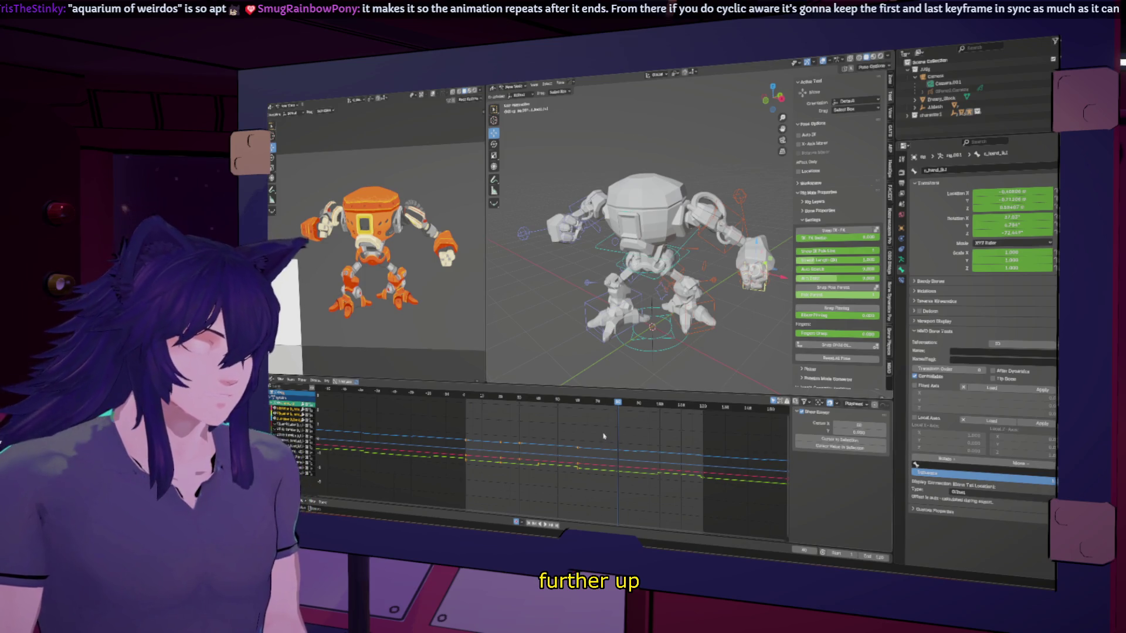
{"action": "mouse_move", "coordinate": [599, 402]}
{"action": "left_mouse_down"}
{"action": "mouse_move", "coordinate": [571, 402]}
{"action": "mouse_move", "coordinate": [623, 405]}
{"action": "mouse_move", "coordinate": [608, 405]}
{"action": "left_mouse_up"}
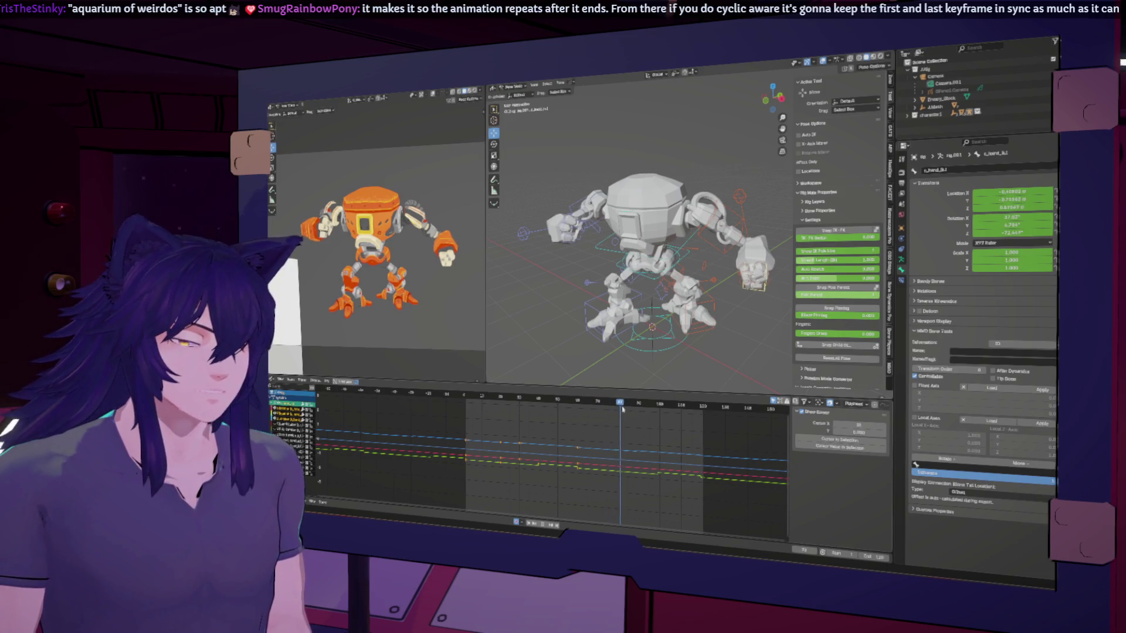
{"action": "key", "text": "a"}
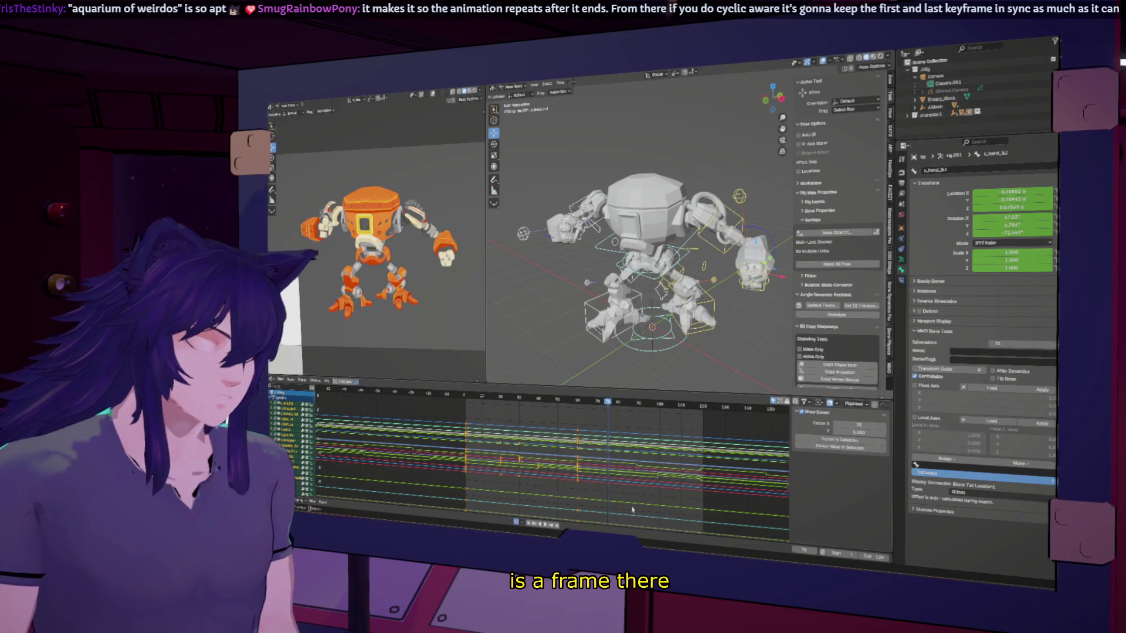
Set the keyframes to Constant interpolation, then jump to frame 118 and back to about 75.
{"action": "right_click", "coordinate": [631, 508]}
{"action": "mouse_move", "coordinate": [619, 492]}
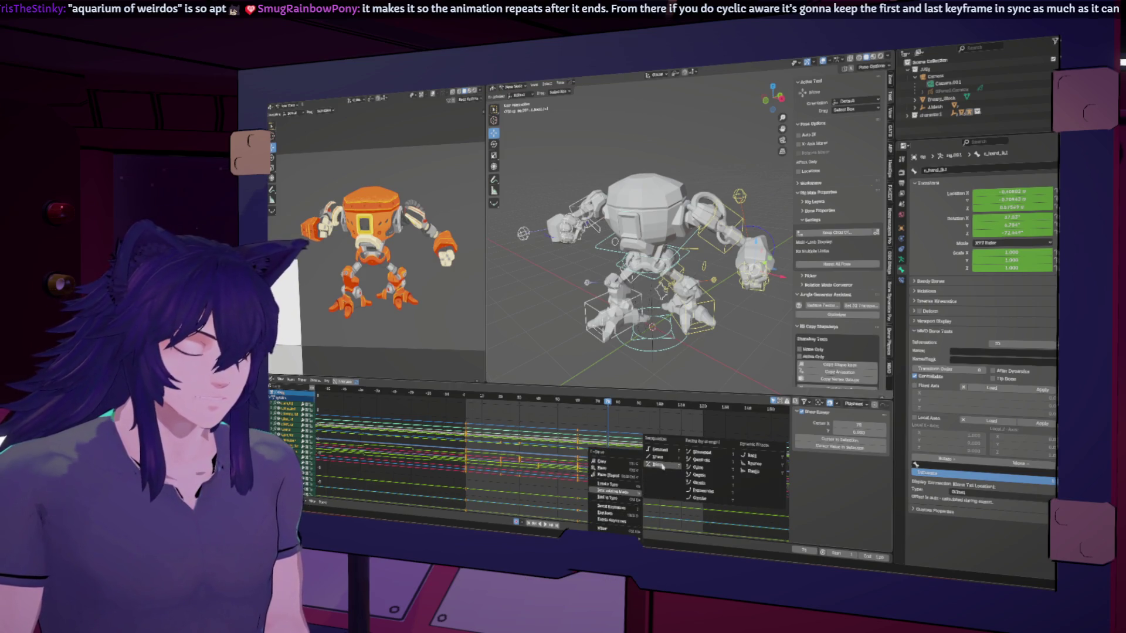
{"action": "left_click", "coordinate": [660, 454]}
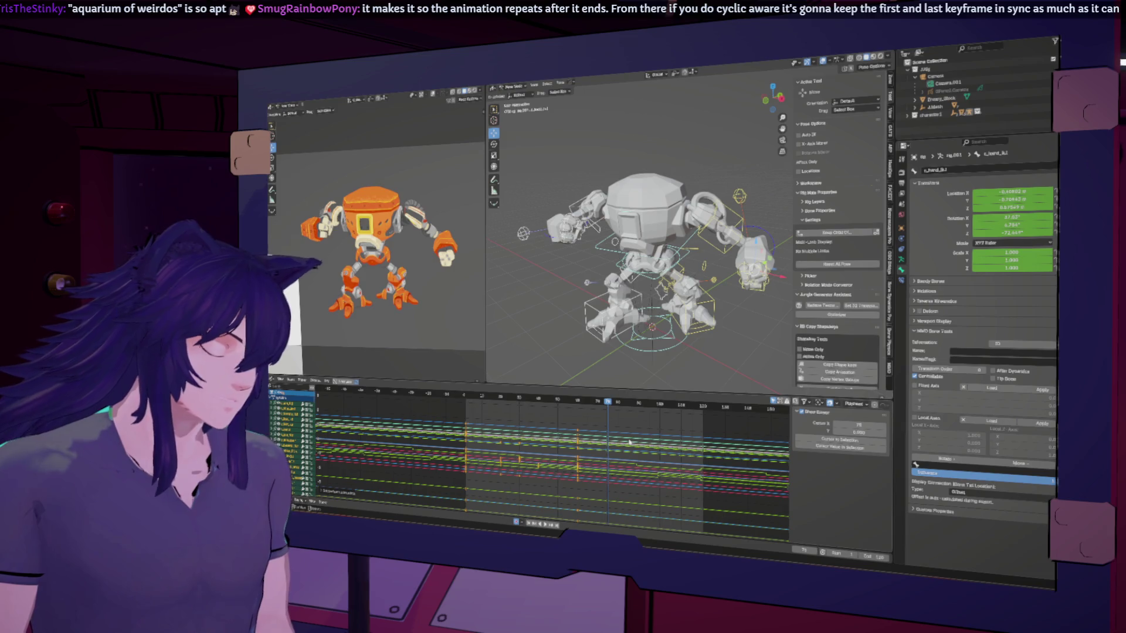
{"action": "key", "text": "Up"}
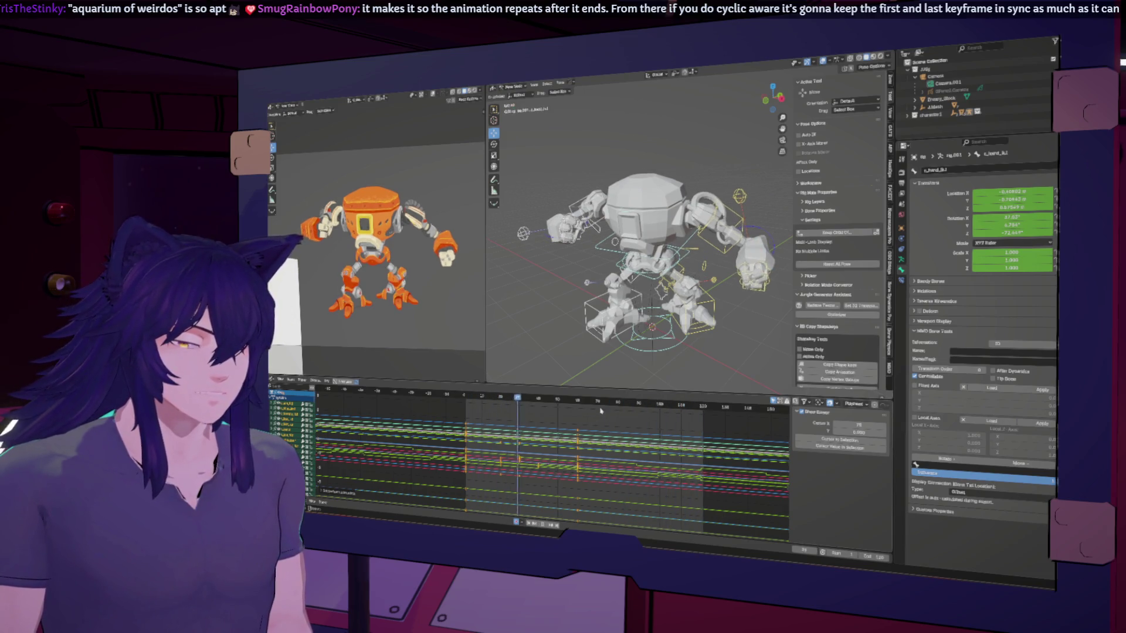
{"action": "left_click", "coordinate": [609, 403]}
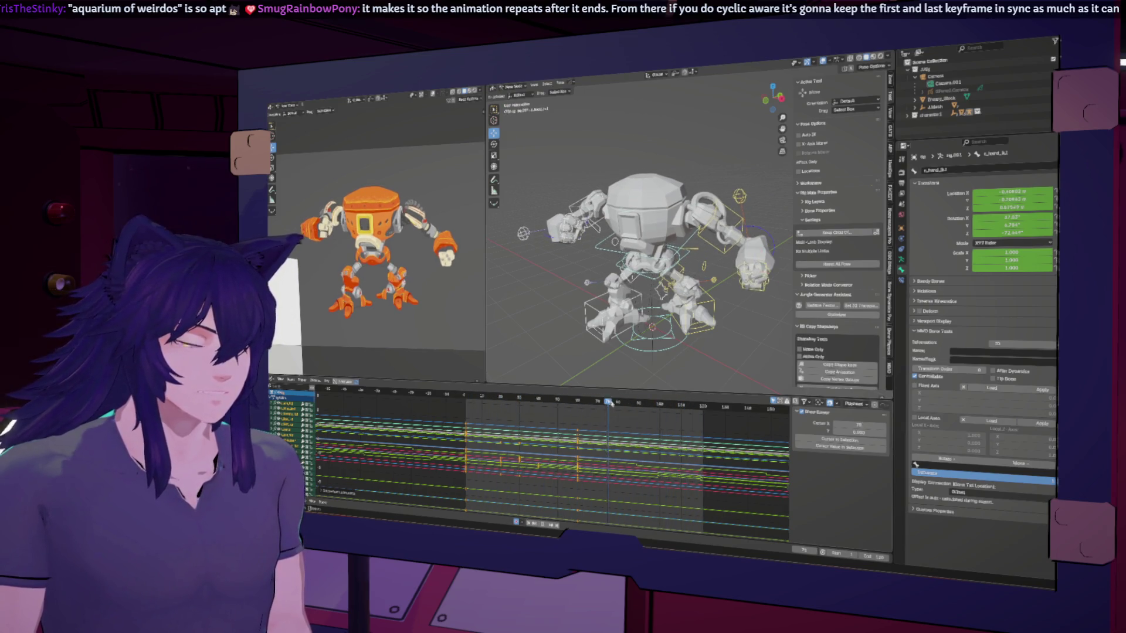
{"action": "left_click_drag", "start_coordinate": [624, 403], "coordinate": [618, 402]}
Step through frames around 74 and stretch the graph vertically to inspect one curve.
{"action": "key", "text": "Left"}
{"action": "key", "text": "Left"}
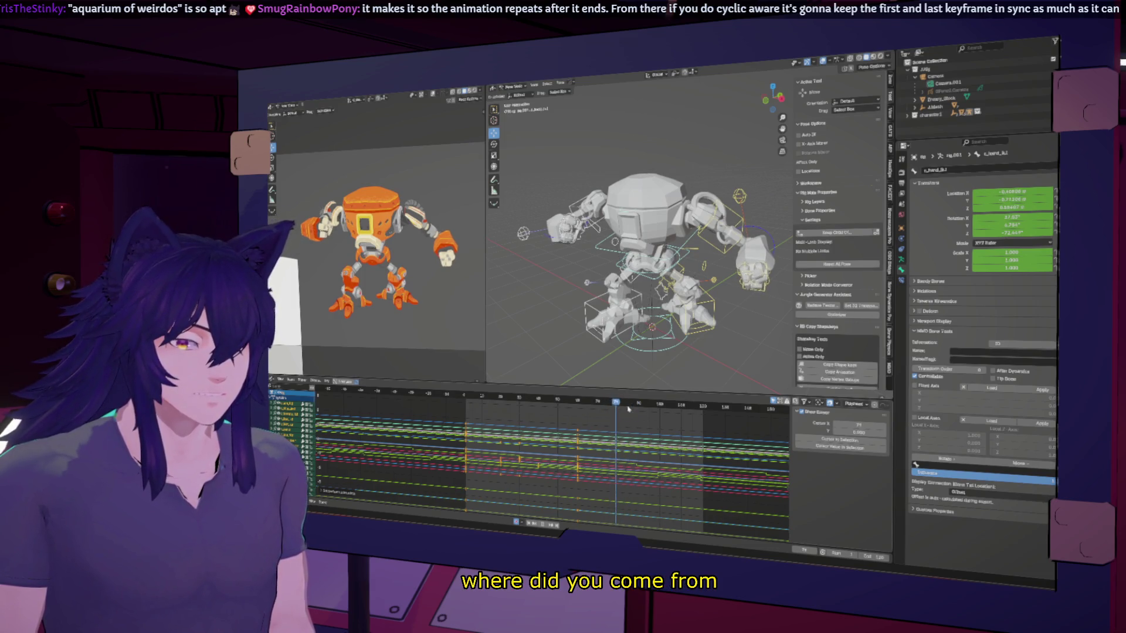
{"action": "left_click", "coordinate": [613, 408]}
{"action": "key", "text": "Left"}
{"action": "key", "text": "Left"}
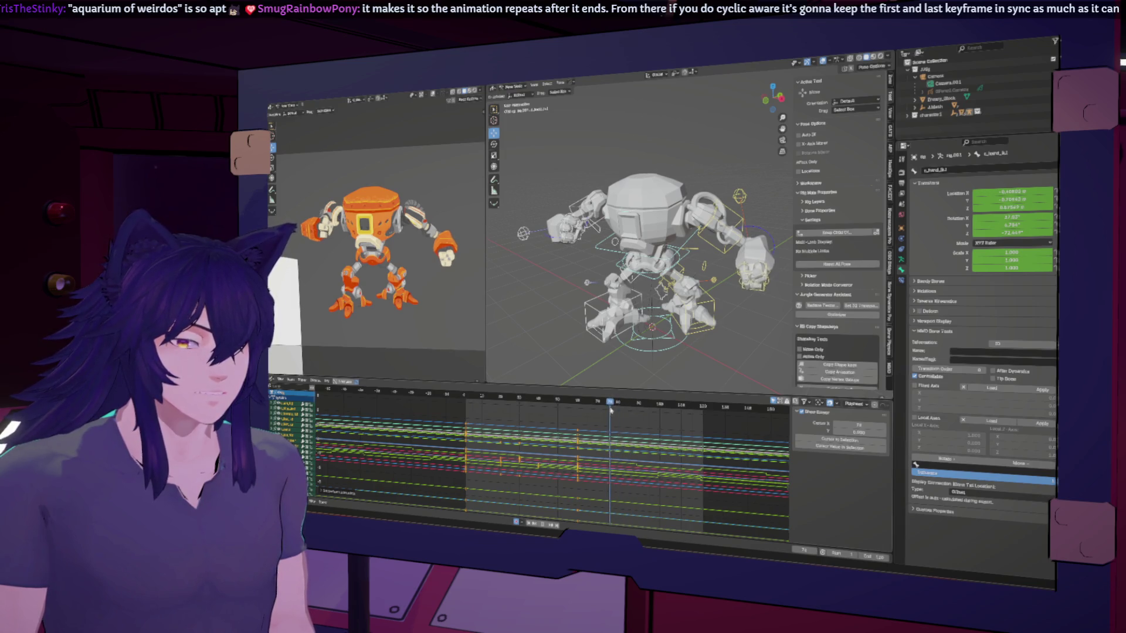
{"action": "left_click", "coordinate": [613, 410]}
{"action": "left_click_drag", "start_coordinate": [607, 413], "coordinate": [614, 413]}
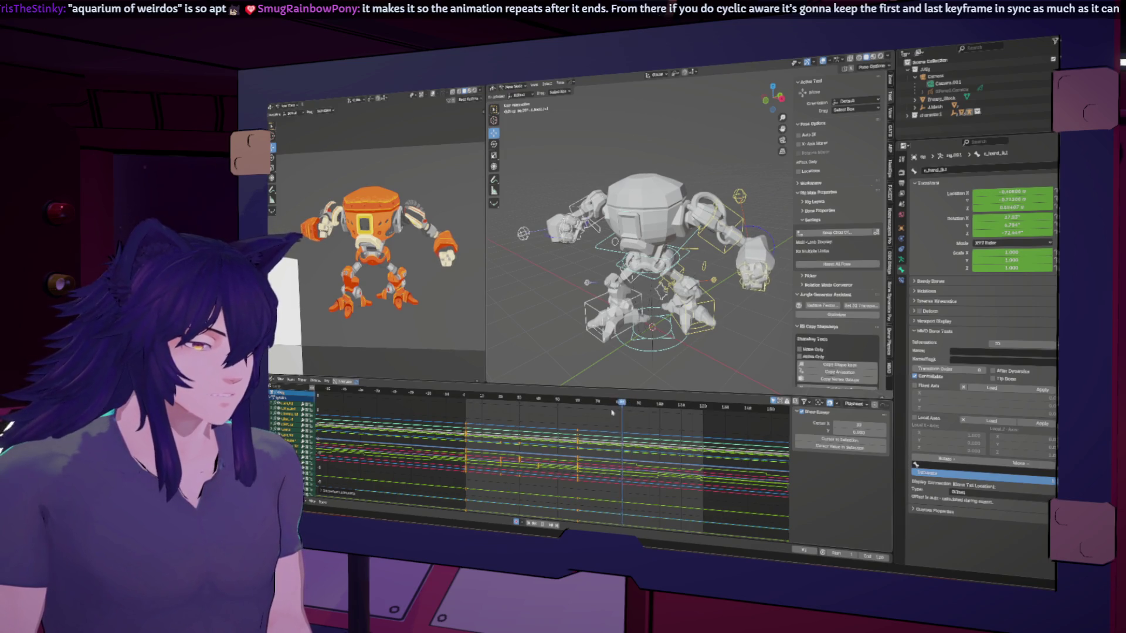
{"action": "scroll", "coordinate": [631, 478], "scroll_direction": "down", "scroll_amount": 5}
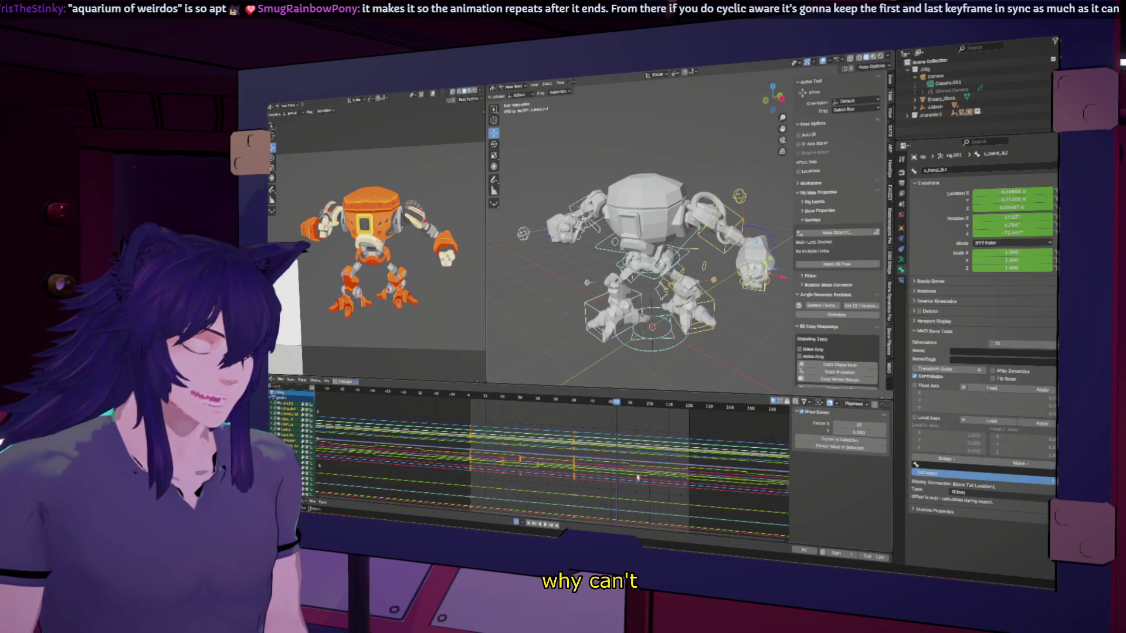
{"action": "middle_click_drag", "start_coordinate": [631, 478], "coordinate": [585, 493], "text": "ctrl"}
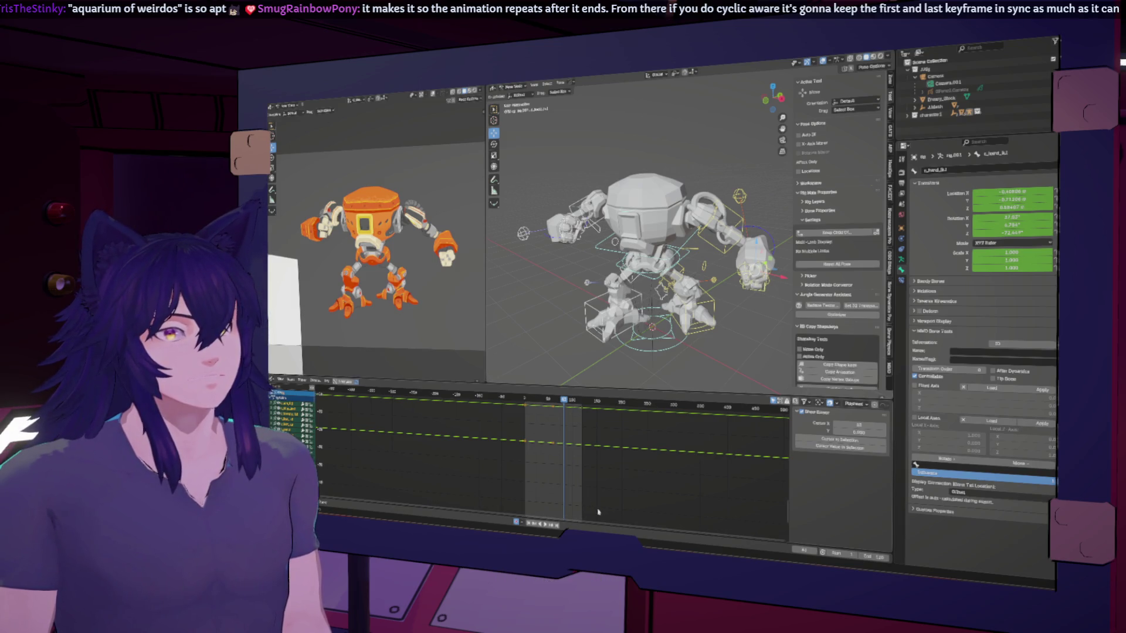
Compress the graph view, scrub from frame 40 to about 47, and select the robot's hand IK control.
{"action": "mouse_move", "coordinate": [593, 479]}
{"action": "middle_mouse_down", "text": "ctrl"}
{"action": "mouse_move", "coordinate": [595, 522]}
{"action": "mouse_move", "coordinate": [567, 476]}
{"action": "middle_mouse_up", "text": "ctrl"}
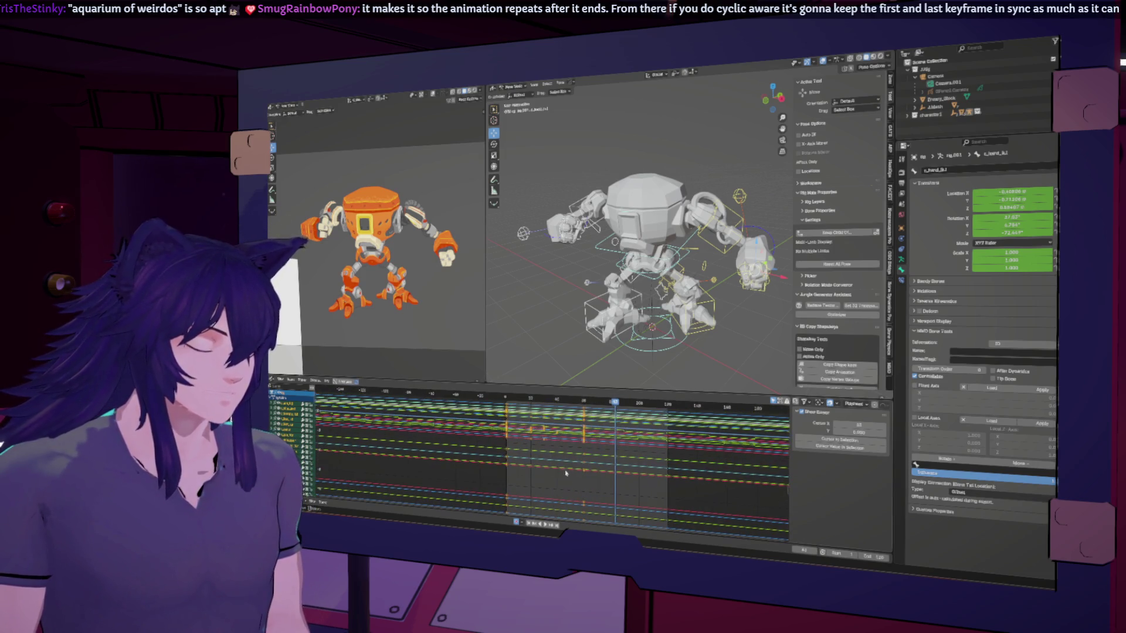
{"action": "middle_click_drag", "start_coordinate": [570, 416], "coordinate": [571, 445]}
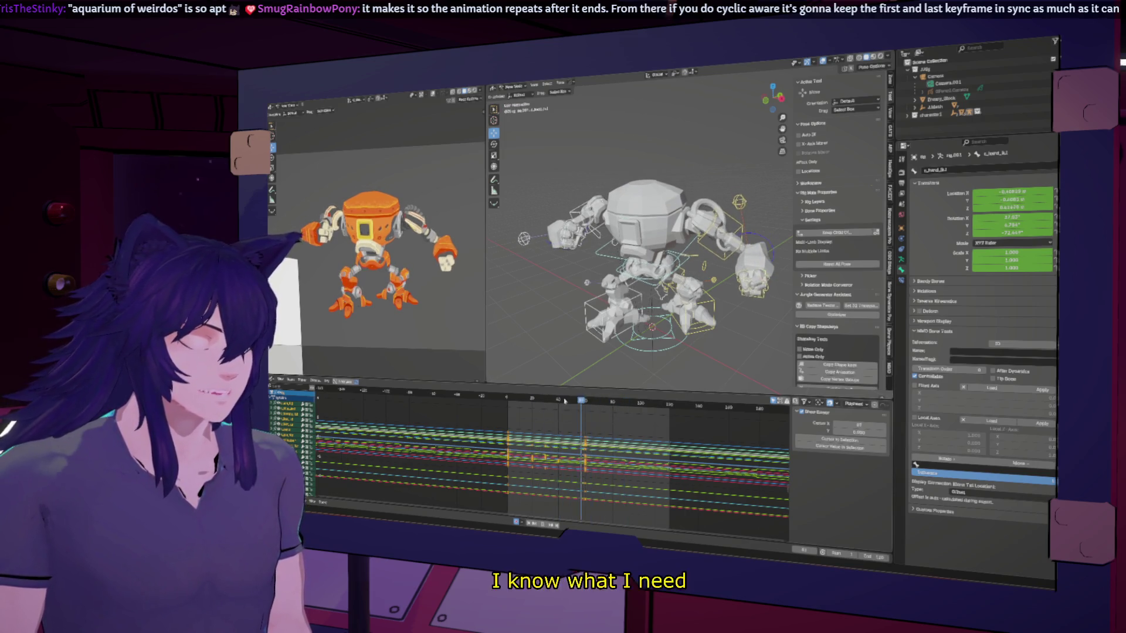
{"action": "left_click", "coordinate": [559, 402]}
{"action": "mouse_move", "coordinate": [559, 403]}
{"action": "left_mouse_down"}
{"action": "mouse_move", "coordinate": [598, 404]}
{"action": "mouse_move", "coordinate": [572, 404]}
{"action": "left_mouse_up"}
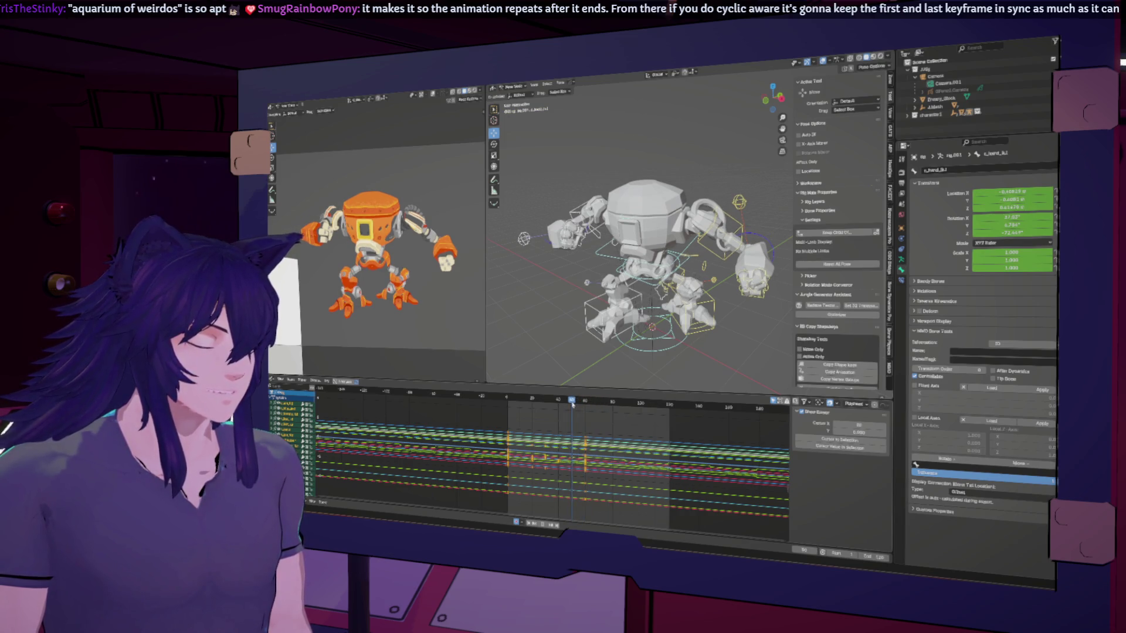
{"action": "middle_click_drag", "start_coordinate": [675, 281], "coordinate": [756, 288]}
{"action": "left_click", "coordinate": [762, 286]}
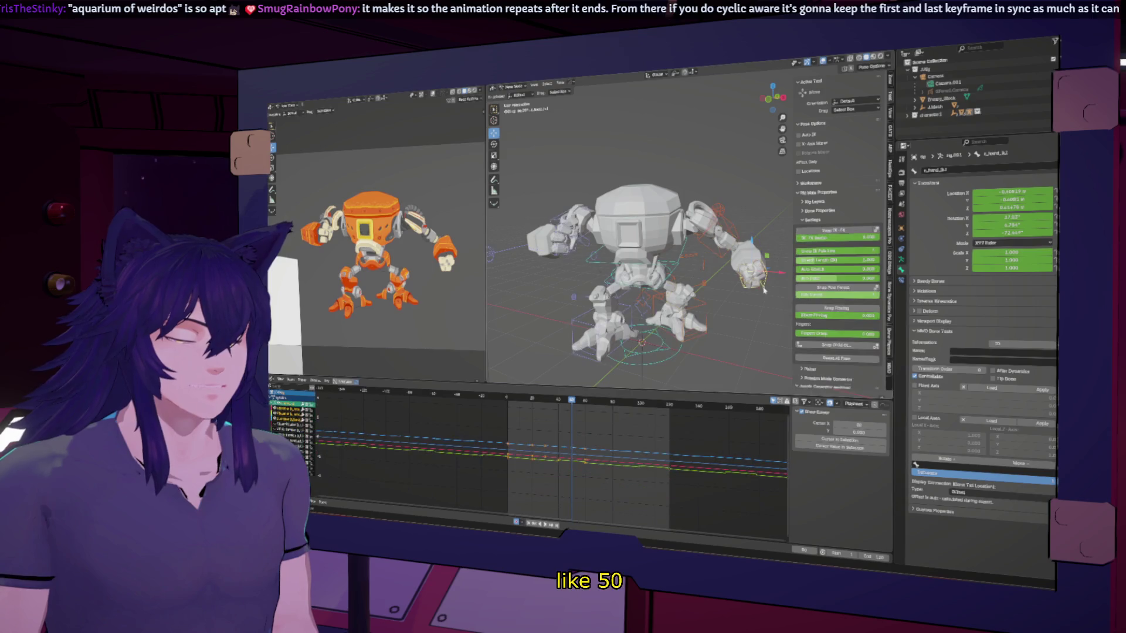
Shift the right hand control, then the left hand control, into new poses and play back.
{"action": "left_click_drag", "start_coordinate": [780, 274], "coordinate": [773, 271]}
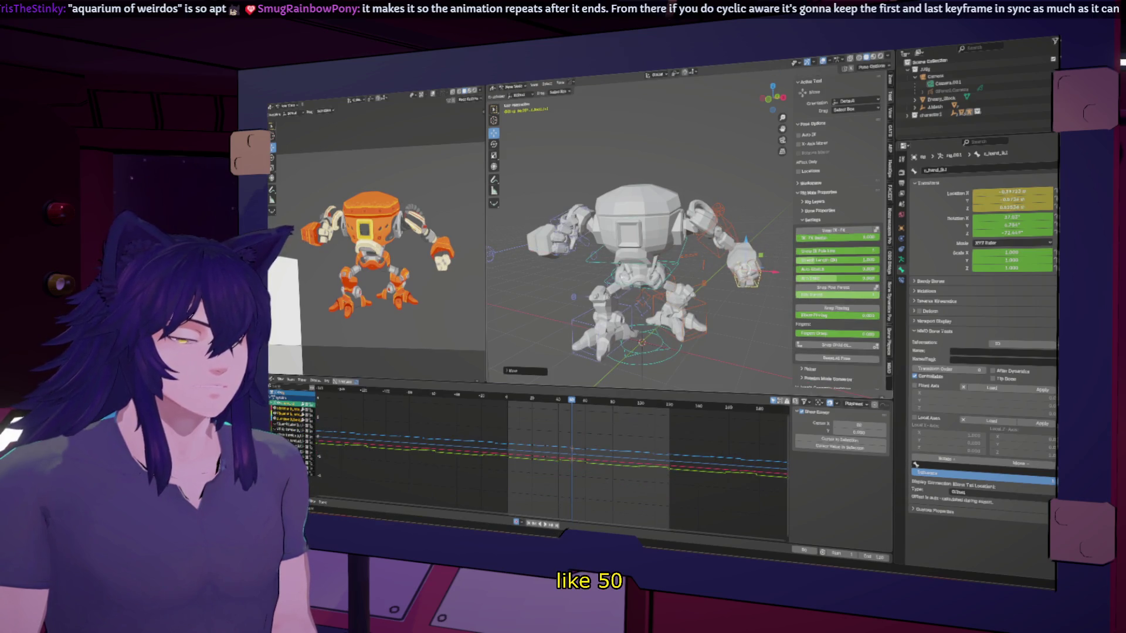
{"action": "middle_click_drag", "start_coordinate": [576, 254], "coordinate": [570, 269]}
{"action": "left_click", "coordinate": [582, 247]}
{"action": "left_click_drag", "start_coordinate": [582, 245], "coordinate": [580, 241]}
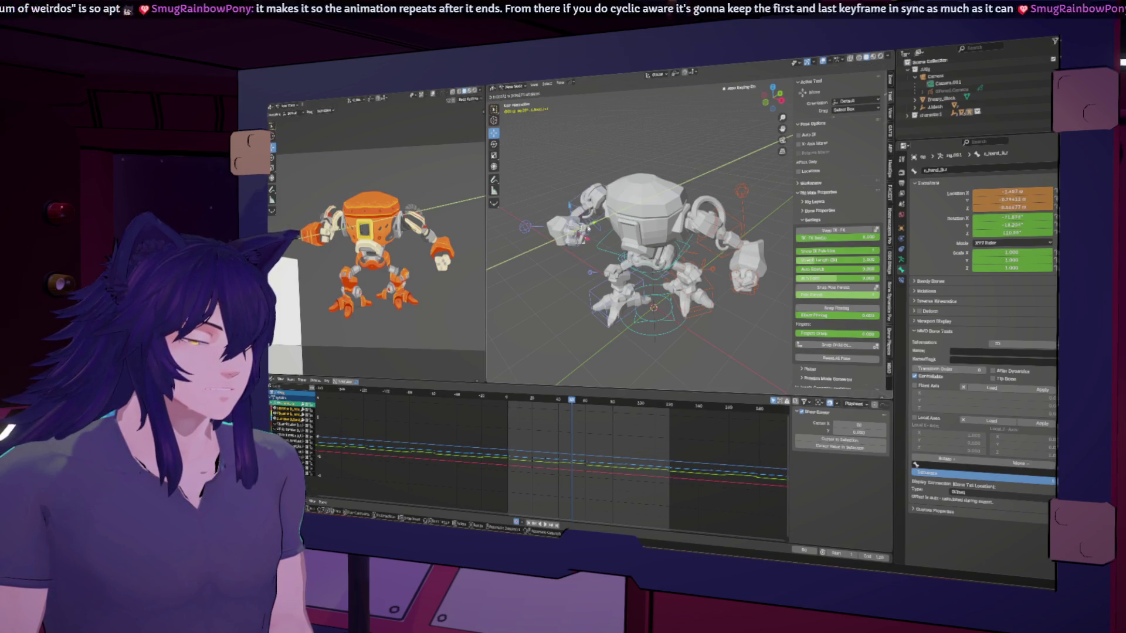
{"action": "key", "text": "space"}
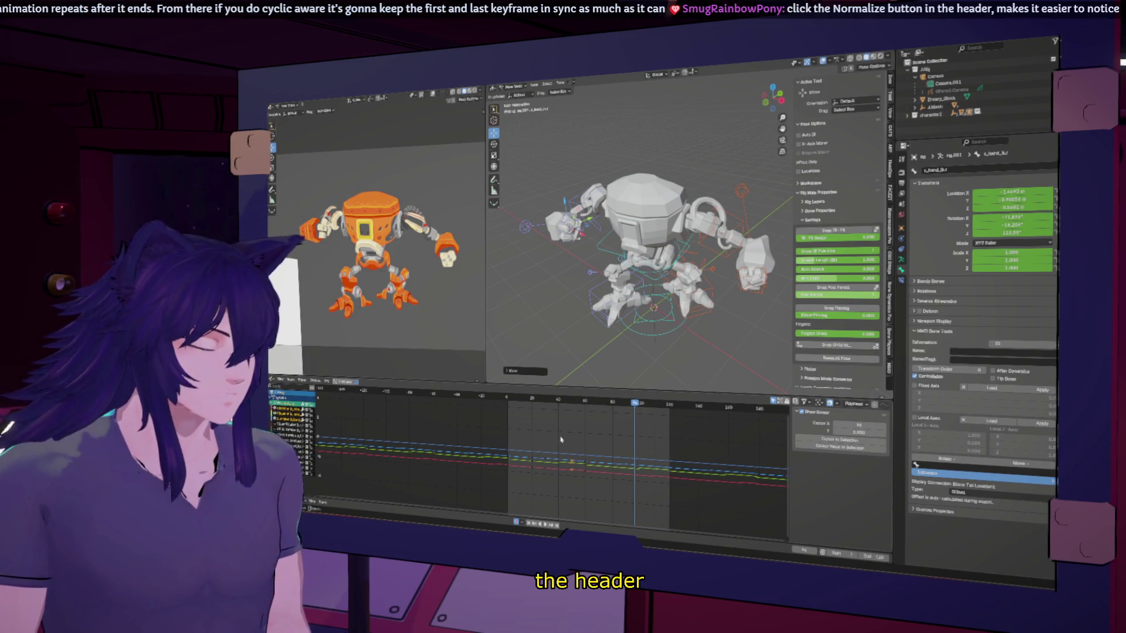
Select all of the rig's bones.
{"action": "key", "text": "a"}
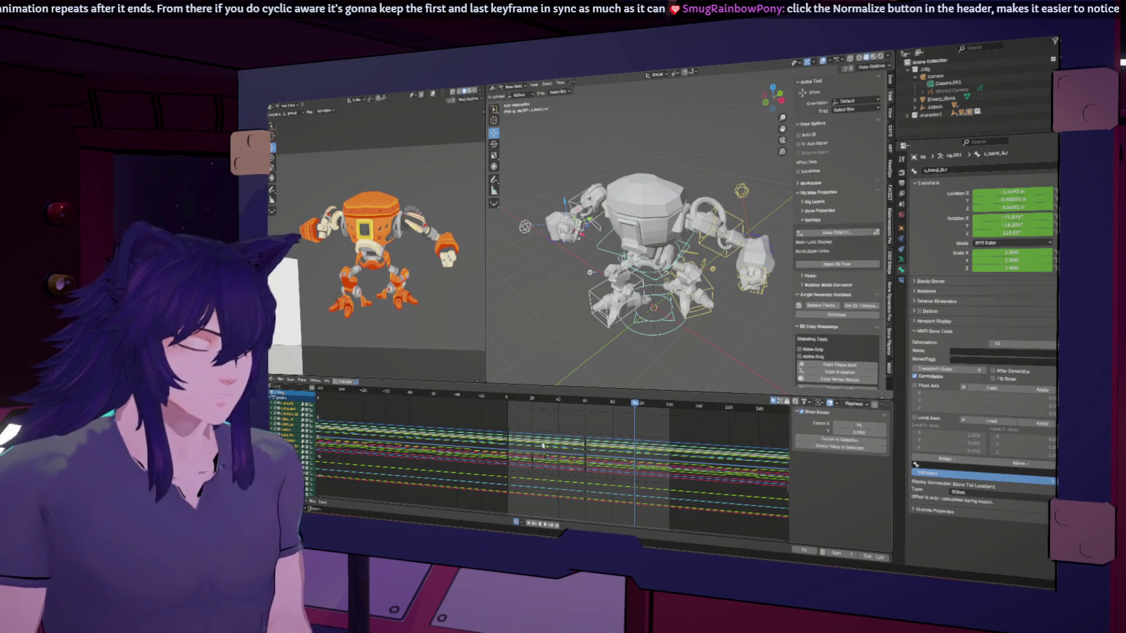
{"action": "left_click", "coordinate": [317, 385]}
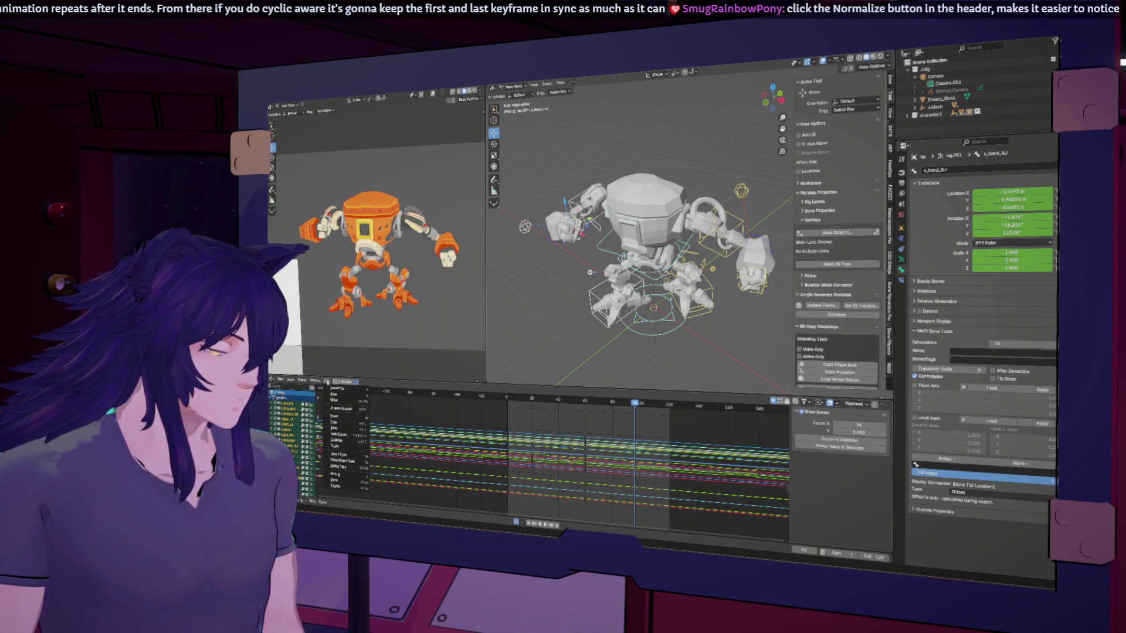
{"action": "left_click", "coordinate": [346, 382]}
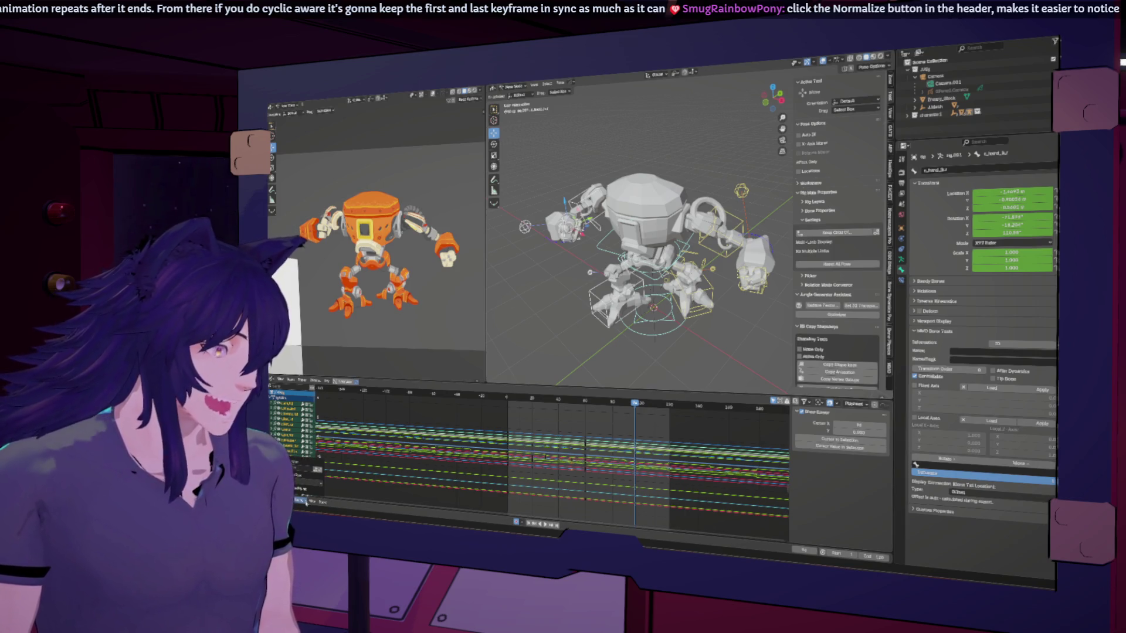
Scrub the playhead to around frame 60 and bring up the keyframes' Interpolation Mode choices.
{"action": "left_click", "coordinate": [316, 501]}
{"action": "mouse_move", "coordinate": [326, 503]}
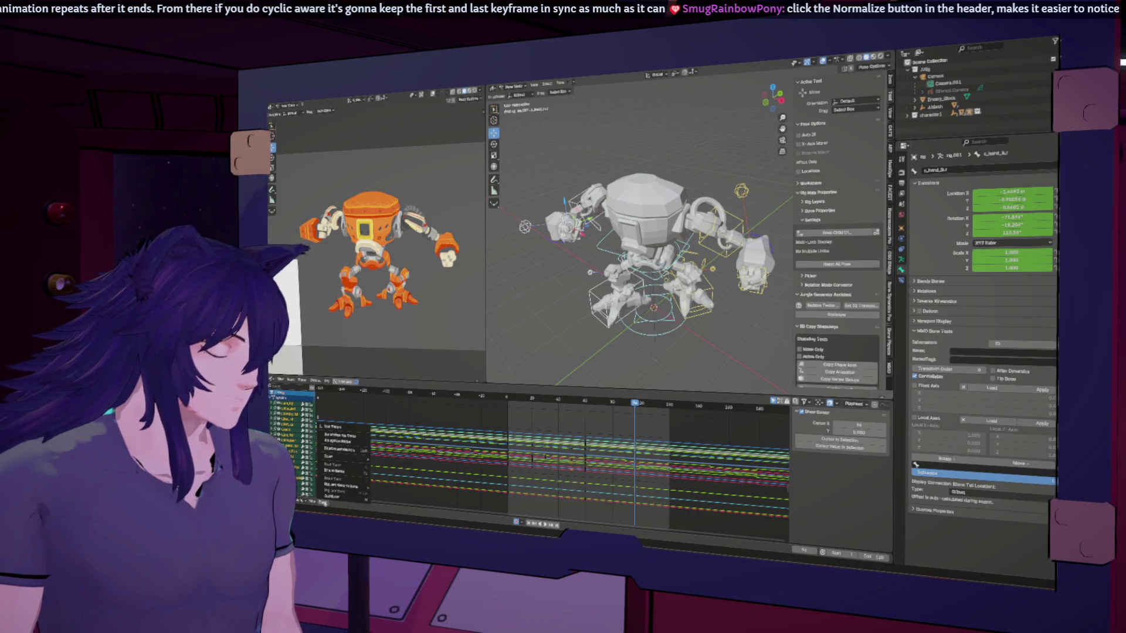
{"action": "mouse_move", "coordinate": [635, 404]}
{"action": "left_mouse_down"}
{"action": "mouse_move", "coordinate": [510, 404]}
{"action": "mouse_move", "coordinate": [528, 403]}
{"action": "left_mouse_up"}
{"action": "left_click", "coordinate": [594, 403]}
{"action": "right_click", "coordinate": [604, 444]}
Apply a smooth interpolation to all the rig's keyframes and start playback.
{"action": "mouse_move", "coordinate": [609, 450]}
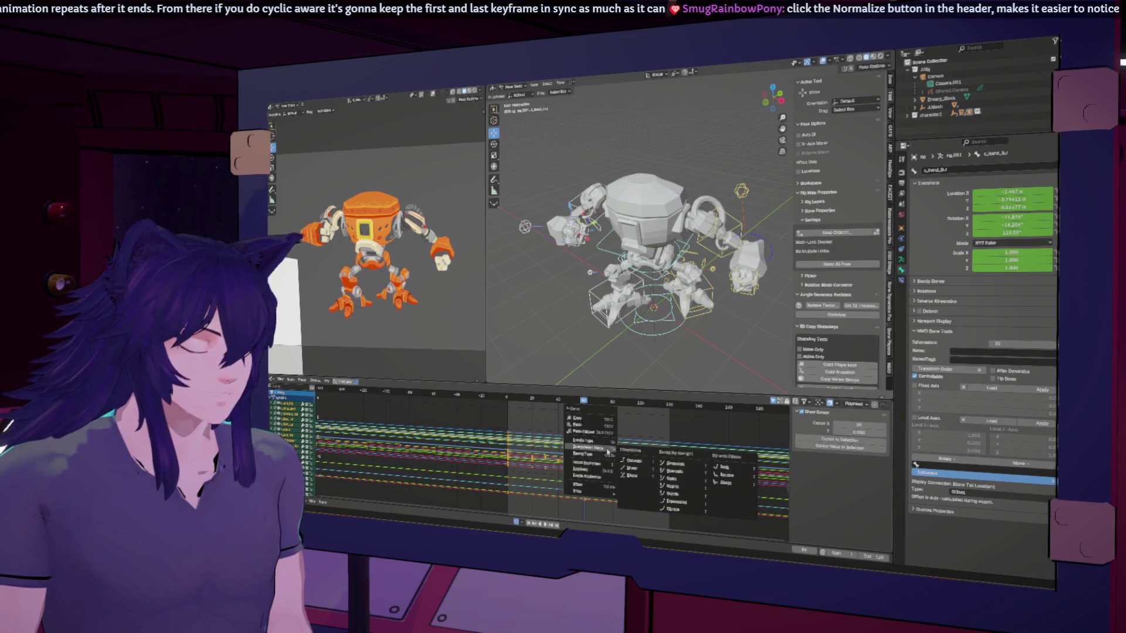
{"action": "left_click", "coordinate": [638, 477]}
{"action": "key", "text": "space"}
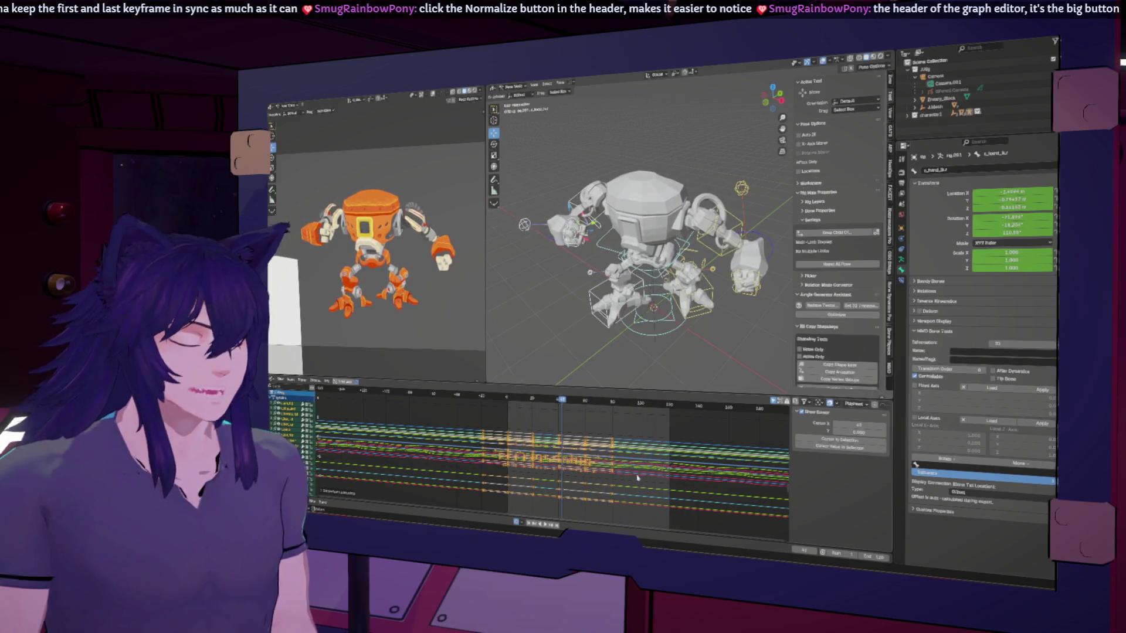
Normalize the curves, fit all keyframes into the graph view, and deselect them.
{"action": "left_click", "coordinate": [347, 382]}
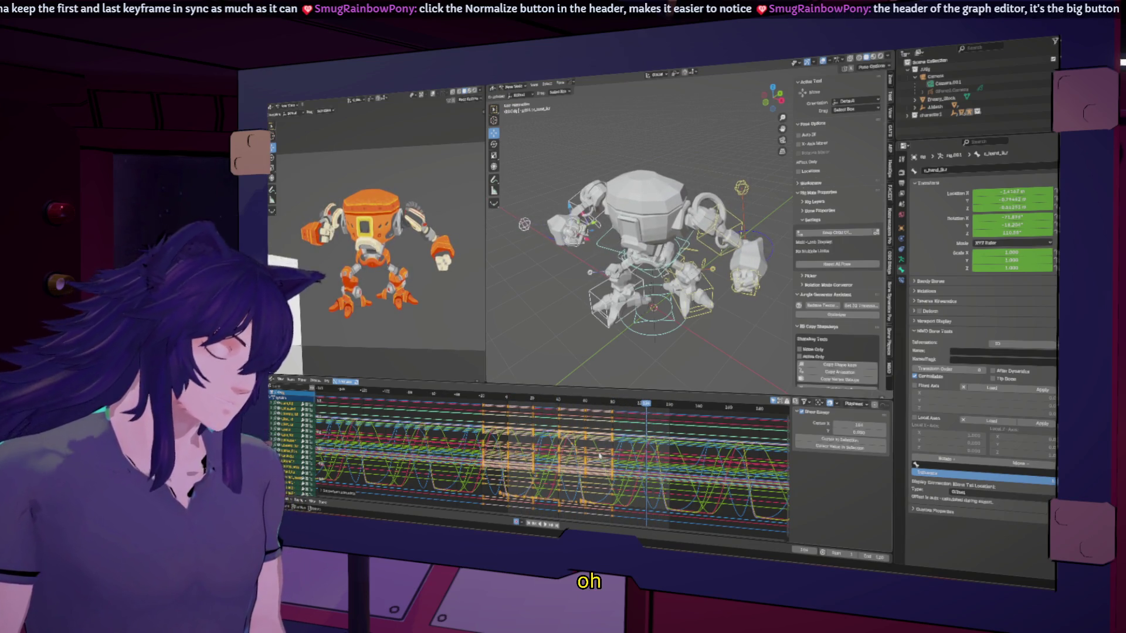
{"action": "scroll", "coordinate": [600, 455], "scroll_direction": "down", "scroll_amount": 4}
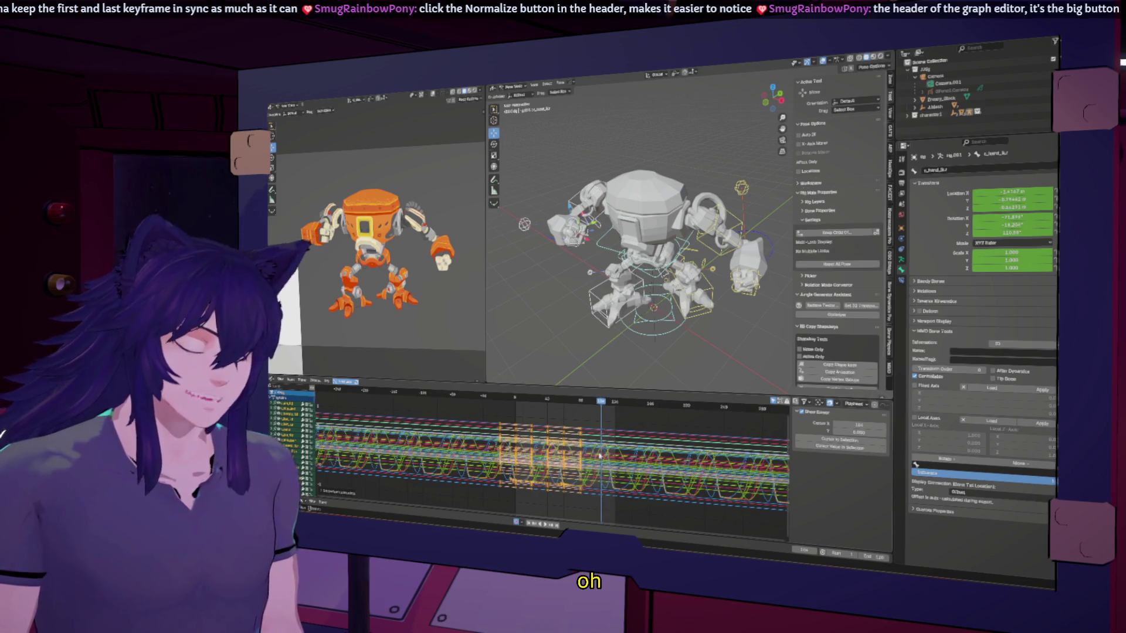
{"action": "key", "text": "Home"}
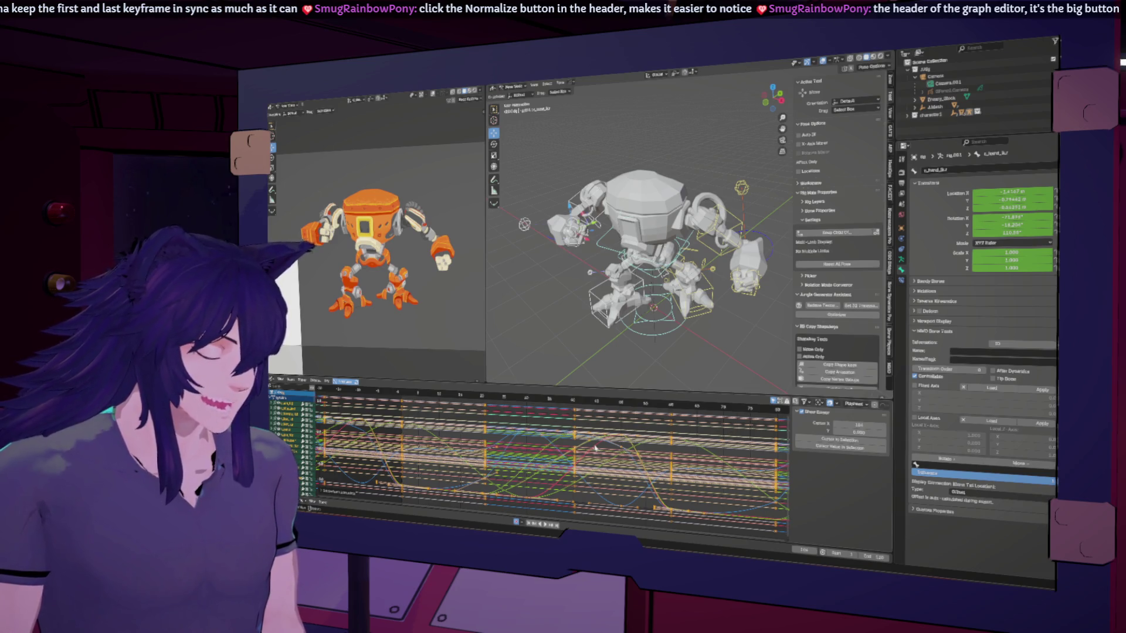
{"action": "scroll", "coordinate": [595, 448], "scroll_direction": "down", "scroll_amount": 2}
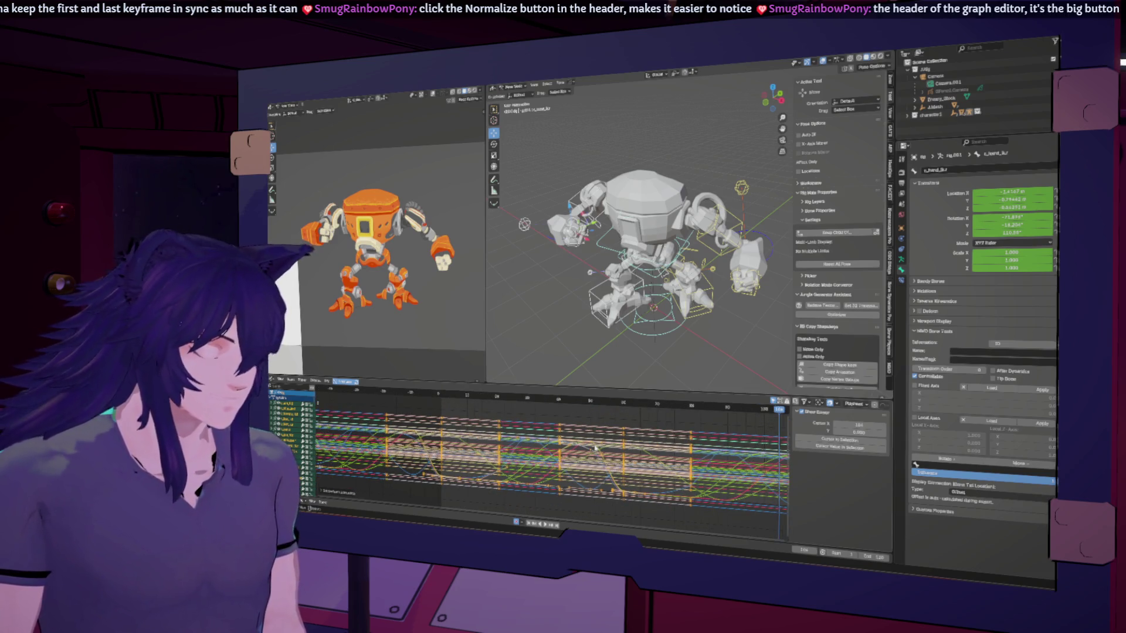
{"action": "scroll", "coordinate": [595, 448], "scroll_direction": "down", "scroll_amount": 1}
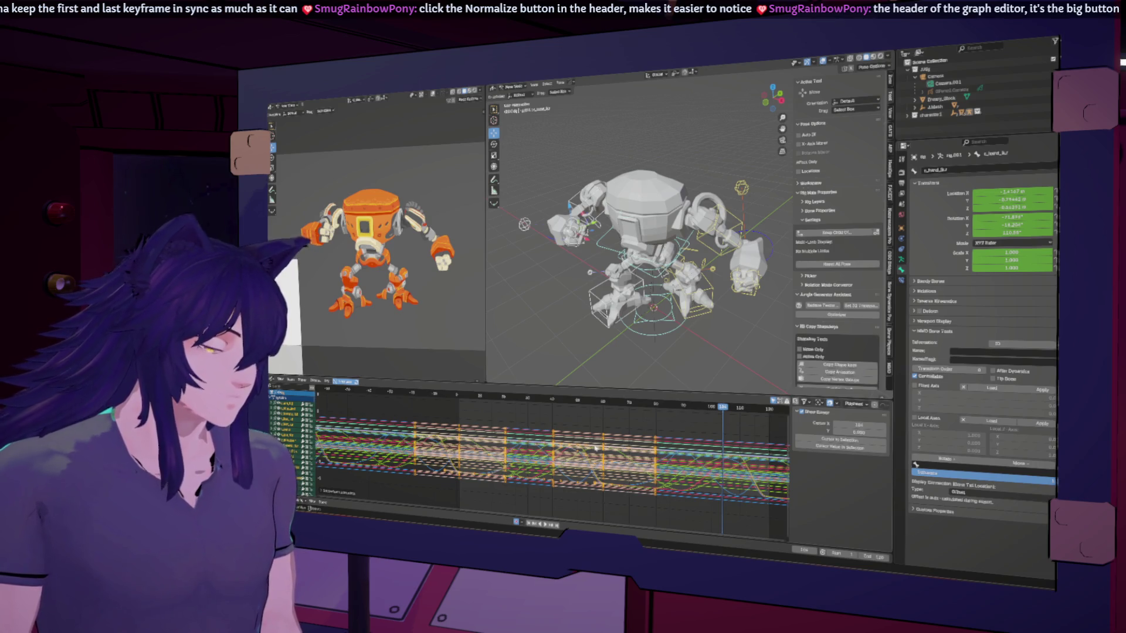
{"action": "key", "text": "alt+a"}
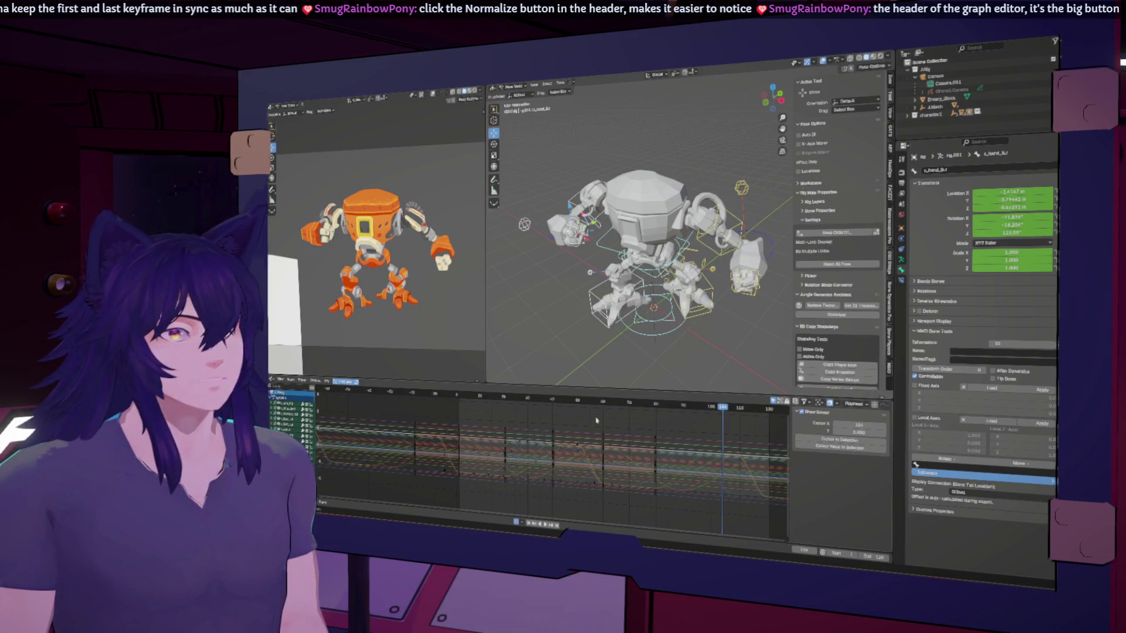
Stop playback, orbit the 3D view, and select the robot's hand control.
{"action": "mouse_move", "coordinate": [696, 469]}
{"action": "middle_mouse_down"}
{"action": "mouse_move", "coordinate": [534, 453]}
{"action": "mouse_move", "coordinate": [644, 460]}
{"action": "middle_mouse_up"}
{"action": "mouse_move", "coordinate": [645, 264]}
{"action": "middle_mouse_down"}
{"action": "mouse_move", "coordinate": [634, 258]}
{"action": "mouse_move", "coordinate": [644, 260]}
{"action": "mouse_move", "coordinate": [604, 308]}
{"action": "middle_mouse_up"}
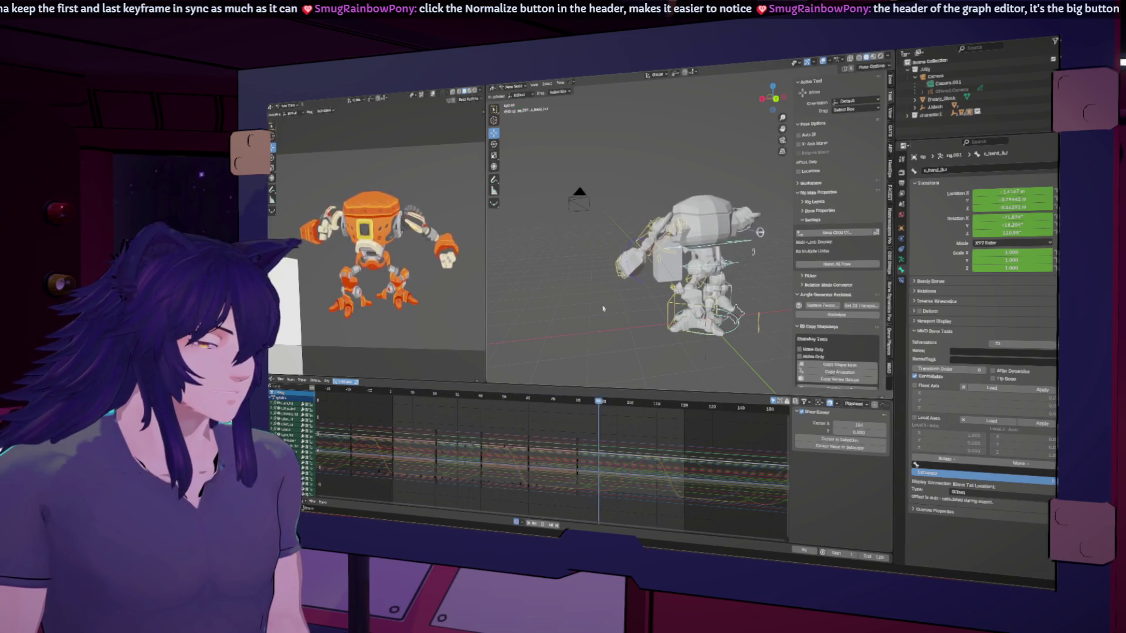
{"action": "key", "text": "space"}
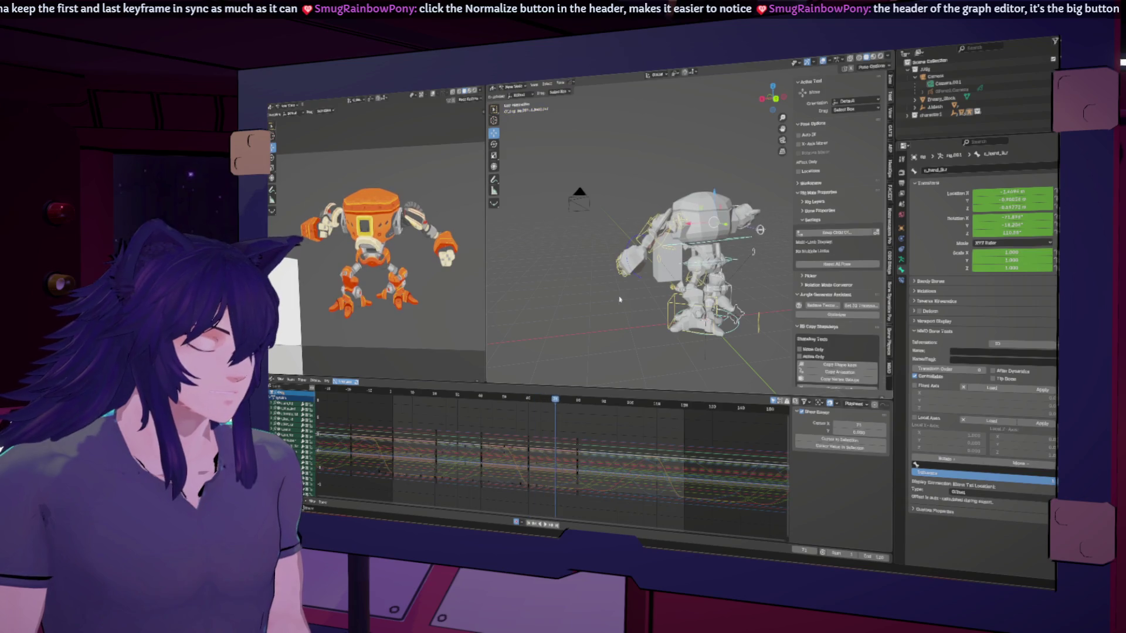
{"action": "middle_click_drag", "start_coordinate": [602, 327], "coordinate": [727, 281]}
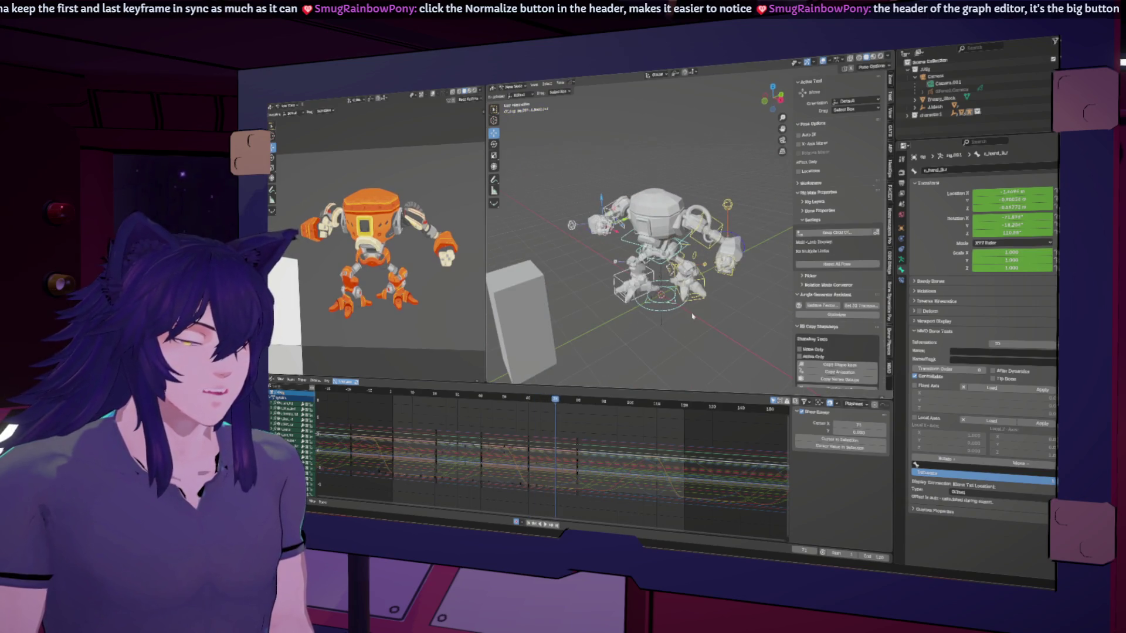
{"action": "left_click", "coordinate": [735, 277]}
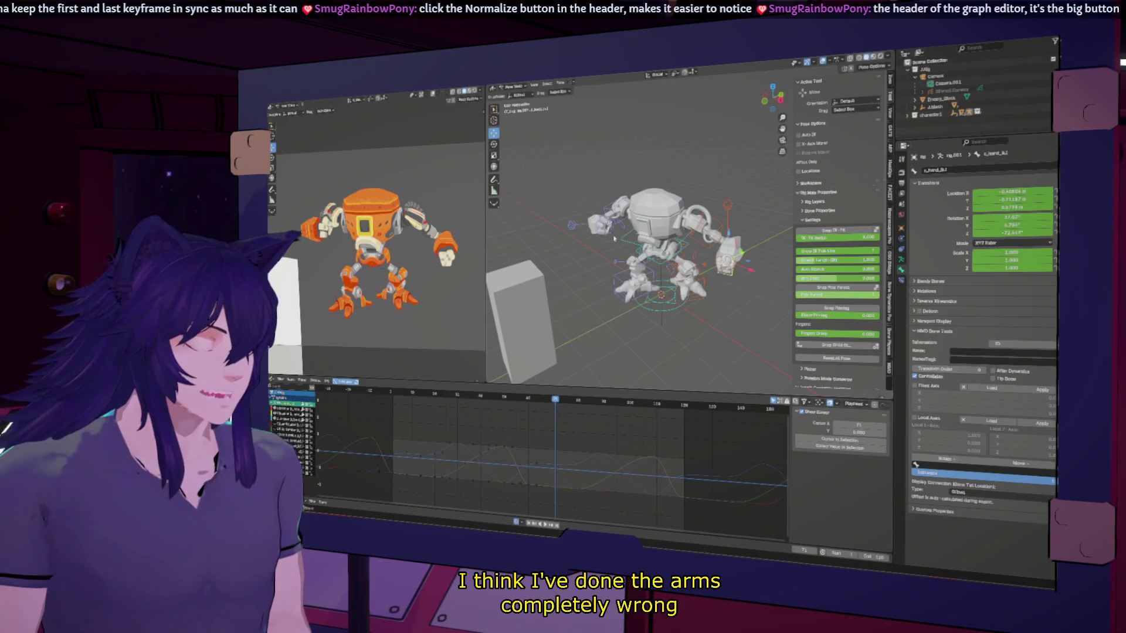
Select all the hand control's channels and delete its location keyframes.
{"action": "middle_click_drag", "start_coordinate": [734, 277], "coordinate": [607, 236]}
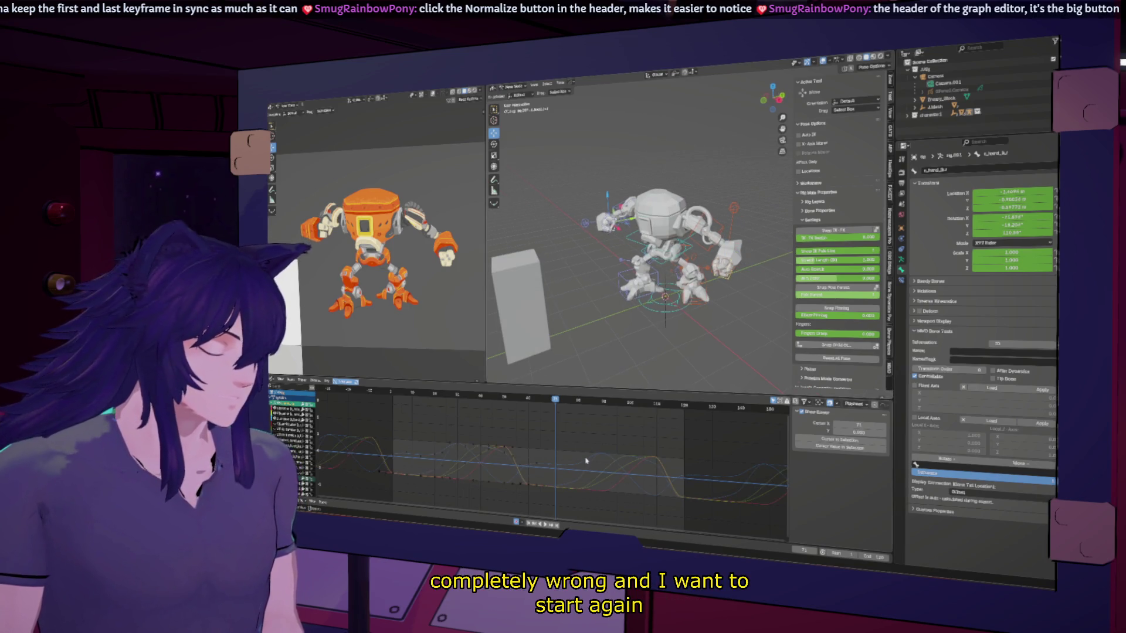
{"action": "scroll", "coordinate": [580, 459], "scroll_direction": "down", "scroll_amount": 5}
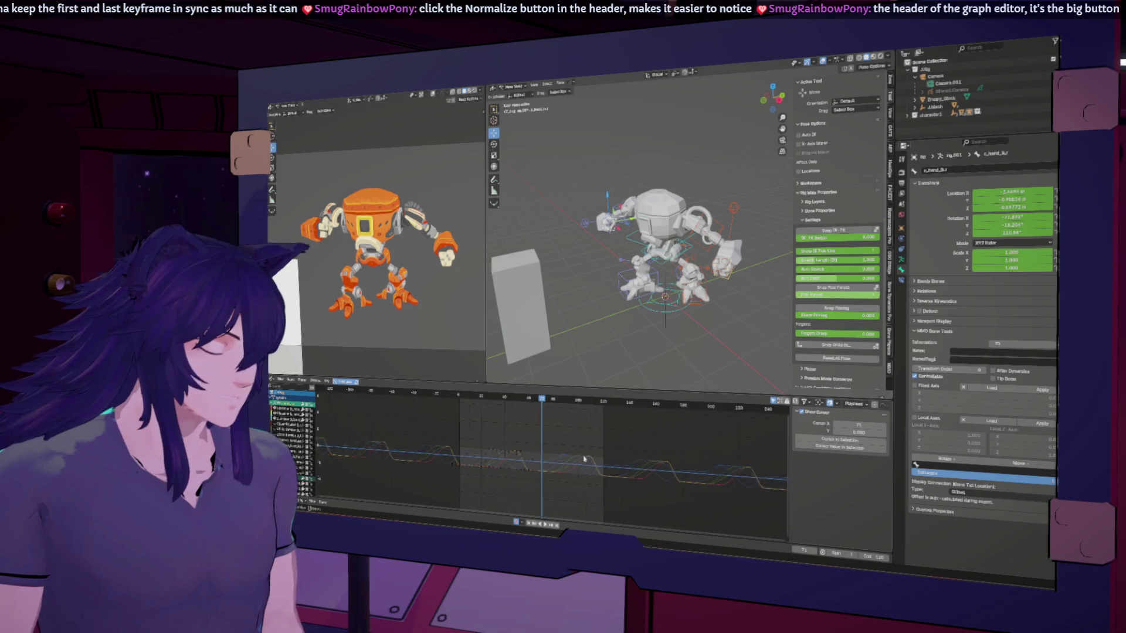
{"action": "key", "text": "a"}
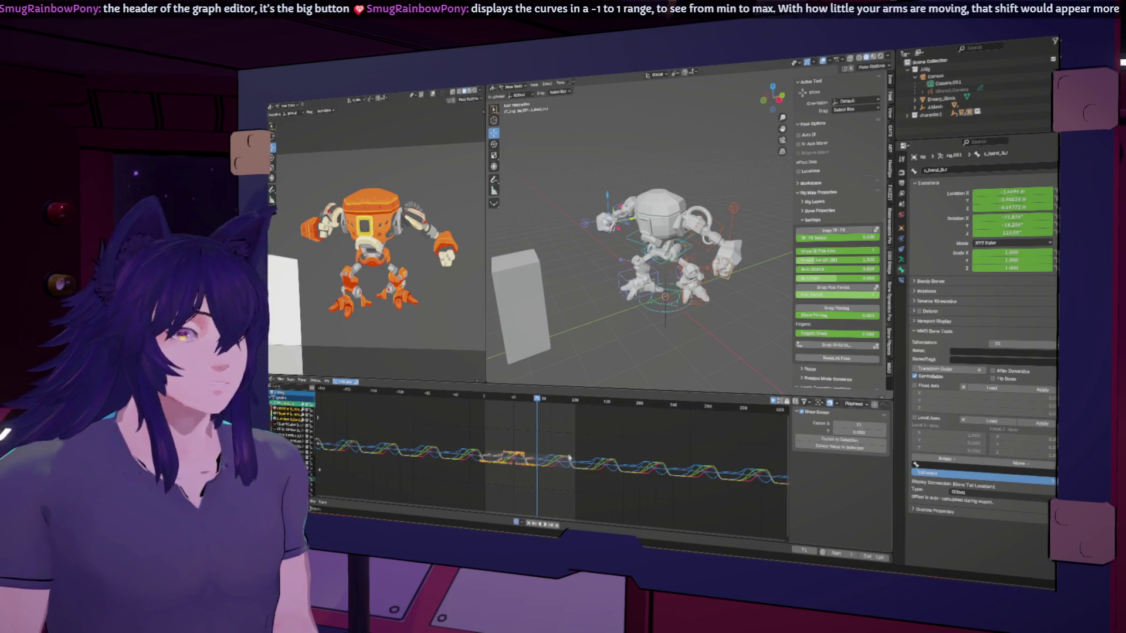
{"action": "scroll", "coordinate": [569, 458], "scroll_direction": "up", "scroll_amount": 1}
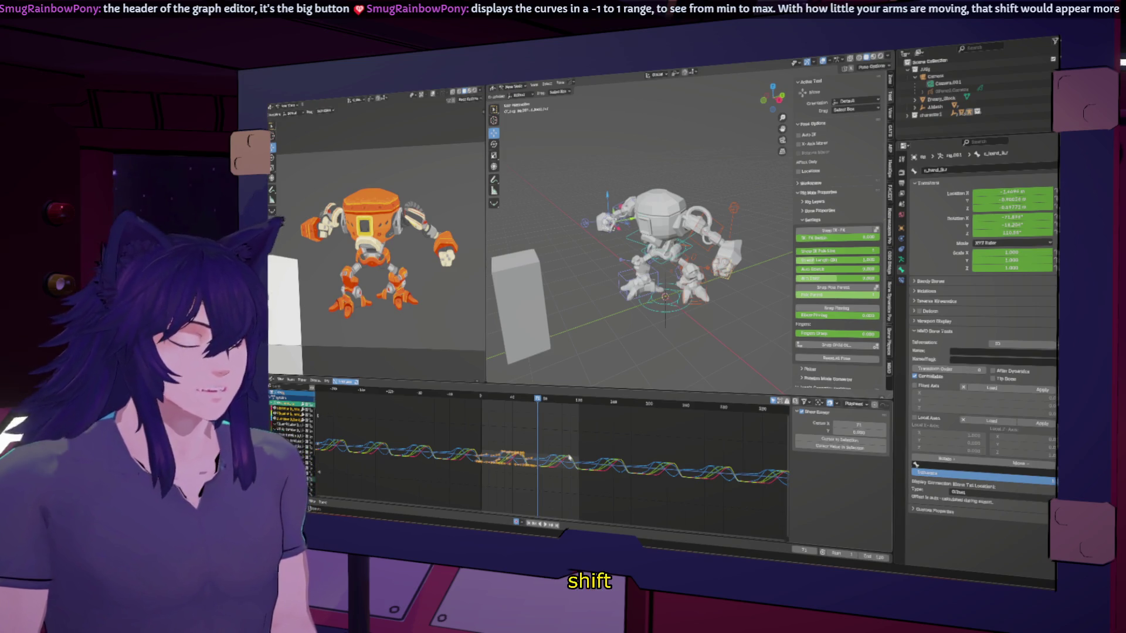
{"action": "key", "text": "Delete"}
{"action": "key", "text": "space"}
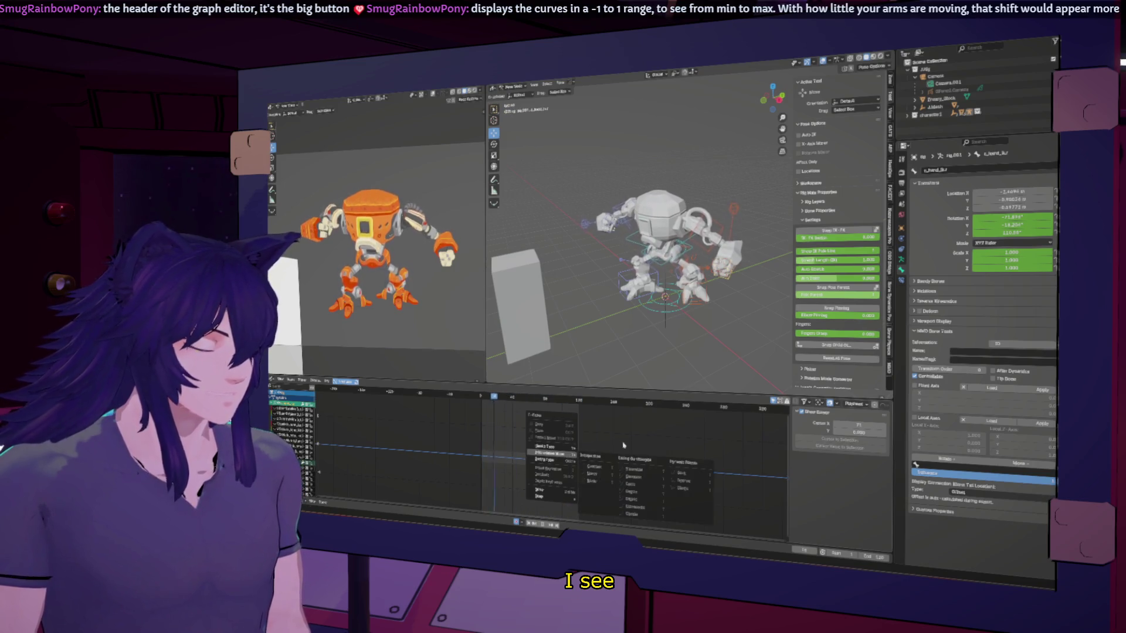
Scrub back to an earlier frame, fit the curves into the graph, and select another keyed control.
{"action": "left_click", "coordinate": [618, 436]}
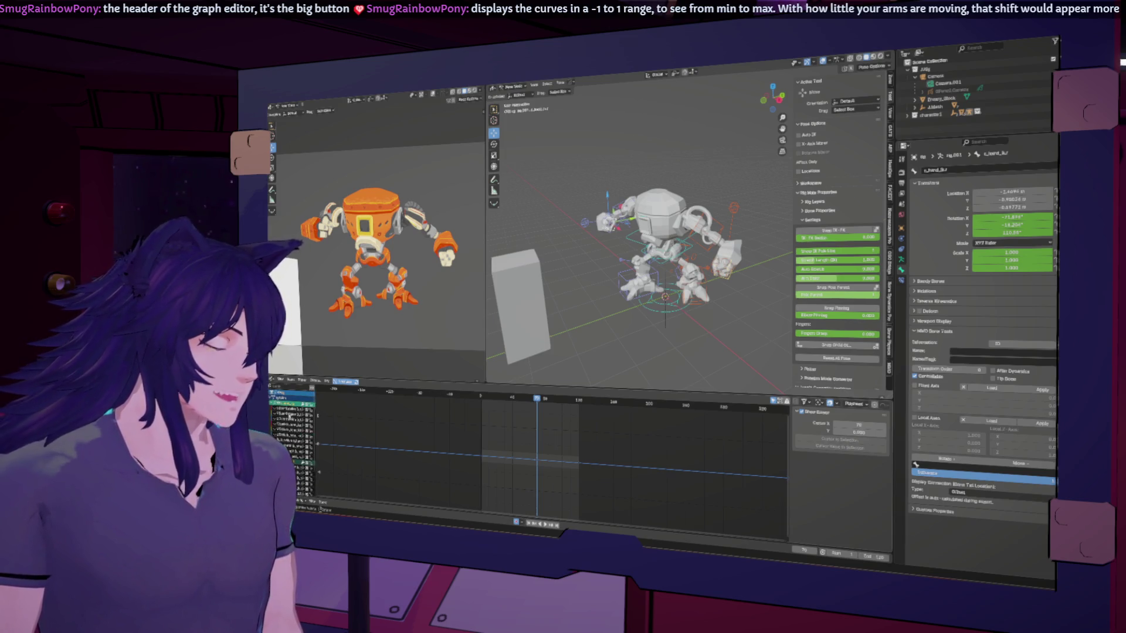
{"action": "left_click", "coordinate": [529, 400]}
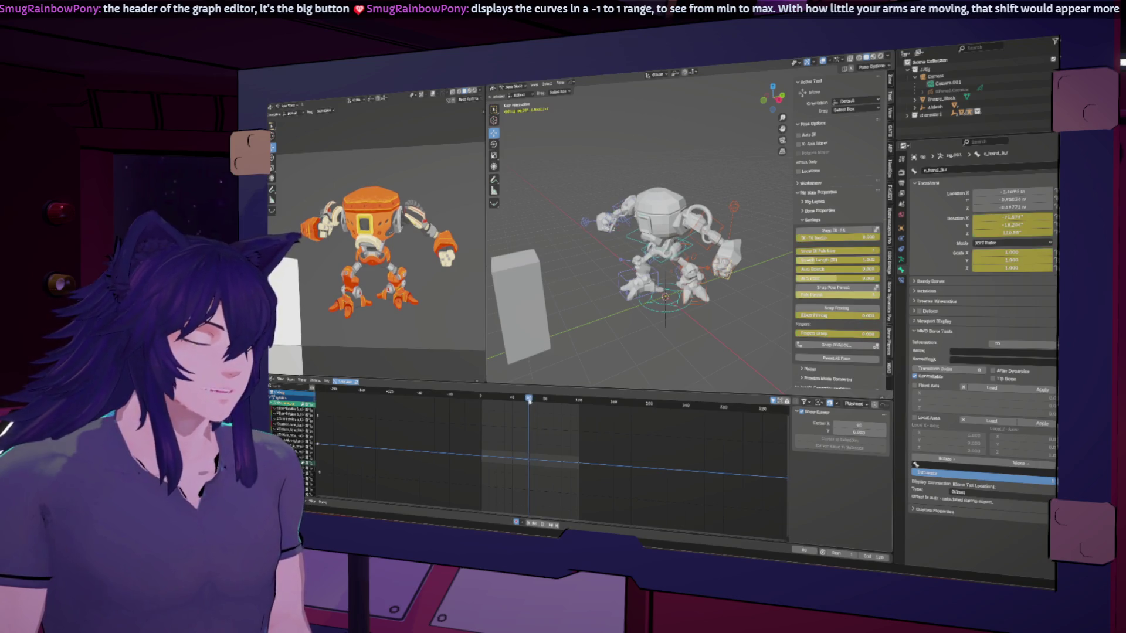
{"action": "left_click_drag", "start_coordinate": [530, 401], "coordinate": [480, 402]}
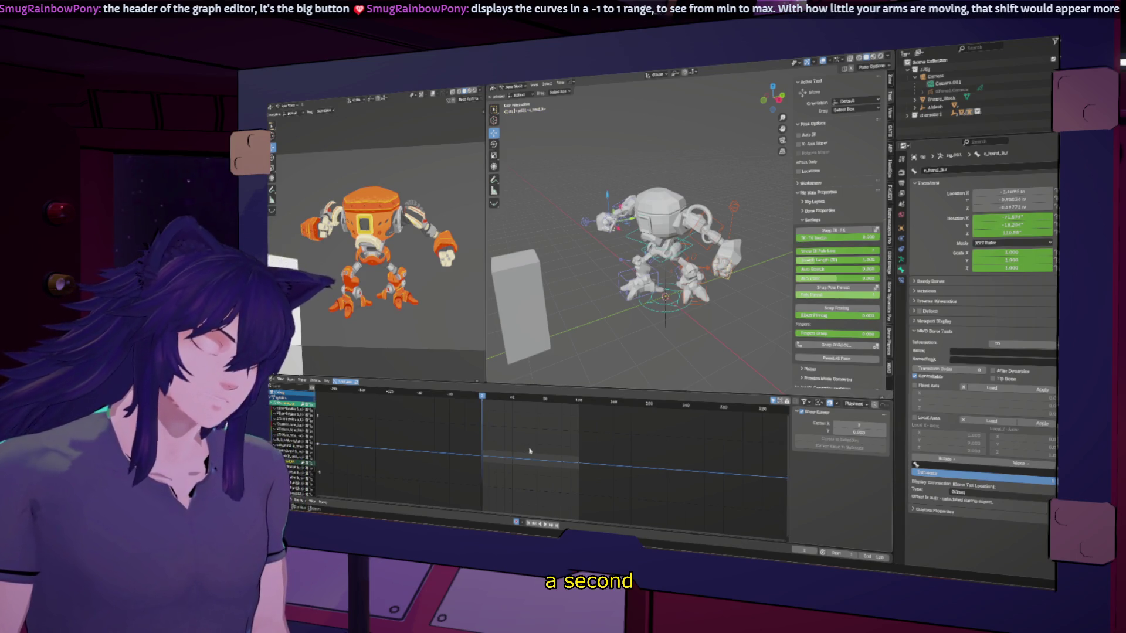
{"action": "key", "text": "Home"}
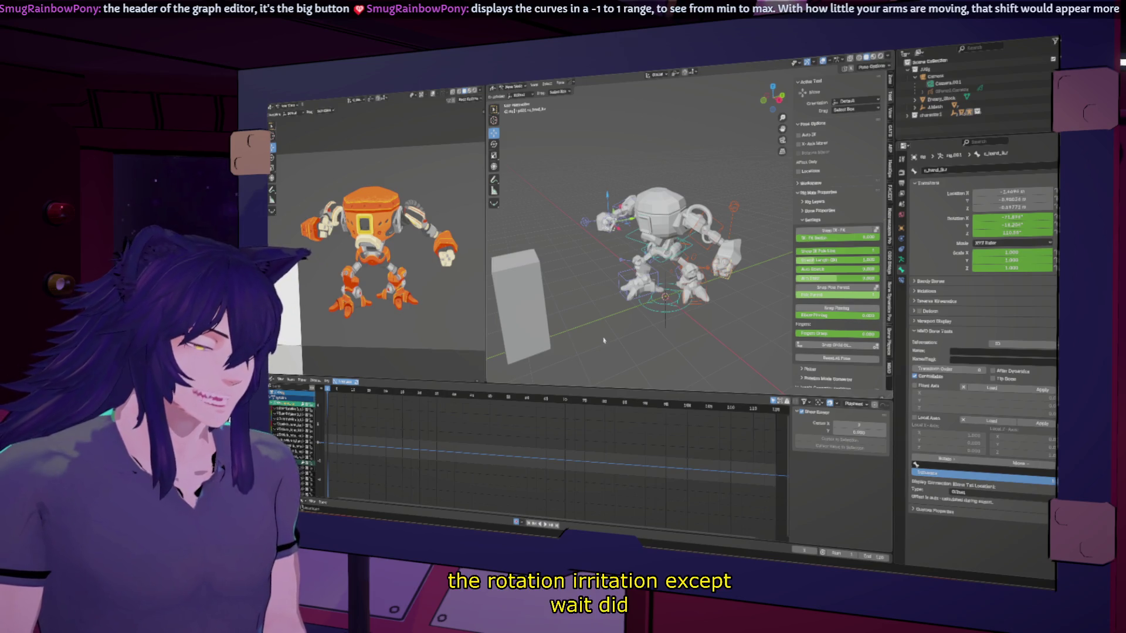
{"action": "left_click", "coordinate": [443, 460]}
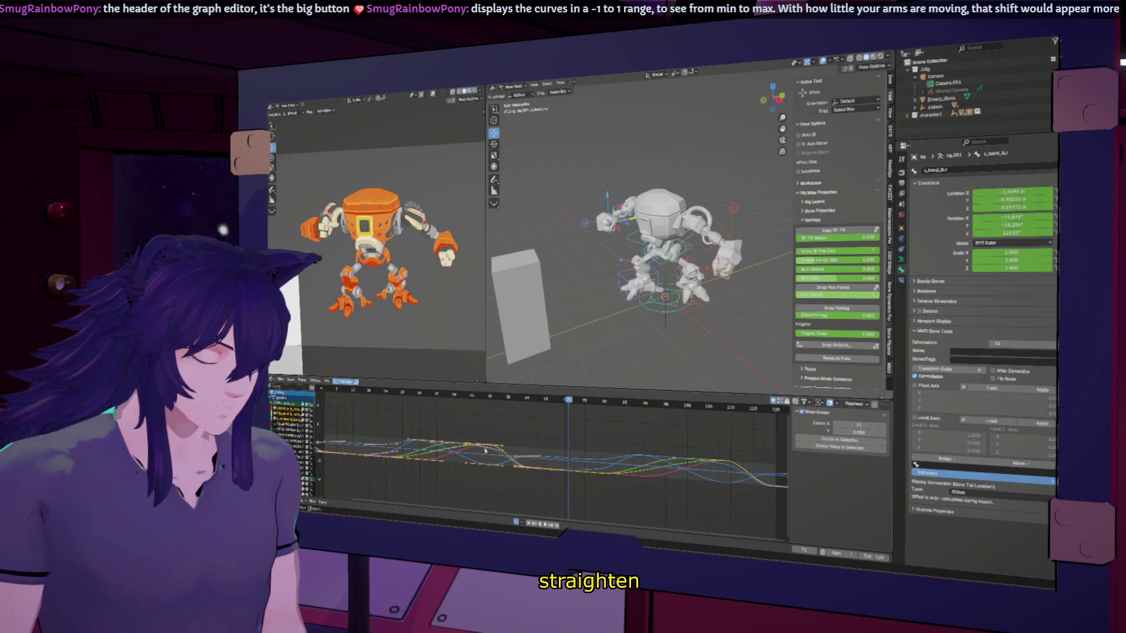
Deselect all keyframes, then box-select a group on the right and move it.
{"action": "scroll", "coordinate": [473, 457], "scroll_direction": "up", "scroll_amount": 2}
{"action": "mouse_move", "coordinate": [474, 457]}
{"action": "middle_mouse_down"}
{"action": "mouse_move", "coordinate": [613, 465]}
{"action": "mouse_move", "coordinate": [562, 469]}
{"action": "middle_mouse_up"}
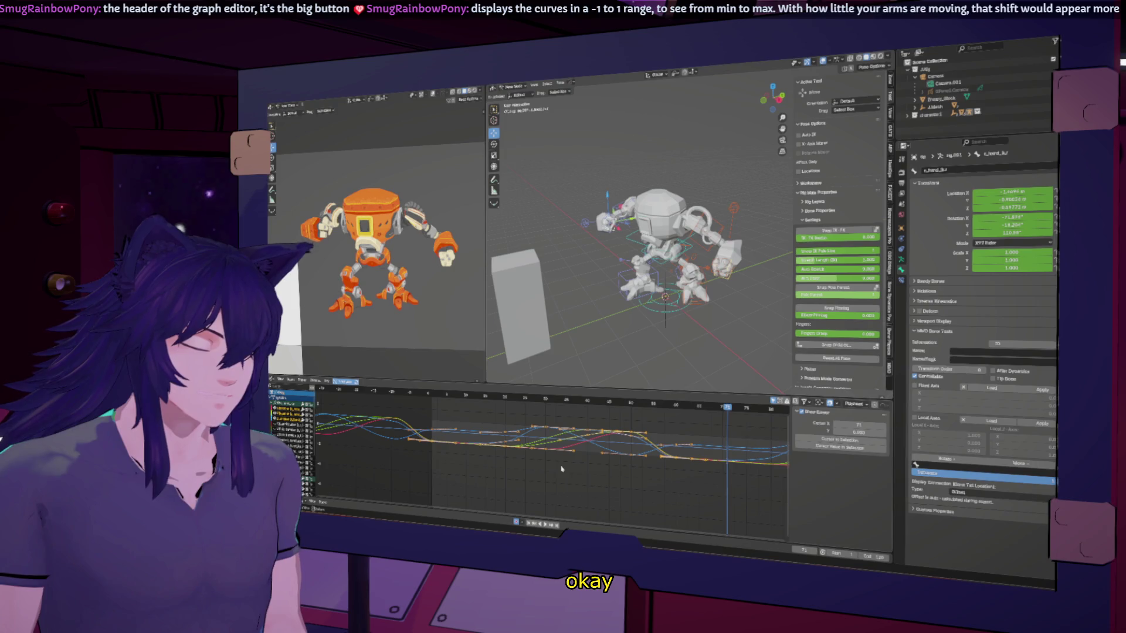
{"action": "left_click", "coordinate": [413, 468]}
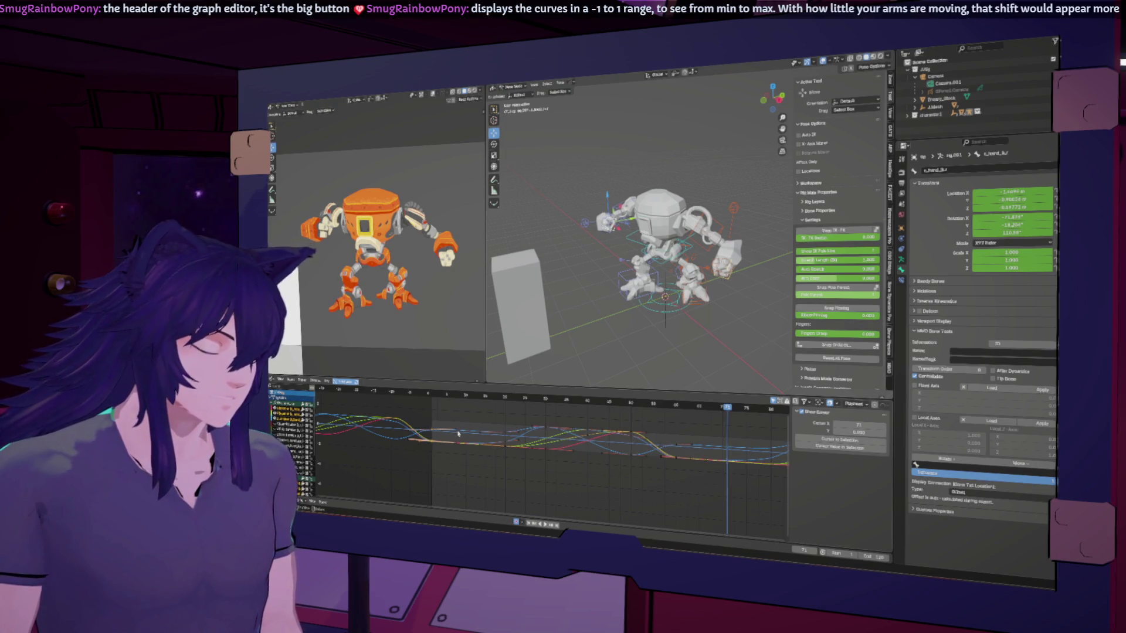
{"action": "key", "text": "ctrl+z"}
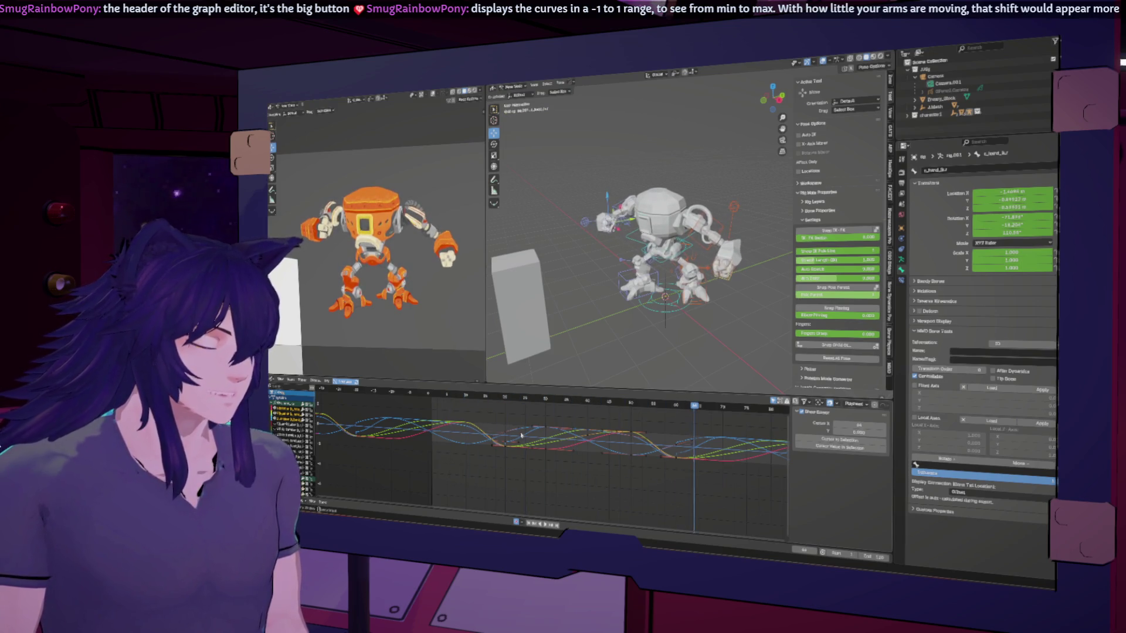
{"action": "left_click_drag", "start_coordinate": [733, 423], "coordinate": [670, 487]}
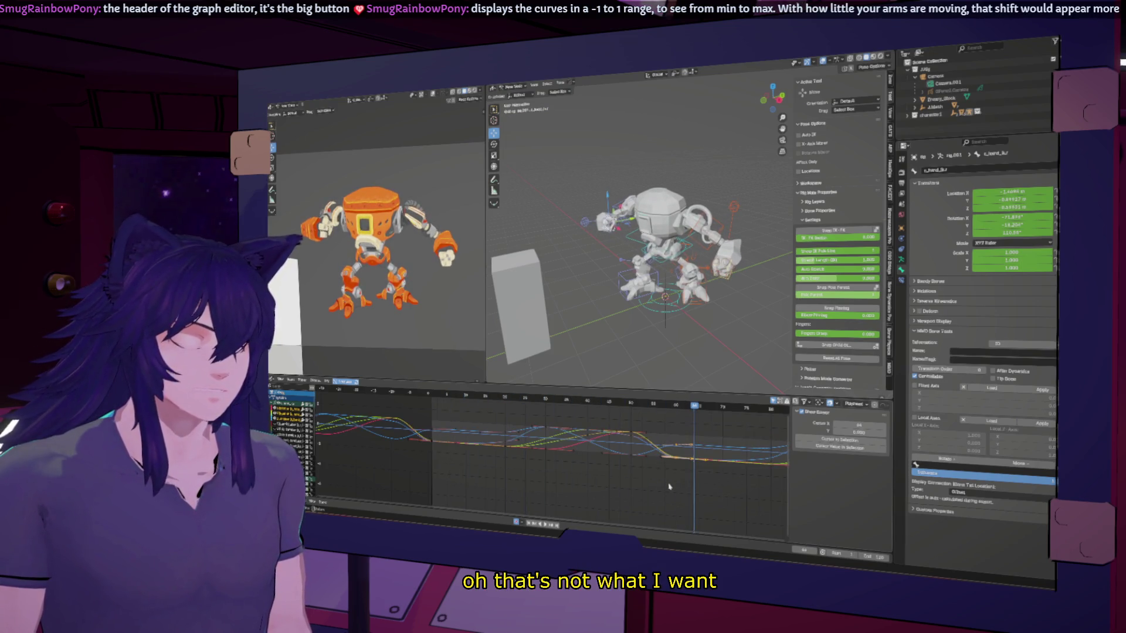
{"action": "key", "text": "g"}
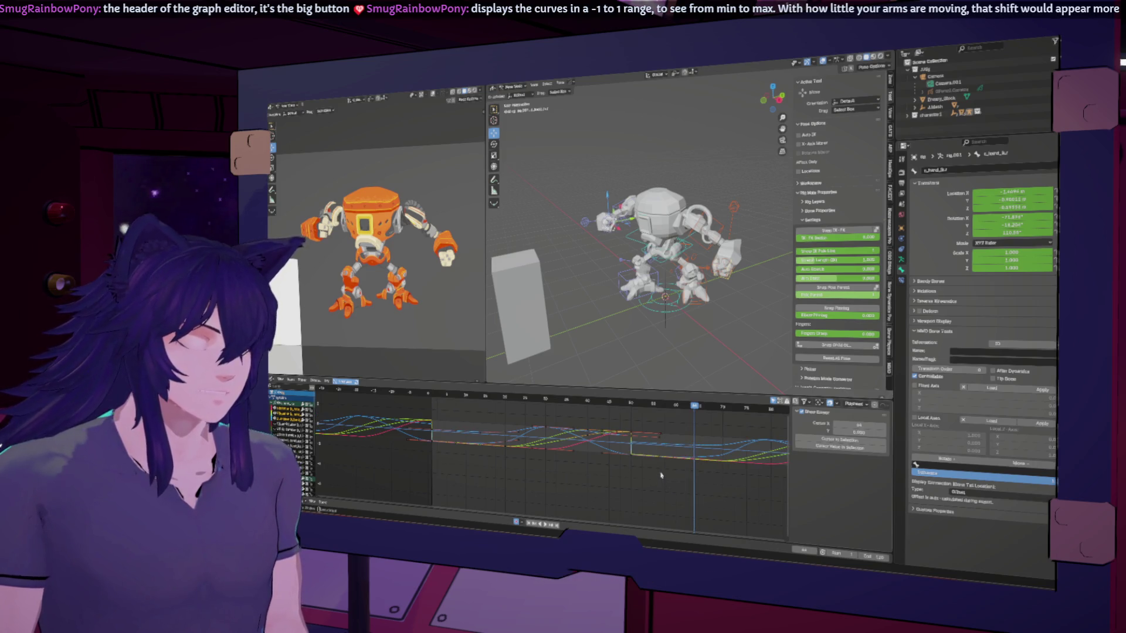
{"action": "scroll", "coordinate": [692, 479], "scroll_direction": "up", "scroll_amount": 2}
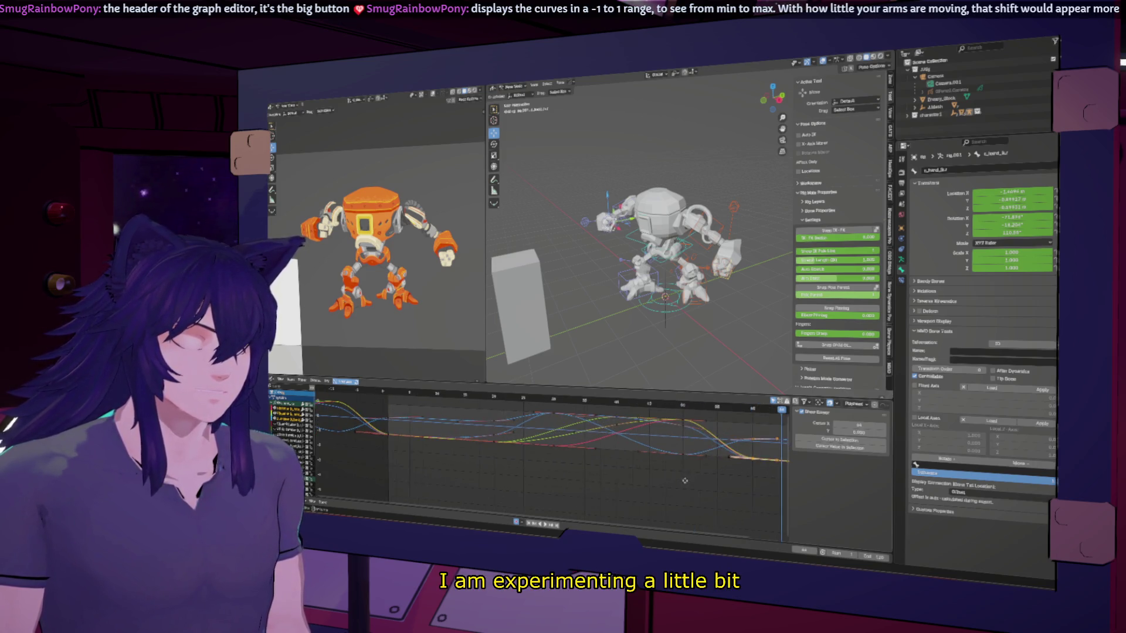
{"action": "scroll", "coordinate": [692, 479], "scroll_direction": "up", "scroll_amount": 3}
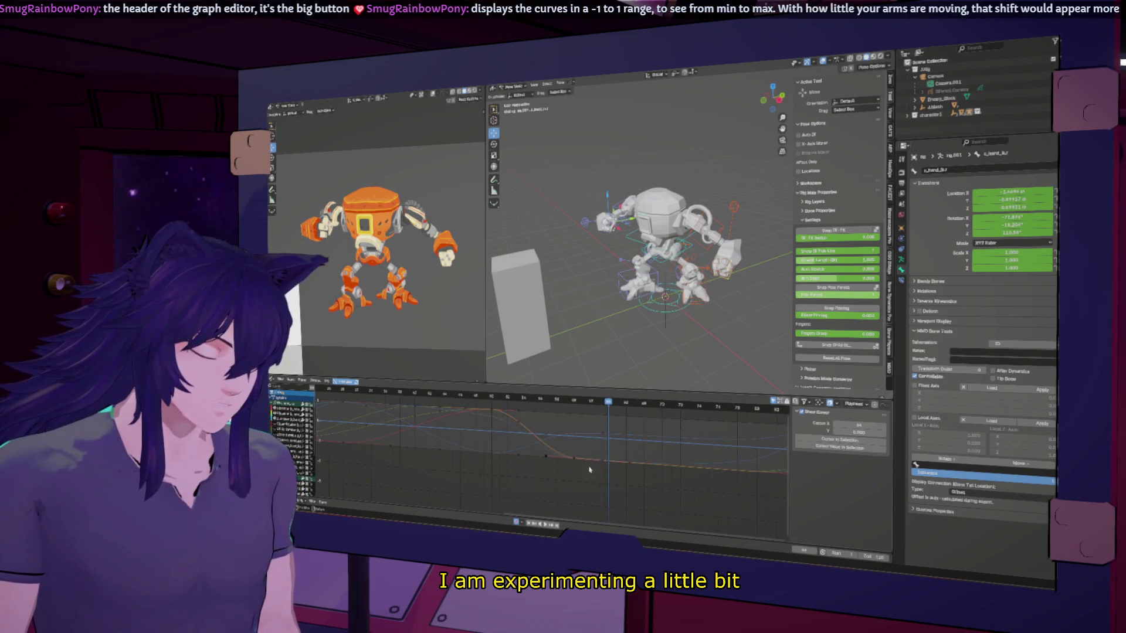
Select all curves, play the animation, fit the view, and scrub to check the pose.
{"action": "key", "text": "a"}
{"action": "key", "text": "space"}
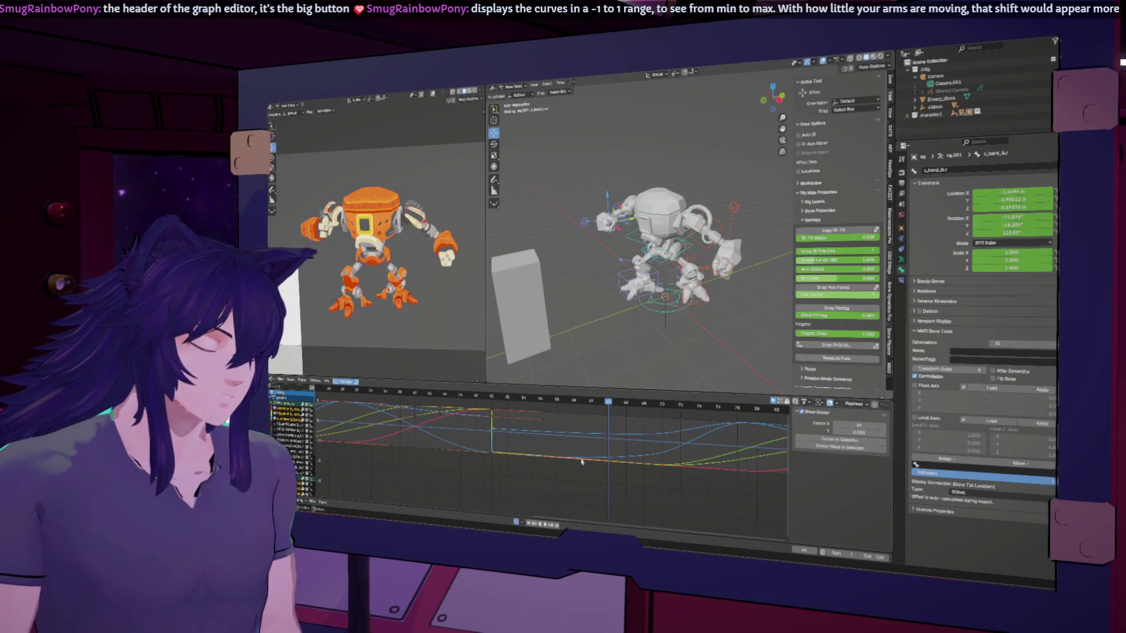
{"action": "left_click", "coordinate": [581, 459]}
{"action": "key", "text": "Home"}
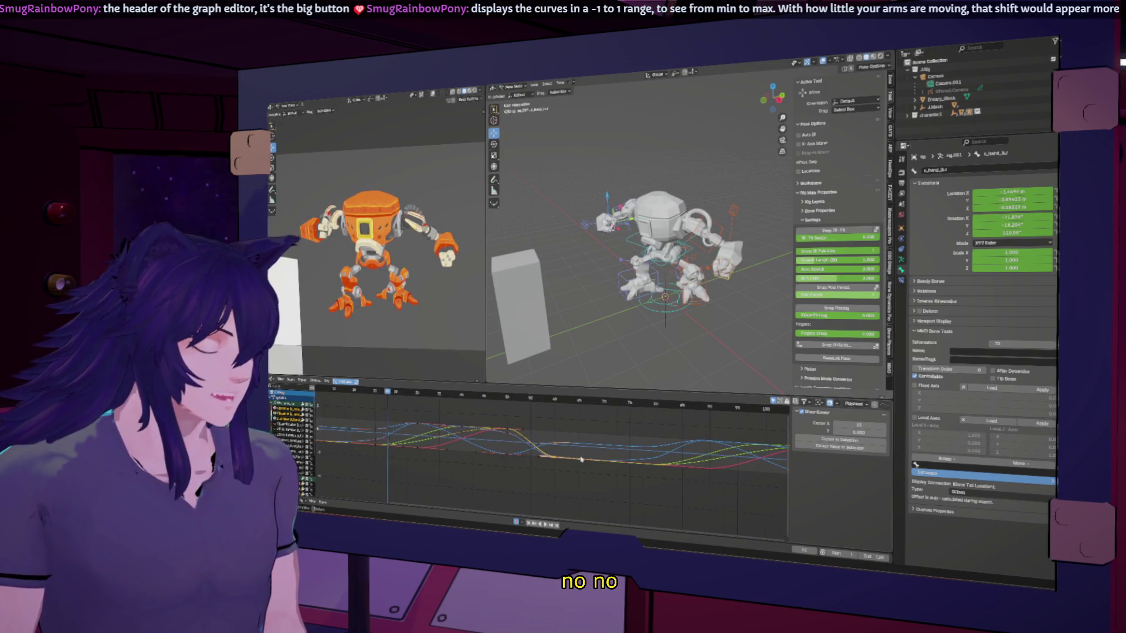
{"action": "scroll", "coordinate": [530, 472], "scroll_direction": "up", "scroll_amount": 3}
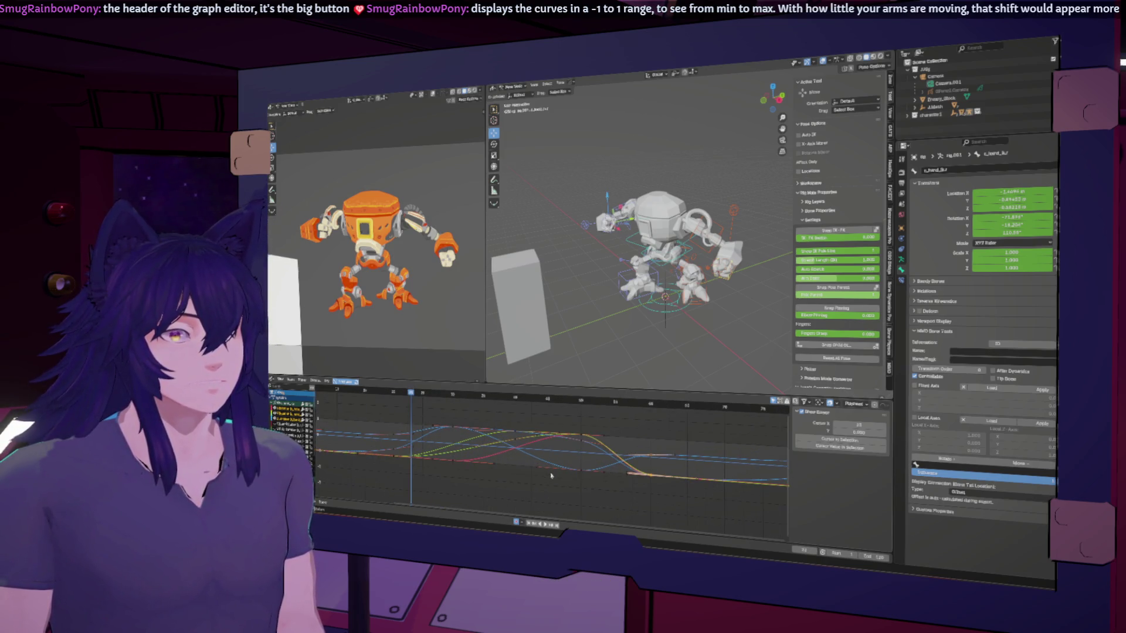
{"action": "scroll", "coordinate": [551, 476], "scroll_direction": "down", "scroll_amount": 3}
{"action": "right_click", "coordinate": [557, 464]}
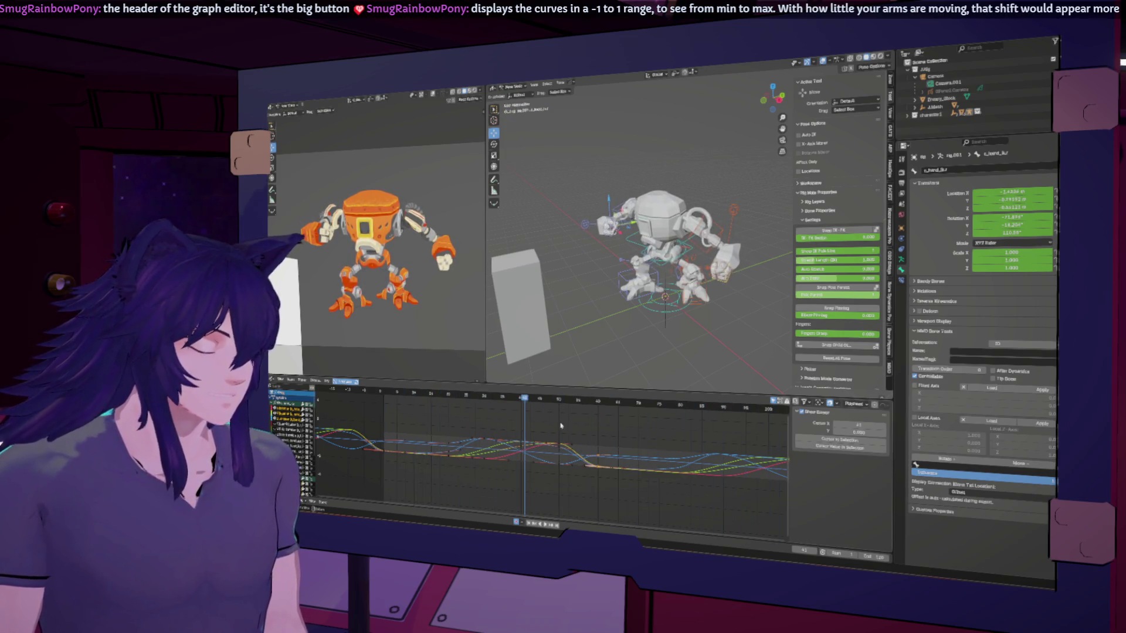
{"action": "mouse_move", "coordinate": [578, 404]}
{"action": "left_mouse_down"}
{"action": "mouse_move", "coordinate": [616, 404]}
{"action": "mouse_move", "coordinate": [599, 403]}
{"action": "left_mouse_up"}
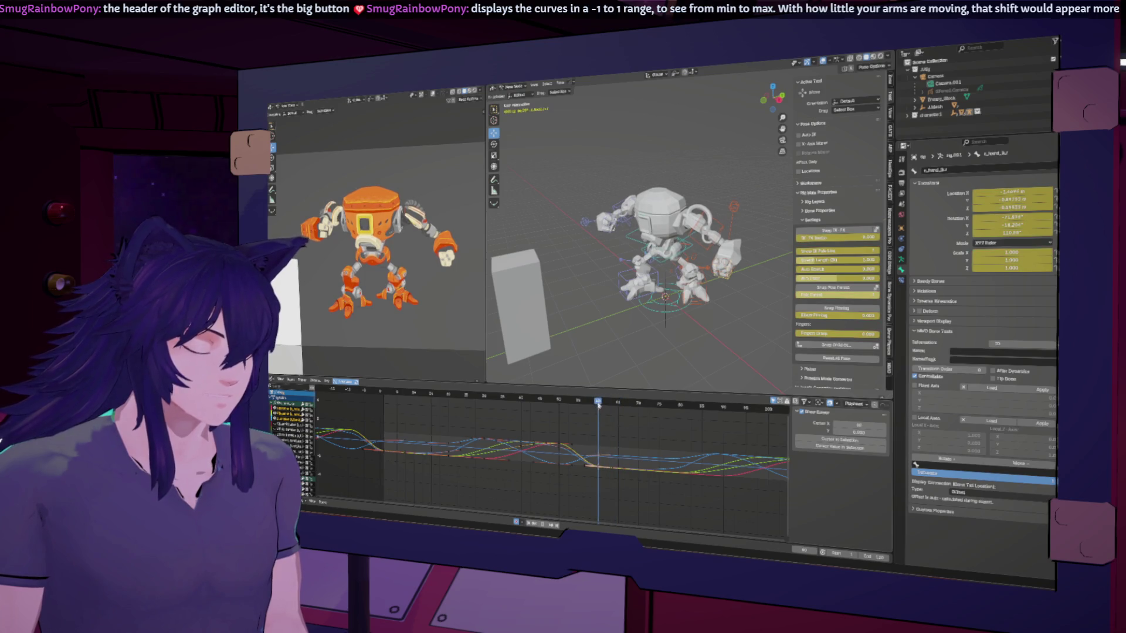
Move a keyframe on the blue location curve twice, then play back to review.
{"action": "left_click", "coordinate": [599, 458]}
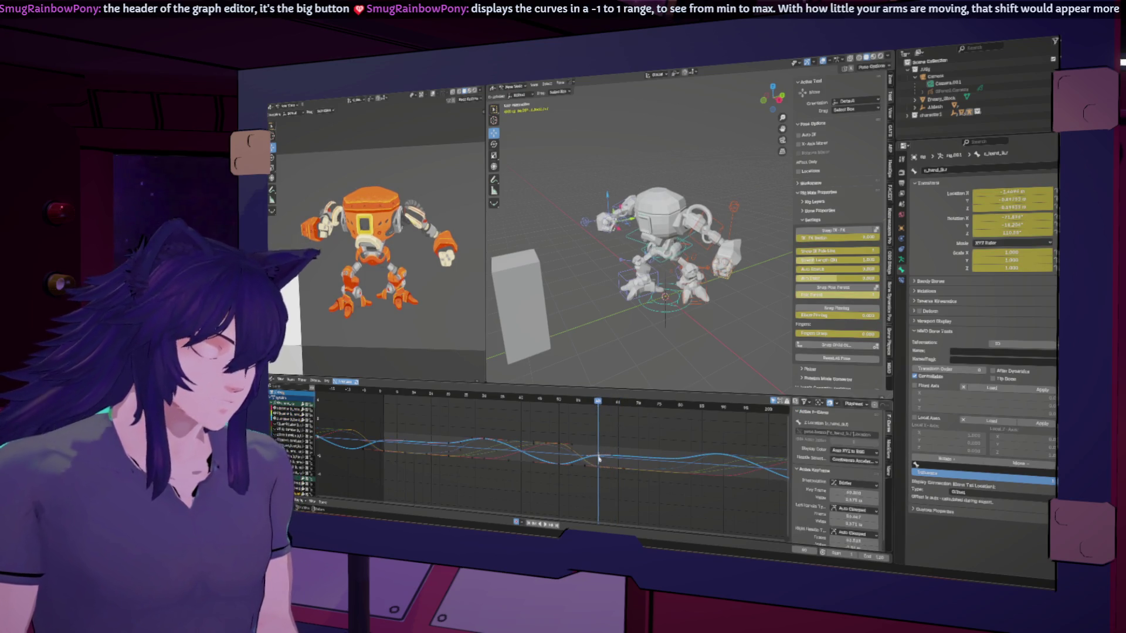
{"action": "key", "text": "g"}
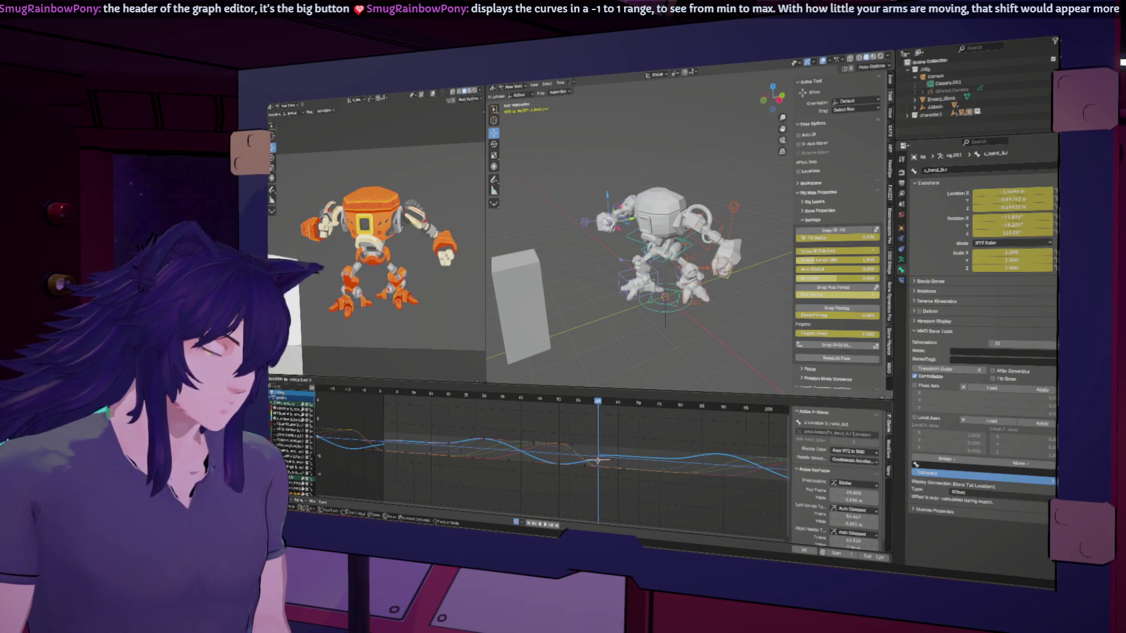
{"action": "left_click", "coordinate": [599, 461]}
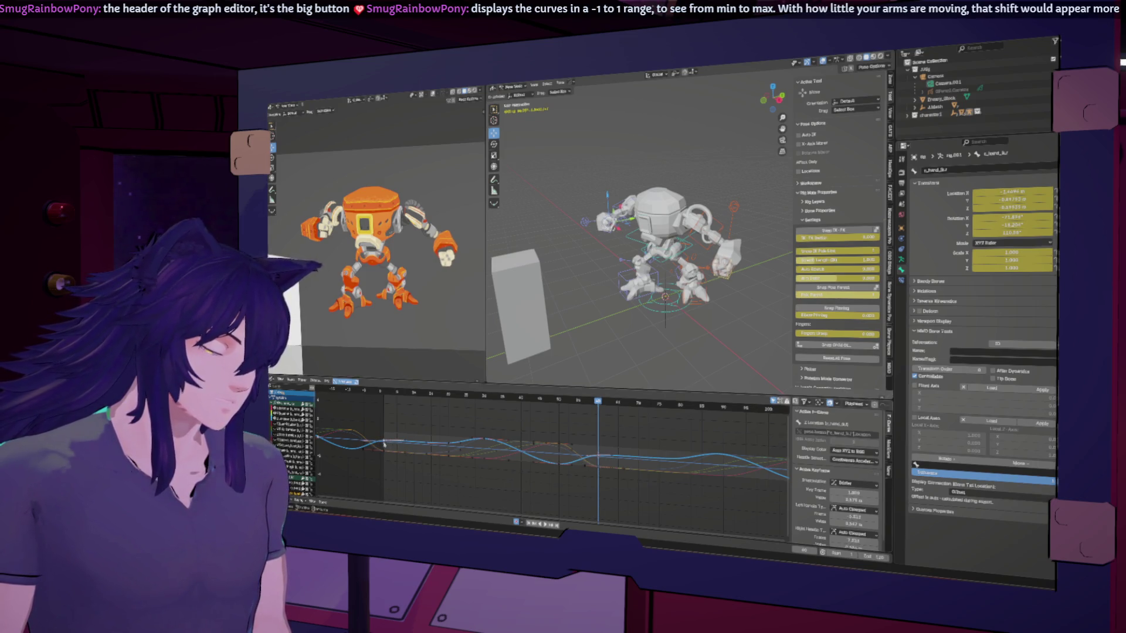
{"action": "key", "text": "g"}
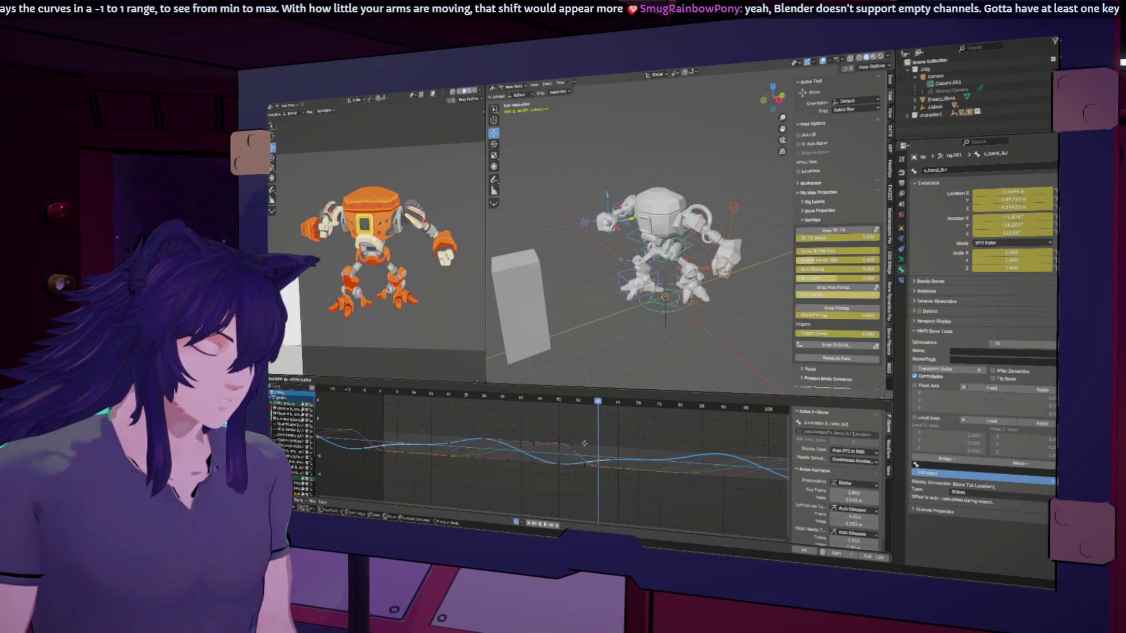
{"action": "left_click", "coordinate": [585, 447]}
{"action": "key", "text": "space"}
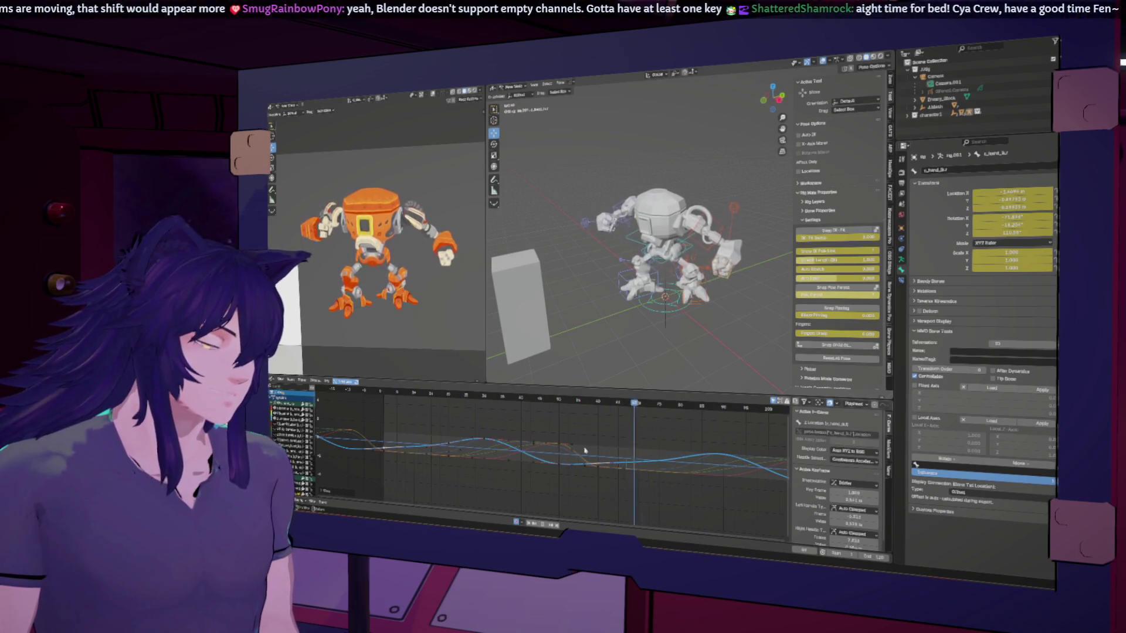
Select all the hand's location keyframes and delete them.
{"action": "right_click", "coordinate": [585, 450]}
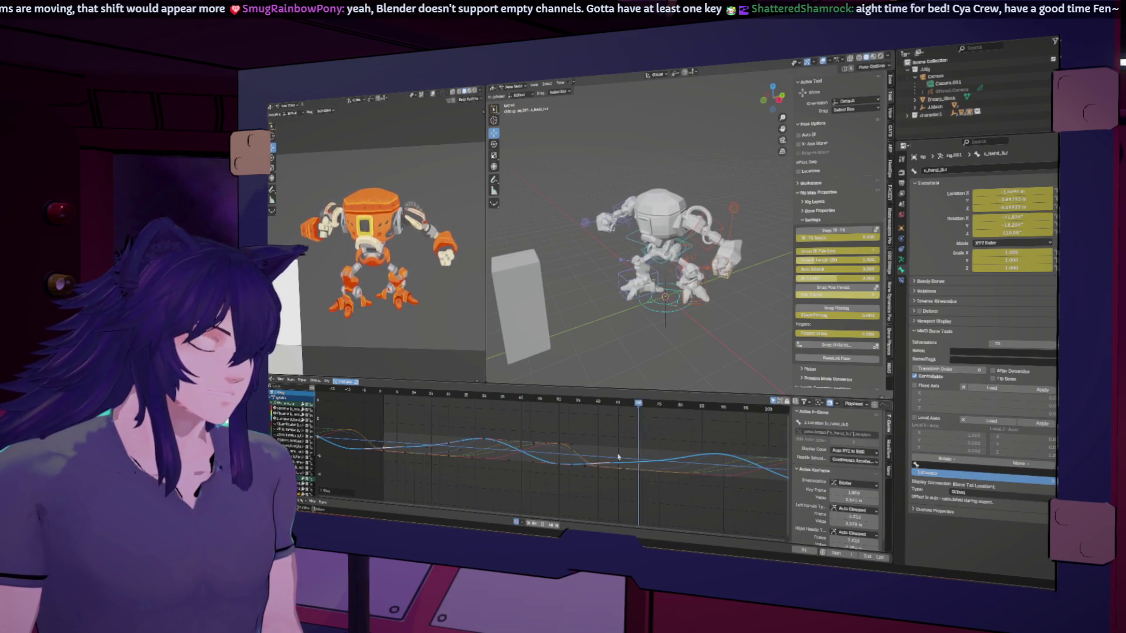
{"action": "key", "text": "a"}
{"action": "key", "text": "Delete"}
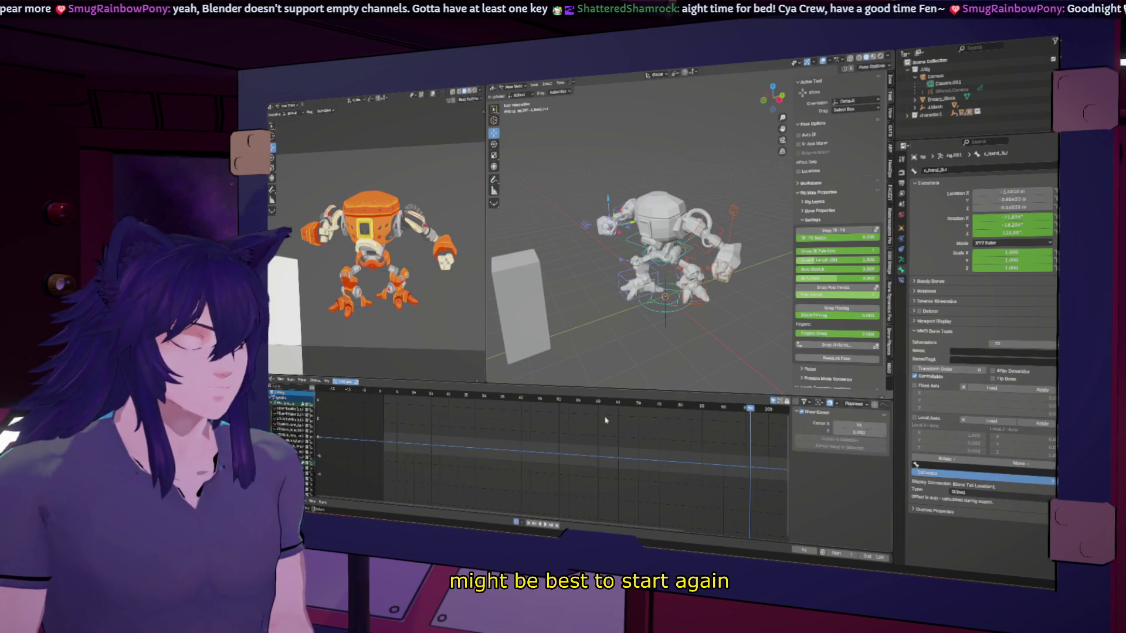
{"action": "left_click", "coordinate": [421, 397]}
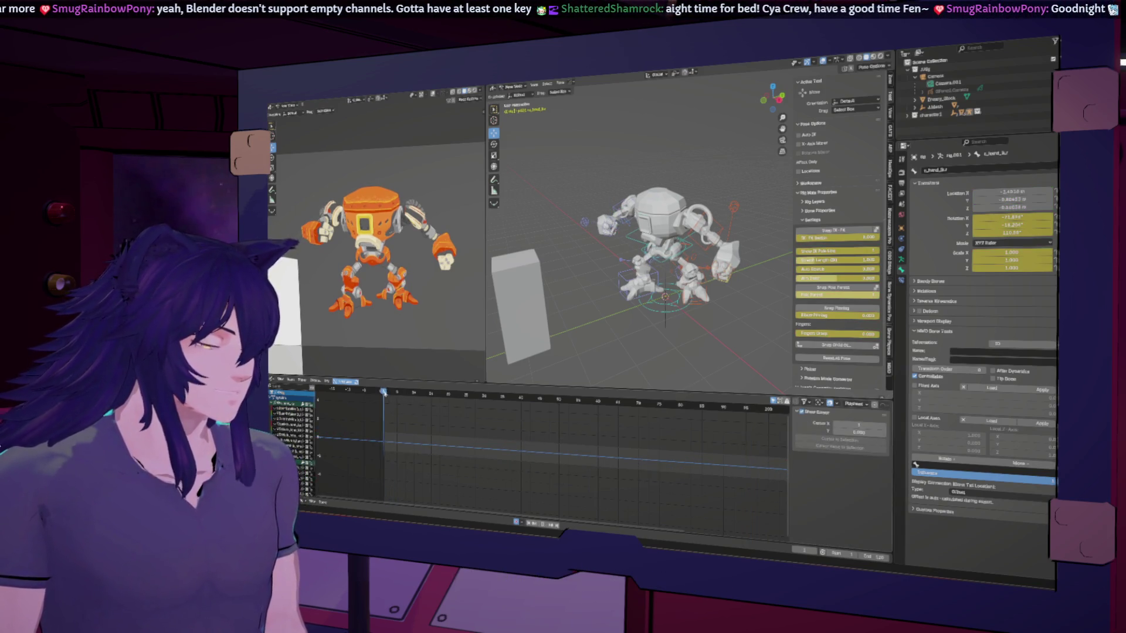
{"action": "mouse_move", "coordinate": [544, 426]}
{"action": "left_mouse_down"}
{"action": "mouse_move", "coordinate": [763, 444]}
{"action": "mouse_move", "coordinate": [506, 418]}
{"action": "left_mouse_up"}
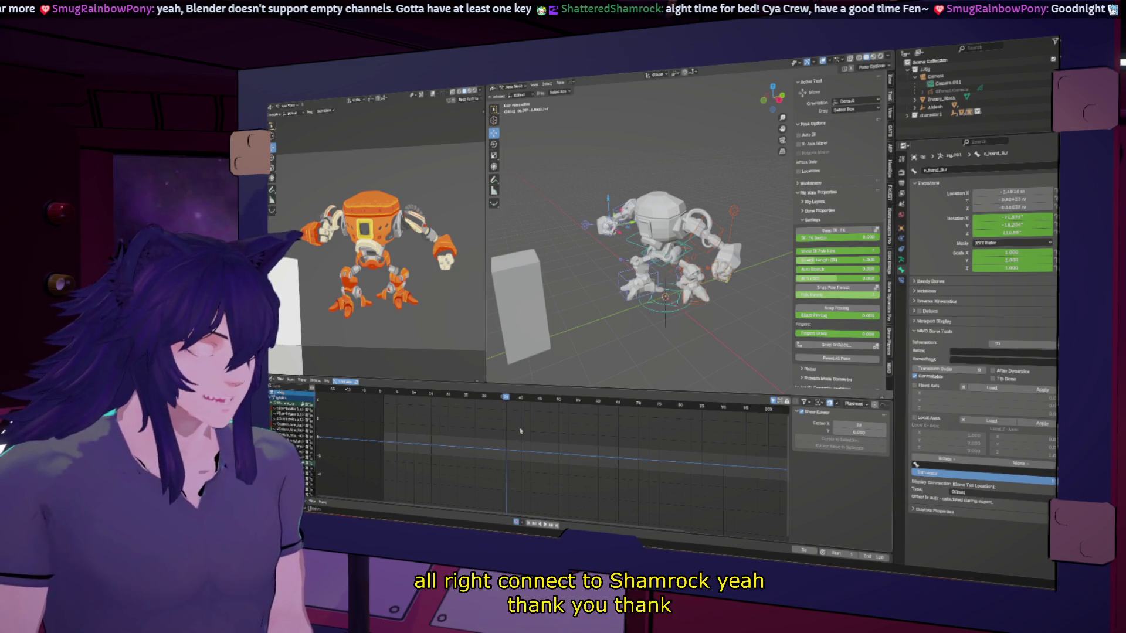
{"action": "left_click_drag", "start_coordinate": [518, 403], "coordinate": [385, 399]}
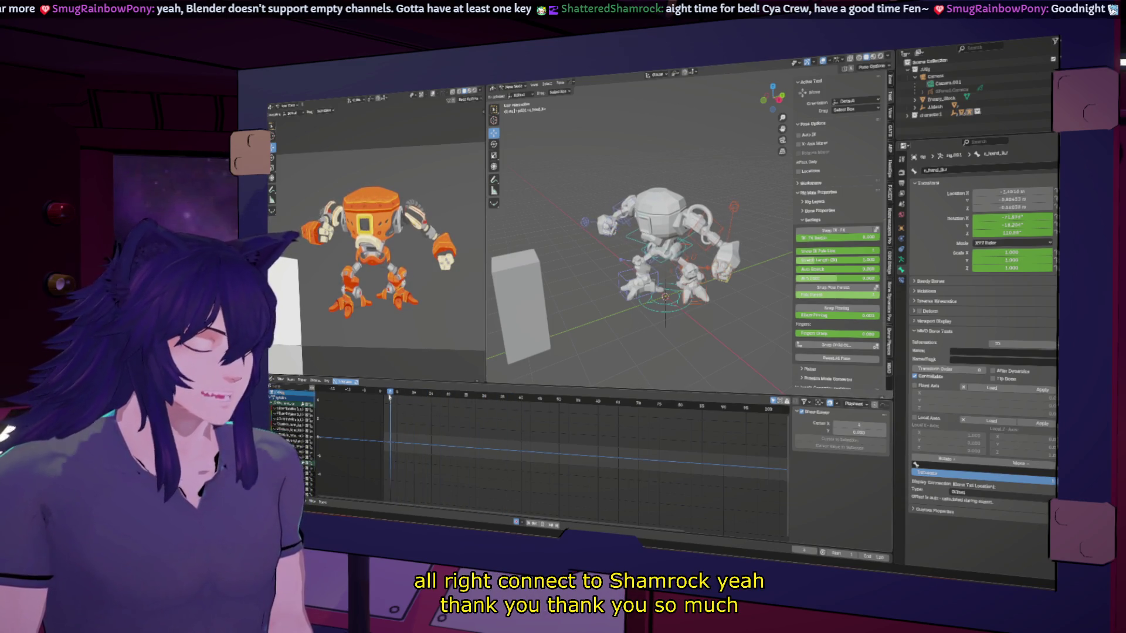
{"action": "left_click", "coordinate": [477, 397]}
{"action": "left_click_drag", "start_coordinate": [476, 414], "coordinate": [613, 429]}
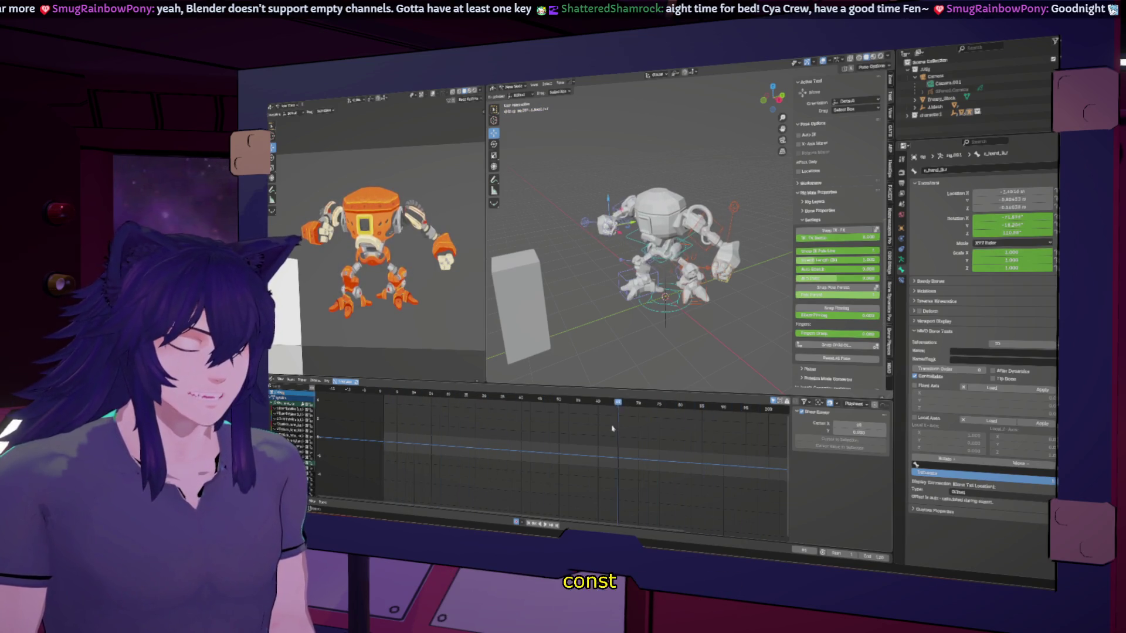
{"action": "scroll", "coordinate": [612, 429], "scroll_direction": "down", "scroll_amount": 5}
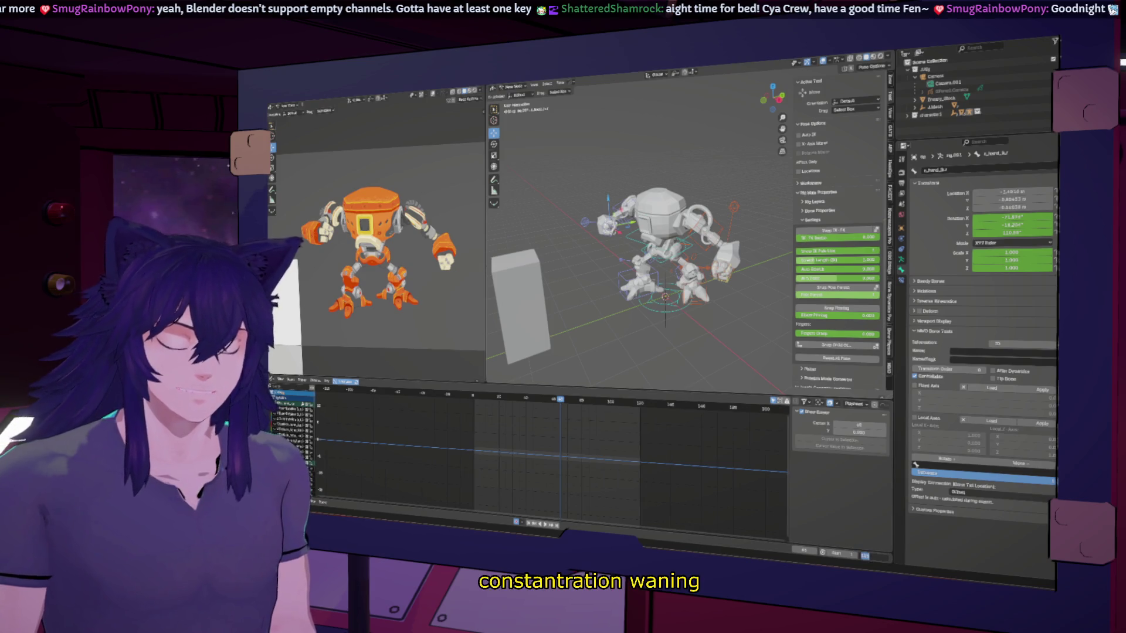
{"action": "key", "text": "Return"}
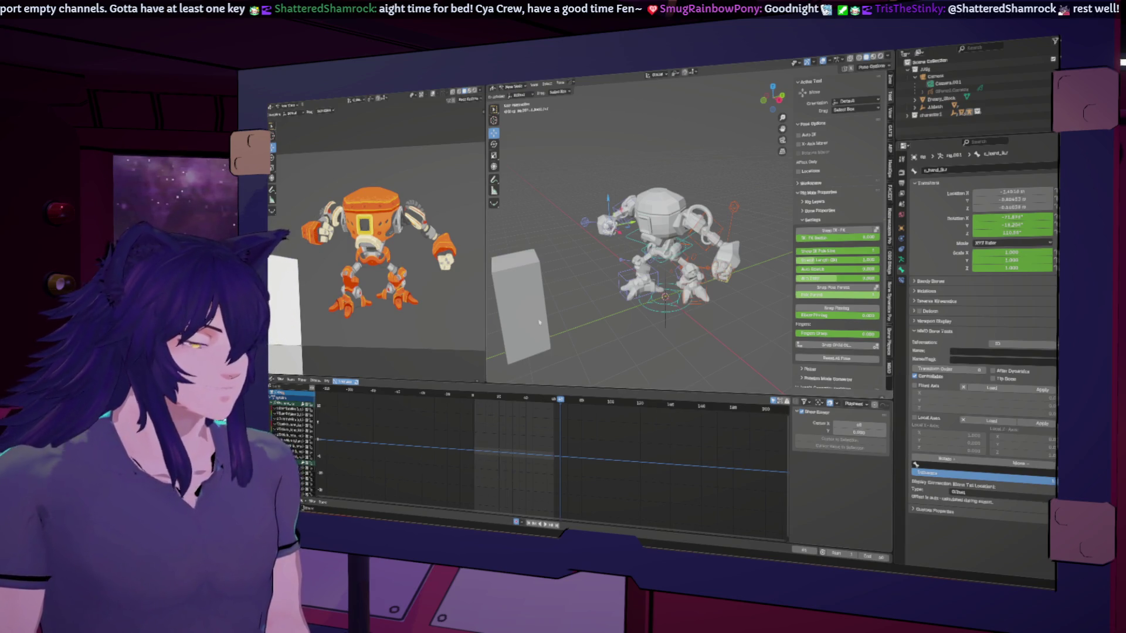
{"action": "scroll", "coordinate": [535, 336], "scroll_direction": "up", "scroll_amount": 3}
{"action": "middle_click_drag", "start_coordinate": [600, 328], "coordinate": [541, 380]}
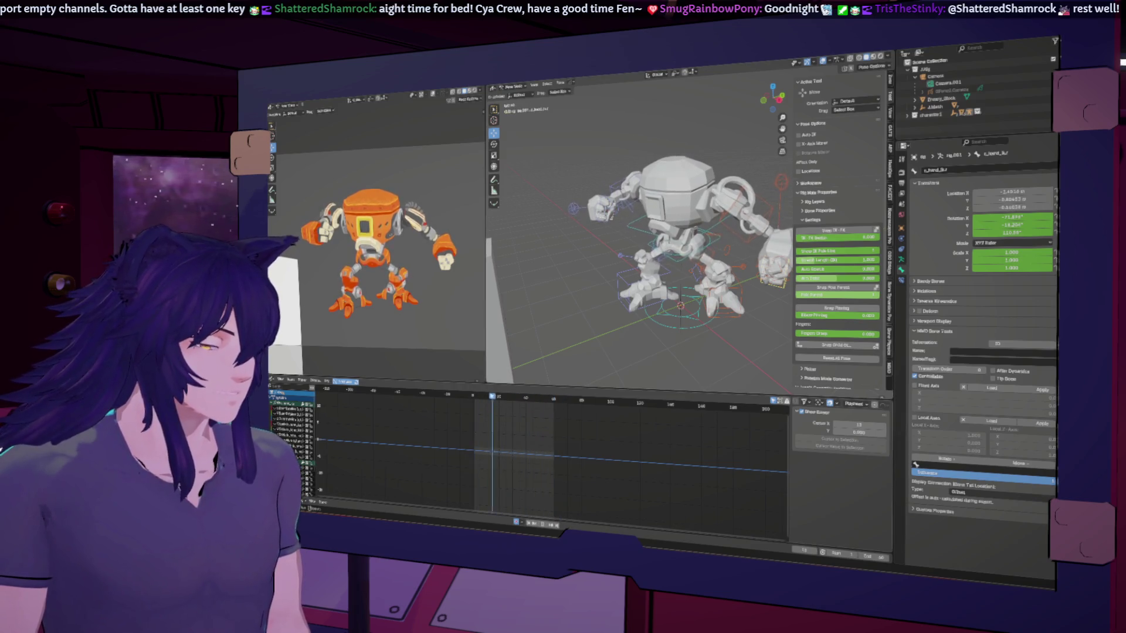
Jump to an earlier frame and select the robot's hand IK controller c_hand_ik.l.
{"action": "left_click", "coordinate": [492, 396]}
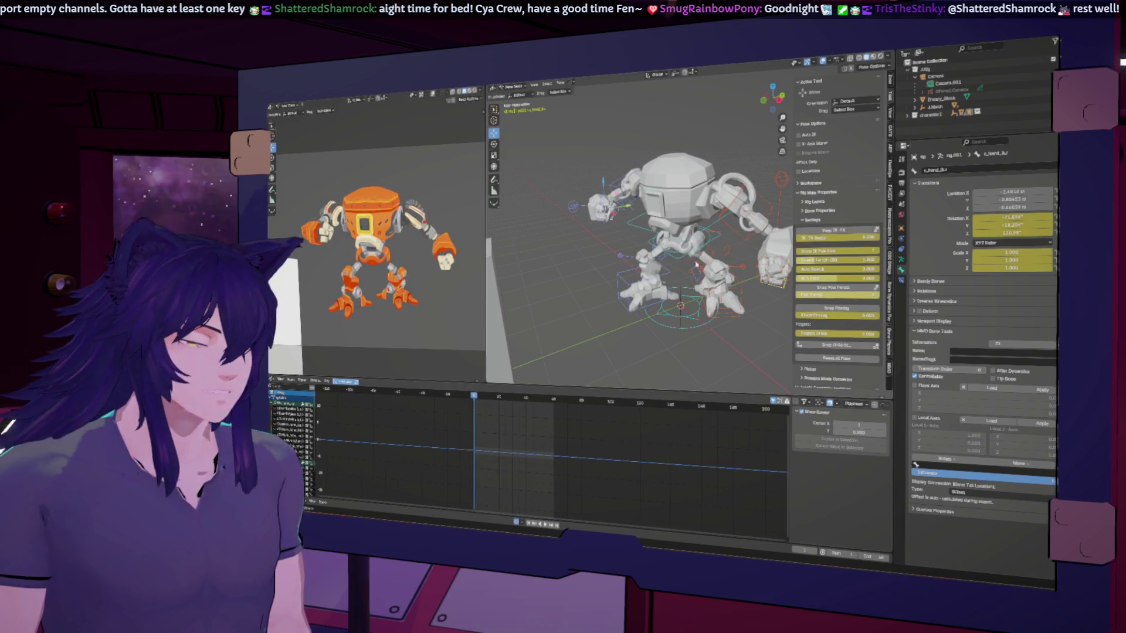
{"action": "left_click", "coordinate": [677, 262]}
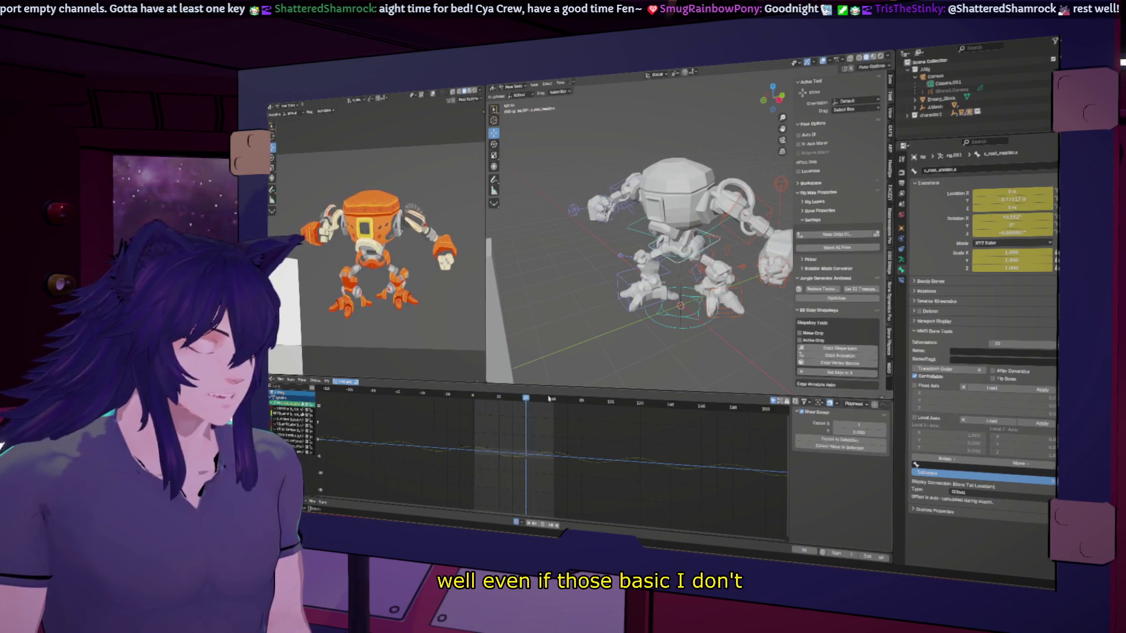
{"action": "middle_click_drag", "start_coordinate": [616, 323], "coordinate": [651, 316]}
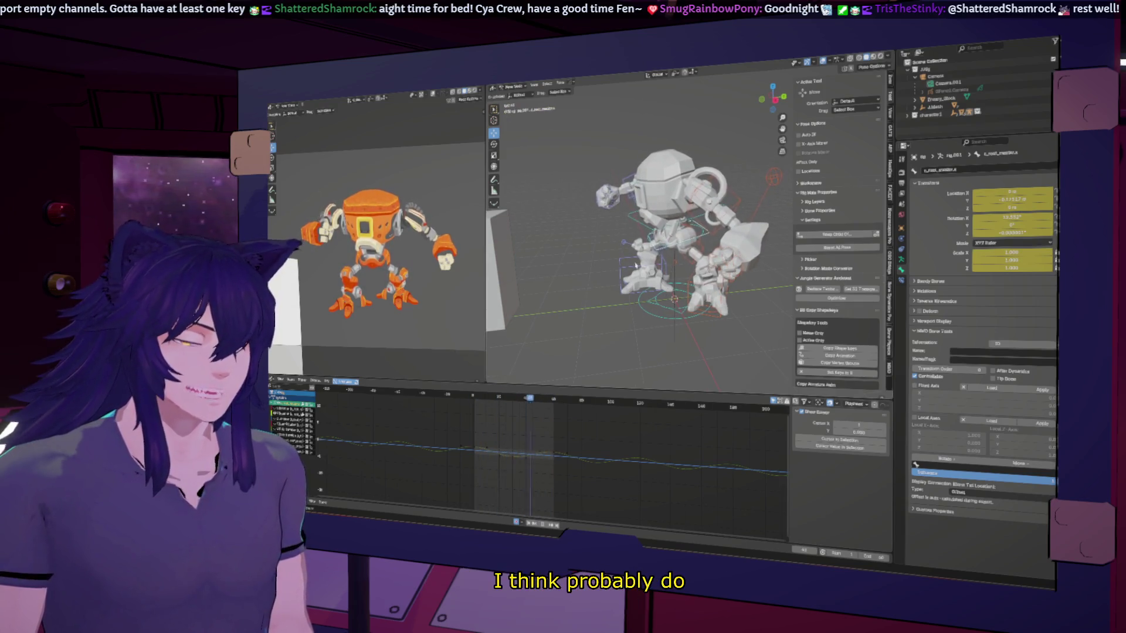
{"action": "mouse_move", "coordinate": [626, 268]}
{"action": "middle_mouse_down"}
{"action": "mouse_move", "coordinate": [676, 282]}
{"action": "mouse_move", "coordinate": [665, 284]}
{"action": "middle_mouse_up"}
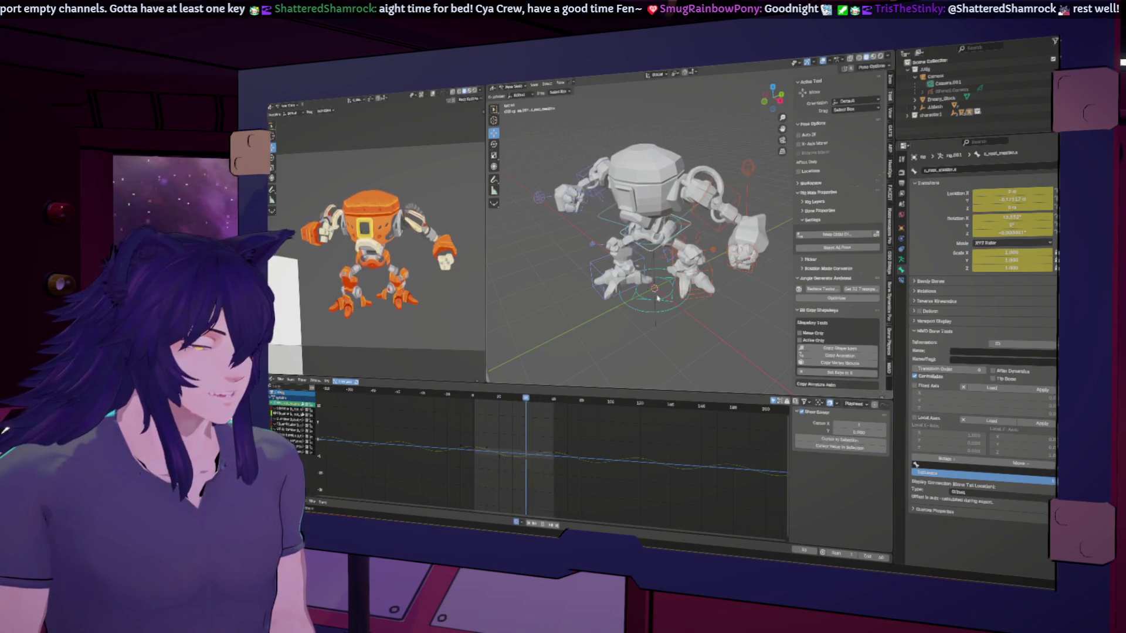
{"action": "middle_click_drag", "start_coordinate": [742, 315], "coordinate": [724, 287]}
{"action": "left_click", "coordinate": [722, 284]}
{"action": "middle_click_drag", "start_coordinate": [563, 226], "coordinate": [615, 222]}
{"action": "scroll", "coordinate": [615, 222], "scroll_direction": "up", "scroll_amount": 3}
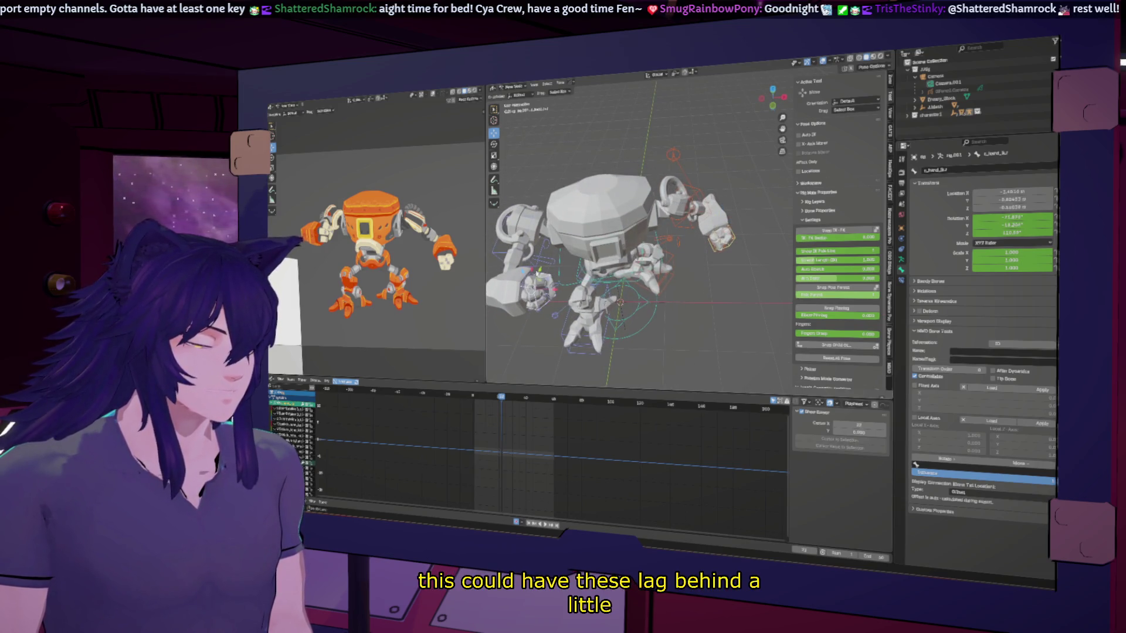
{"action": "mouse_move", "coordinate": [509, 398]}
{"action": "left_mouse_down"}
{"action": "mouse_move", "coordinate": [553, 396]}
{"action": "mouse_move", "coordinate": [474, 397]}
{"action": "left_mouse_up"}
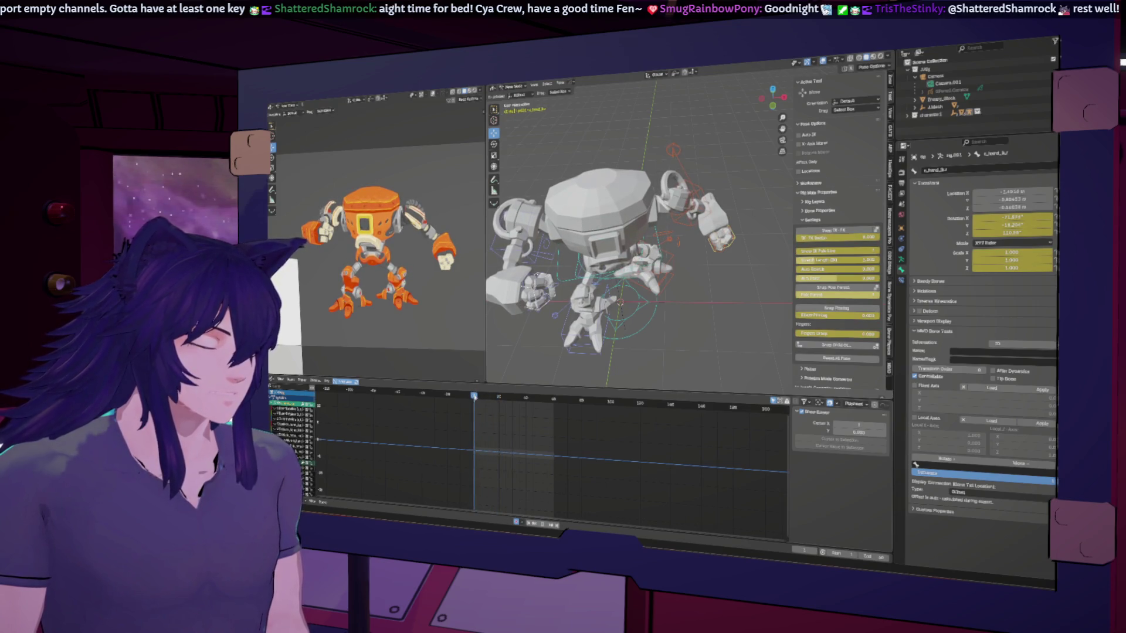
Raise the hand controller along Z to key it, then switch to the Dope Sheet.
{"action": "middle_click_drag", "start_coordinate": [632, 298], "coordinate": [578, 176]}
{"action": "key", "text": "g"}
{"action": "key", "text": "z"}
{"action": "key", "text": "Return"}
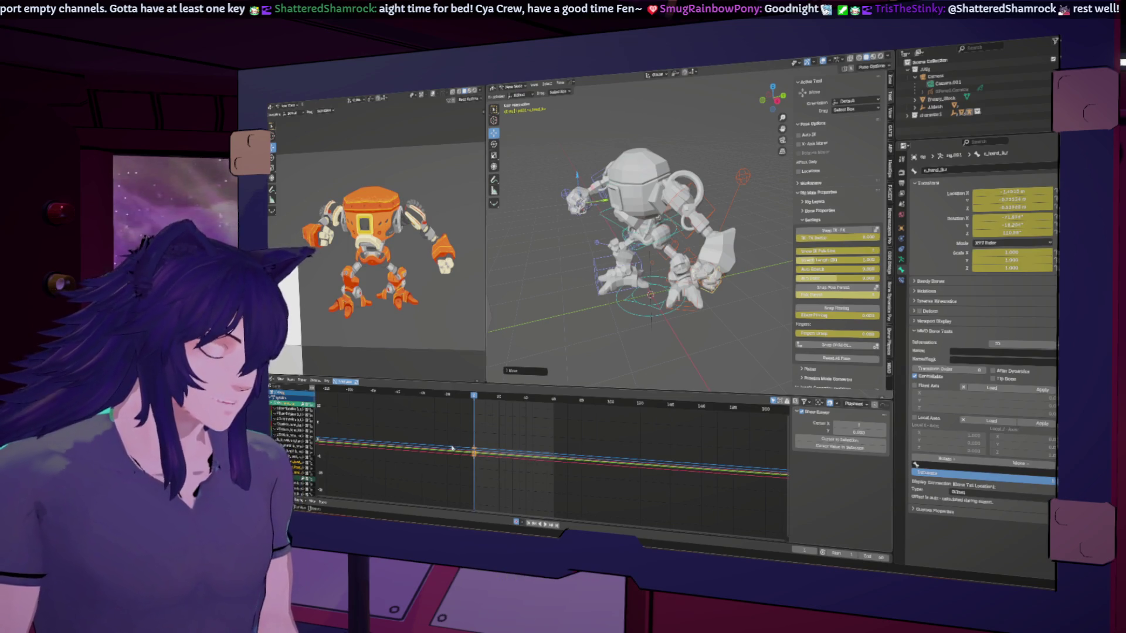
{"action": "key", "text": "ctrl+Tab"}
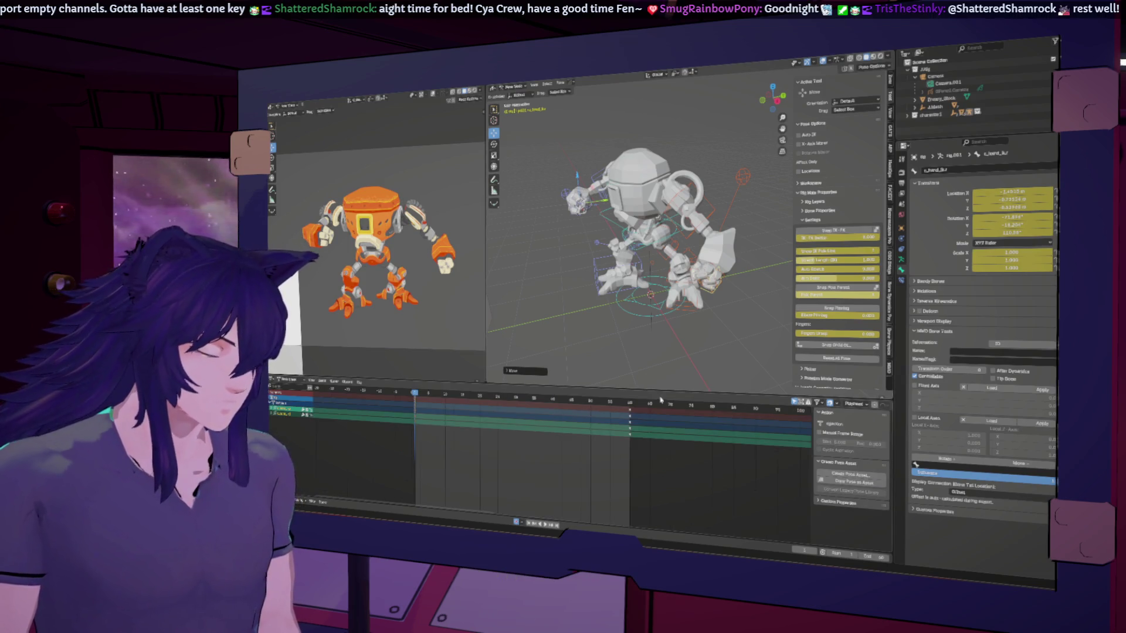
{"action": "left_click_drag", "start_coordinate": [621, 404], "coordinate": [630, 404]}
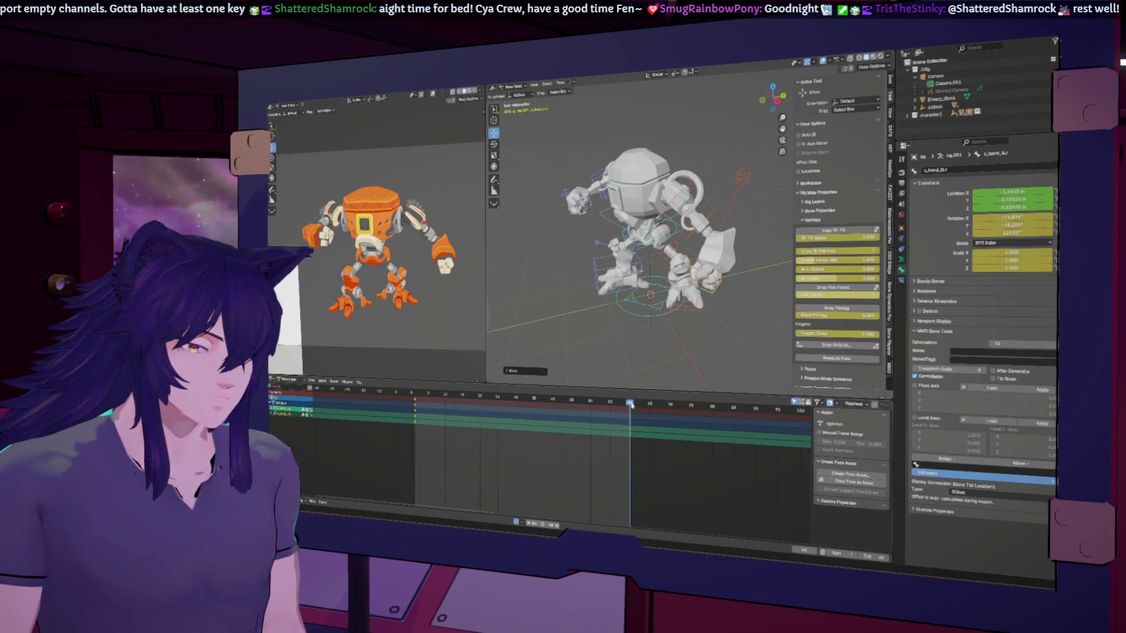
{"action": "key", "text": "space"}
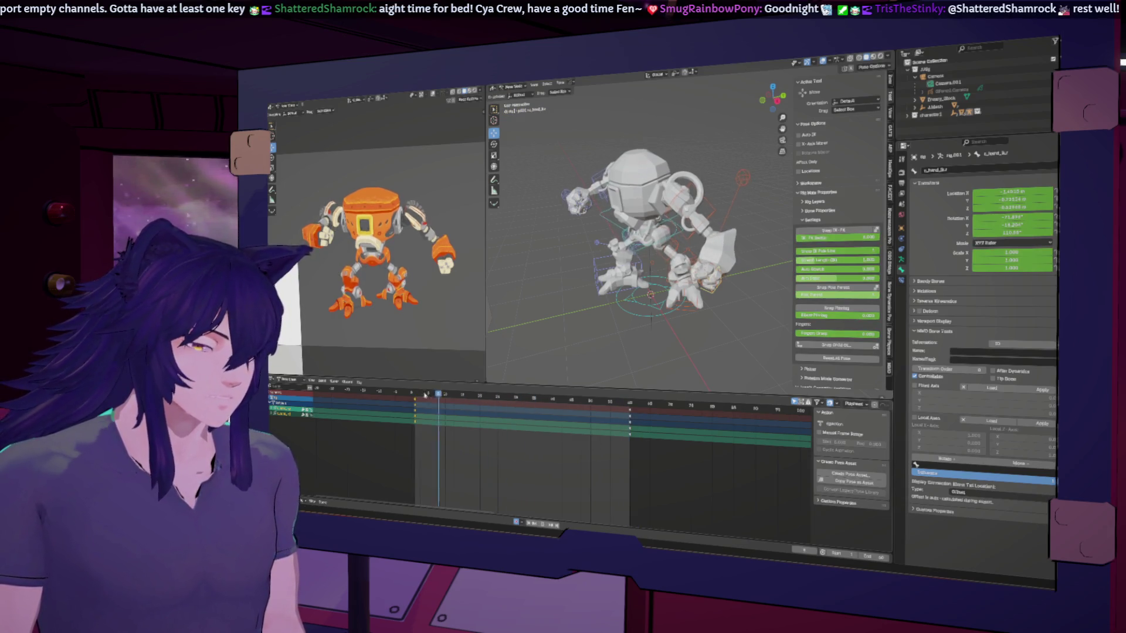
{"action": "mouse_move", "coordinate": [535, 421]}
{"action": "left_mouse_down"}
{"action": "mouse_move", "coordinate": [497, 417]}
{"action": "mouse_move", "coordinate": [527, 420]}
{"action": "mouse_move", "coordinate": [516, 419]}
{"action": "left_mouse_up"}
{"action": "key", "text": "Down"}
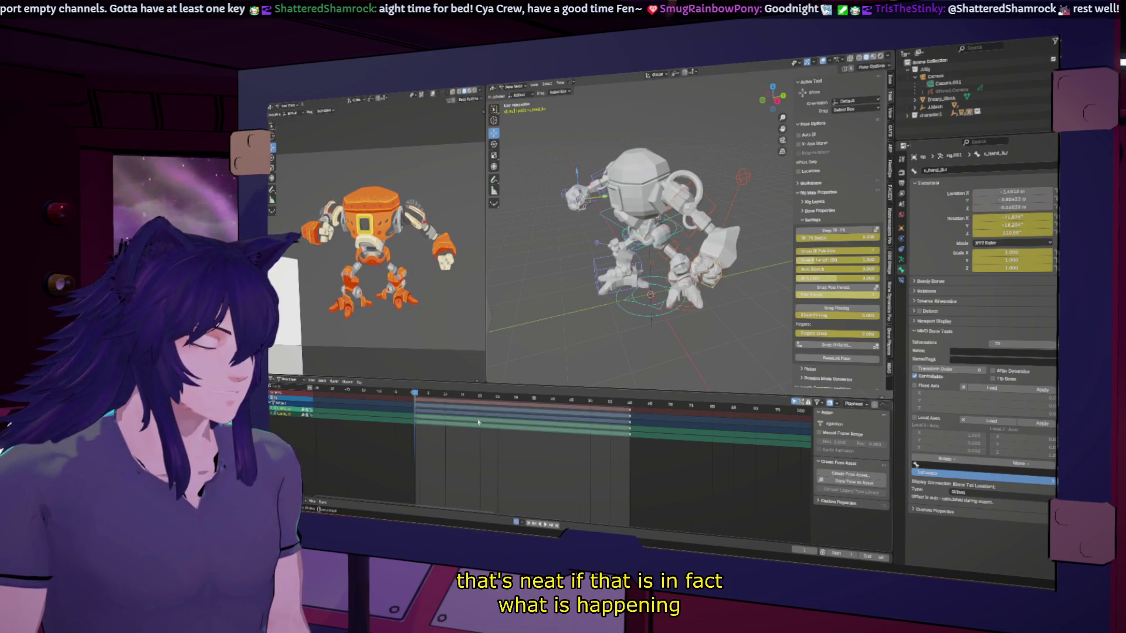
{"action": "left_click", "coordinate": [486, 400]}
{"action": "key", "text": "Down"}
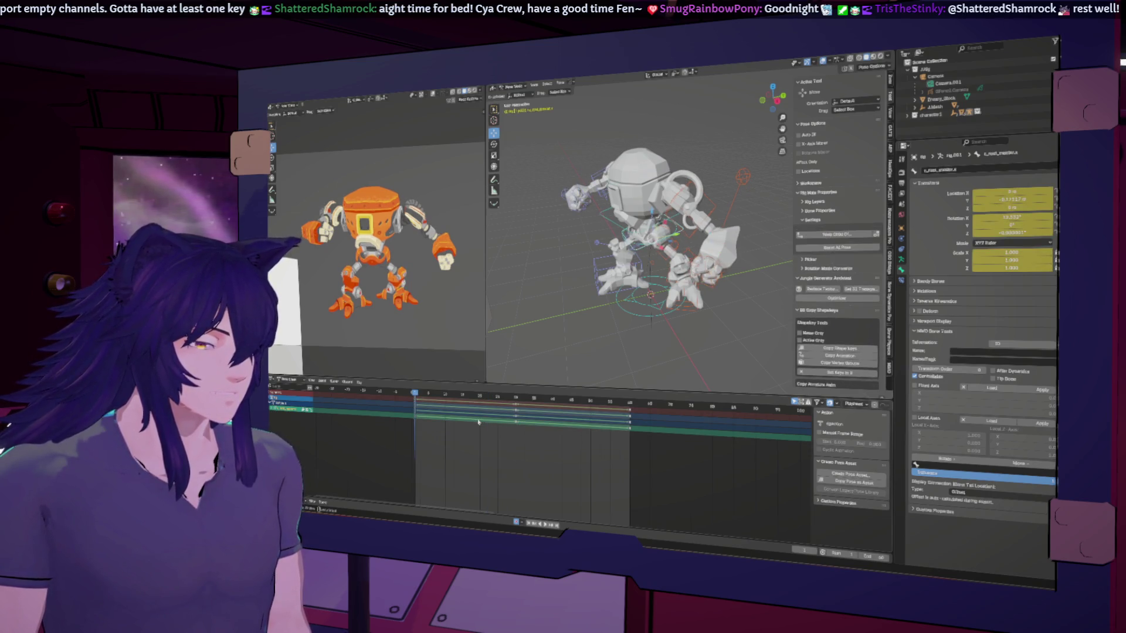
{"action": "key", "text": "ctrl+shift+z"}
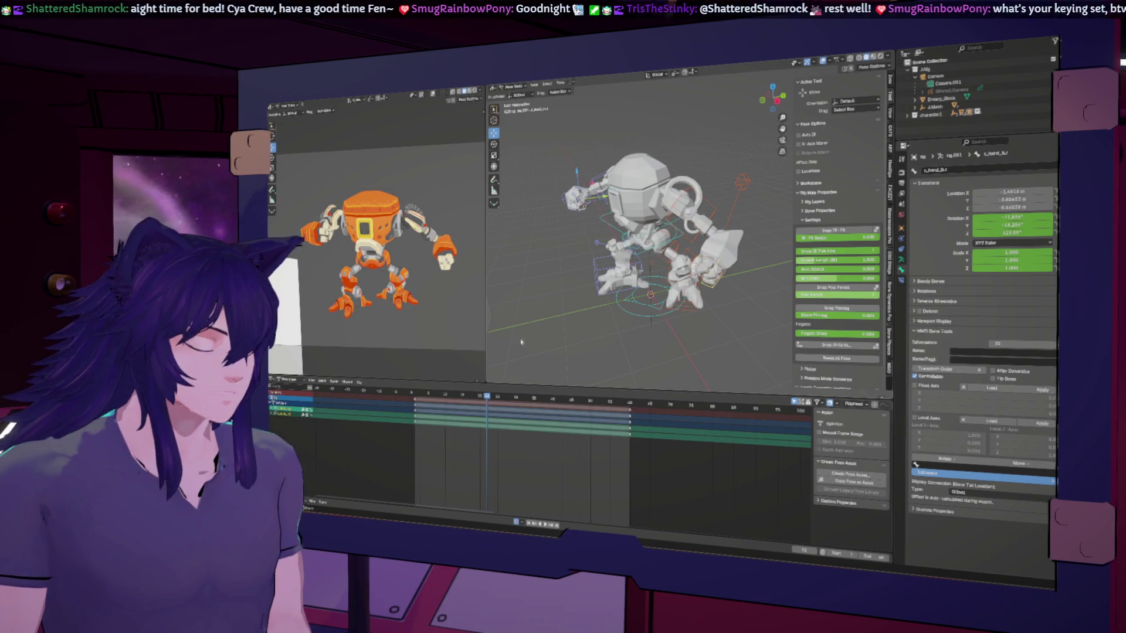
{"action": "key", "text": "Down"}
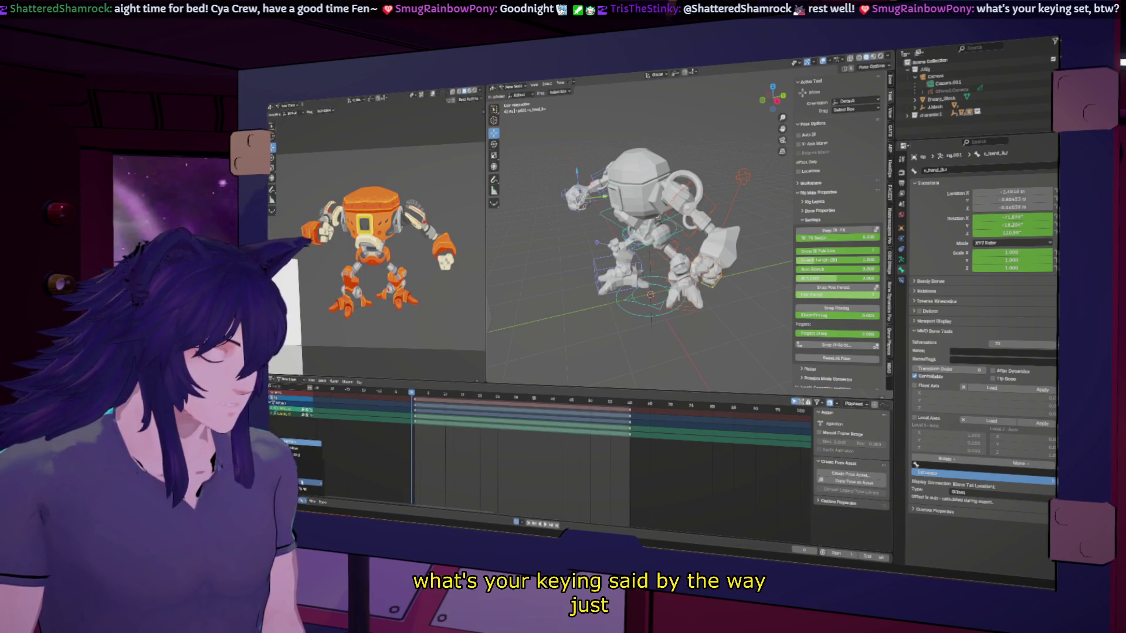
{"action": "left_click", "coordinate": [302, 480]}
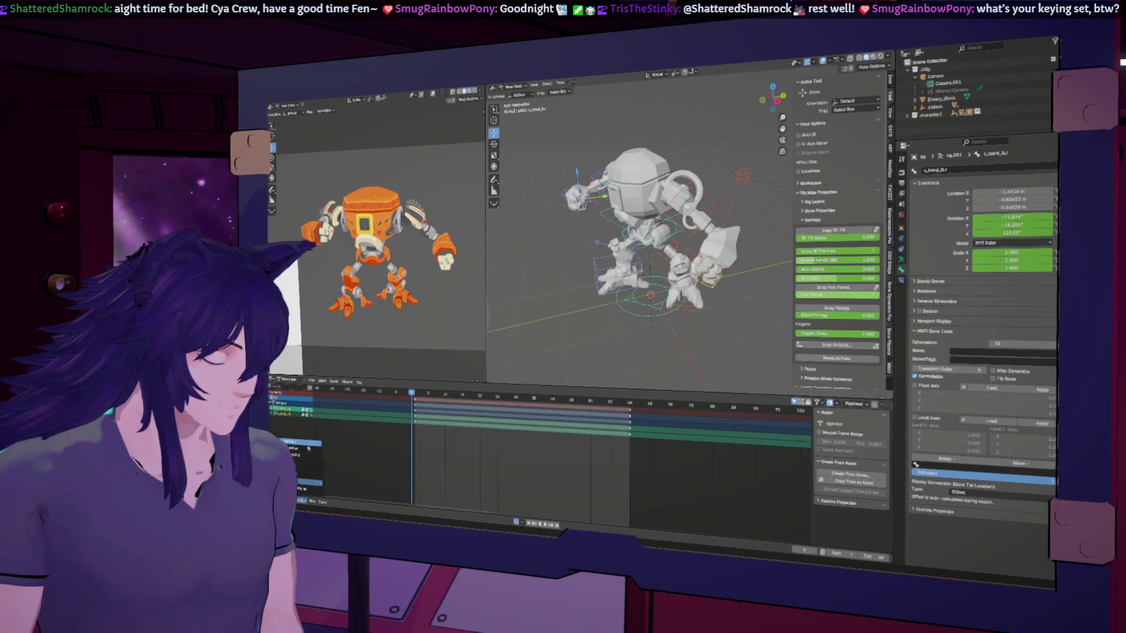
{"action": "left_click", "coordinate": [304, 478]}
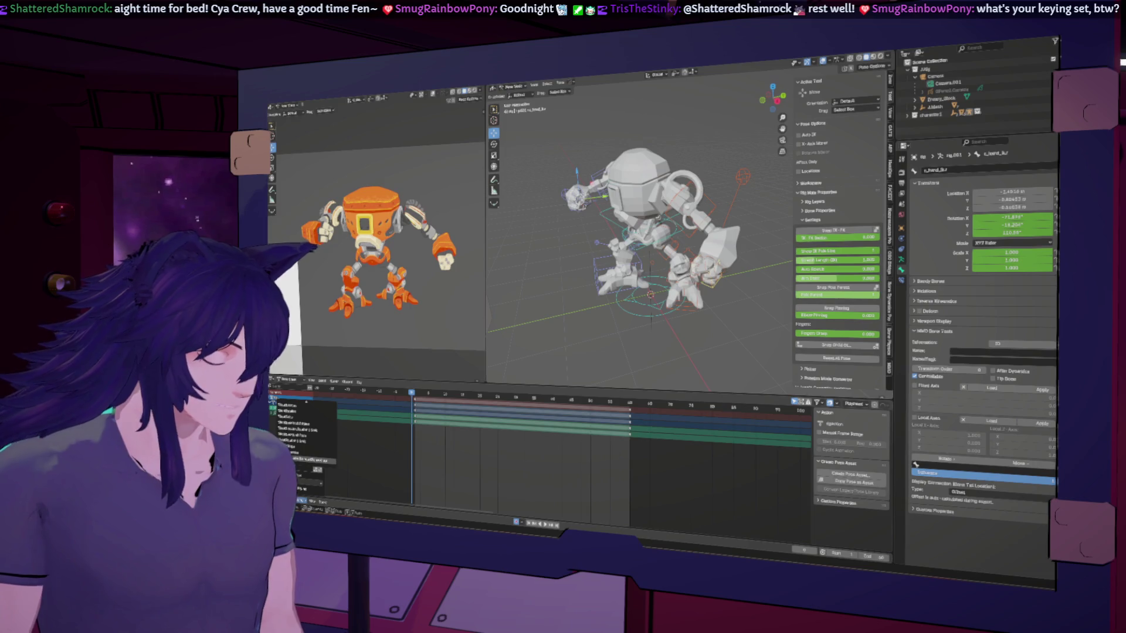
{"action": "scroll", "coordinate": [305, 461], "scroll_direction": "up", "scroll_amount": 5}
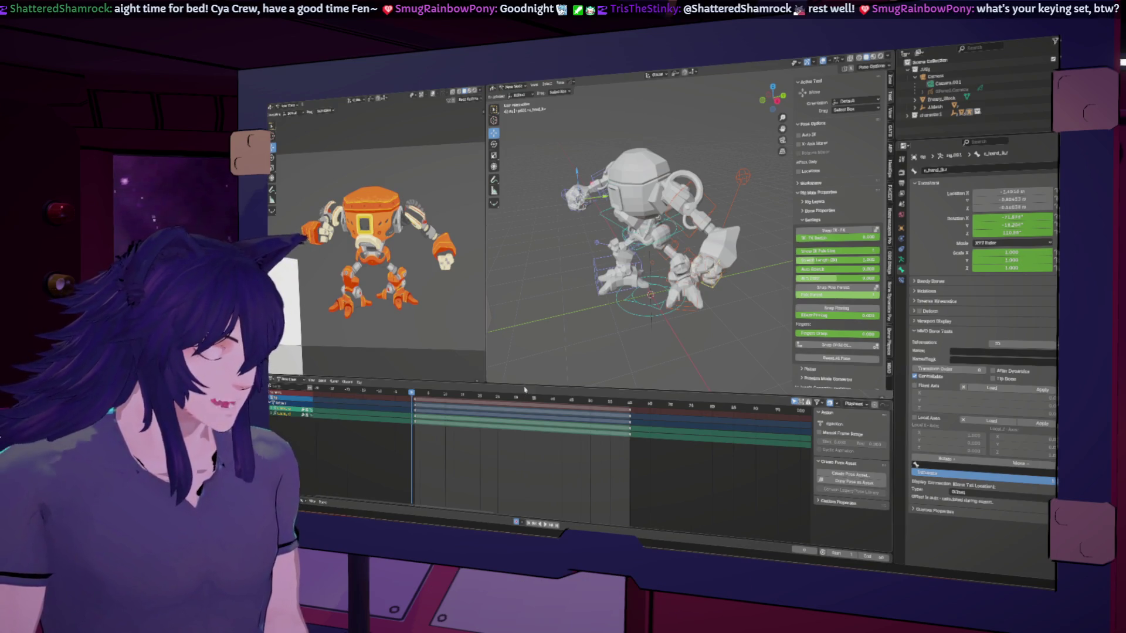
{"action": "middle_click_drag", "start_coordinate": [592, 282], "coordinate": [628, 270]}
{"action": "left_click_drag", "start_coordinate": [419, 397], "coordinate": [543, 406]}
{"action": "key", "text": "space"}
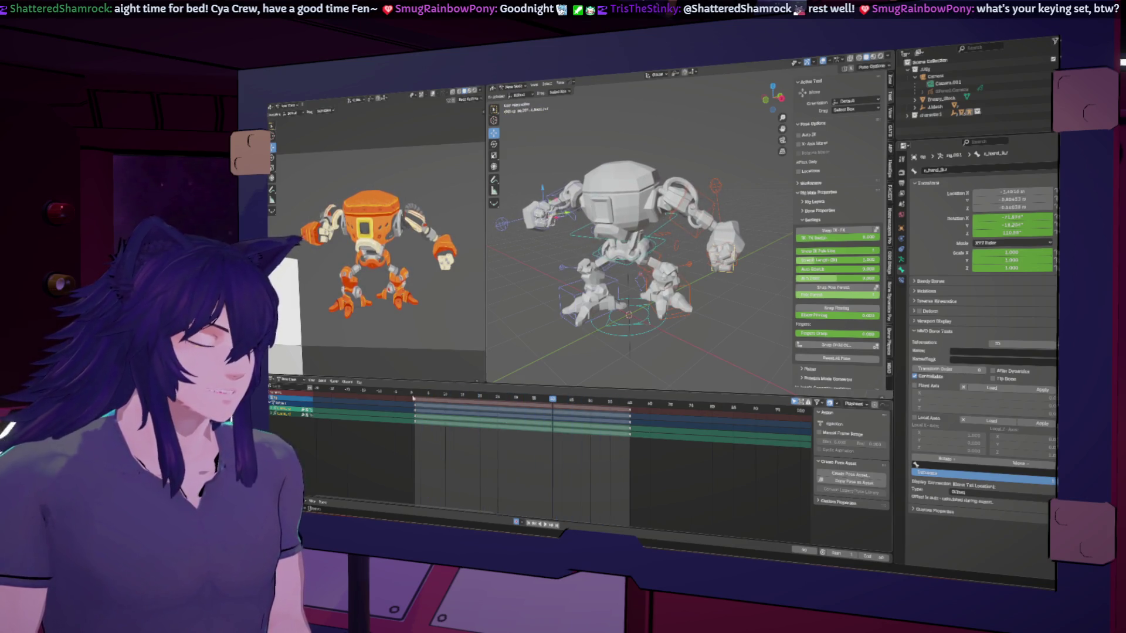
Key a small hand move, then paste the previous keyframe's pose around frame 40.
{"action": "key", "text": "Escape"}
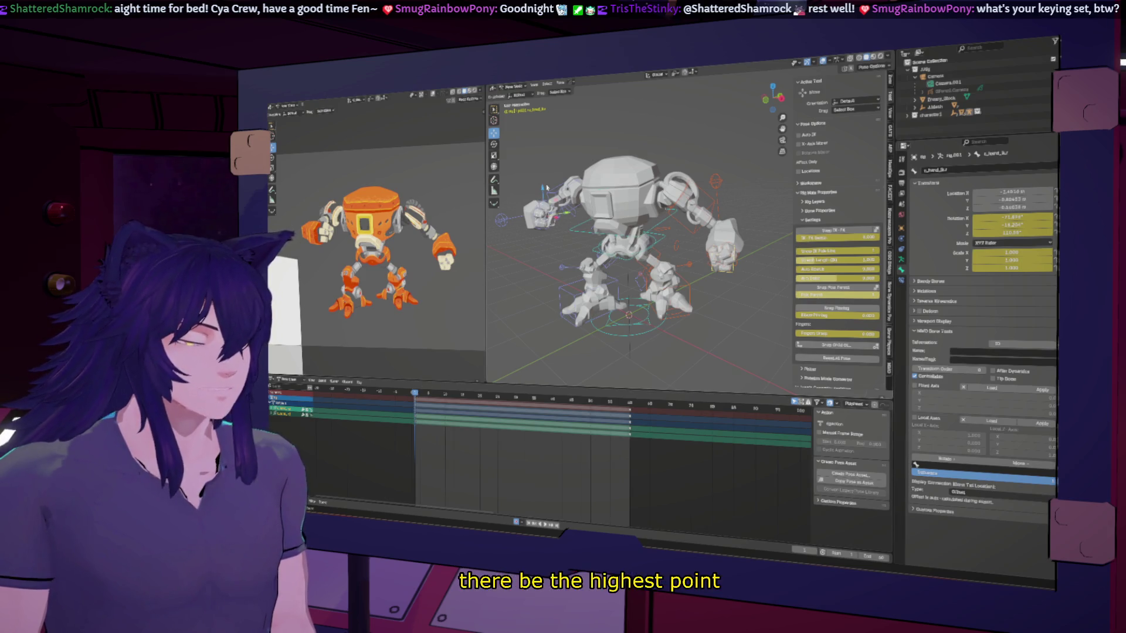
{"action": "key", "text": "g"}
{"action": "left_click", "coordinate": [524, 249]}
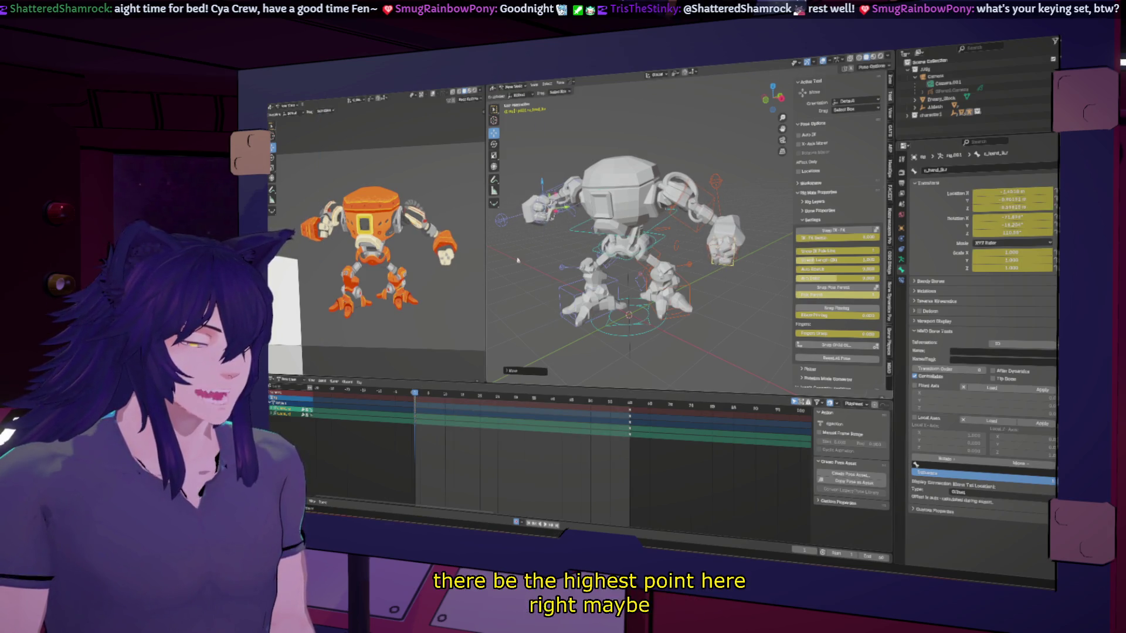
{"action": "mouse_move", "coordinate": [443, 394]}
{"action": "left_mouse_down"}
{"action": "mouse_move", "coordinate": [630, 401]}
{"action": "mouse_move", "coordinate": [629, 424]}
{"action": "mouse_move", "coordinate": [519, 414]}
{"action": "left_mouse_up"}
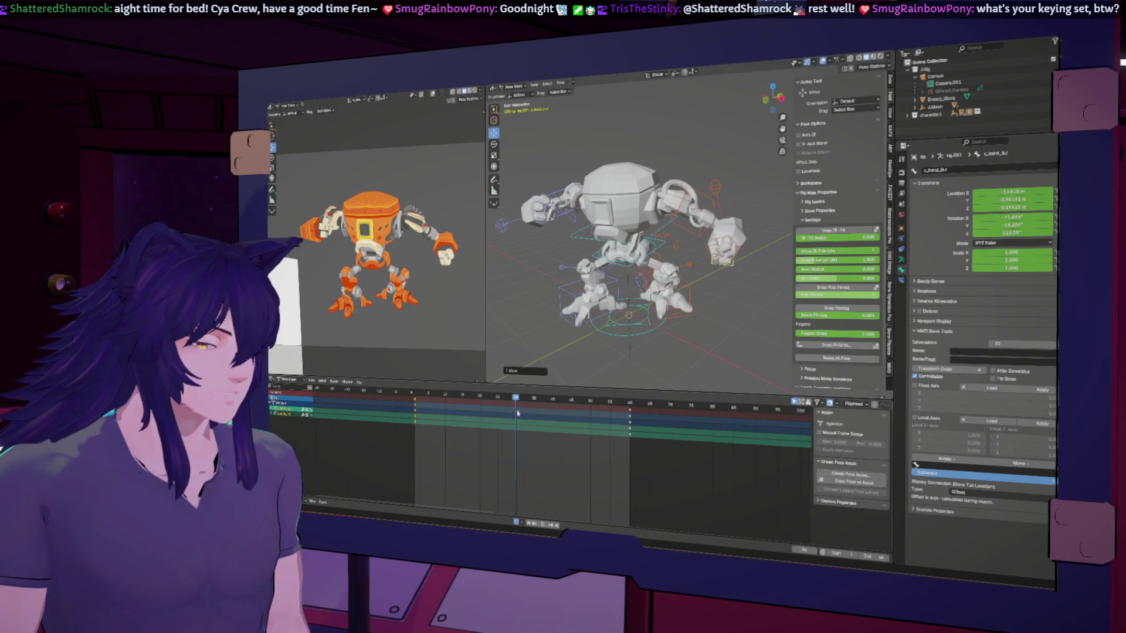
{"action": "left_click_drag", "start_coordinate": [526, 413], "coordinate": [467, 414]}
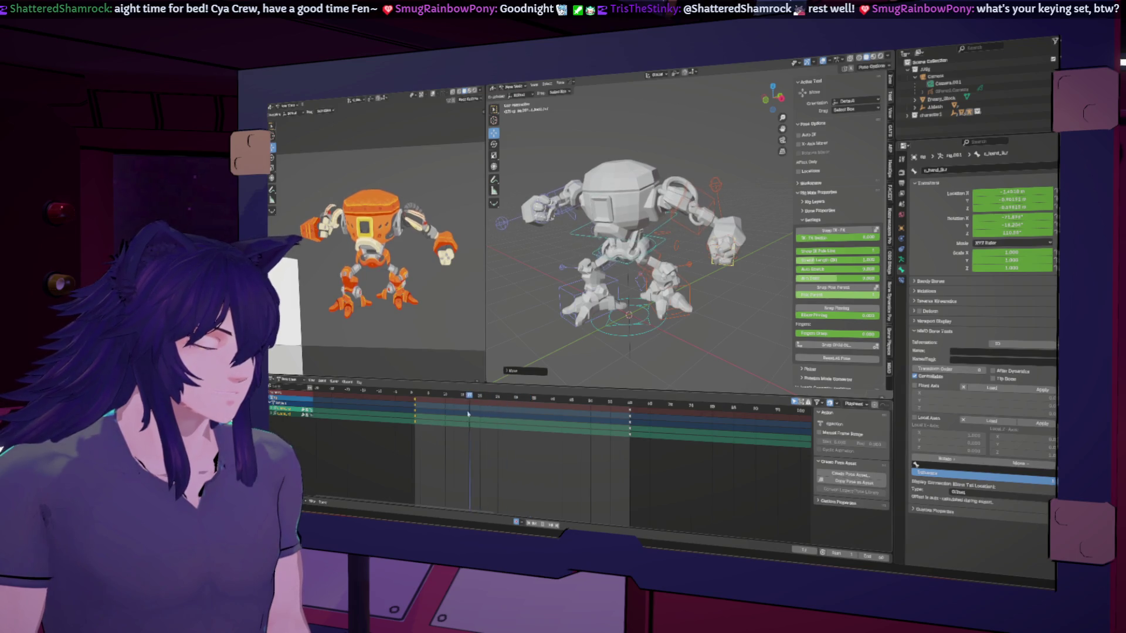
{"action": "key", "text": "Down"}
{"action": "key", "text": "ctrl+v"}
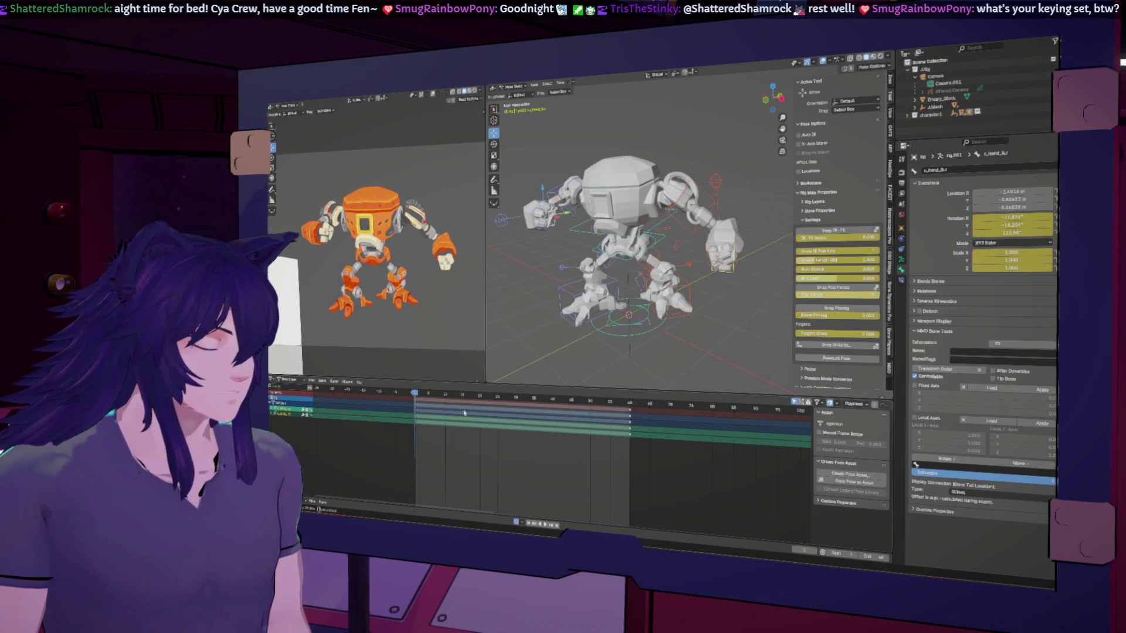
Move the hand controller vertically at two frames, keying each, and preview playback.
{"action": "mouse_move", "coordinate": [415, 395]}
{"action": "left_mouse_down"}
{"action": "mouse_move", "coordinate": [480, 394]}
{"action": "mouse_move", "coordinate": [463, 395]}
{"action": "left_mouse_up"}
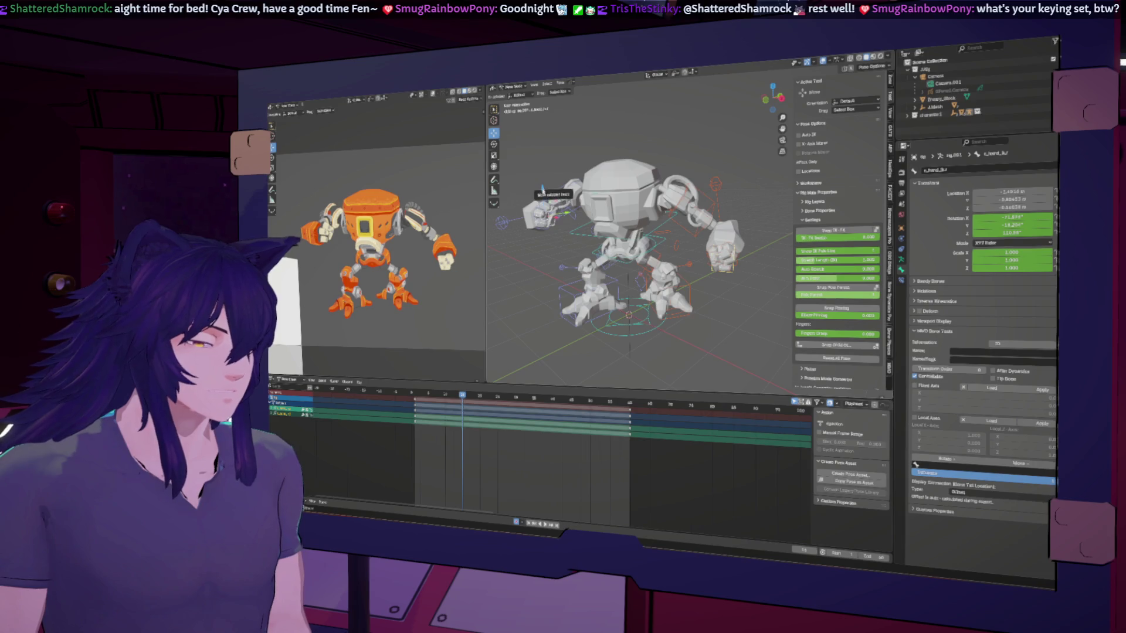
{"action": "key", "text": "g"}
{"action": "key", "text": "z"}
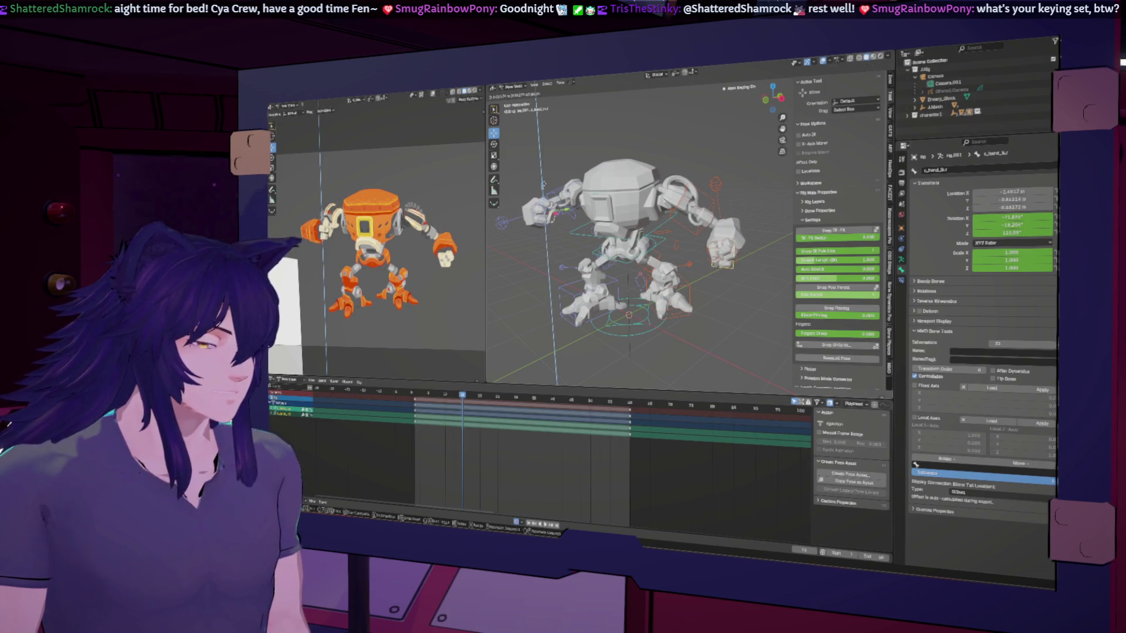
{"action": "left_click", "coordinate": [544, 187]}
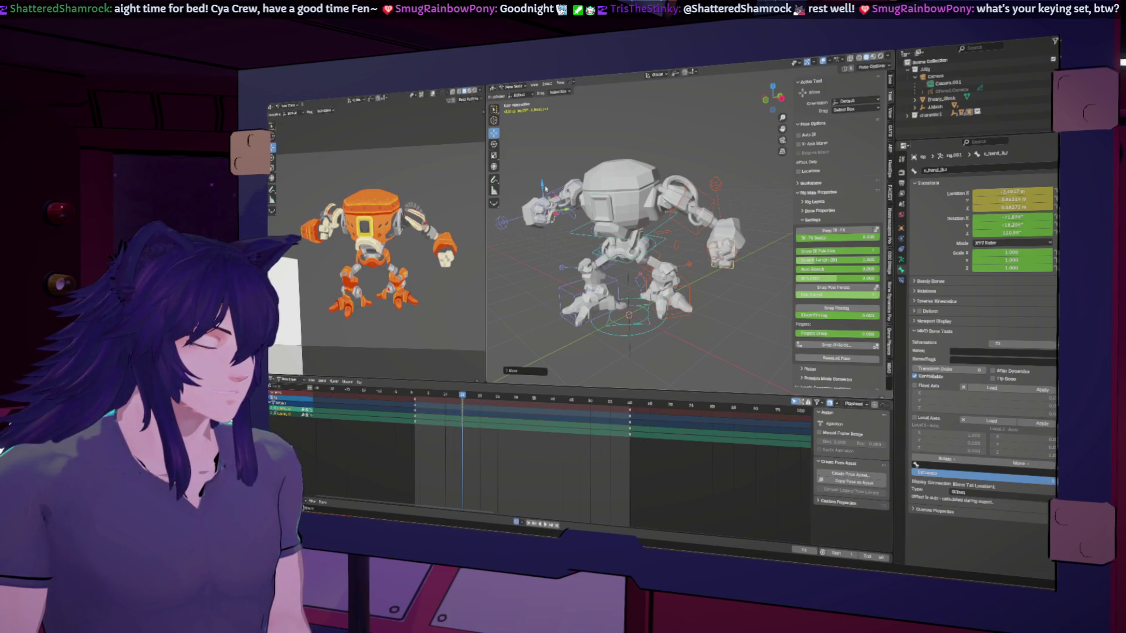
{"action": "left_click", "coordinate": [572, 401]}
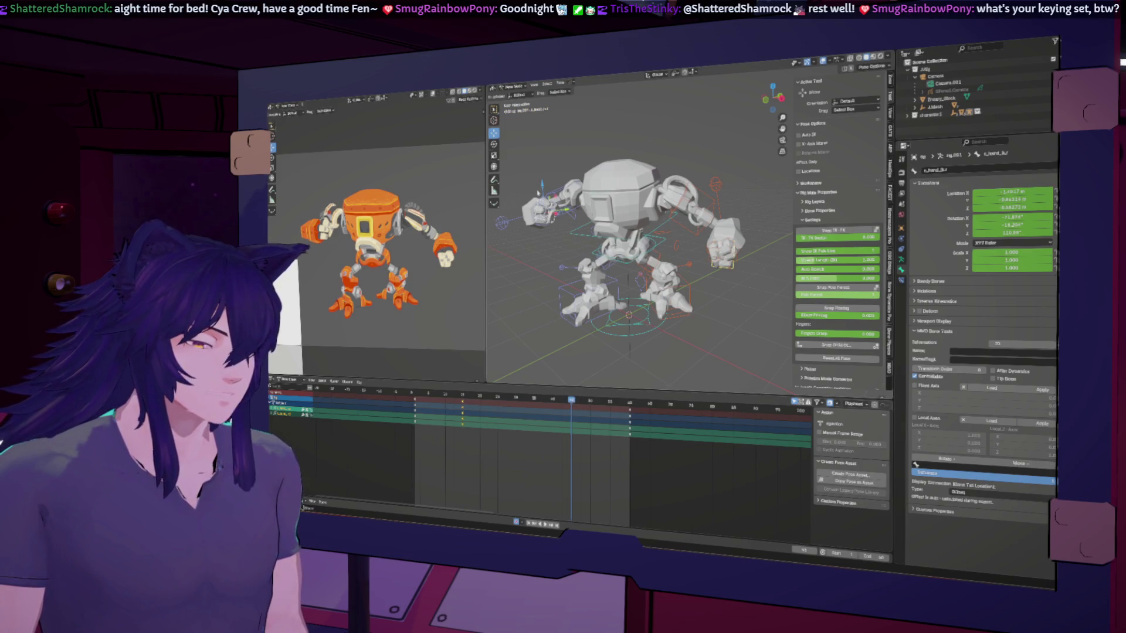
{"action": "key", "text": "g"}
{"action": "key", "text": "z"}
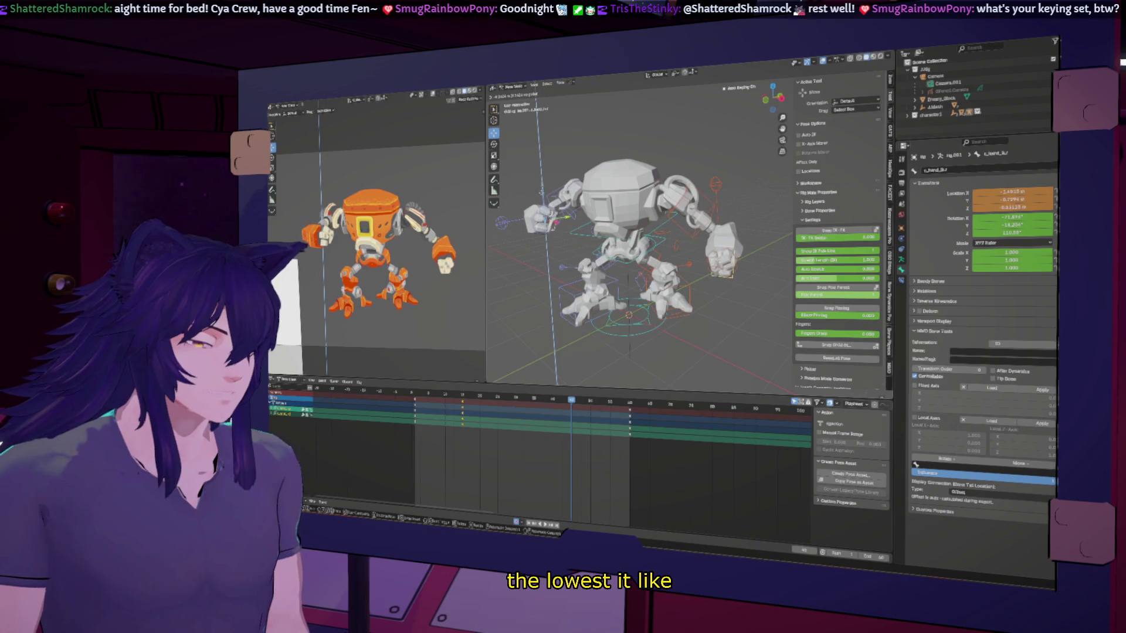
{"action": "left_click", "coordinate": [542, 194]}
{"action": "key", "text": "space"}
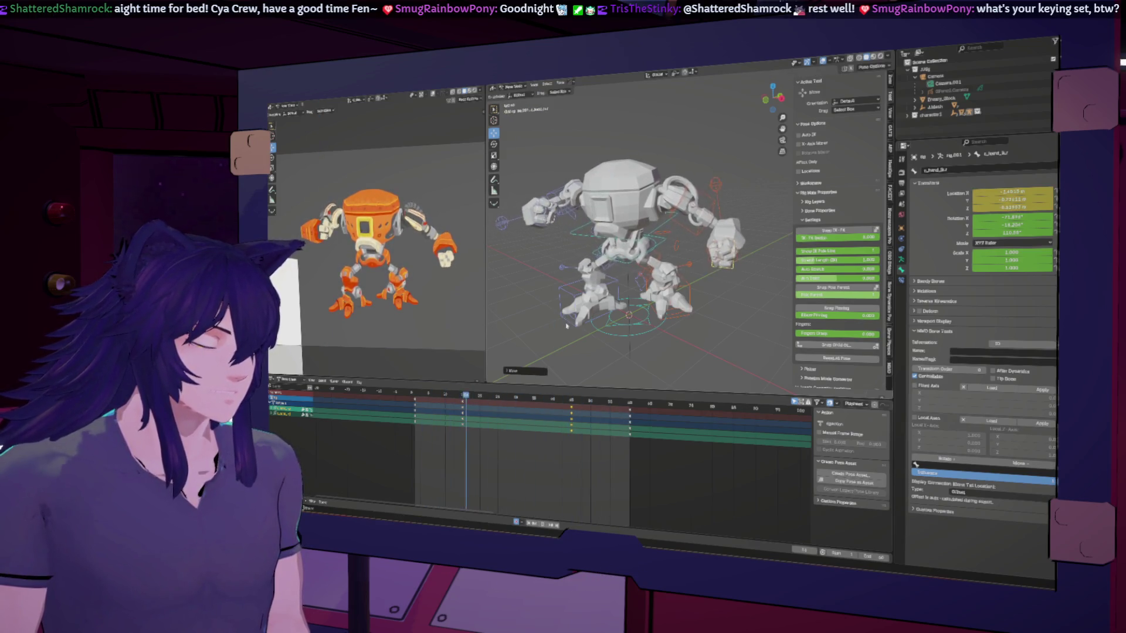
{"action": "key", "text": "space"}
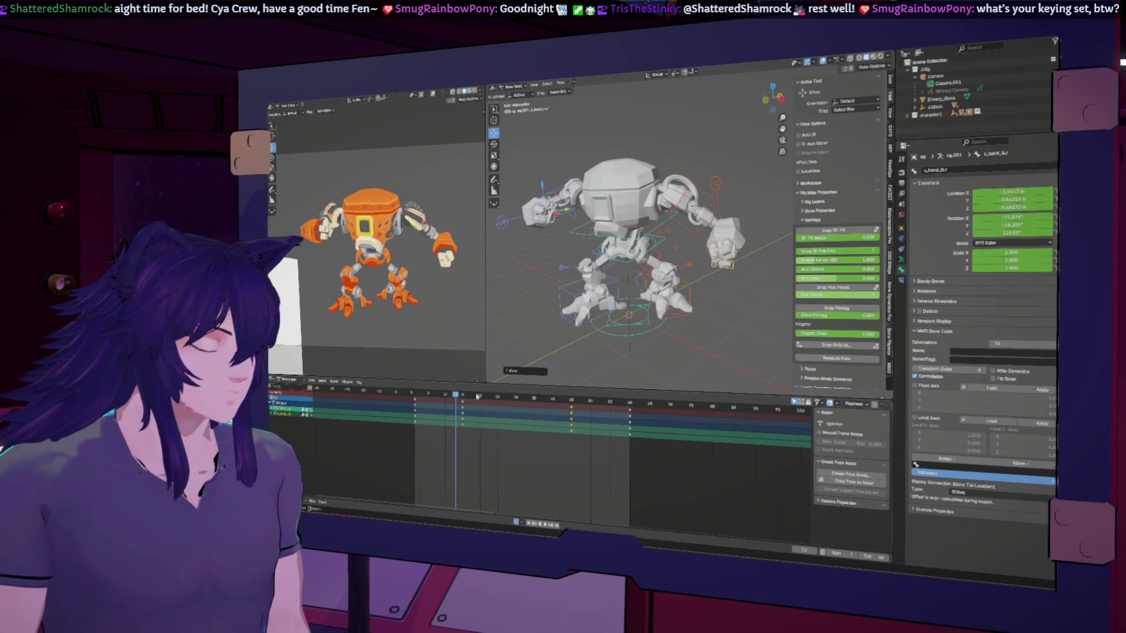
Select the first-column keyframes, replay from the start, and switch to the Graph Editor.
{"action": "left_click_drag", "start_coordinate": [473, 396], "coordinate": [629, 401]}
{"action": "left_click_drag", "start_coordinate": [440, 438], "coordinate": [404, 395]}
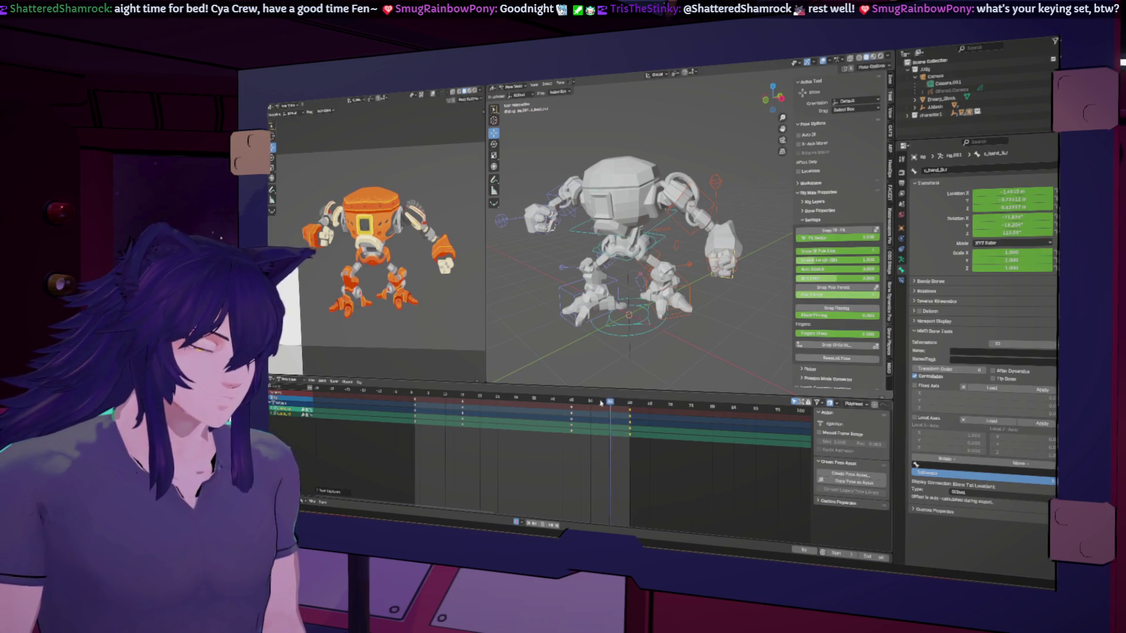
{"action": "left_click_drag", "start_coordinate": [412, 390], "coordinate": [421, 391]}
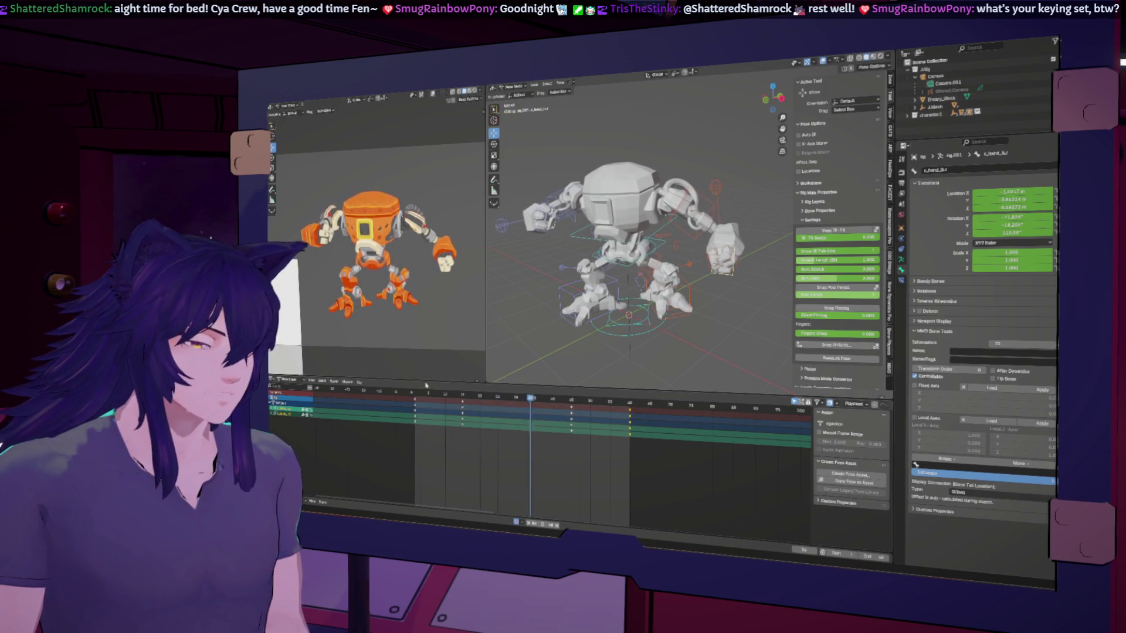
{"action": "left_click", "coordinate": [426, 386]}
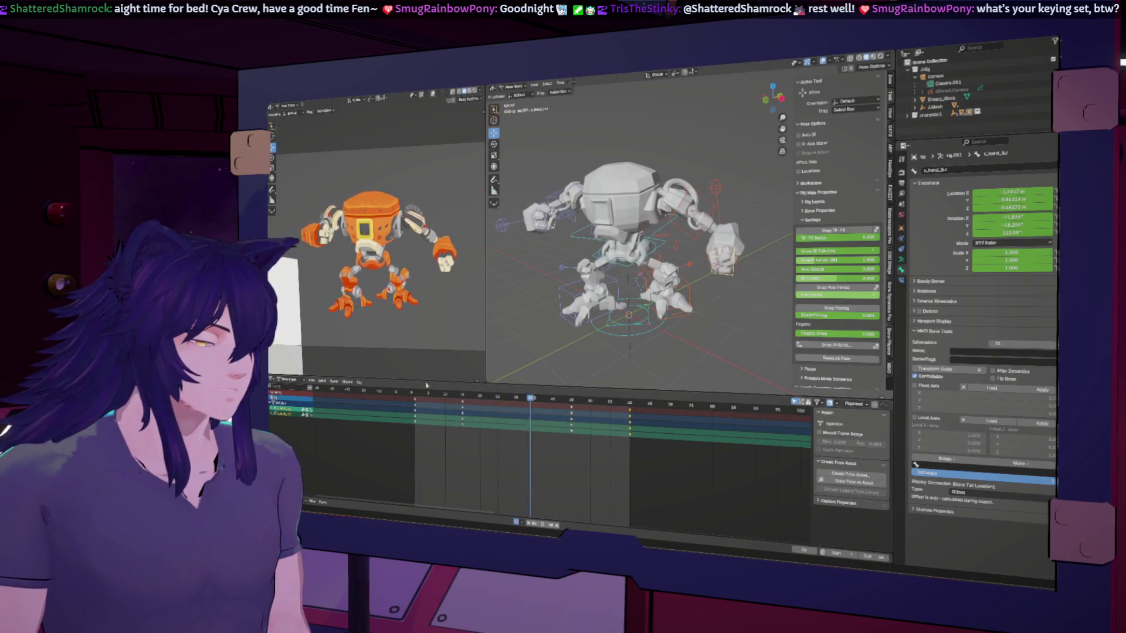
{"action": "key", "text": "space"}
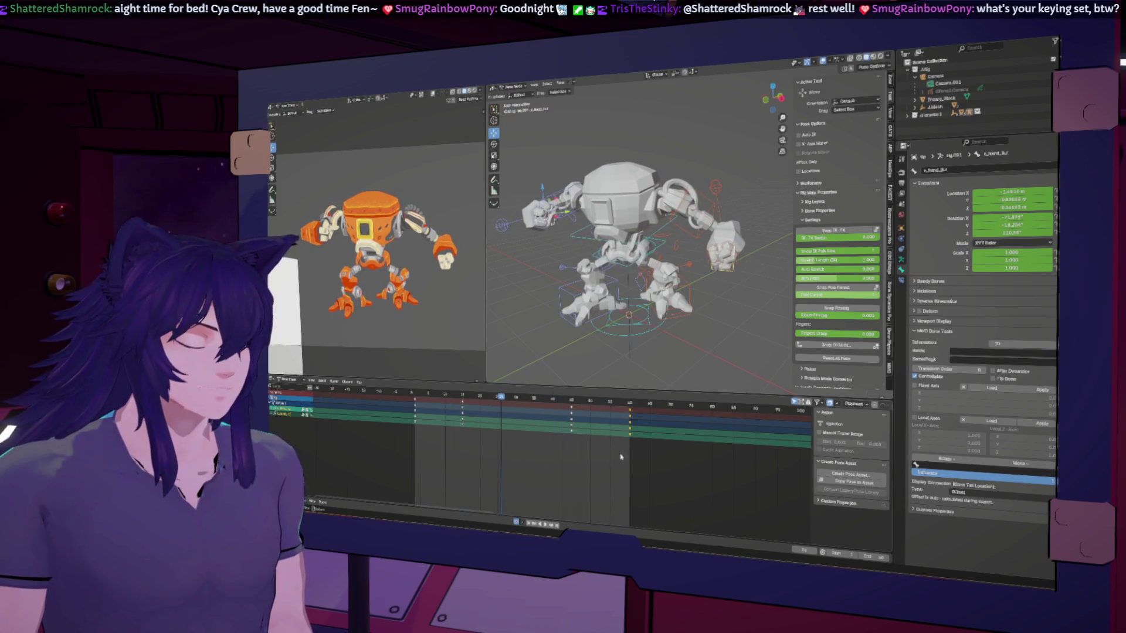
{"action": "key", "text": "ctrl+Tab"}
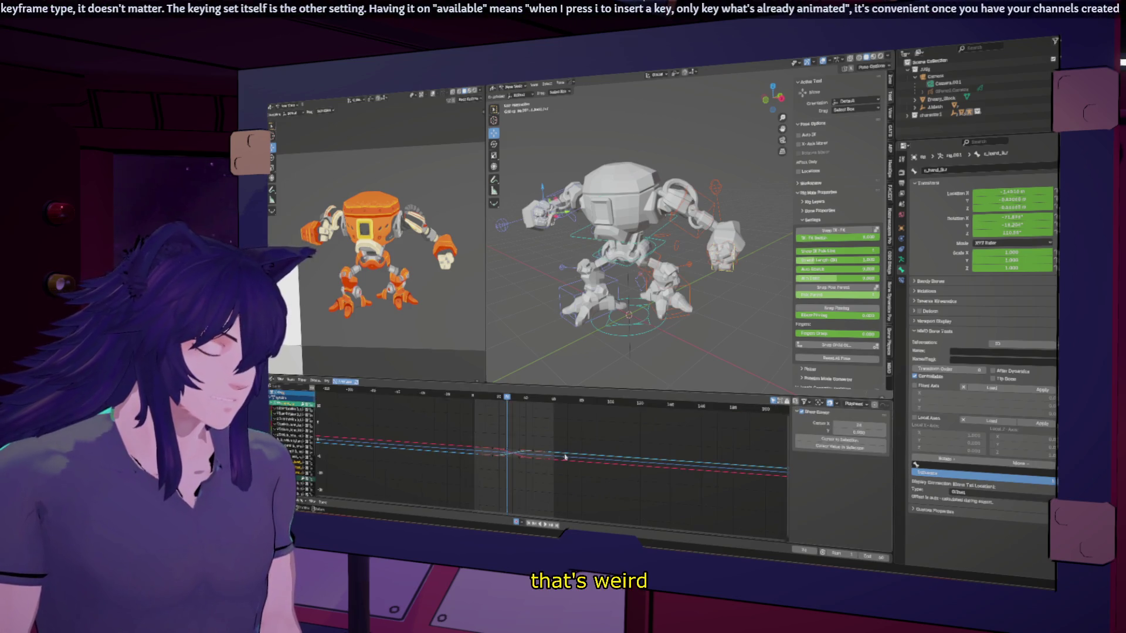
Key the hand's location at an early frame, a later frame, and the loop start.
{"action": "scroll", "coordinate": [546, 468], "scroll_direction": "up", "scroll_amount": 3}
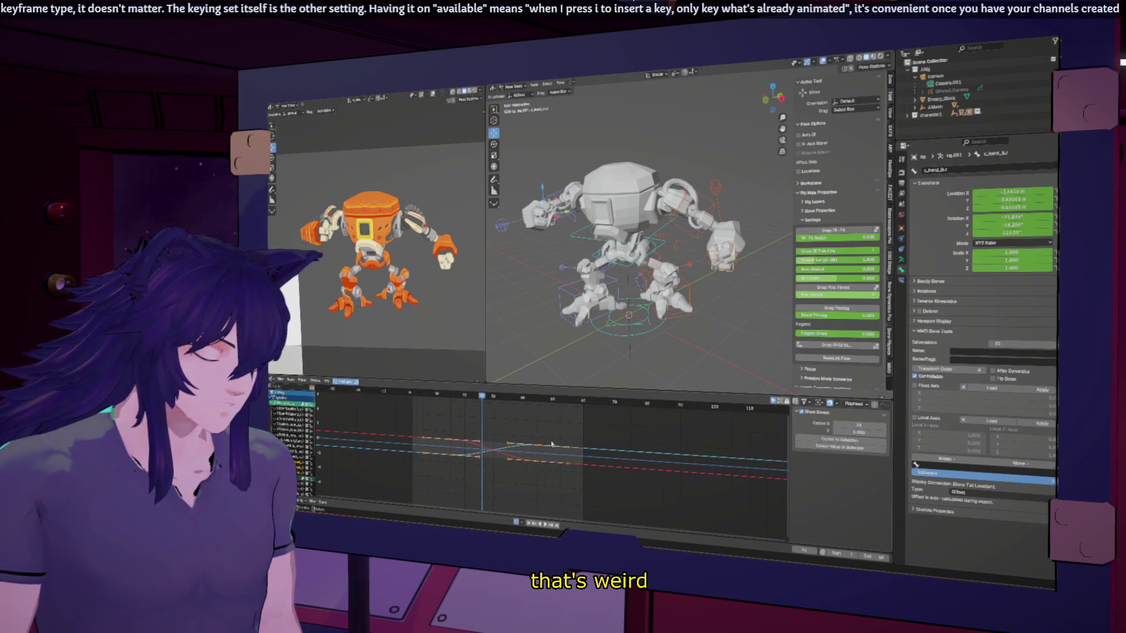
{"action": "left_click", "coordinate": [413, 395]}
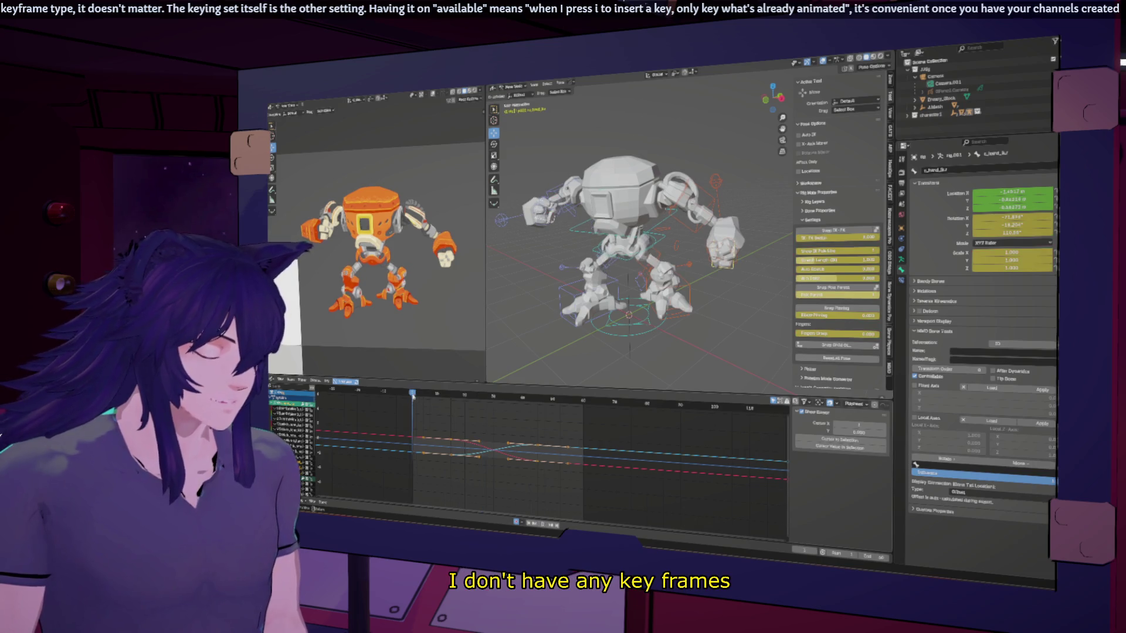
{"action": "key", "text": "i"}
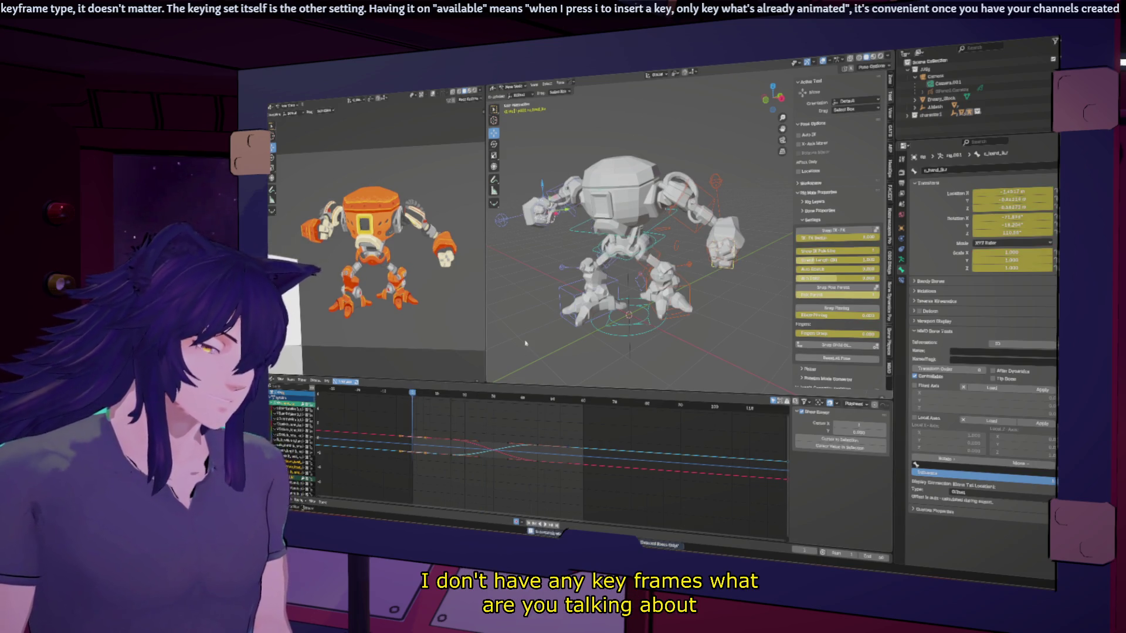
{"action": "left_click", "coordinate": [583, 401]}
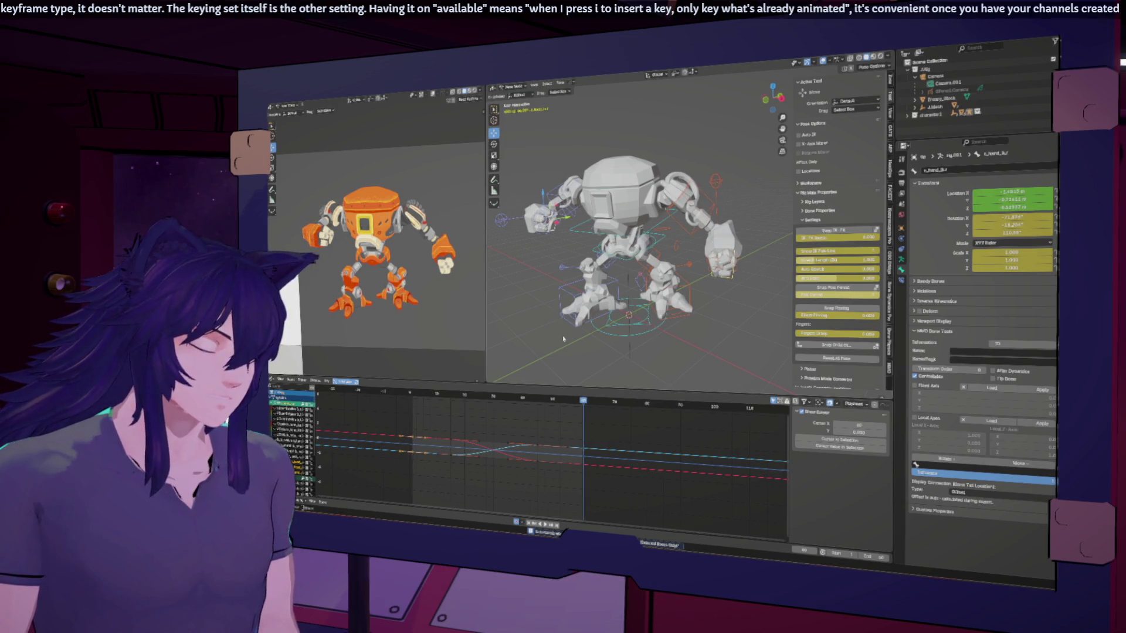
{"action": "key", "text": "i"}
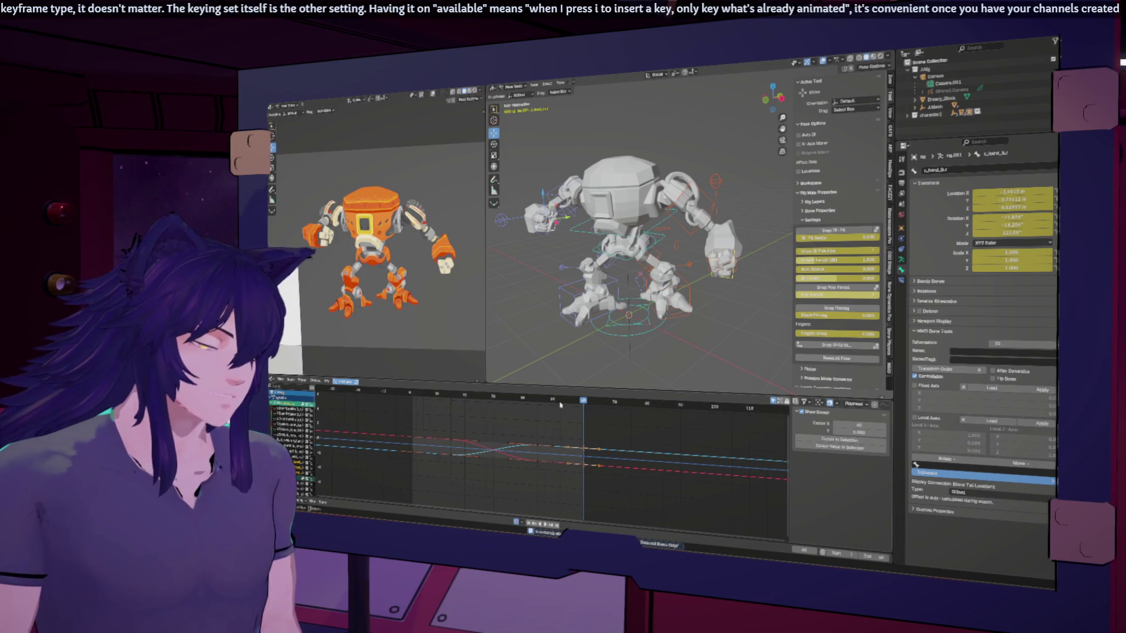
{"action": "left_click", "coordinate": [546, 400]}
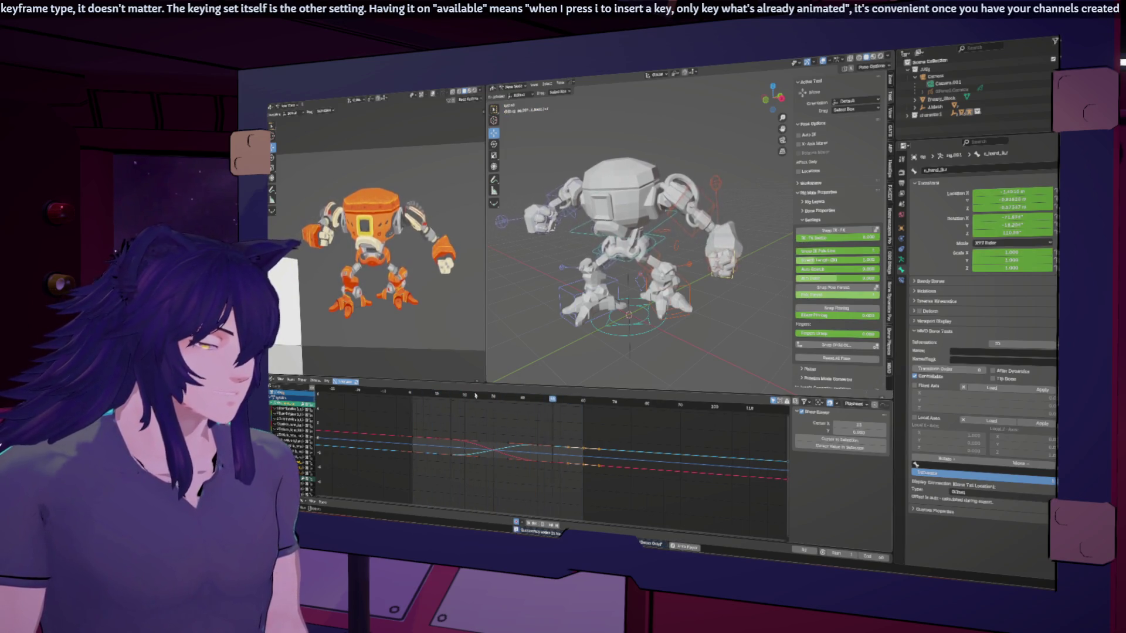
{"action": "left_click_drag", "start_coordinate": [425, 404], "coordinate": [414, 397]}
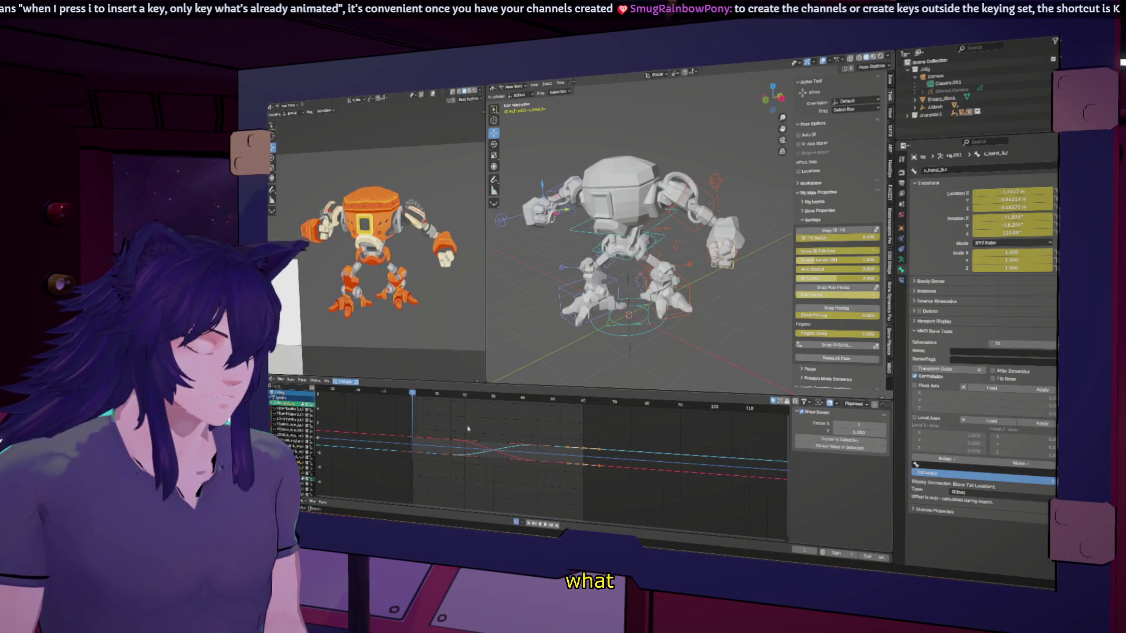
{"action": "key", "text": "i"}
{"action": "key", "text": "space"}
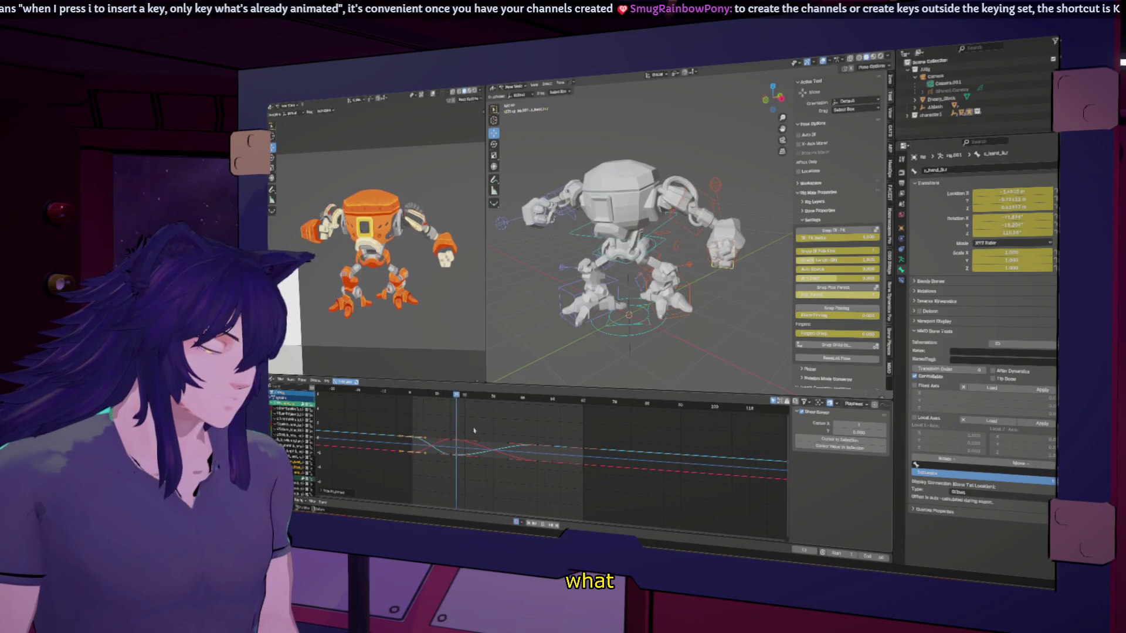
{"action": "key", "text": "space"}
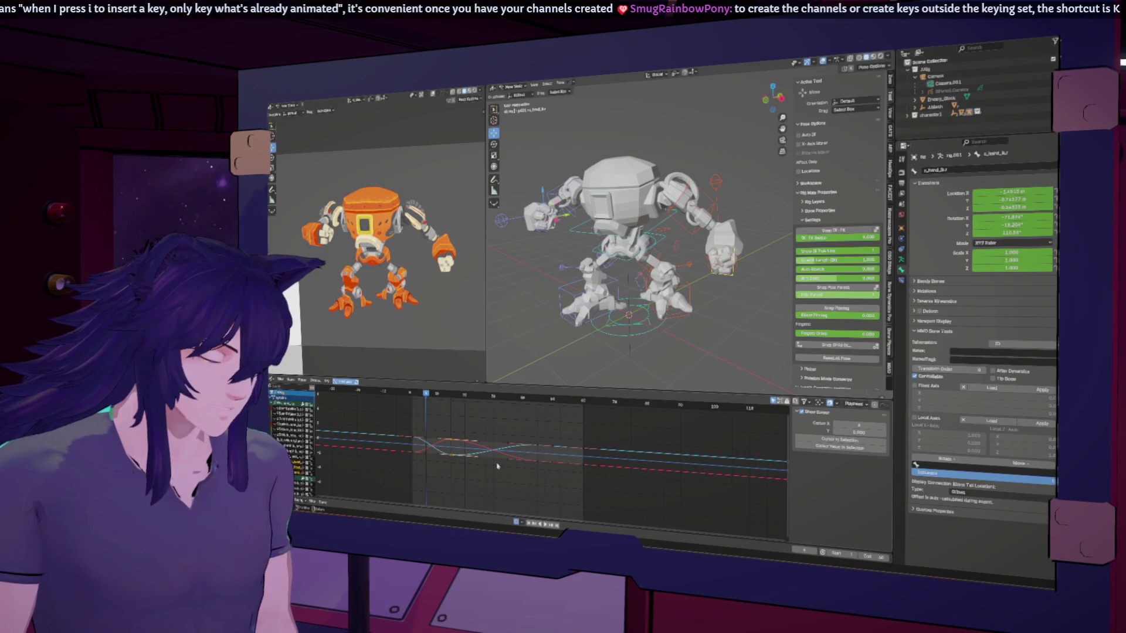
Slide the selected keys and the keys near the loop start later in time, then replay.
{"action": "key", "text": "g"}
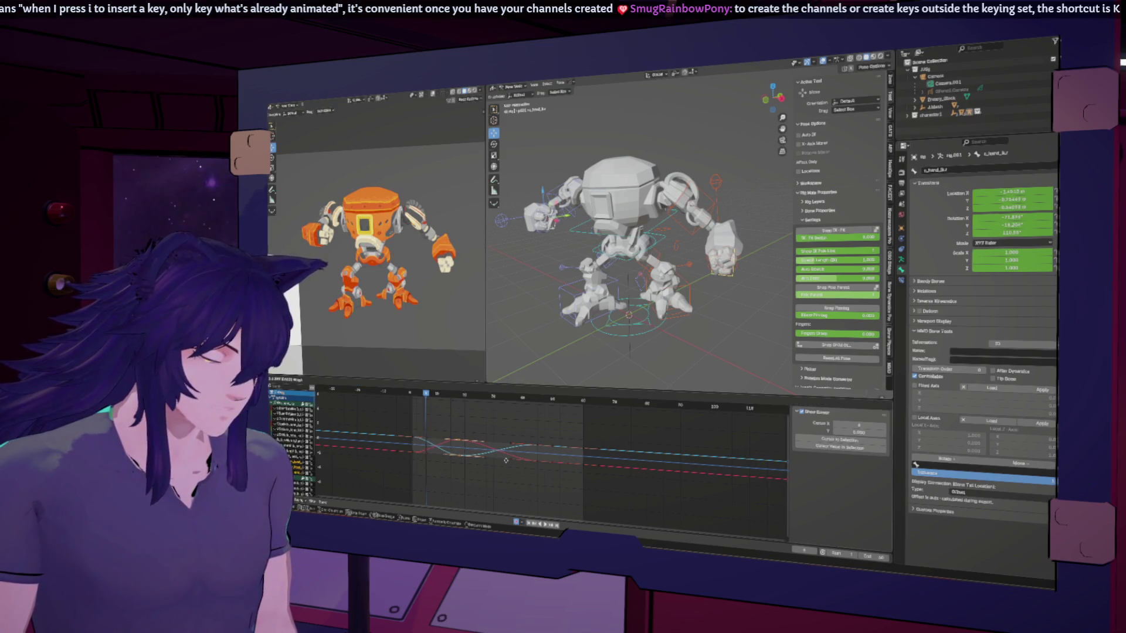
{"action": "left_click", "coordinate": [511, 461]}
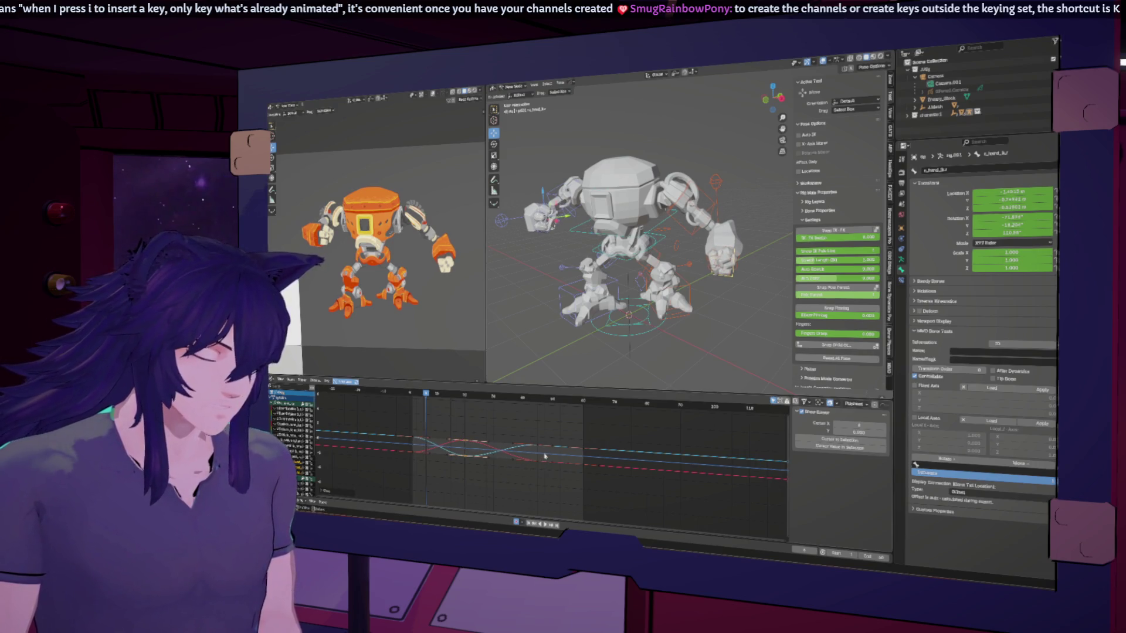
{"action": "key", "text": "space"}
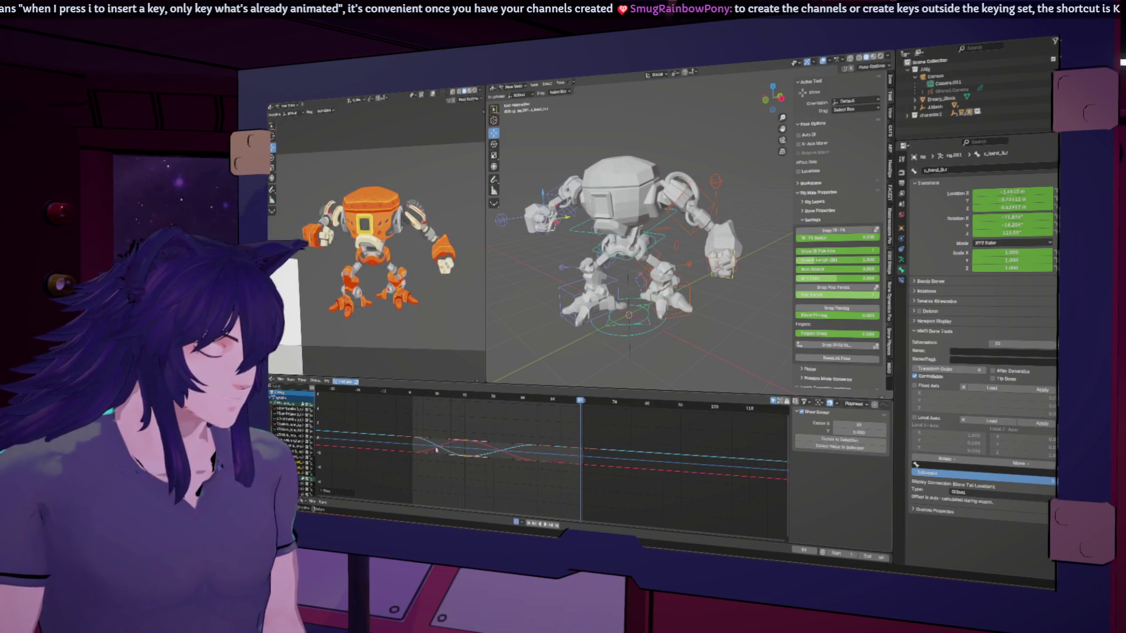
{"action": "left_click_drag", "start_coordinate": [418, 426], "coordinate": [420, 465]}
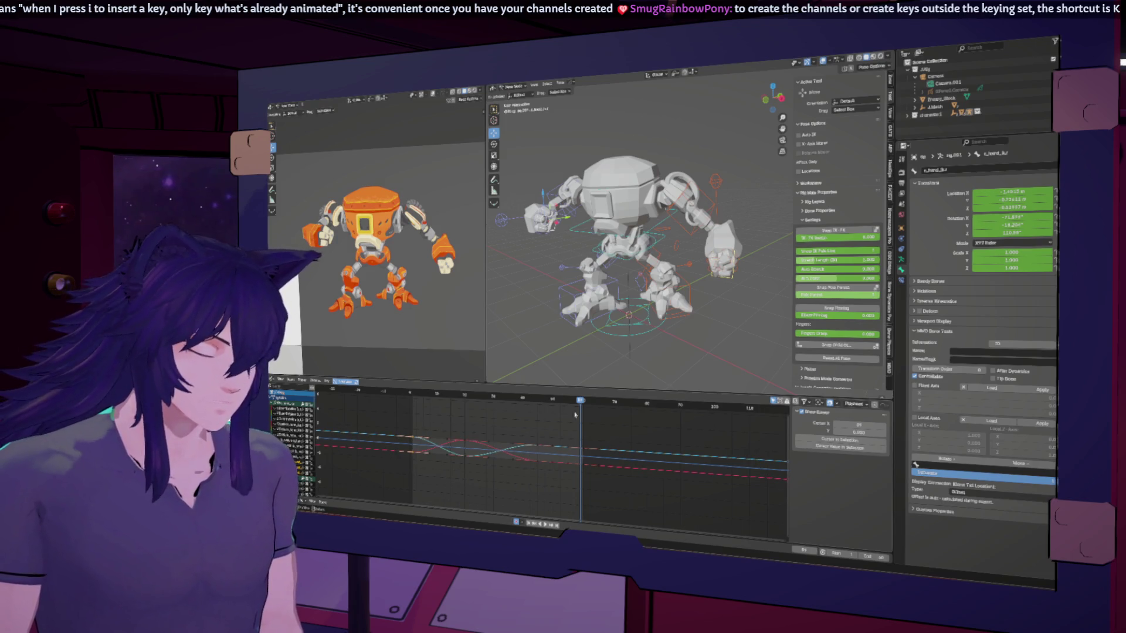
{"action": "left_click_drag", "start_coordinate": [581, 403], "coordinate": [539, 487]}
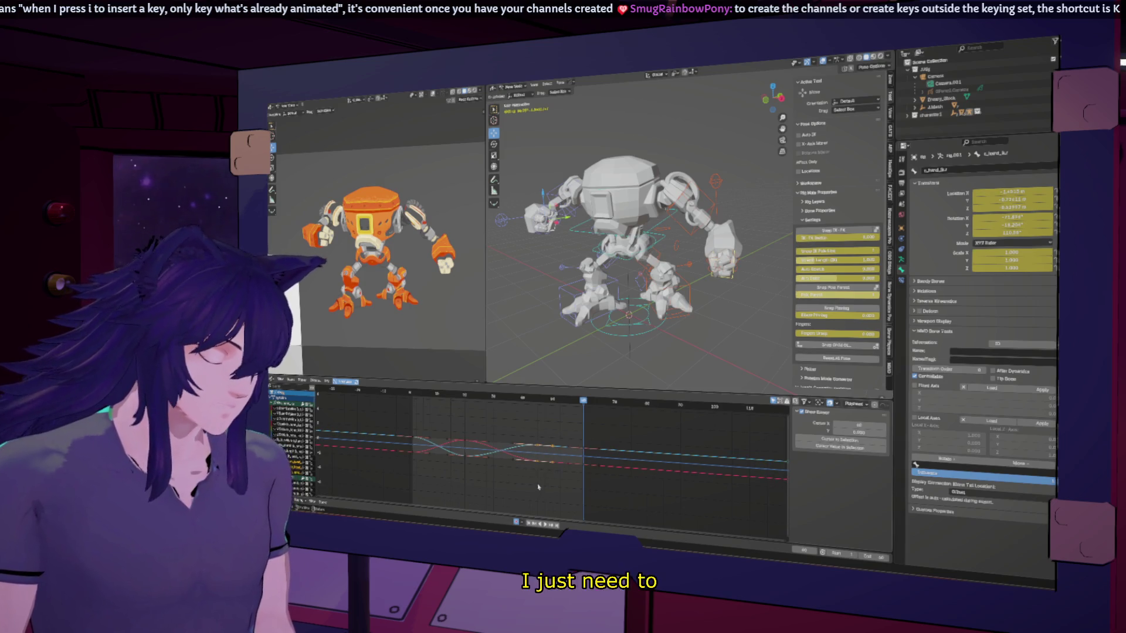
{"action": "key", "text": "g"}
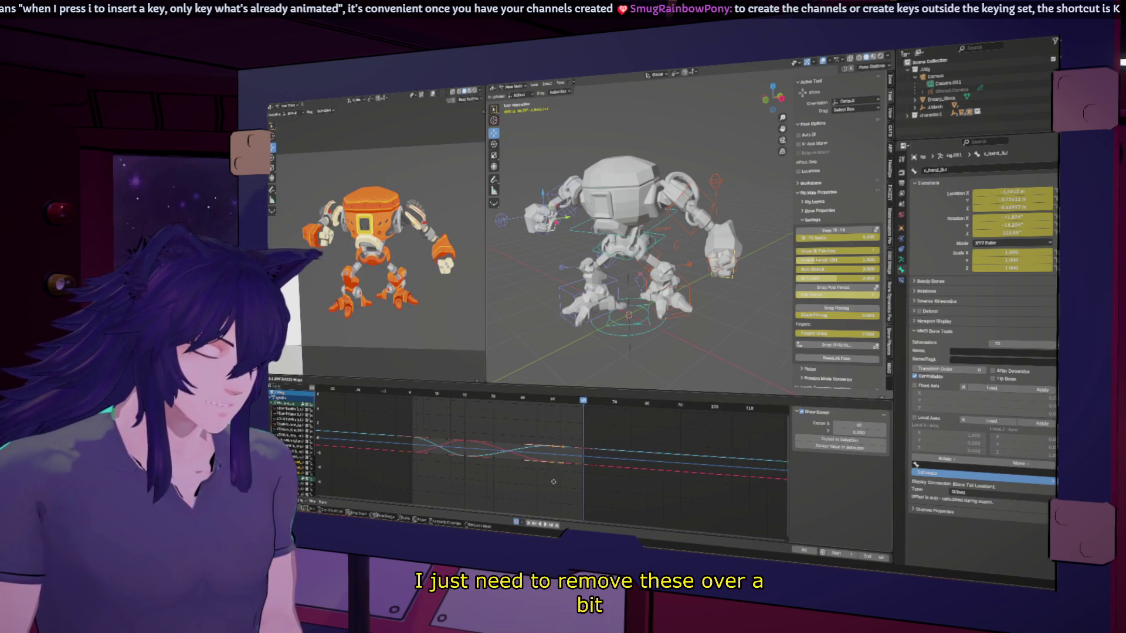
{"action": "left_click", "coordinate": [553, 481]}
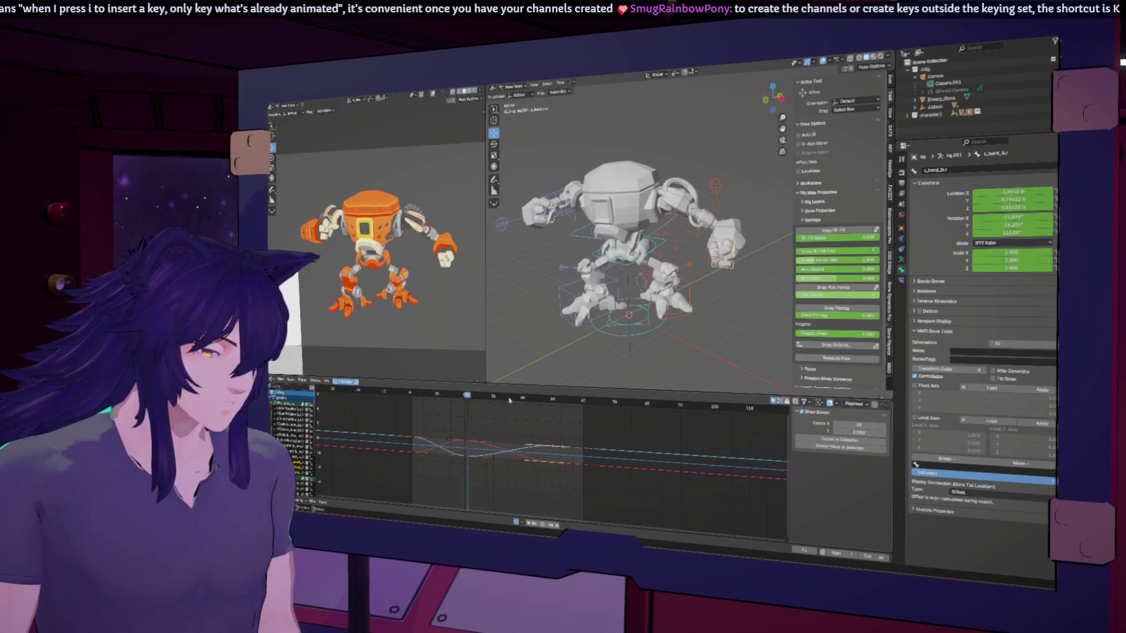
{"action": "key", "text": "space"}
Nudge a narrow column of keys later and reposition the mid-loop keys, checking with playback.
{"action": "mouse_move", "coordinate": [598, 434]}
{"action": "left_mouse_down"}
{"action": "mouse_move", "coordinate": [583, 483]}
{"action": "mouse_move", "coordinate": [524, 428]}
{"action": "left_mouse_up"}
{"action": "key", "text": "g"}
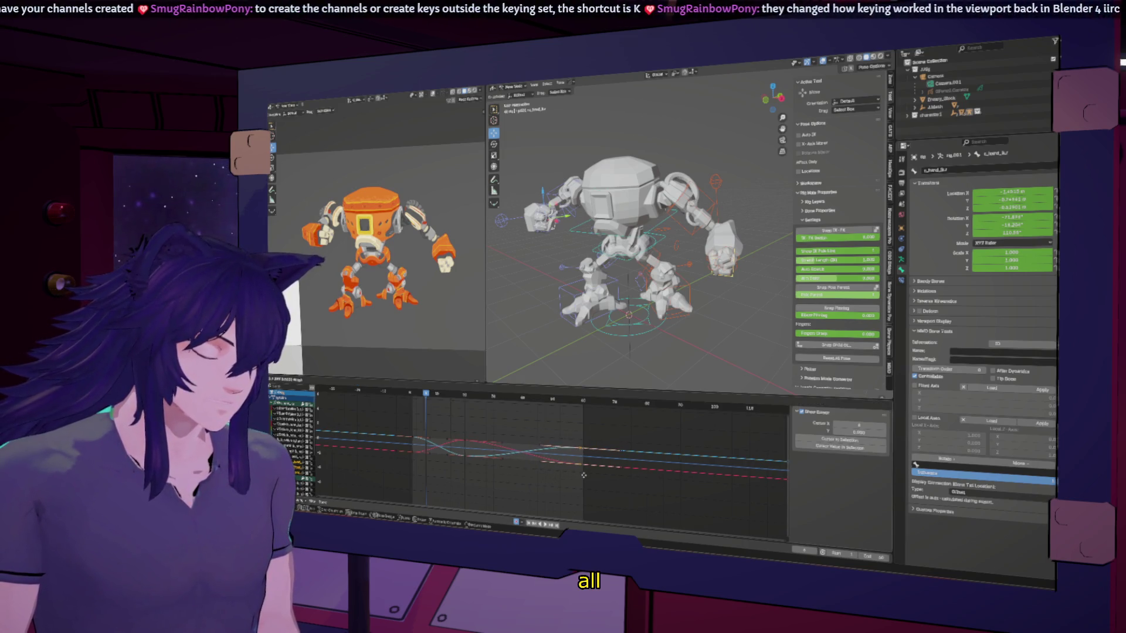
{"action": "left_click", "coordinate": [584, 476]}
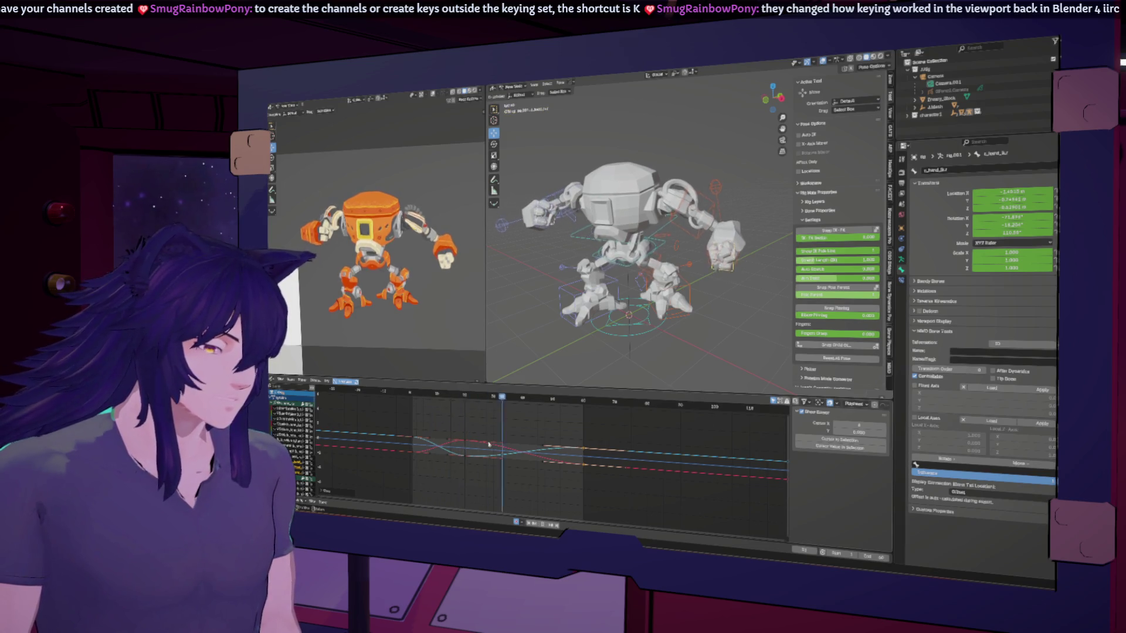
{"action": "key", "text": "space"}
{"action": "left_click_drag", "start_coordinate": [434, 428], "coordinate": [395, 483]}
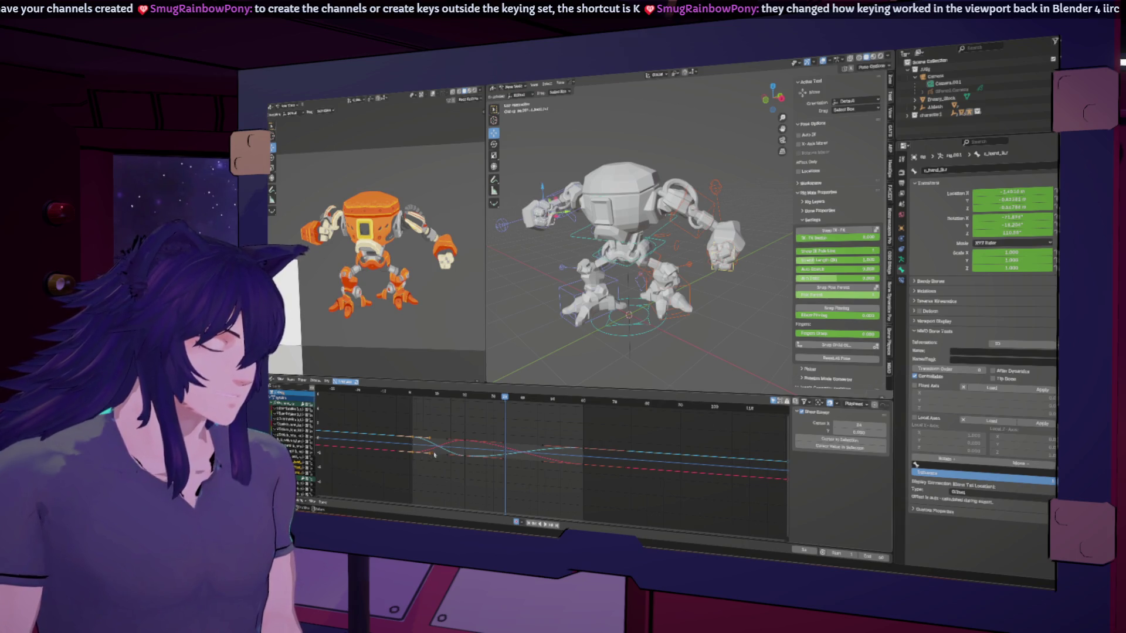
{"action": "left_click_drag", "start_coordinate": [480, 421], "coordinate": [431, 477]}
{"action": "key", "text": "g"}
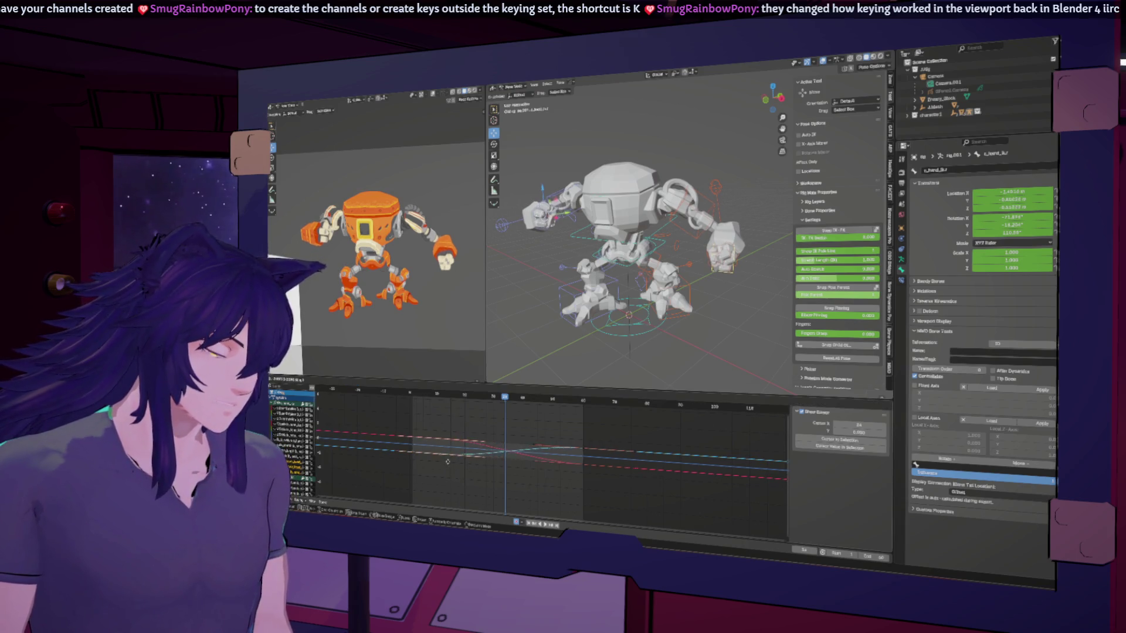
{"action": "left_click", "coordinate": [440, 467]}
{"action": "key", "text": "space"}
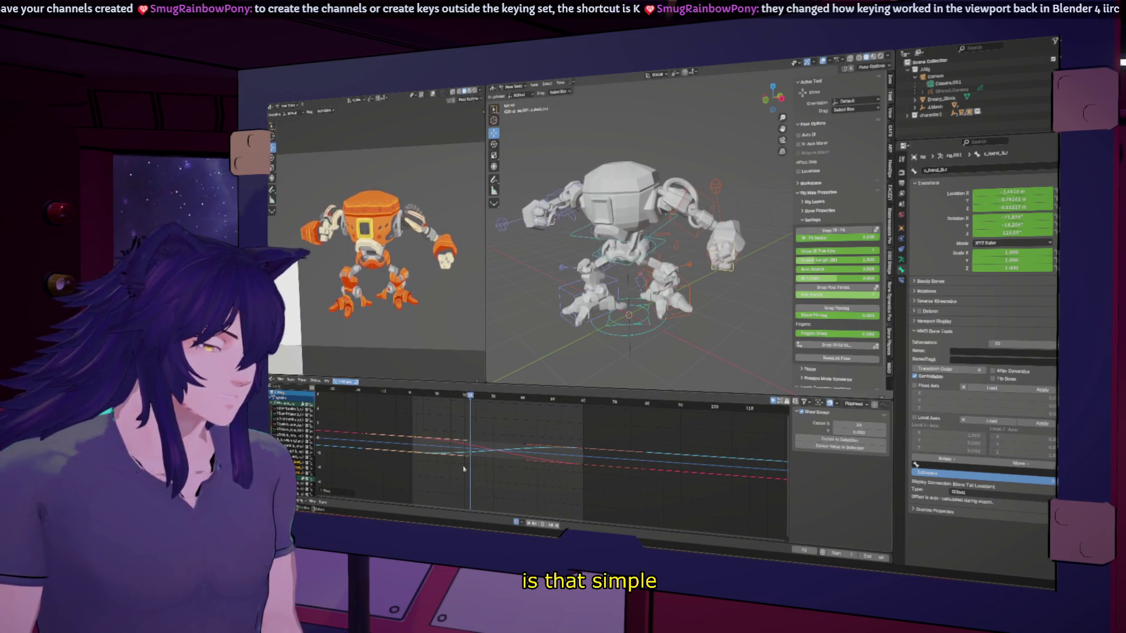
{"action": "key", "text": "space"}
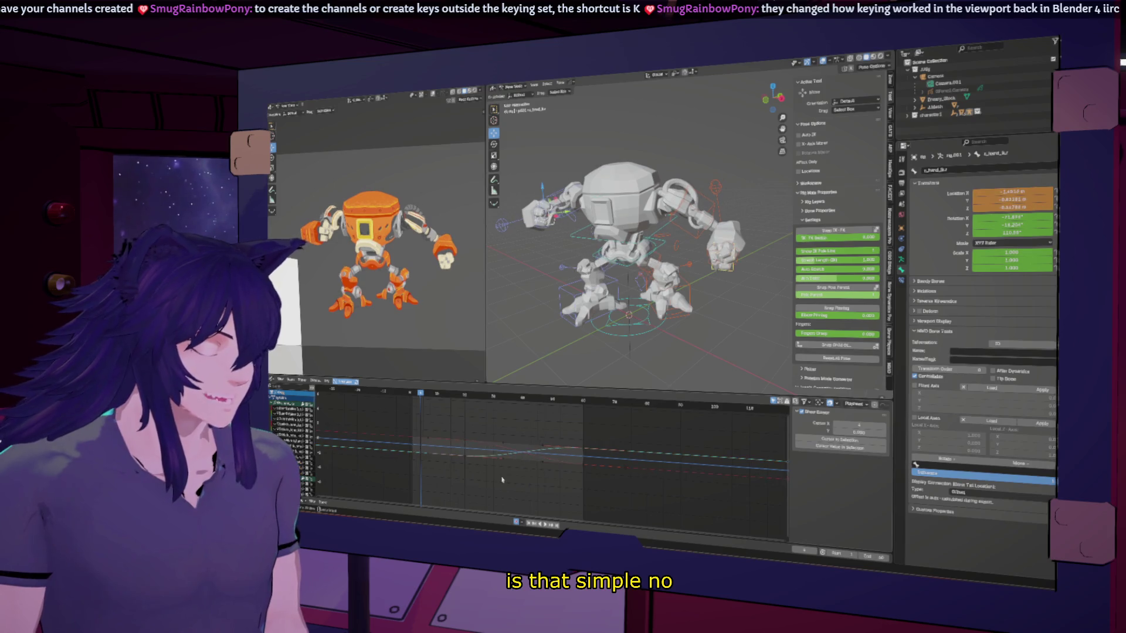
Play from mid-loop, then shift another column of keys and review the loop.
{"action": "left_click", "coordinate": [502, 480]}
{"action": "key", "text": "space"}
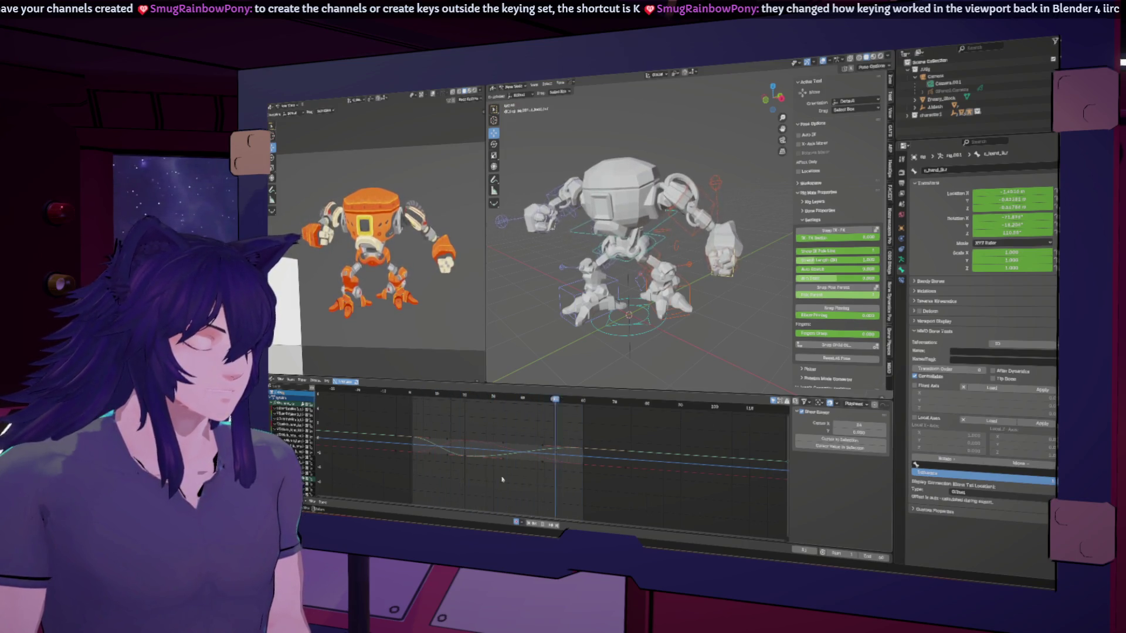
{"action": "key", "text": "Escape"}
{"action": "left_click_drag", "start_coordinate": [469, 467], "coordinate": [473, 470]}
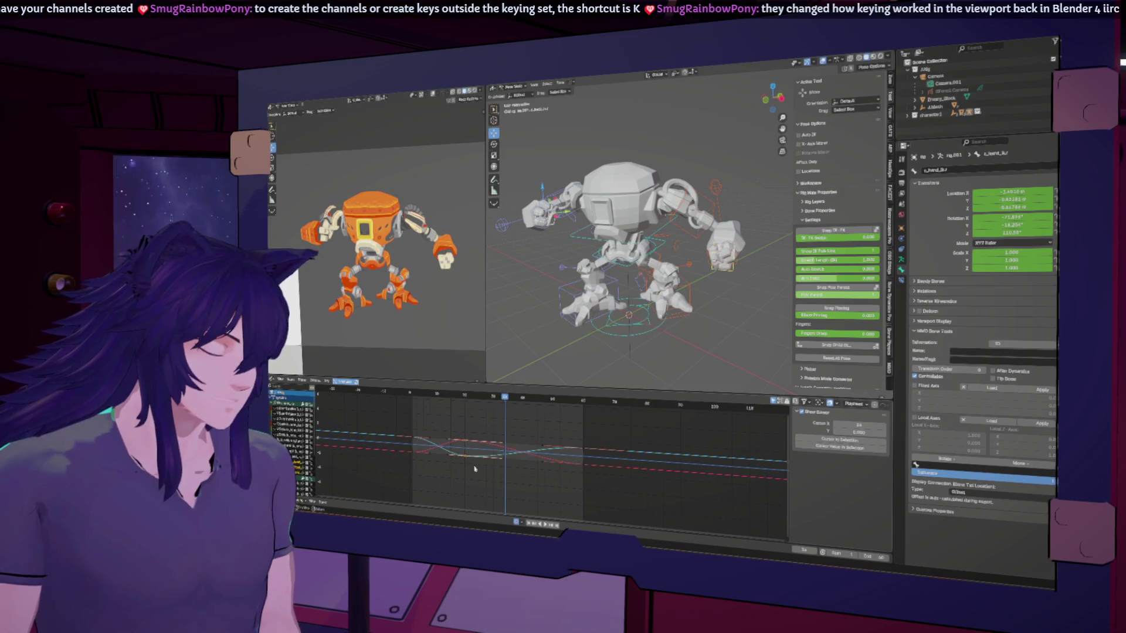
{"action": "key", "text": "g"}
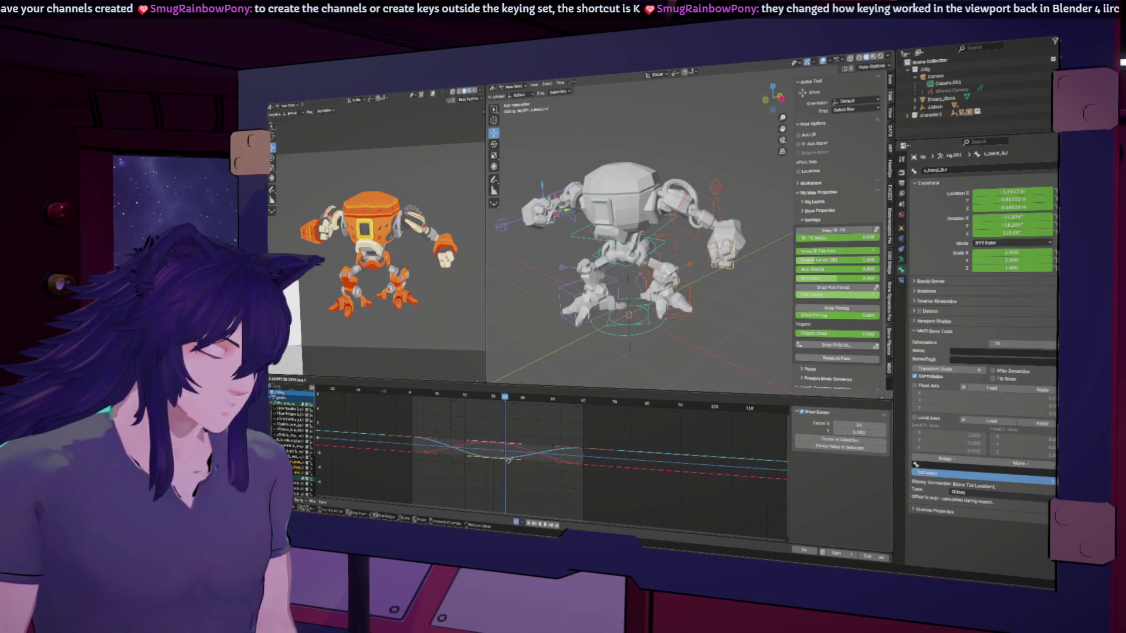
{"action": "left_click", "coordinate": [507, 460]}
{"action": "key", "text": "space"}
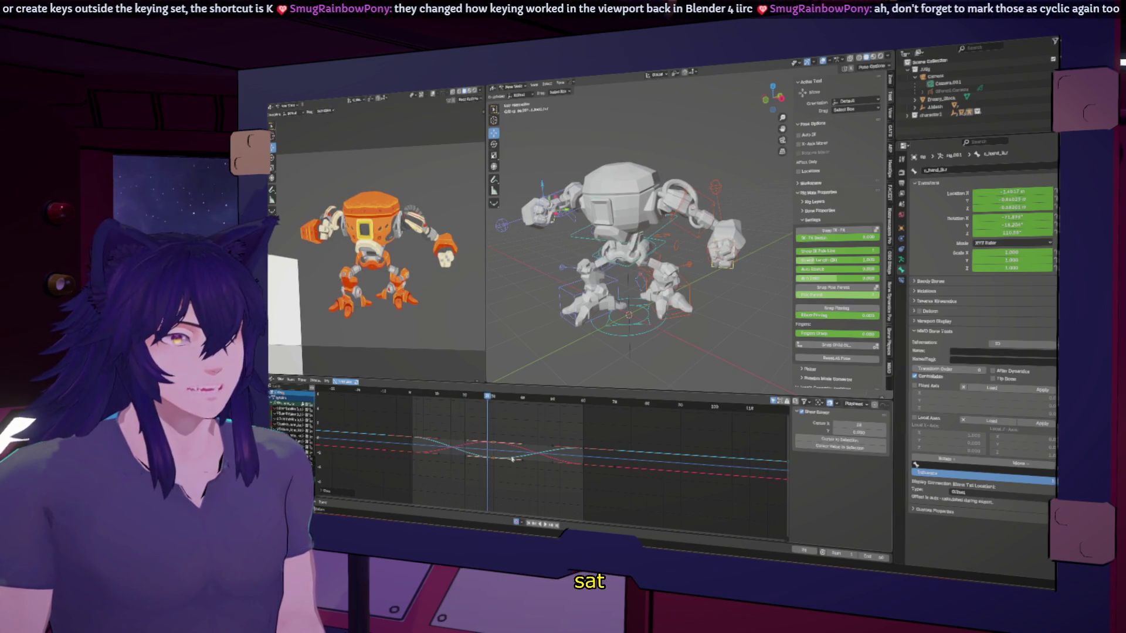
Select all keyframes and make the selected curves cyclic.
{"action": "key", "text": "a"}
{"action": "right_click", "coordinate": [534, 453]}
{"action": "mouse_move", "coordinate": [568, 458]}
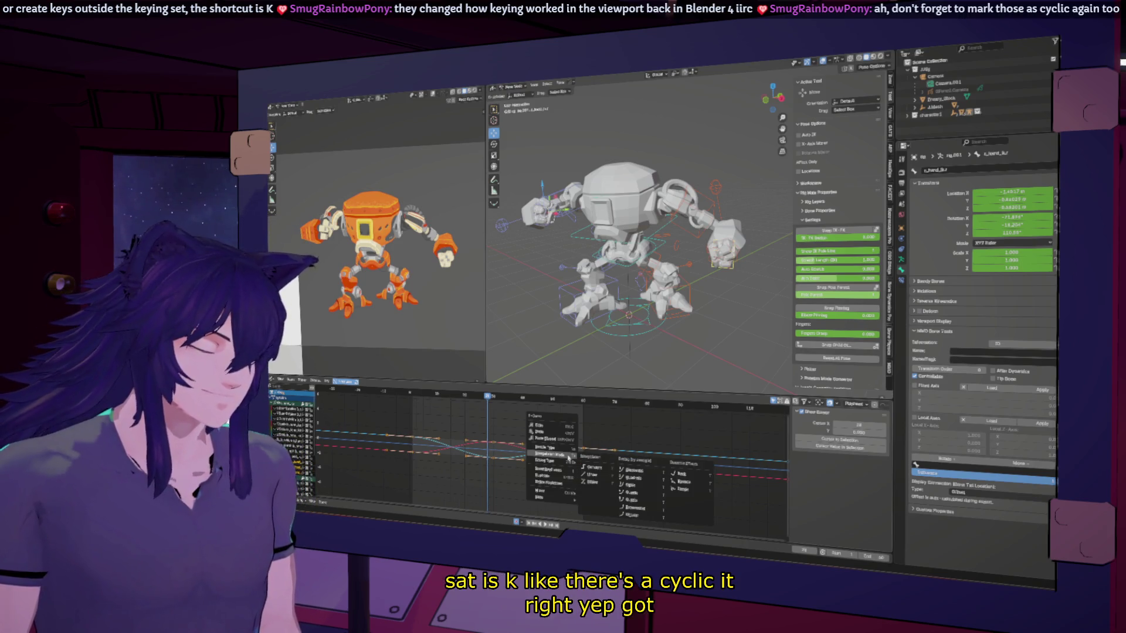
{"action": "key", "text": "shift+e"}
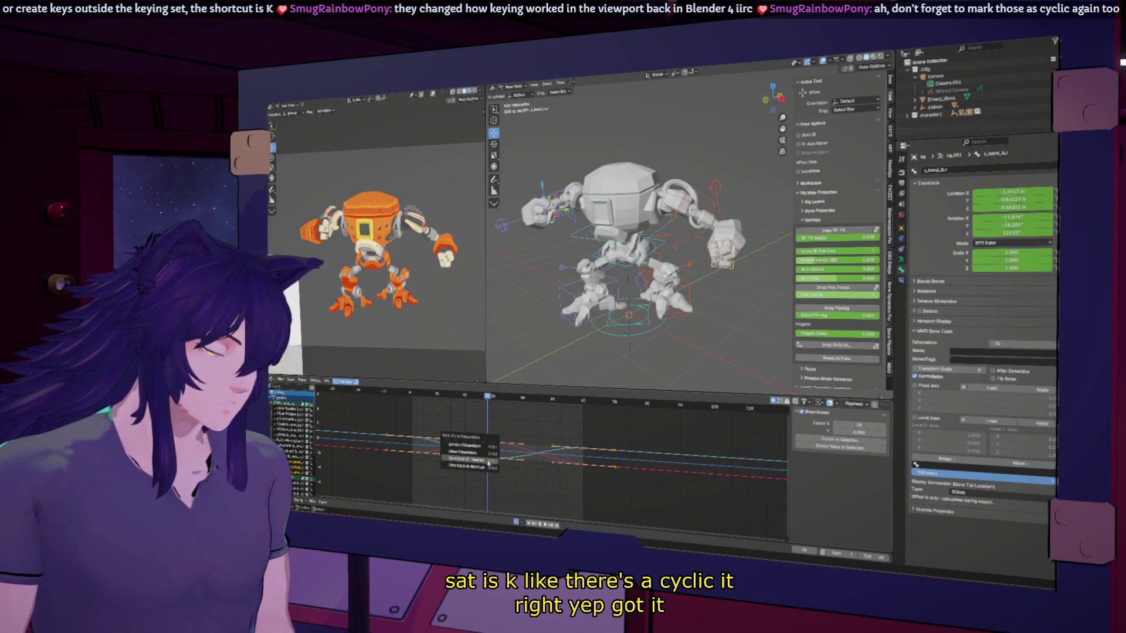
{"action": "left_click", "coordinate": [488, 461]}
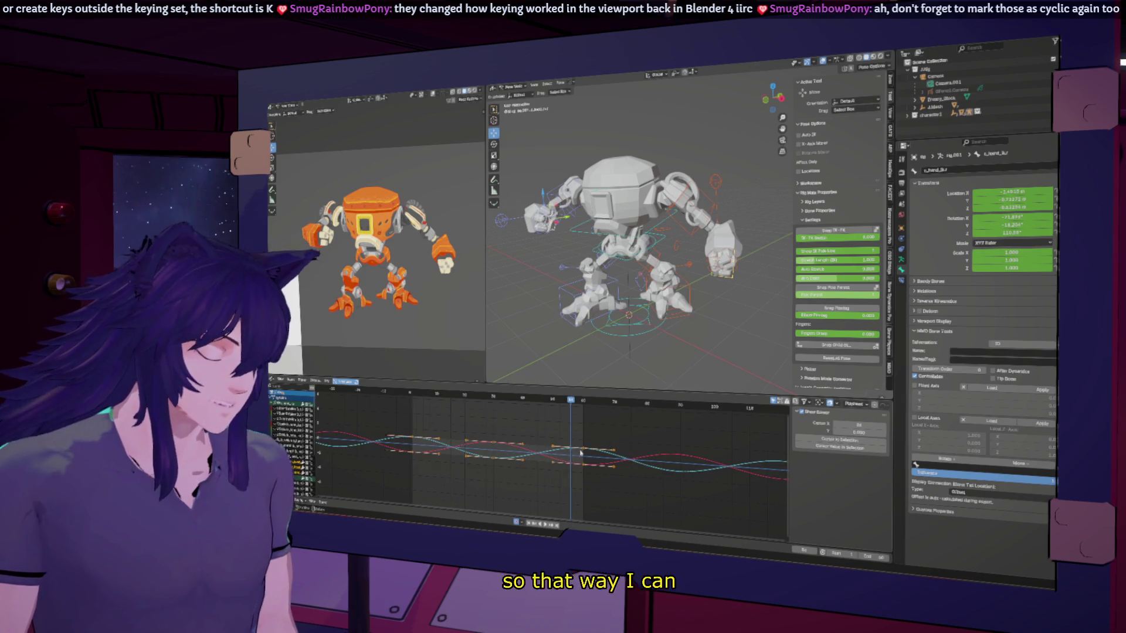
Slide the selected keys earlier and later in time to tune the hand's offset, then deselect.
{"action": "key", "text": "g"}
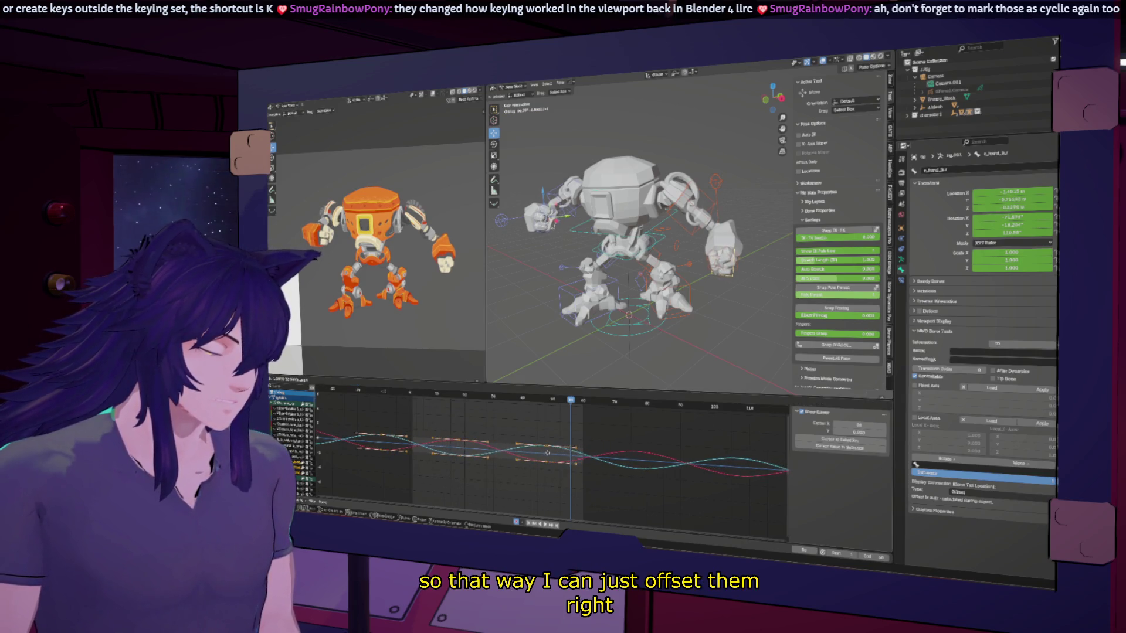
{"action": "left_click", "coordinate": [541, 455]}
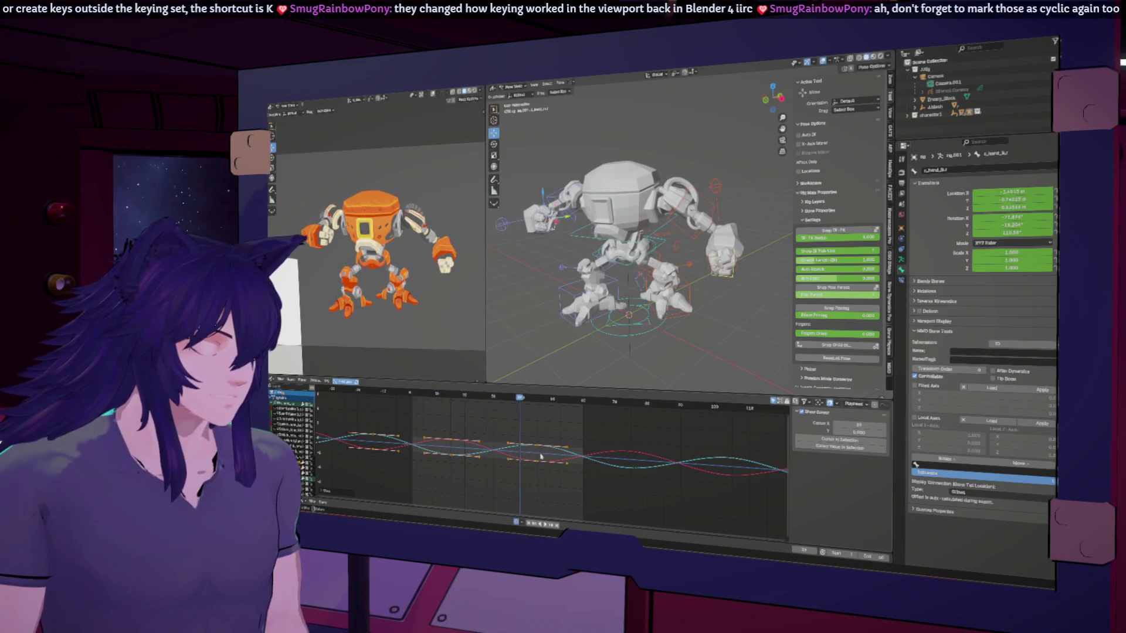
{"action": "key", "text": "g"}
{"action": "left_click", "coordinate": [545, 453]}
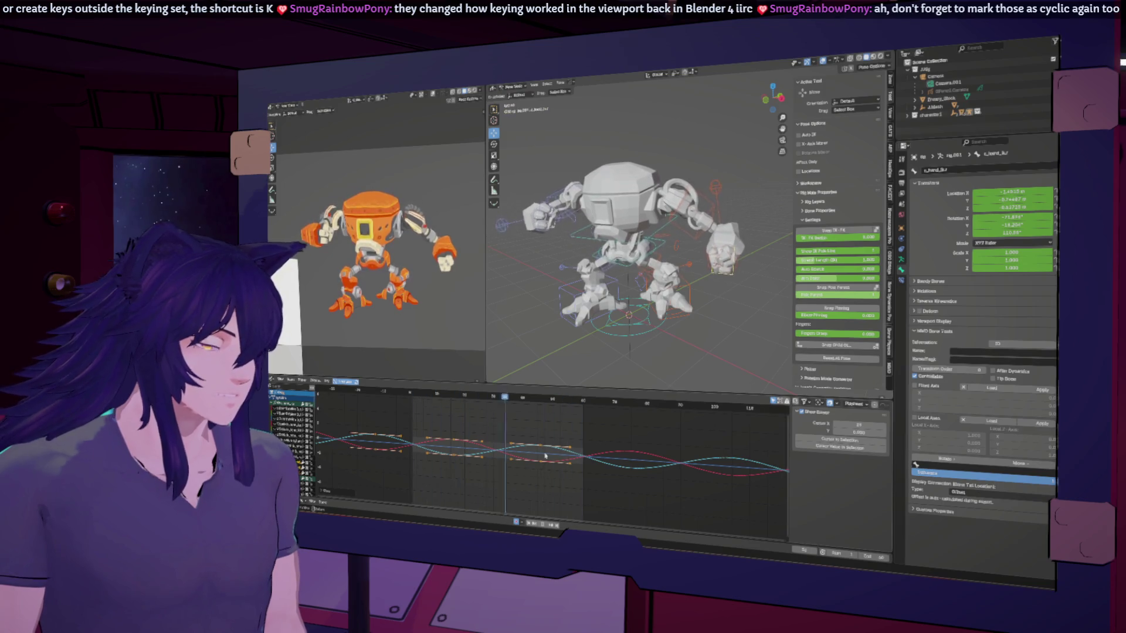
{"action": "key", "text": "g"}
{"action": "left_click", "coordinate": [569, 464]}
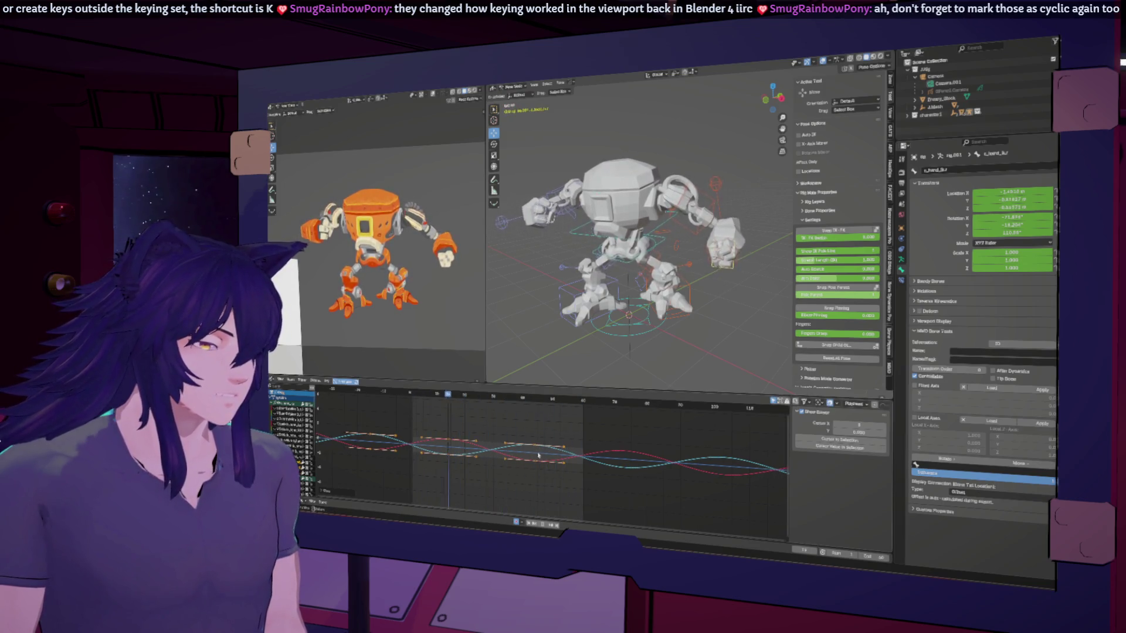
{"action": "key", "text": "g"}
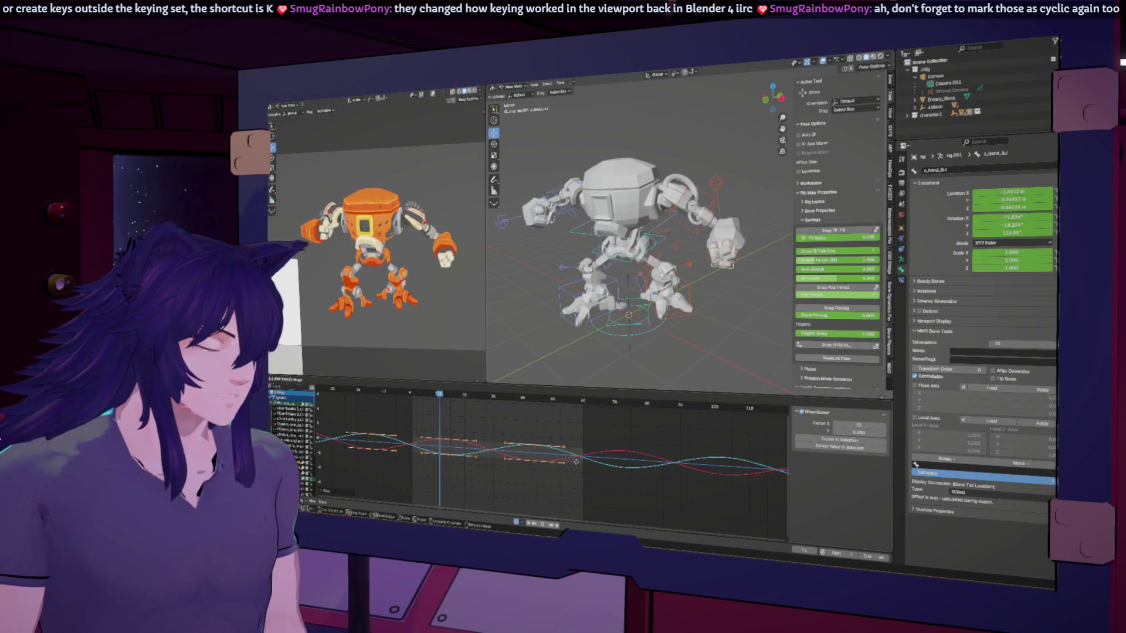
{"action": "left_click", "coordinate": [586, 463]}
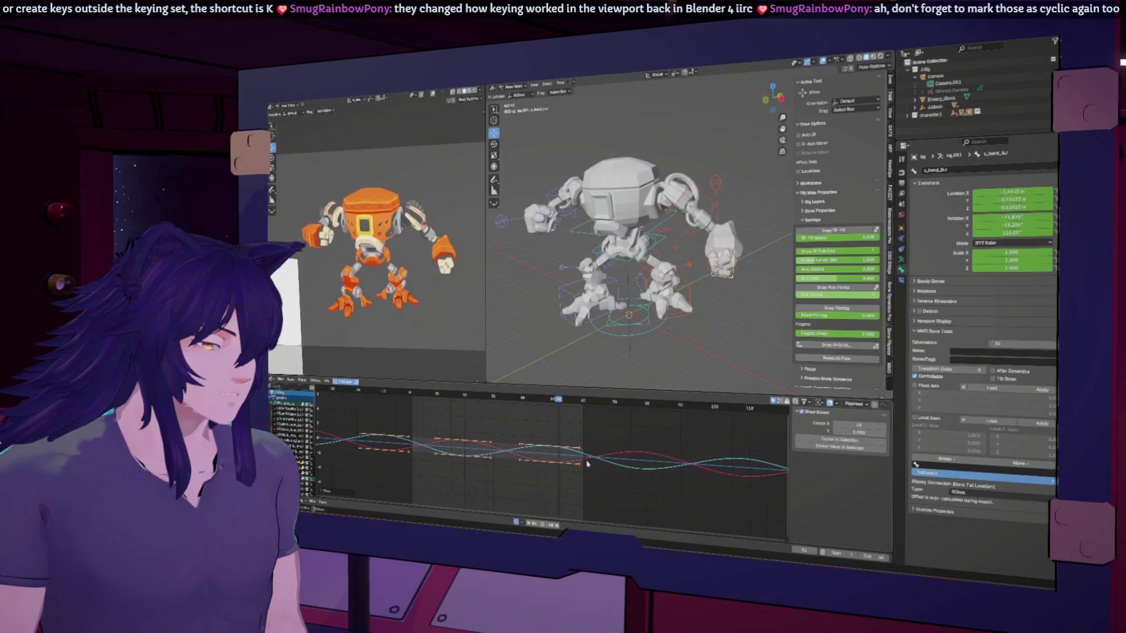
{"action": "key", "text": "g"}
{"action": "left_click", "coordinate": [567, 463]}
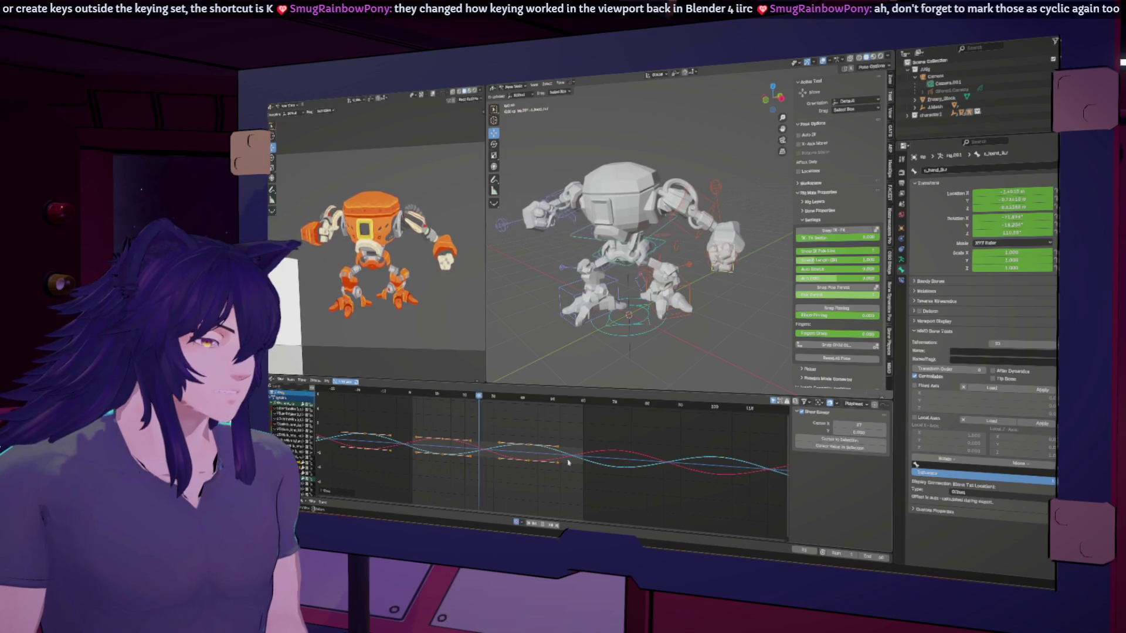
{"action": "key", "text": "a"}
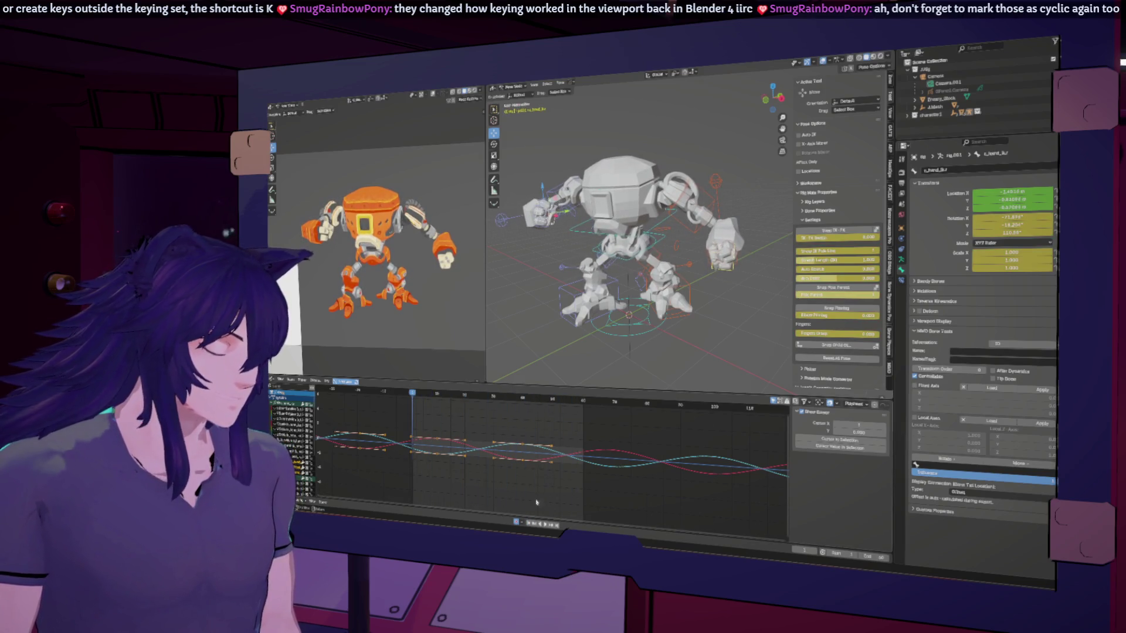
{"action": "left_click", "coordinate": [607, 447]}
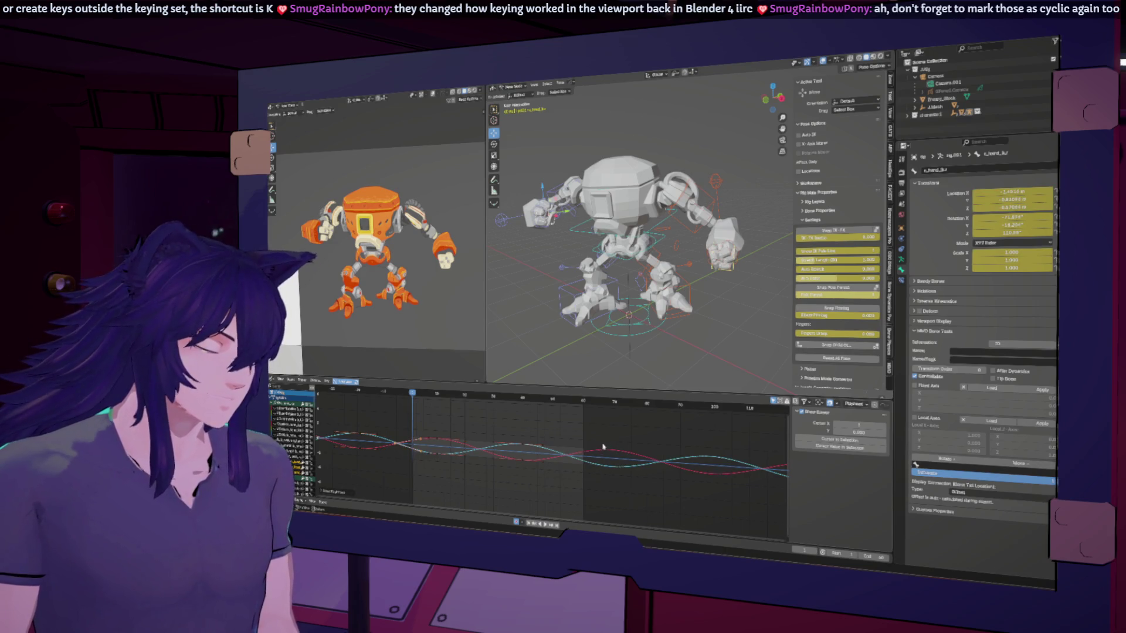
Jump from frame 10 to the next keyframe and make the remaining location curves cyclic.
{"action": "left_click", "coordinate": [554, 525]}
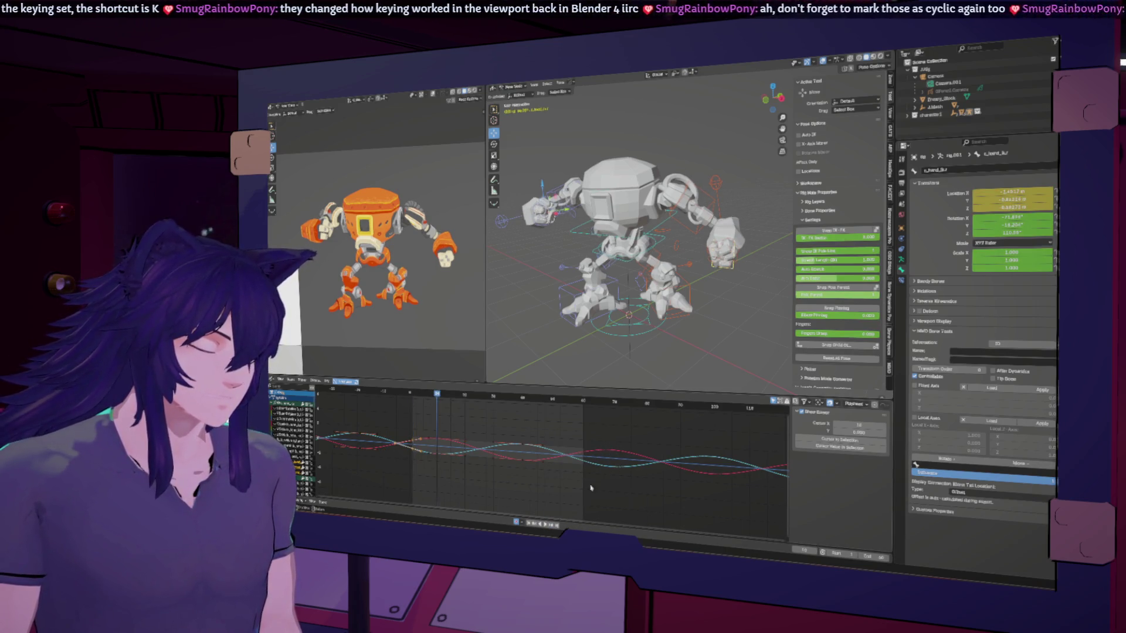
{"action": "left_click", "coordinate": [557, 525]}
{"action": "key", "text": "shift+e"}
{"action": "left_click", "coordinate": [627, 461]}
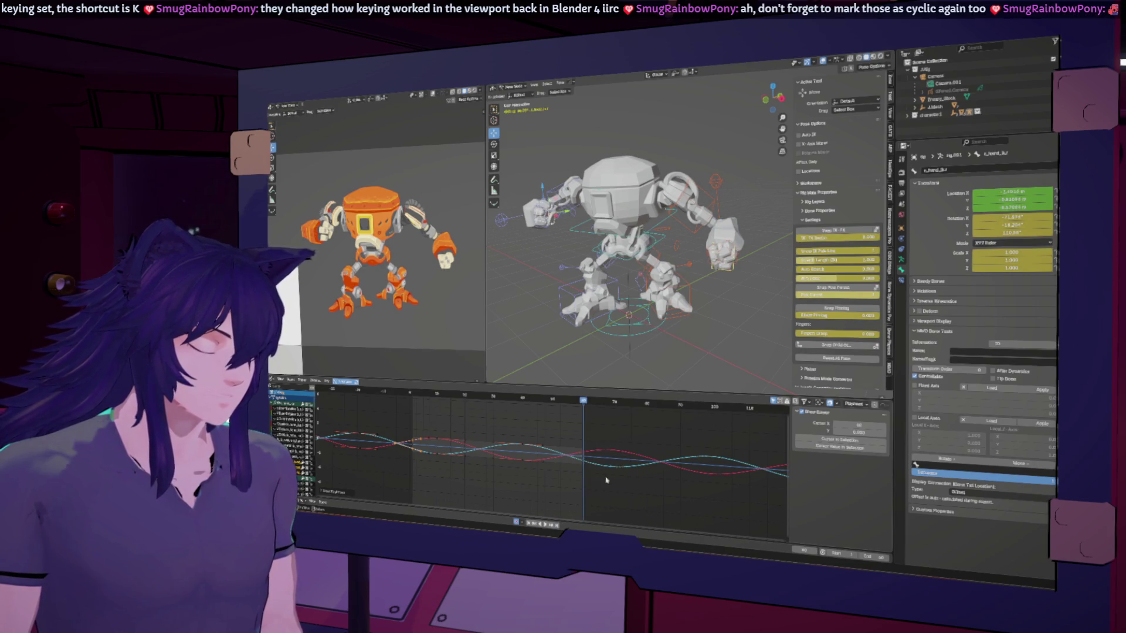
{"action": "key", "text": "shift+e"}
{"action": "left_click", "coordinate": [584, 443]}
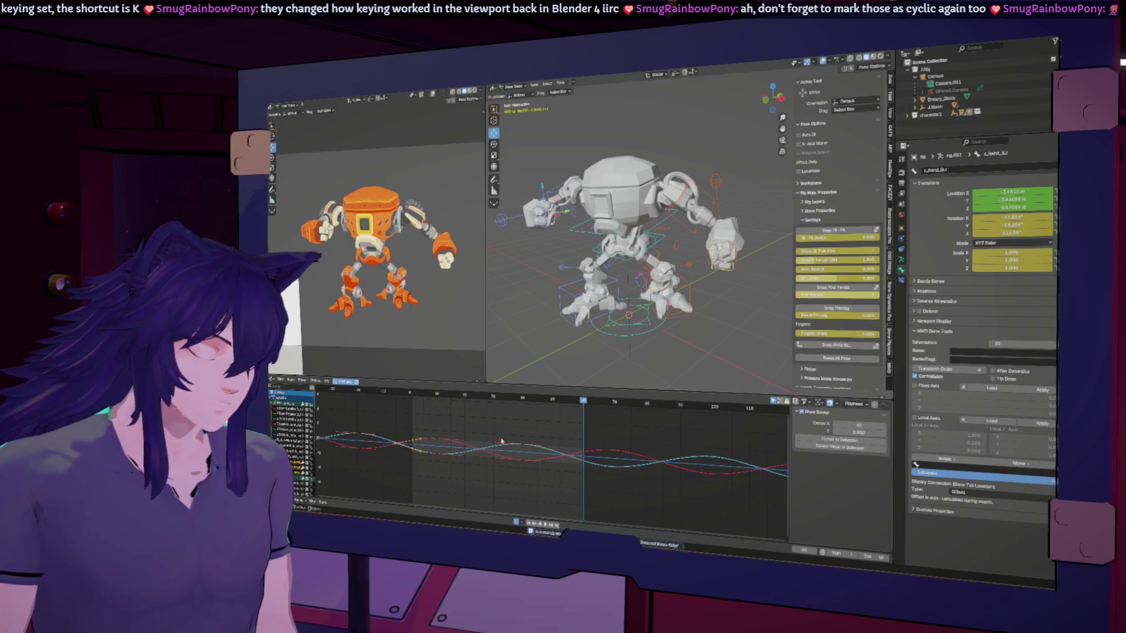
Change a curve option and scrub back through the idle animation.
{"action": "right_click", "coordinate": [585, 441]}
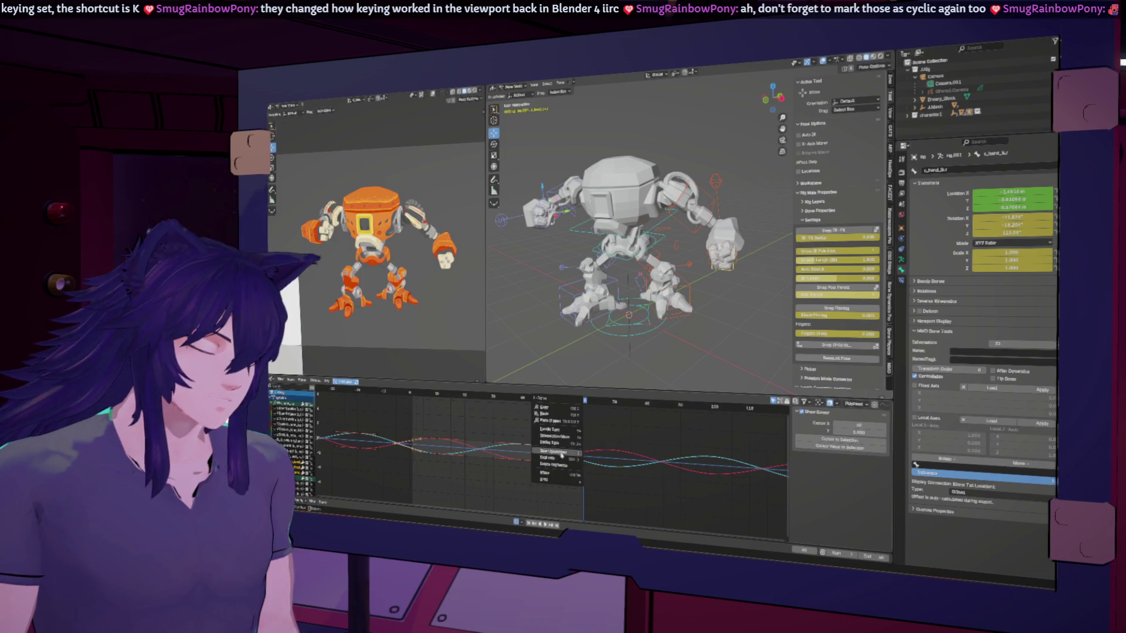
{"action": "left_click", "coordinate": [601, 465]}
{"action": "mouse_move", "coordinate": [590, 401]}
{"action": "left_mouse_down"}
{"action": "mouse_move", "coordinate": [415, 406]}
{"action": "mouse_move", "coordinate": [584, 430]}
{"action": "left_mouse_up"}
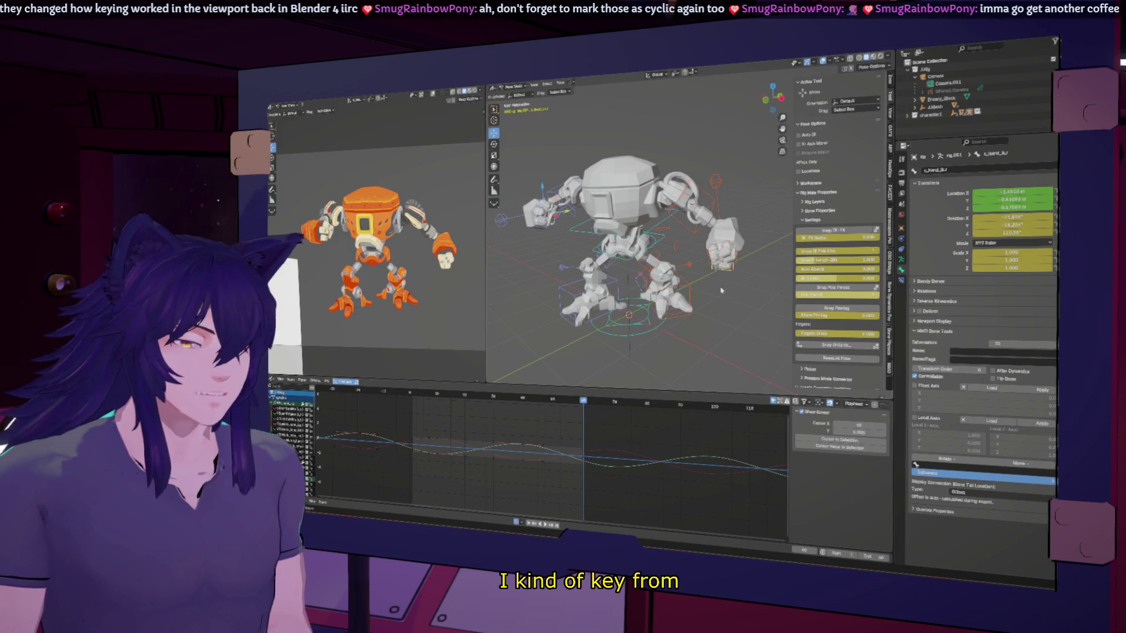
Key the robot's hand bone at the current frame and at an earlier frame.
{"action": "left_click", "coordinate": [733, 273]}
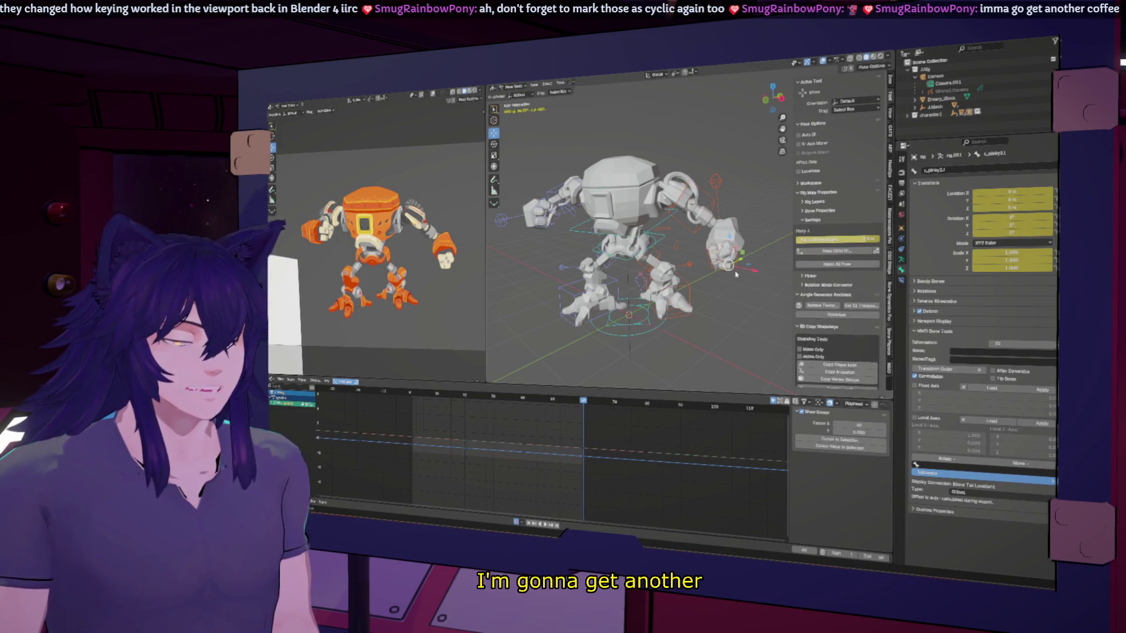
{"action": "right_click", "coordinate": [736, 273]}
{"action": "left_click", "coordinate": [735, 275]}
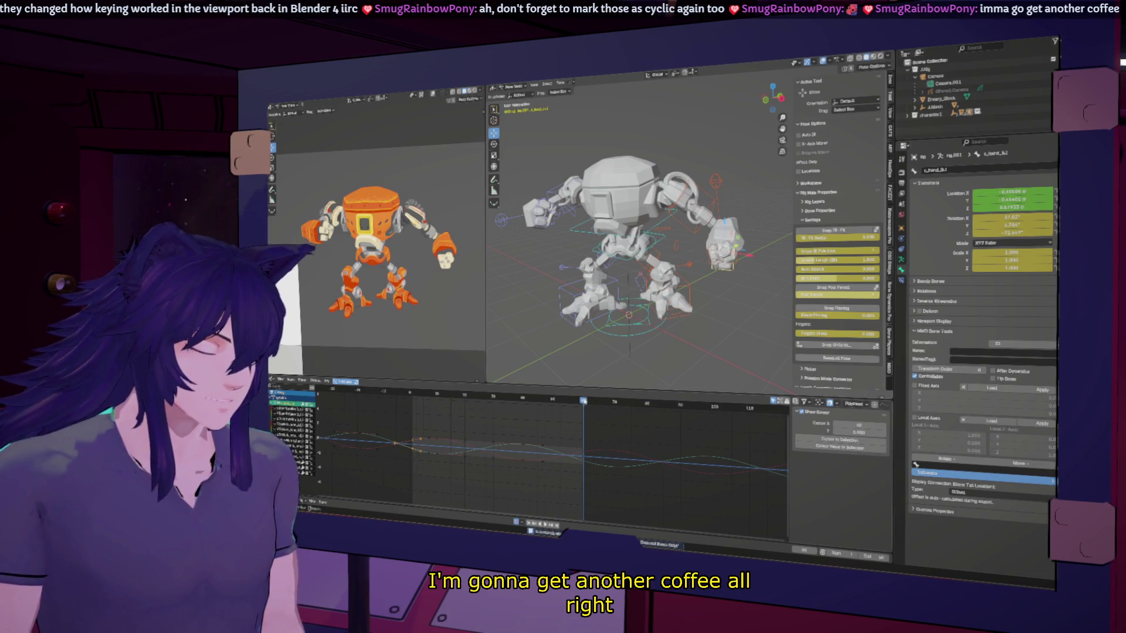
{"action": "left_click", "coordinate": [581, 401]}
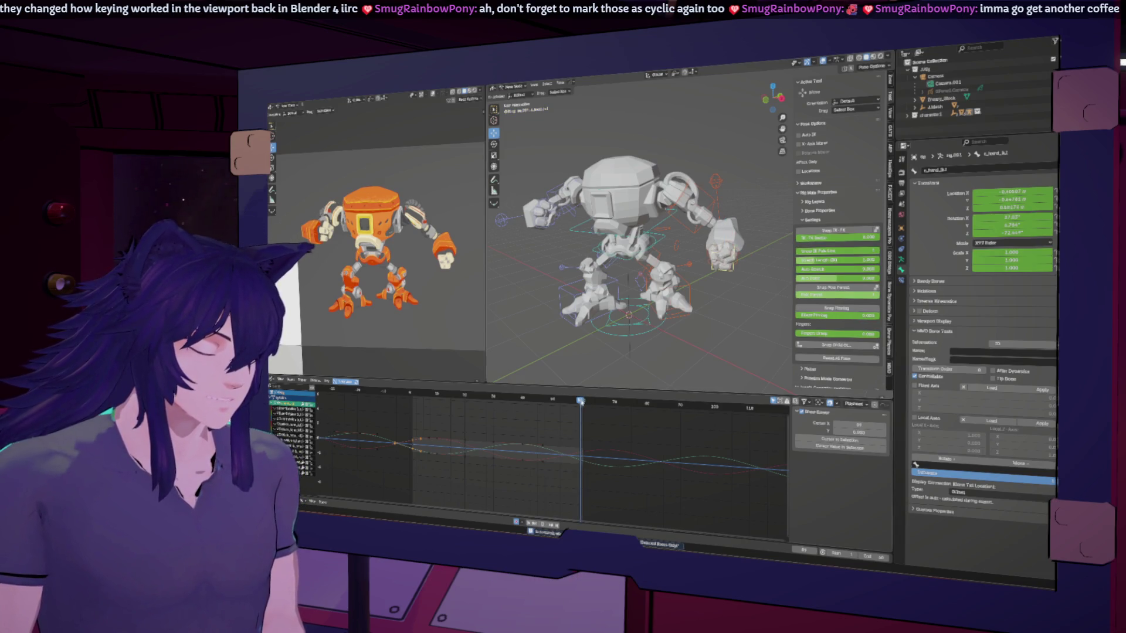
{"action": "right_click", "coordinate": [671, 330]}
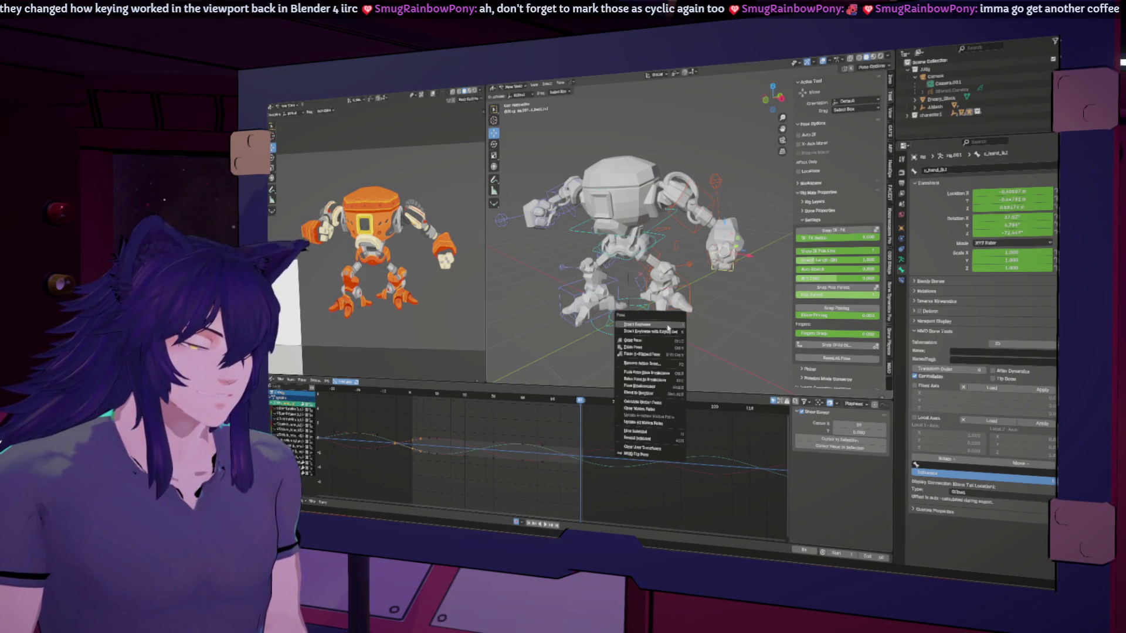
{"action": "left_click", "coordinate": [669, 326]}
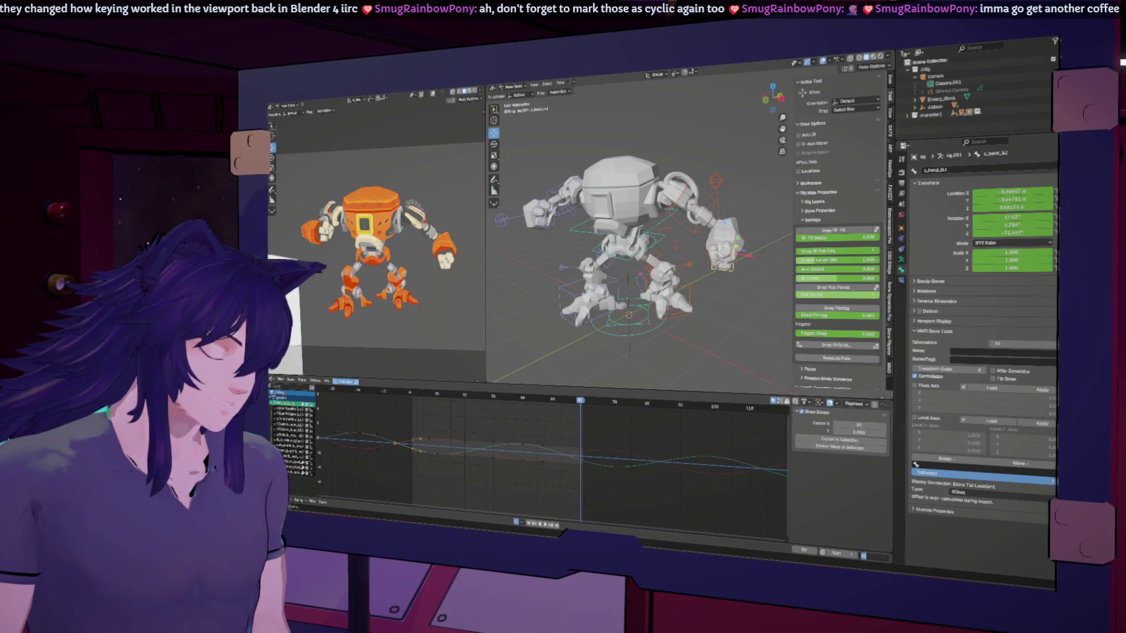
Set the end frame to about 60, add another hand keyframe, and play the idle loop.
{"action": "key", "text": "Return"}
{"action": "key", "text": "Right"}
{"action": "right_click", "coordinate": [728, 296]}
{"action": "left_click", "coordinate": [727, 296]}
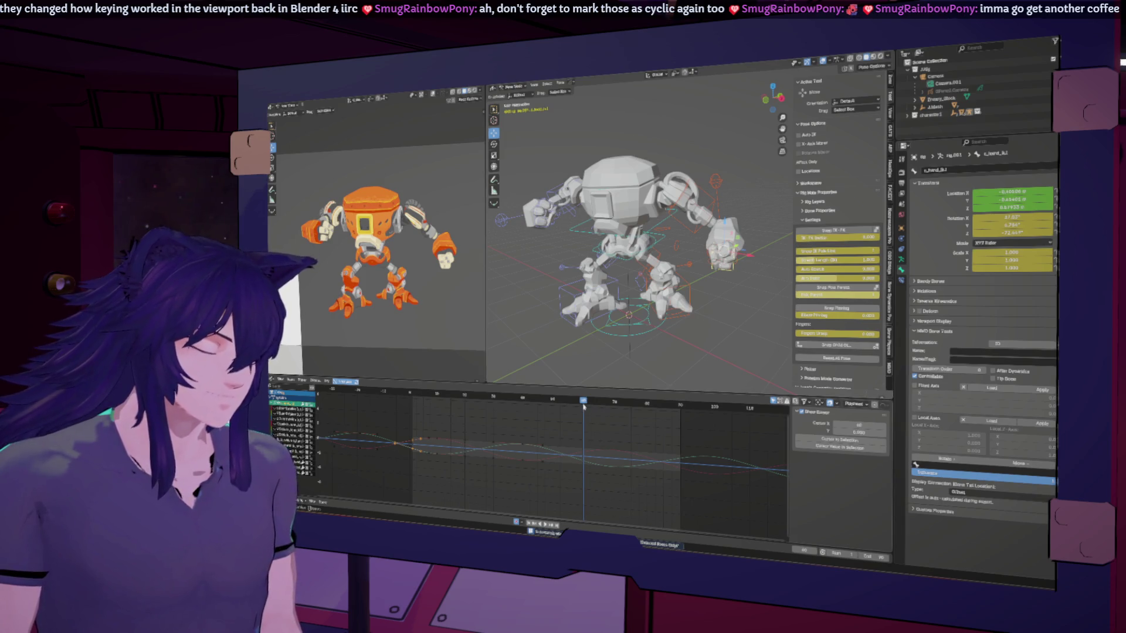
{"action": "left_click_drag", "start_coordinate": [584, 404], "coordinate": [432, 404]}
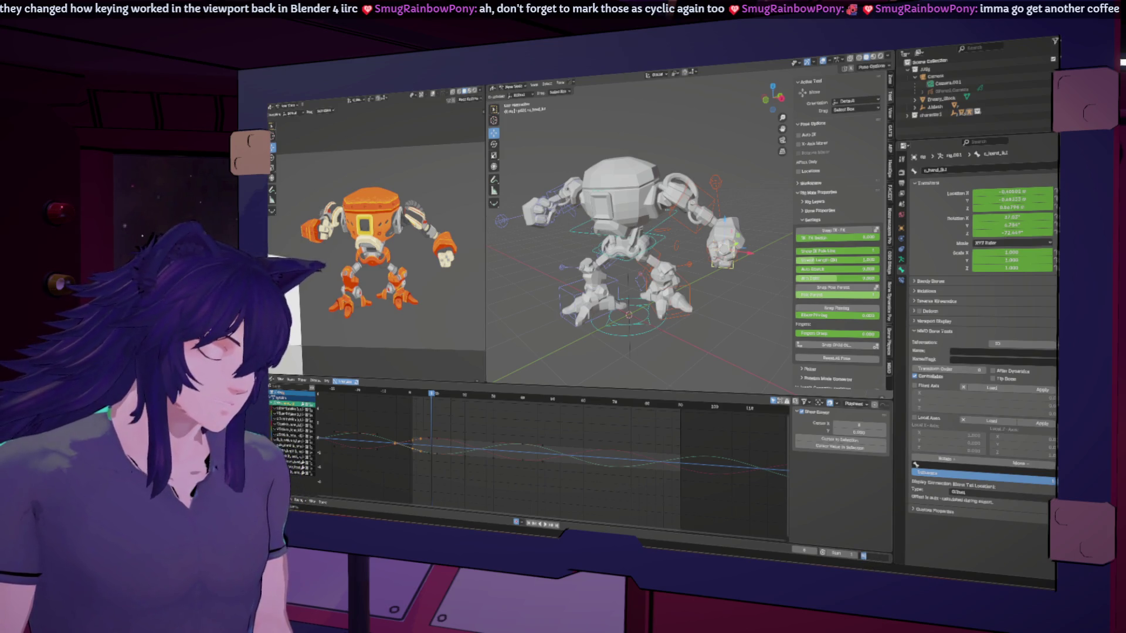
{"action": "key", "text": "Return"}
{"action": "key", "text": "space"}
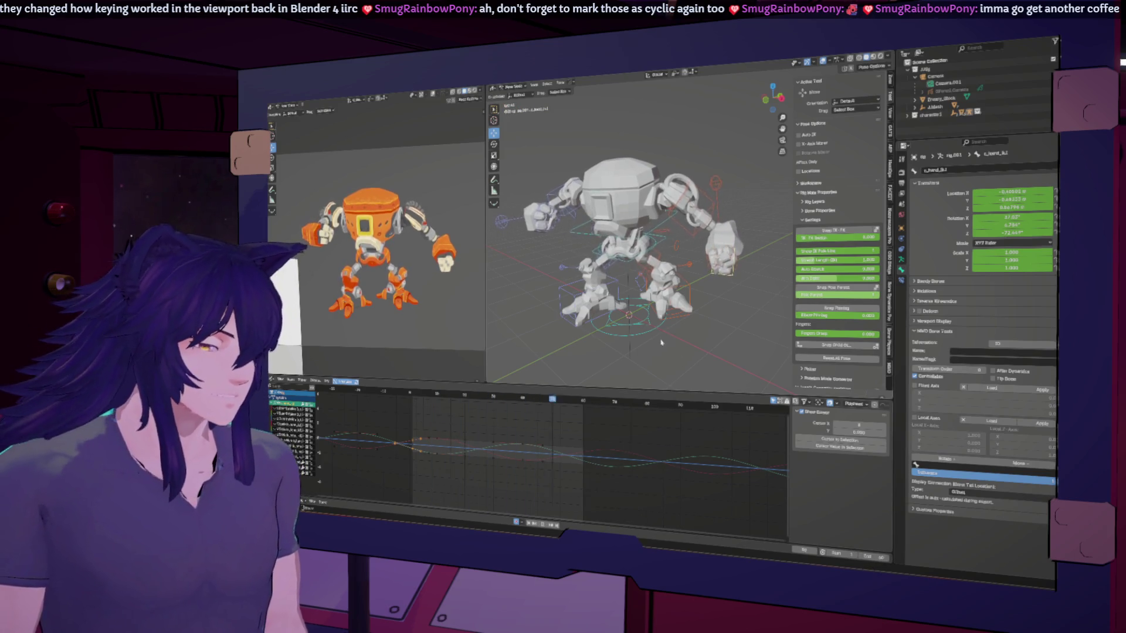
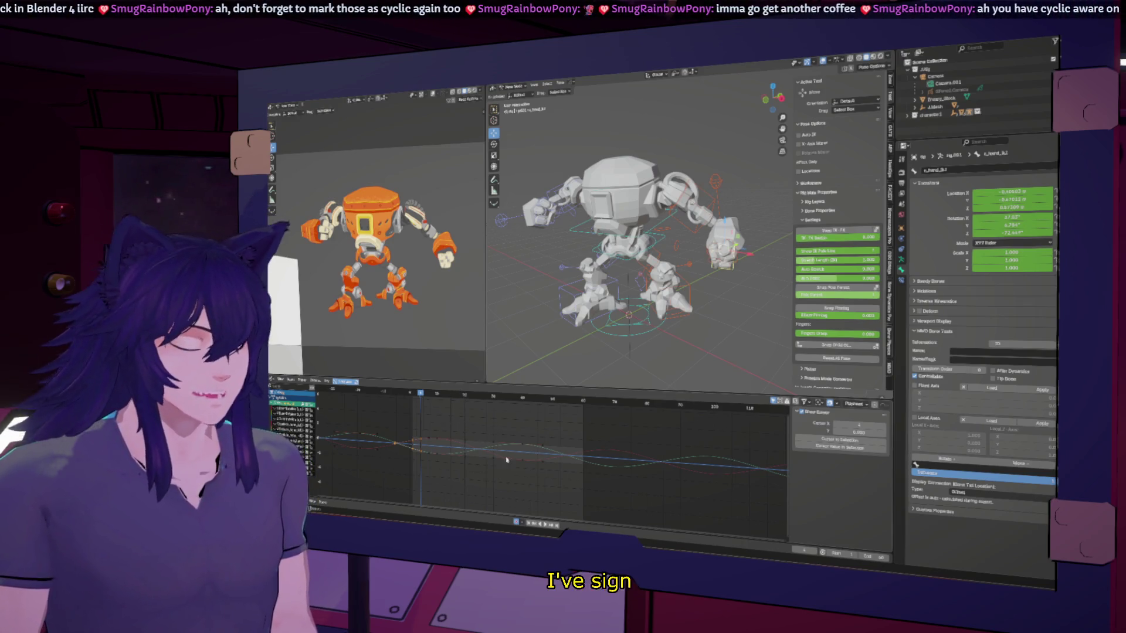
Insert keyframes on all curves, then make them cyclic and clear the cyclic extrapolation again.
{"action": "key", "text": "a"}
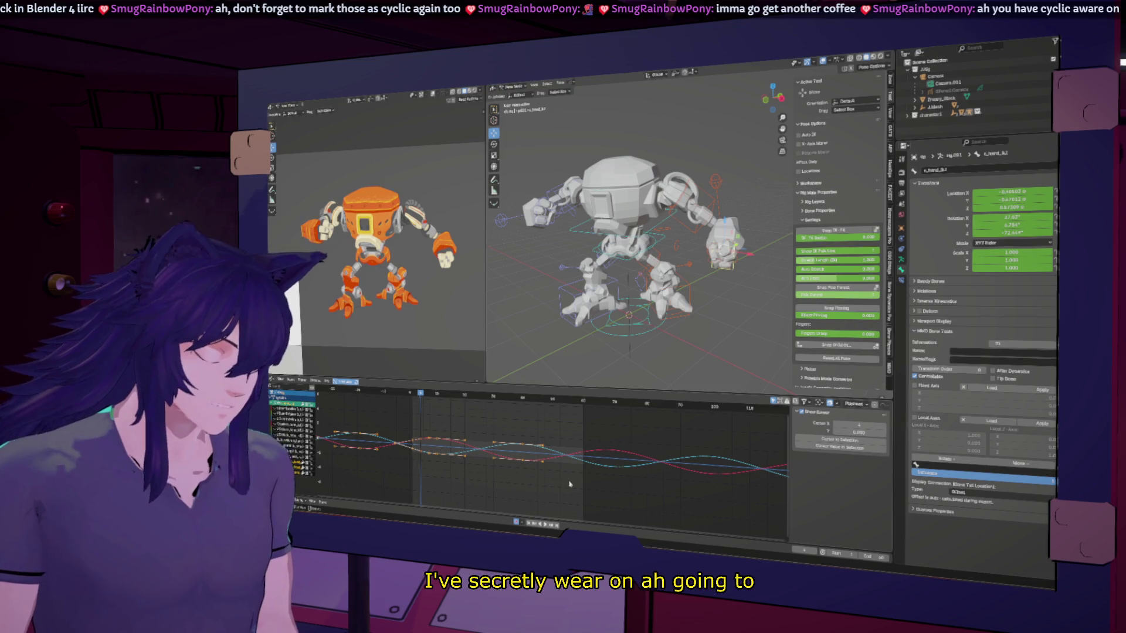
{"action": "right_click", "coordinate": [568, 482]}
{"action": "left_click", "coordinate": [568, 481]}
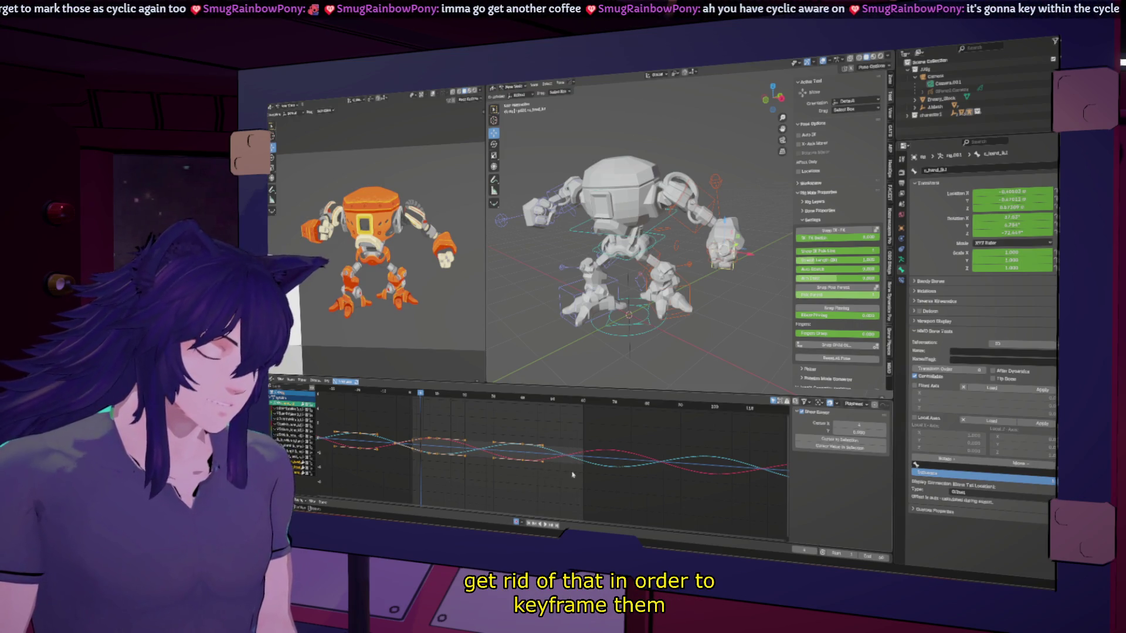
{"action": "key", "text": "shift+e"}
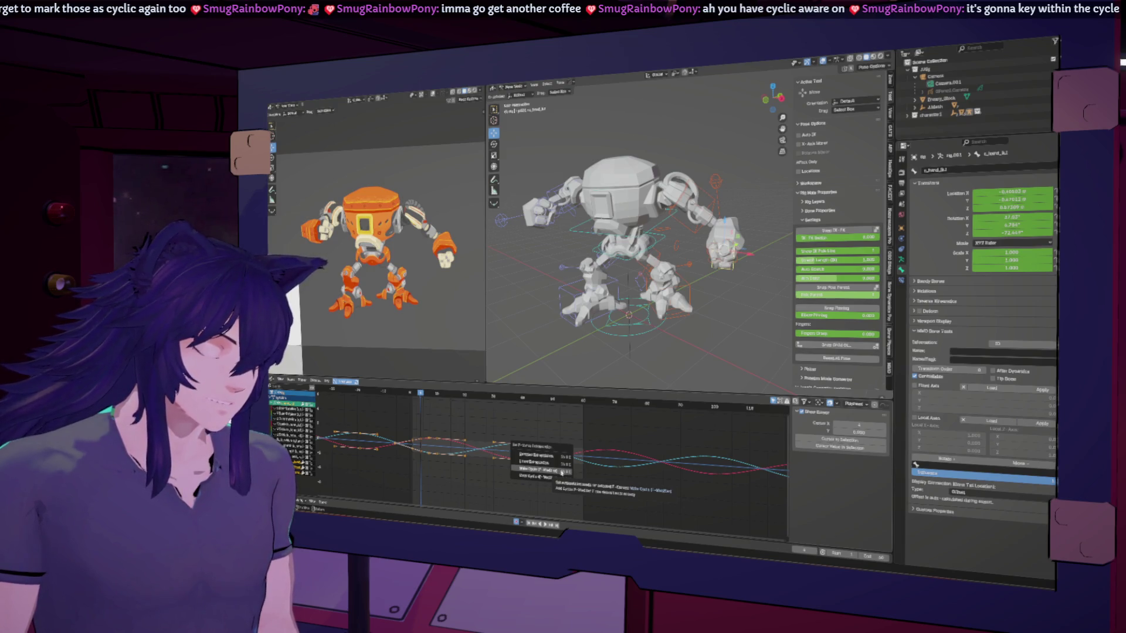
{"action": "left_click", "coordinate": [561, 471]}
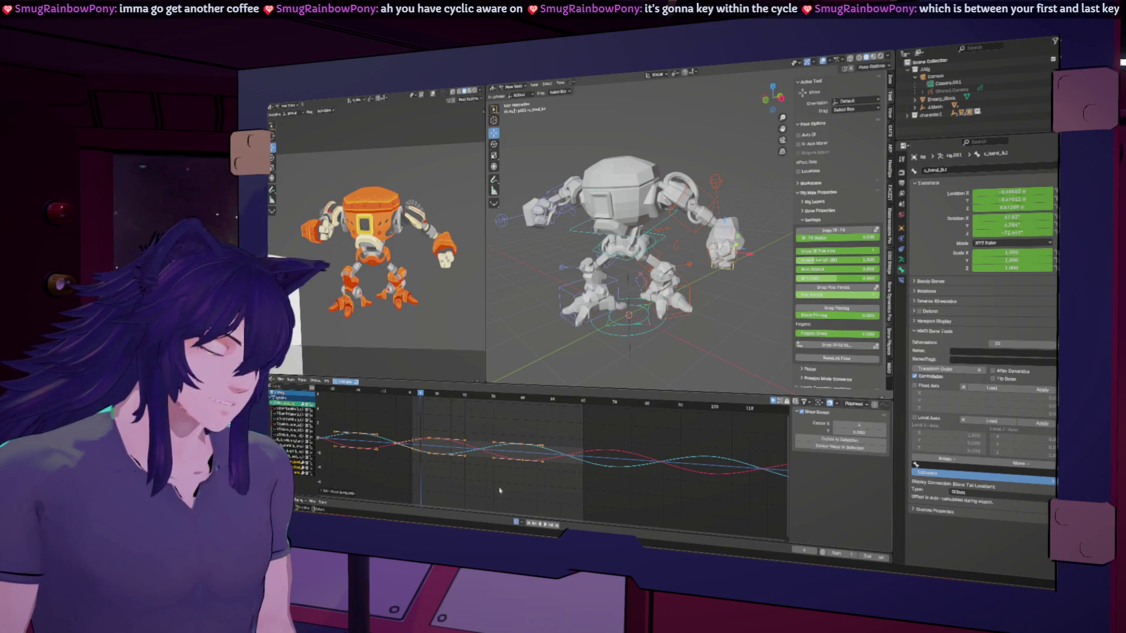
{"action": "key", "text": "shift+e"}
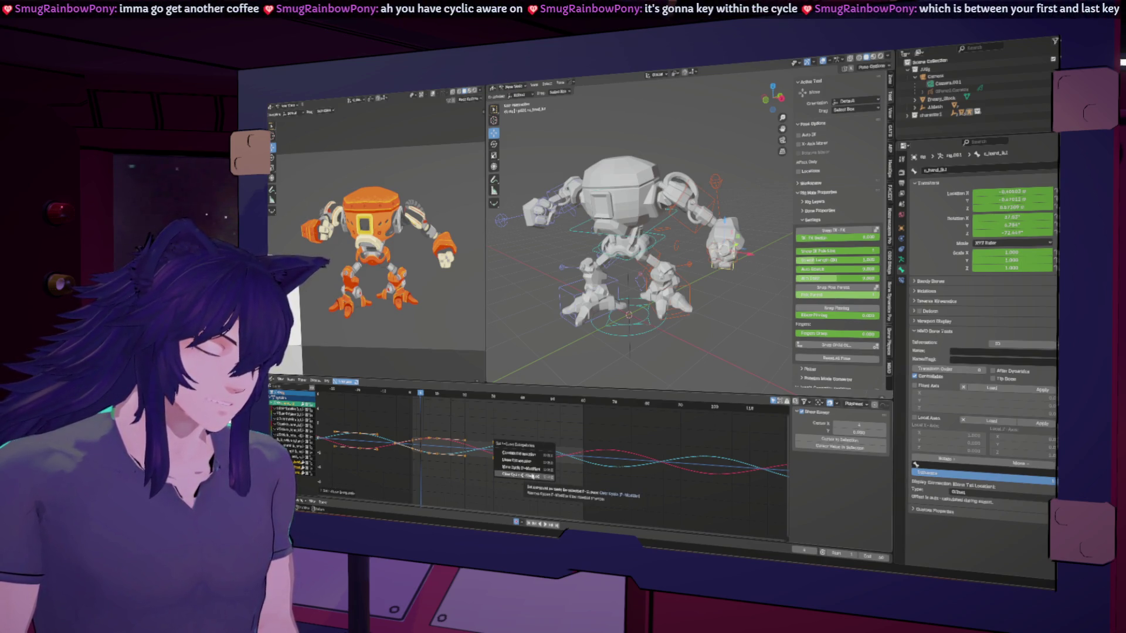
{"action": "left_click", "coordinate": [533, 476]}
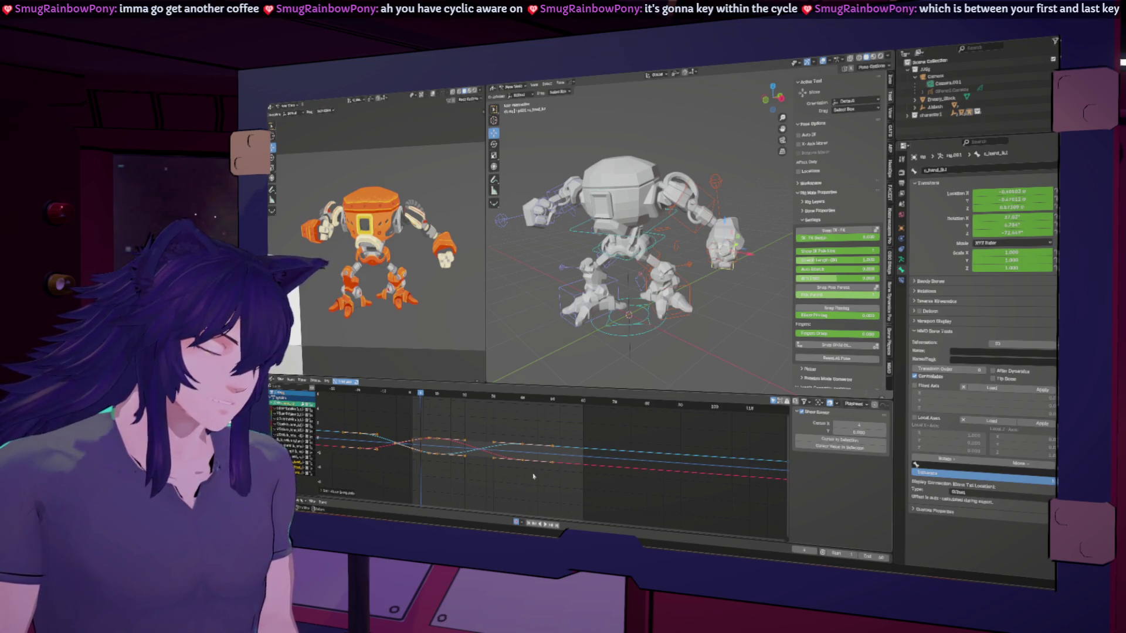
Select a keyframe, go to a later frame, key the current pose and play back.
{"action": "left_click", "coordinate": [414, 444]}
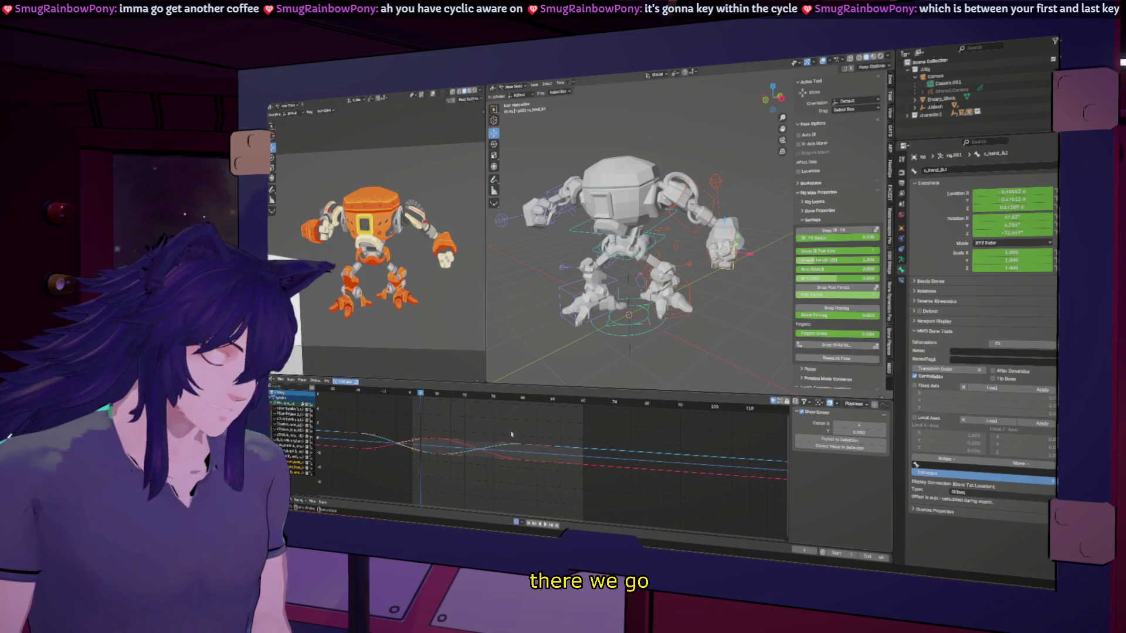
{"action": "left_click", "coordinate": [584, 400]}
{"action": "key", "text": "i"}
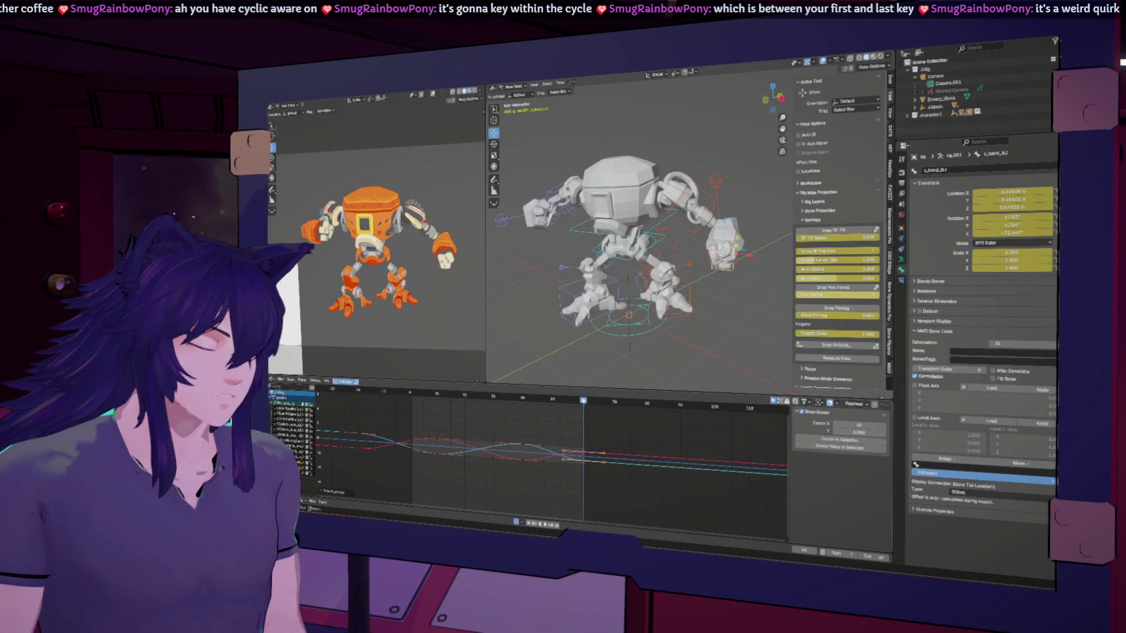
{"action": "key", "text": "space"}
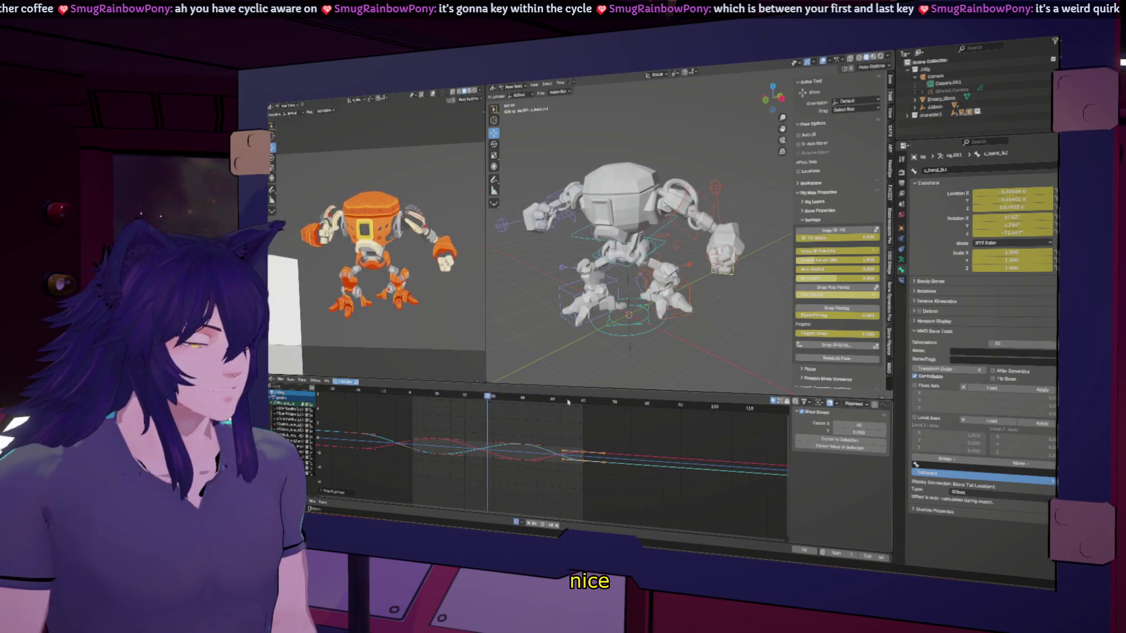
Insert Location keyframes at a later frame, scrub to check the motion, and stop playback.
{"action": "right_click", "coordinate": [568, 402]}
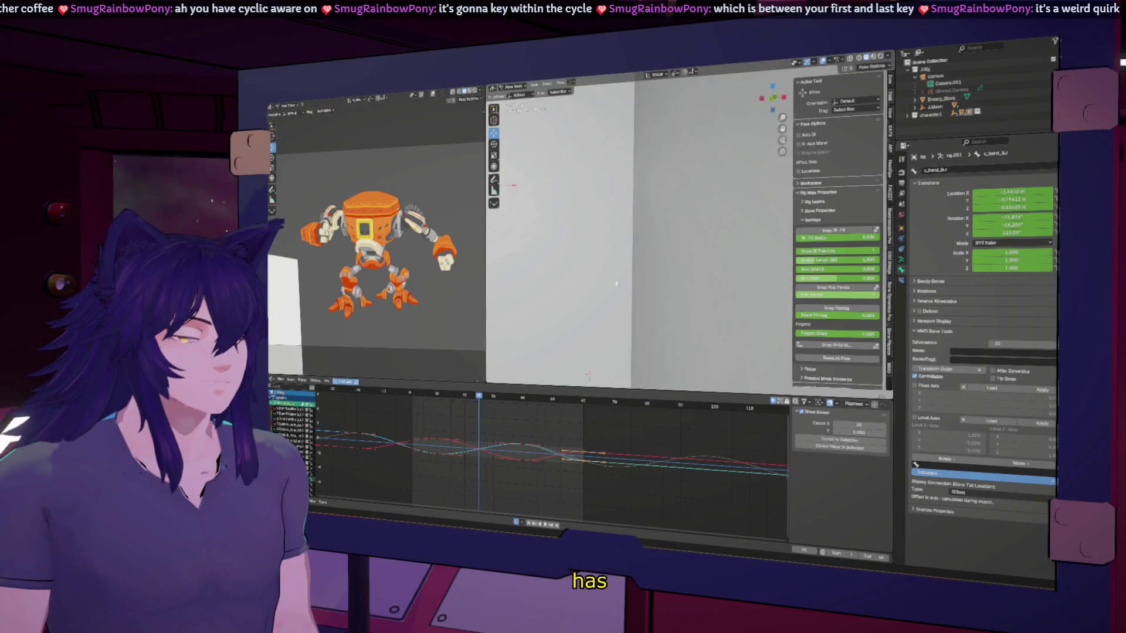
{"action": "mouse_move", "coordinate": [586, 303]}
{"action": "middle_mouse_down"}
{"action": "mouse_move", "coordinate": [522, 196]}
{"action": "mouse_move", "coordinate": [655, 261]}
{"action": "middle_mouse_up"}
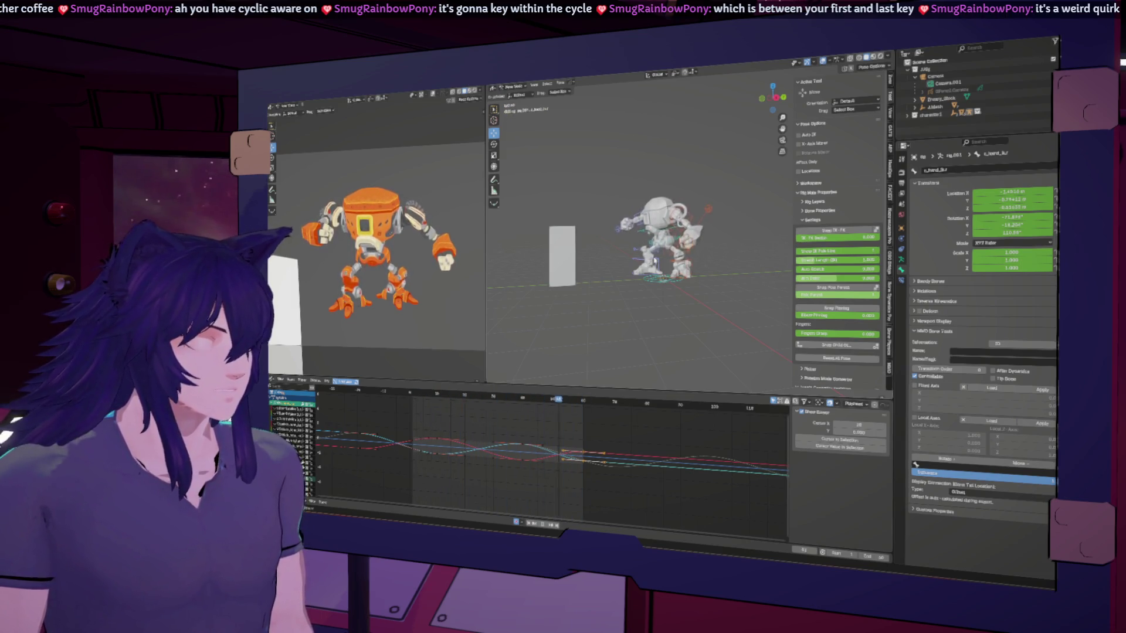
{"action": "left_click", "coordinate": [494, 399]}
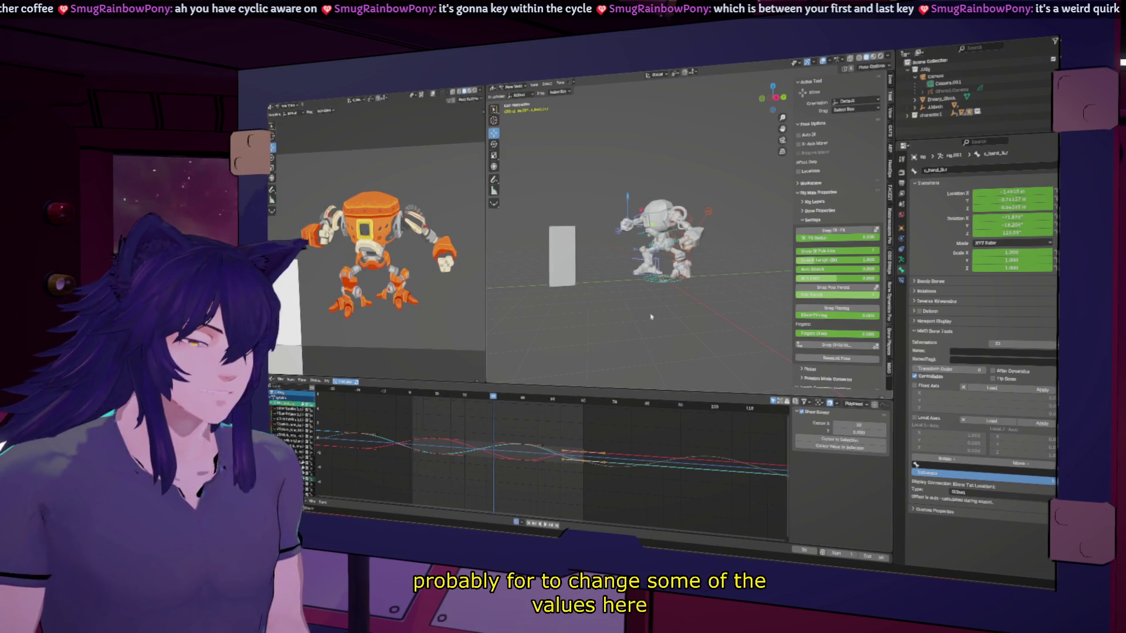
{"action": "key", "text": "i"}
{"action": "left_click", "coordinate": [516, 494]}
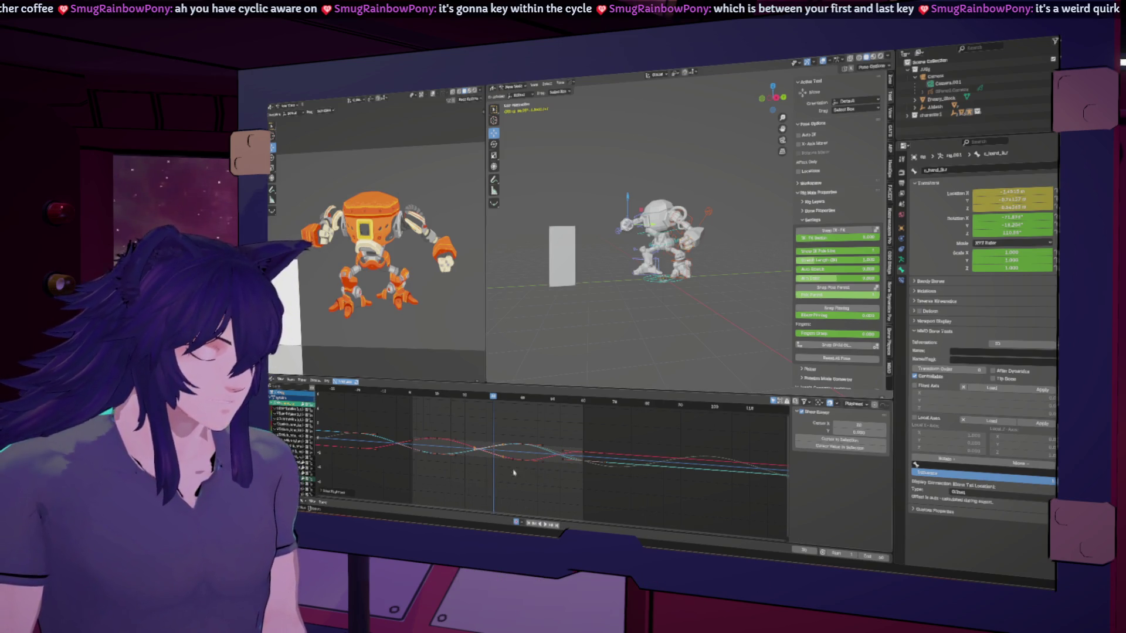
{"action": "mouse_move", "coordinate": [494, 399]}
{"action": "left_mouse_down"}
{"action": "mouse_move", "coordinate": [429, 398]}
{"action": "mouse_move", "coordinate": [475, 412]}
{"action": "left_mouse_up"}
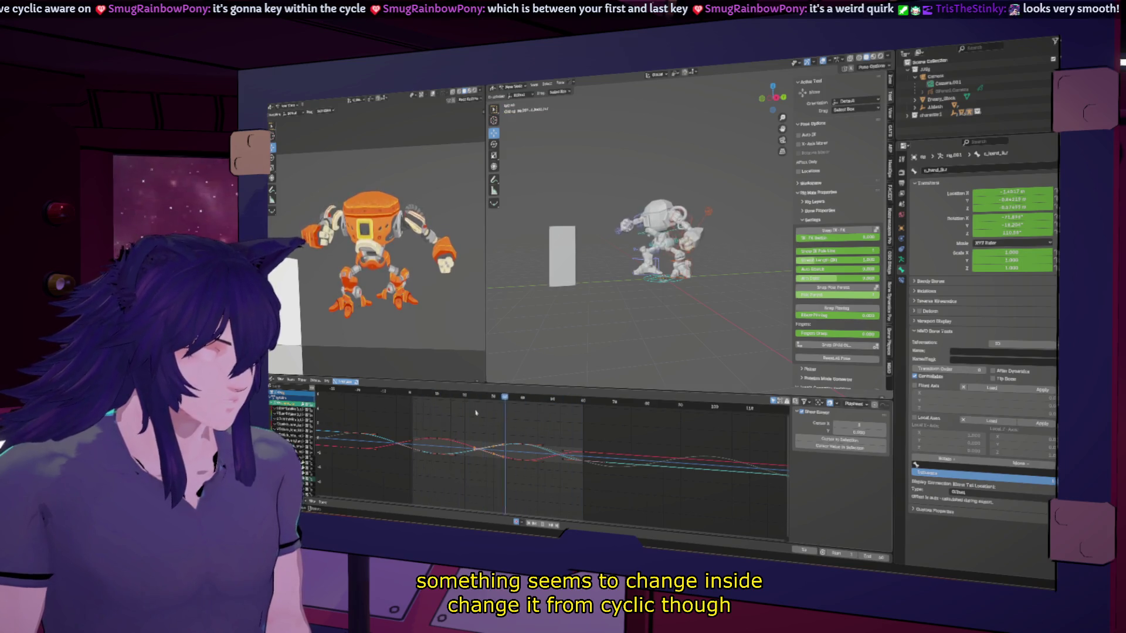
{"action": "key", "text": "Escape"}
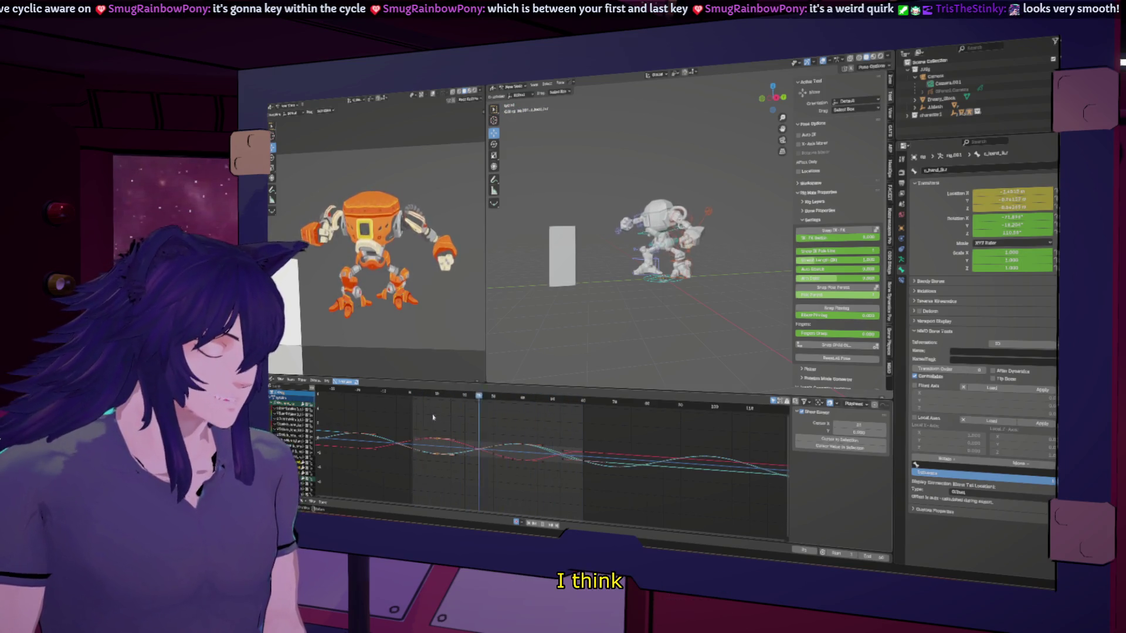
Add another keyframe at a later frame in the idle cycle.
{"action": "left_click", "coordinate": [580, 401]}
{"action": "key", "text": "Down"}
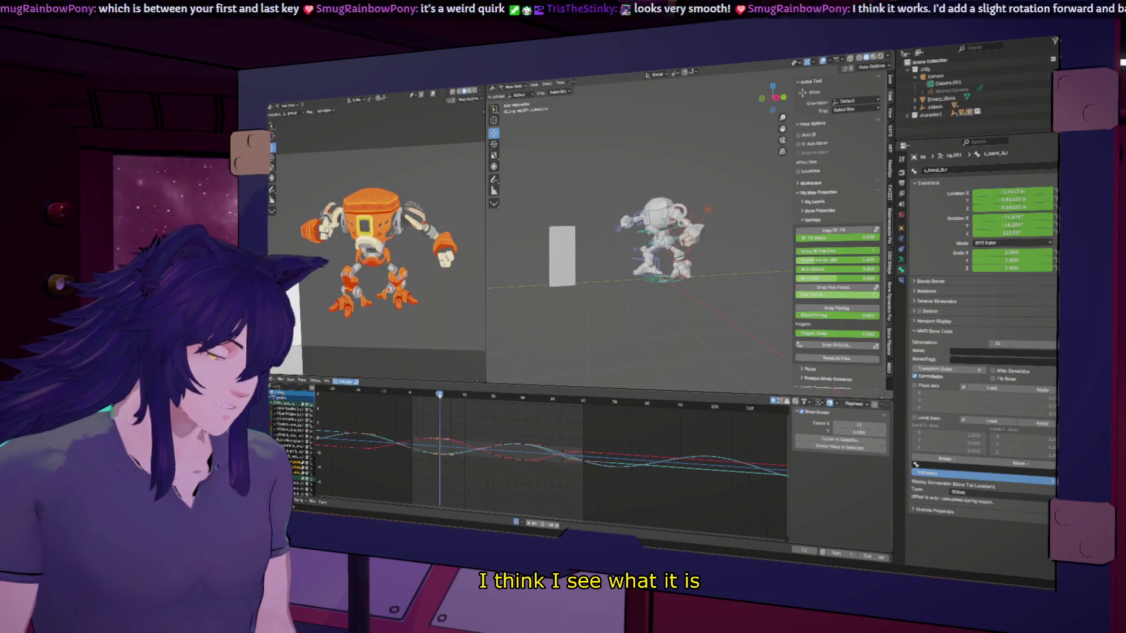
{"action": "left_click", "coordinate": [602, 402]}
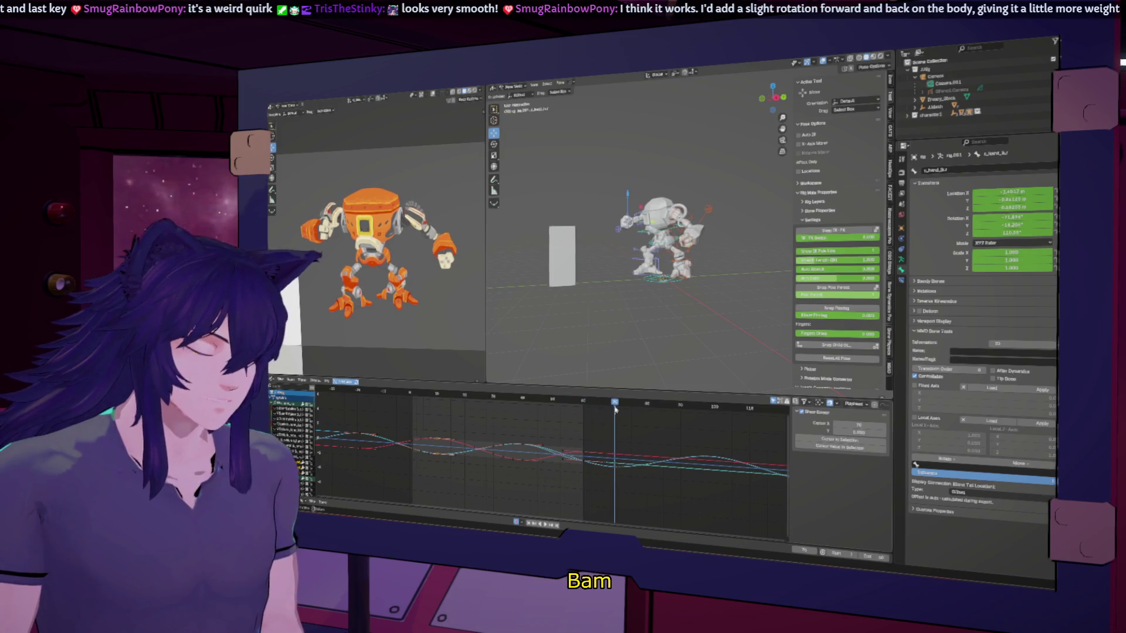
{"action": "key", "text": "i"}
{"action": "left_click", "coordinate": [566, 402]}
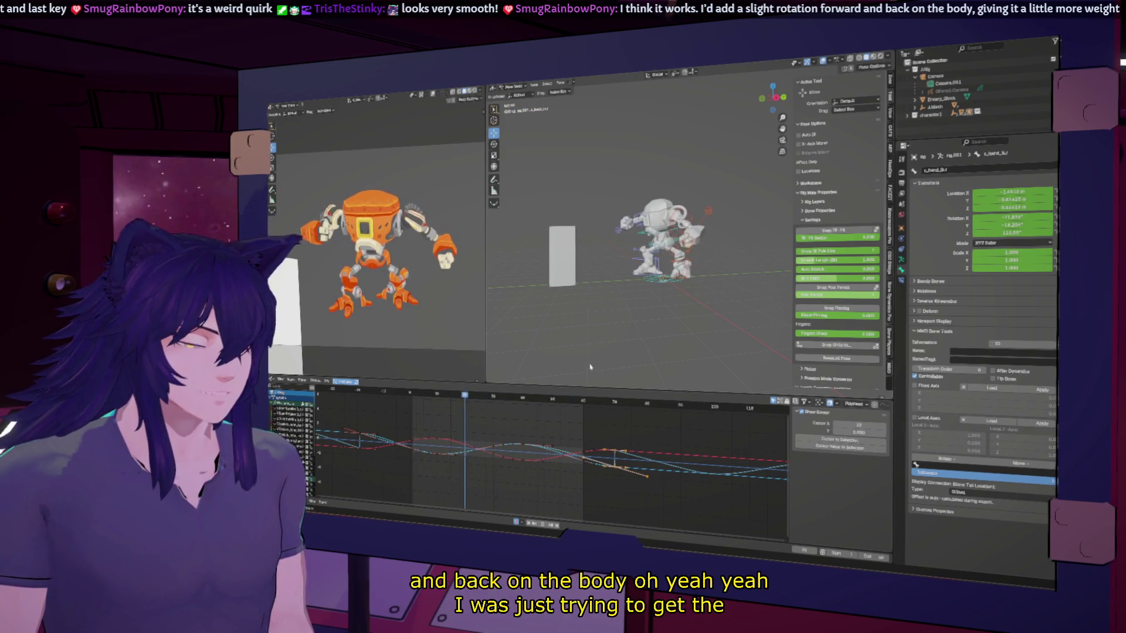
Select all keys and paste the copied extreme-pose keys at the playhead.
{"action": "scroll", "coordinate": [596, 473], "scroll_direction": "down", "scroll_amount": 2}
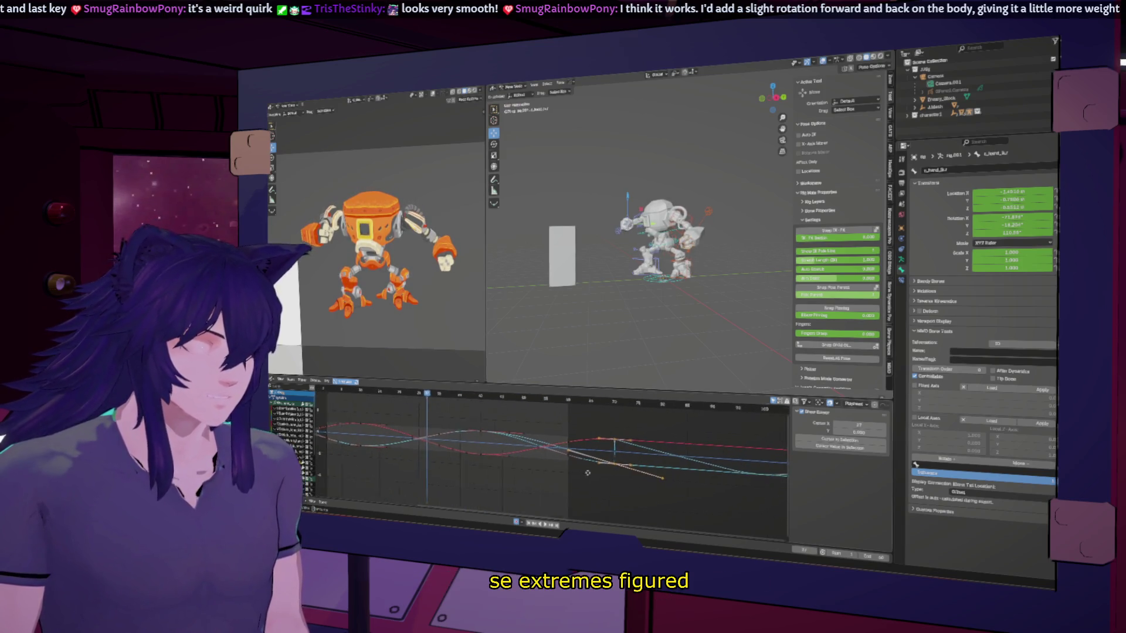
{"action": "scroll", "coordinate": [596, 474], "scroll_direction": "down", "scroll_amount": 1}
{"action": "left_click", "coordinate": [602, 483]}
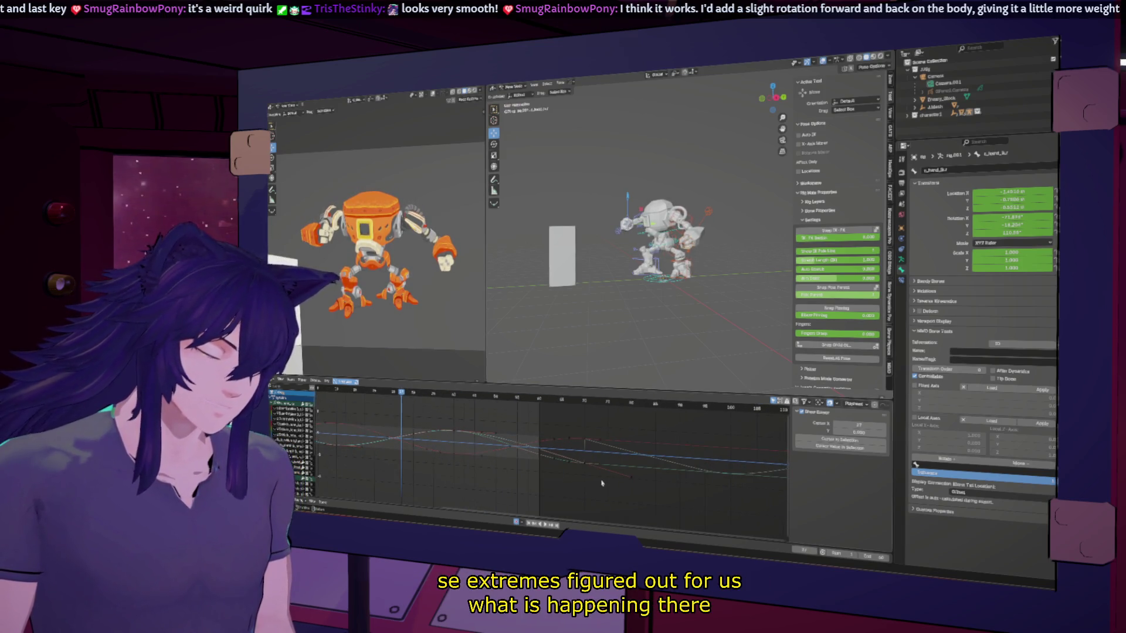
{"action": "key", "text": "a"}
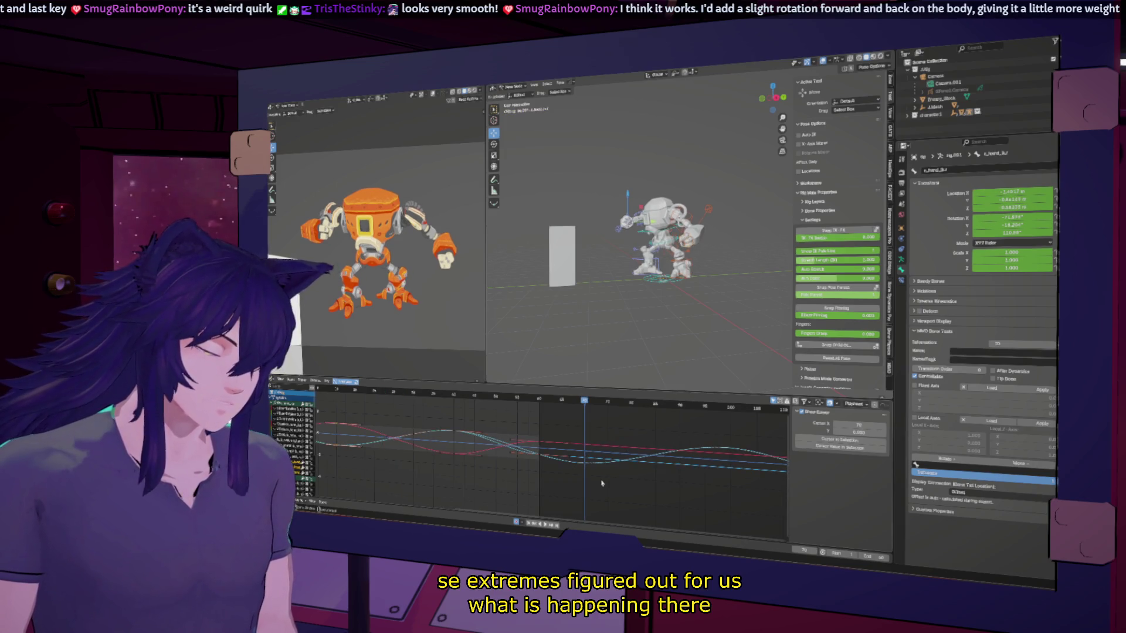
{"action": "scroll", "coordinate": [474, 422], "scroll_direction": "down", "scroll_amount": 1}
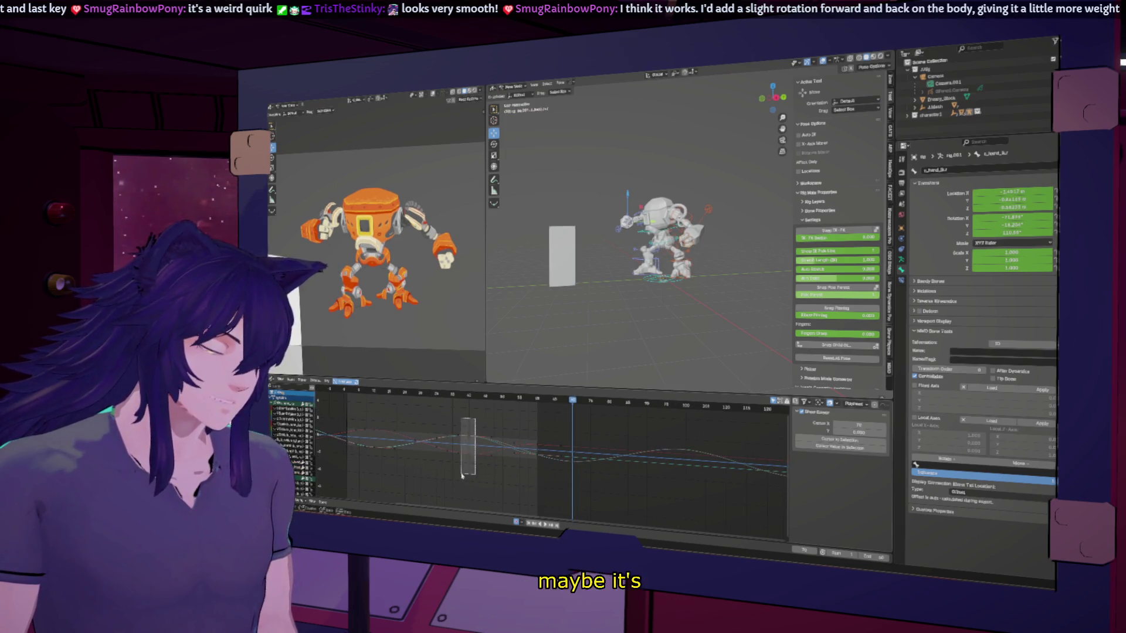
{"action": "key", "text": "ctrl+v"}
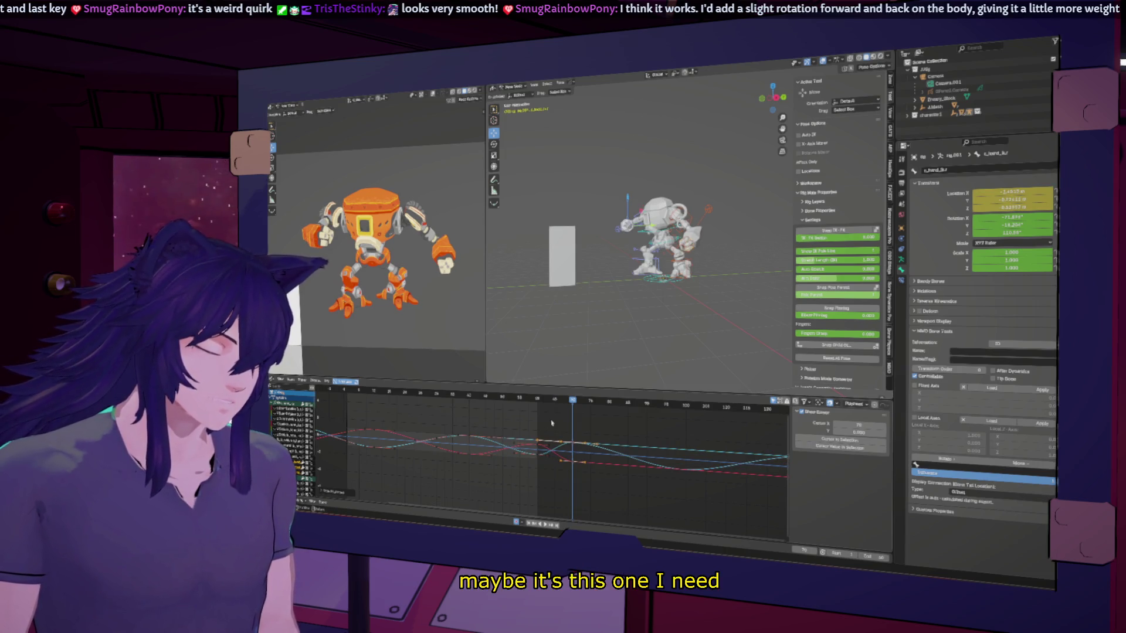
{"action": "key", "text": "ctrl+z"}
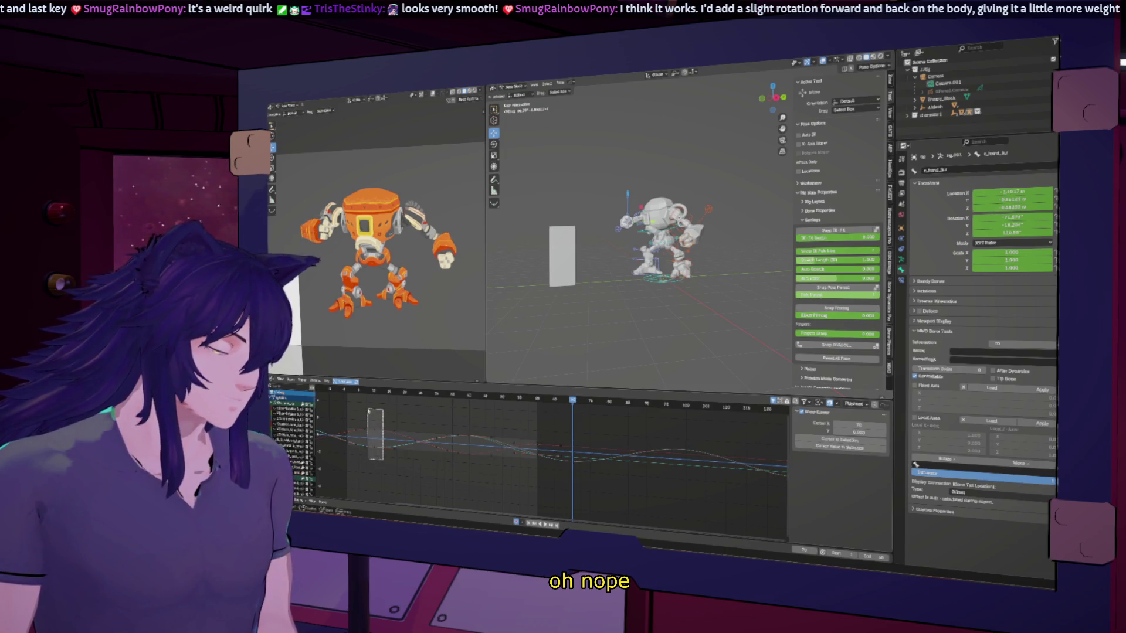
{"action": "key", "text": "ctrl+v"}
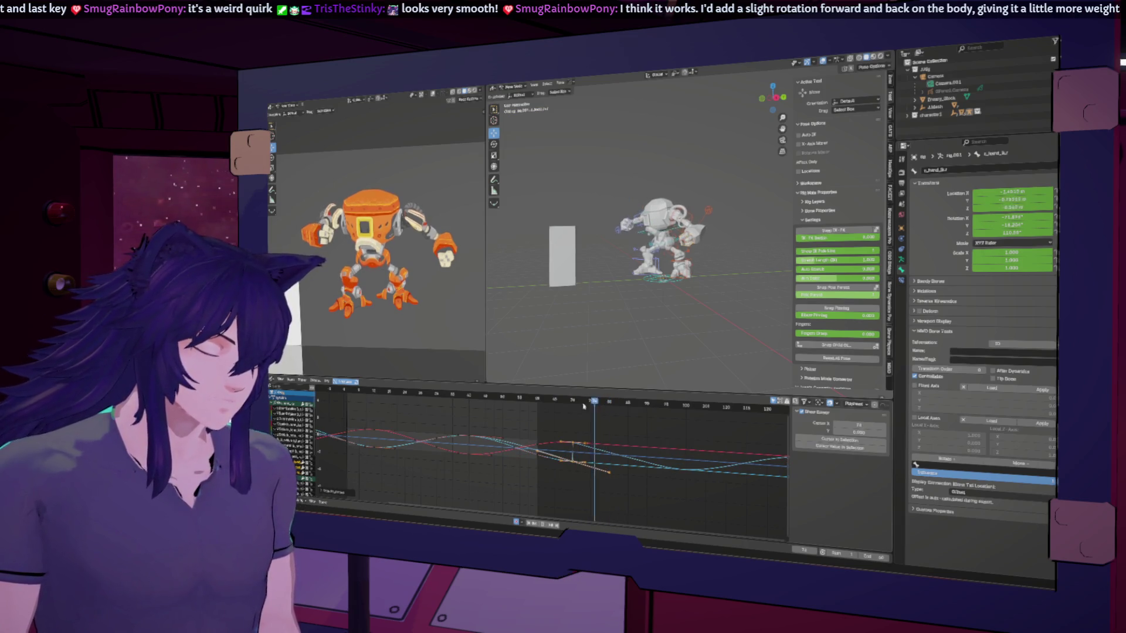
Stop playback, select the red X Location curve and grab its key downward.
{"action": "left_click", "coordinate": [562, 406]}
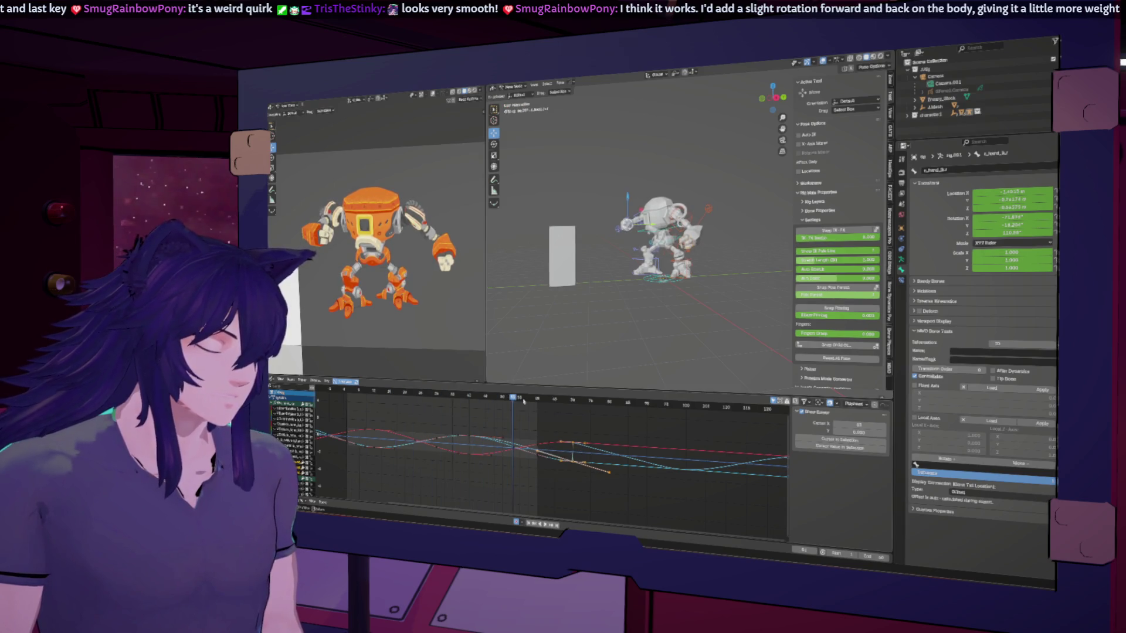
{"action": "key", "text": "space"}
{"action": "scroll", "coordinate": [558, 466], "scroll_direction": "up", "scroll_amount": 2}
{"action": "left_click", "coordinate": [586, 465]}
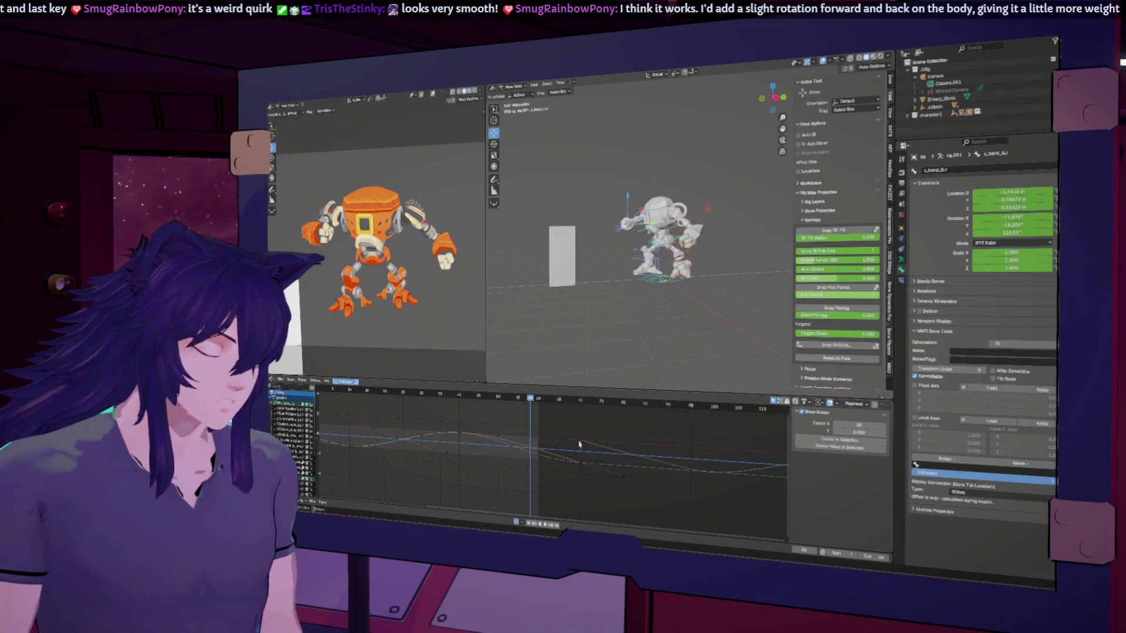
{"action": "left_click", "coordinate": [582, 444]}
{"action": "key", "text": "g"}
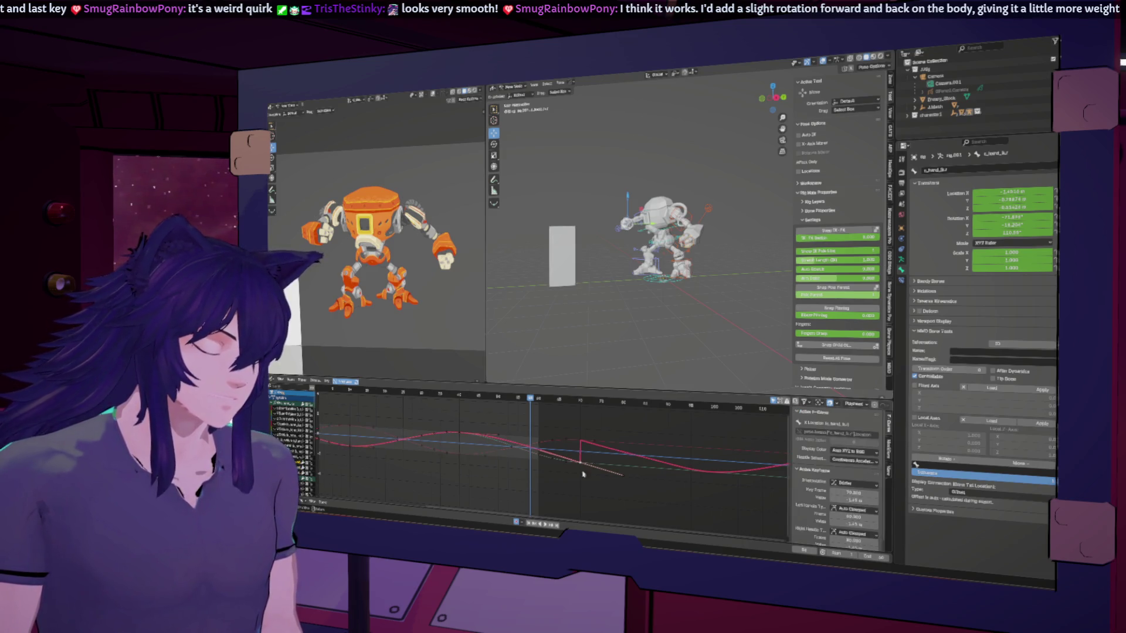
Cancel the red key move and reselect the X Location curve.
{"action": "key", "text": "Escape"}
{"action": "left_click", "coordinate": [581, 452]}
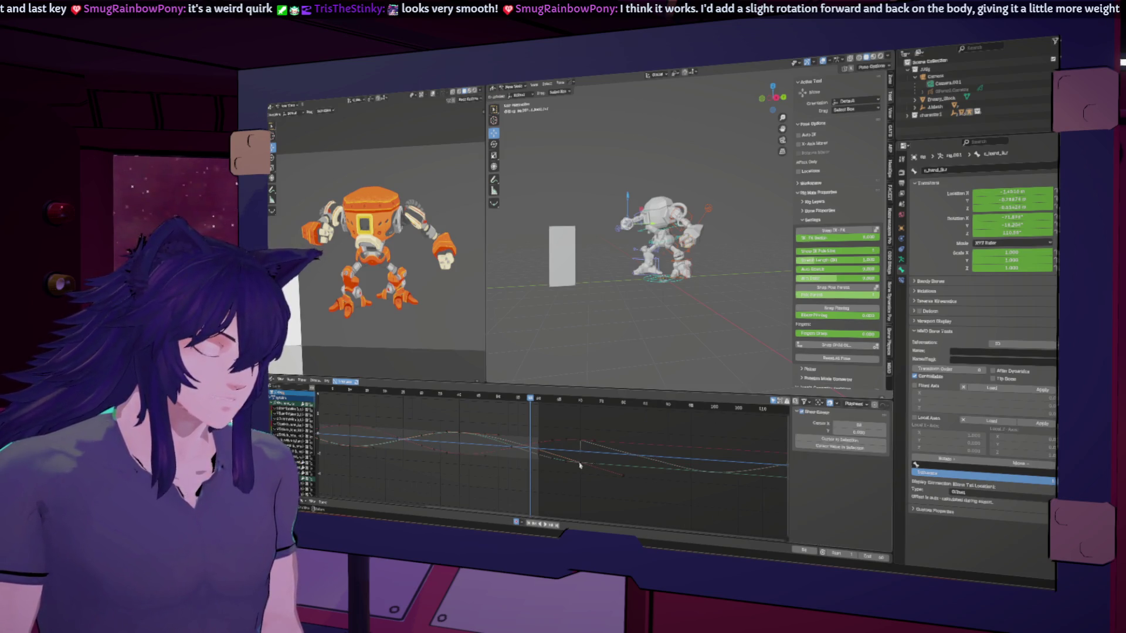
{"action": "left_click", "coordinate": [579, 465]}
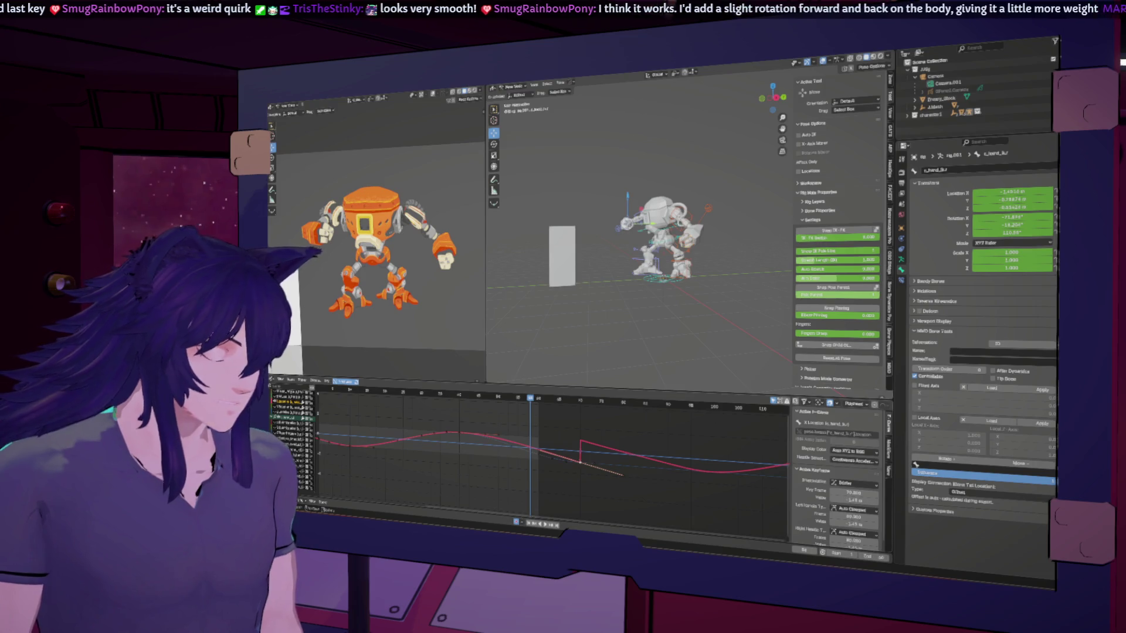
{"action": "scroll", "coordinate": [525, 454], "scroll_direction": "right", "scroll_amount": 3, "text": "ctrl"}
{"action": "scroll", "coordinate": [525, 454], "scroll_direction": "up", "scroll_amount": 2}
{"action": "scroll", "coordinate": [525, 454], "scroll_direction": "down", "scroll_amount": 2}
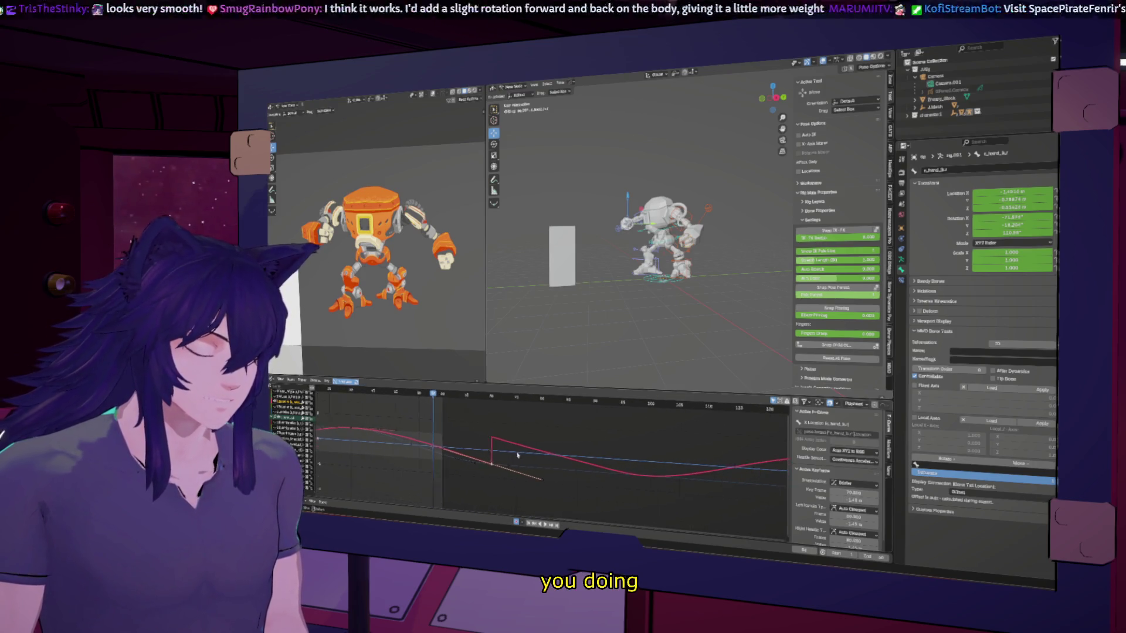
{"action": "scroll", "coordinate": [586, 469], "scroll_direction": "left", "scroll_amount": 5, "text": "ctrl"}
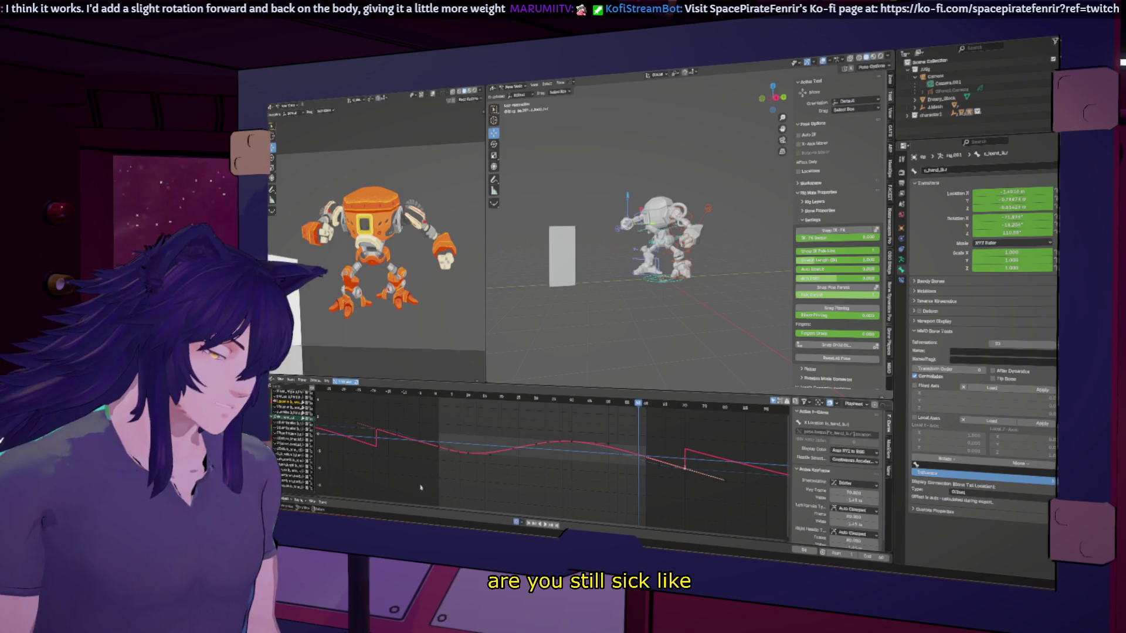
{"action": "scroll", "coordinate": [458, 471], "scroll_direction": "right", "scroll_amount": 3, "text": "ctrl"}
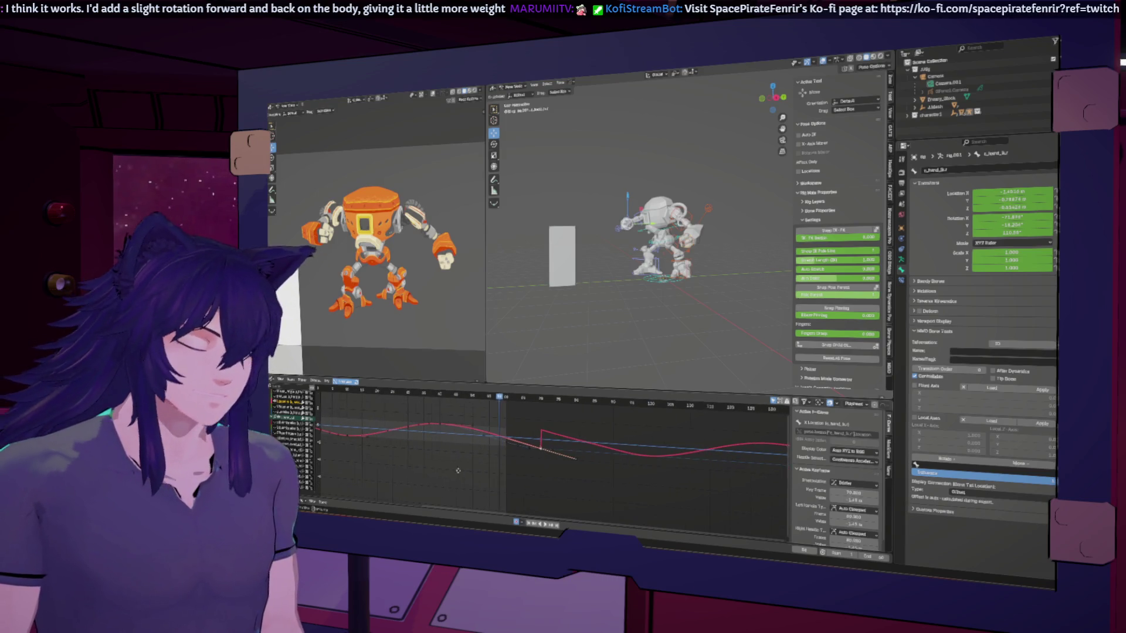
Give the hand's curve Constant Extrapolation and change the selected keys' interpolation.
{"action": "key", "text": "a"}
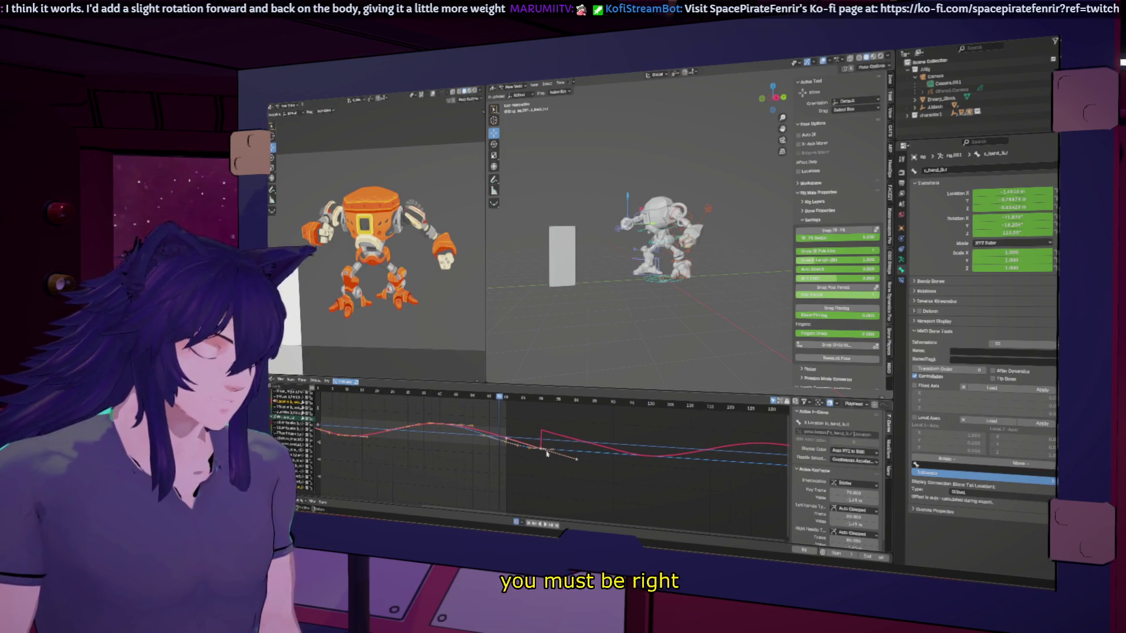
{"action": "key", "text": "shift+e"}
{"action": "left_click", "coordinate": [546, 452]}
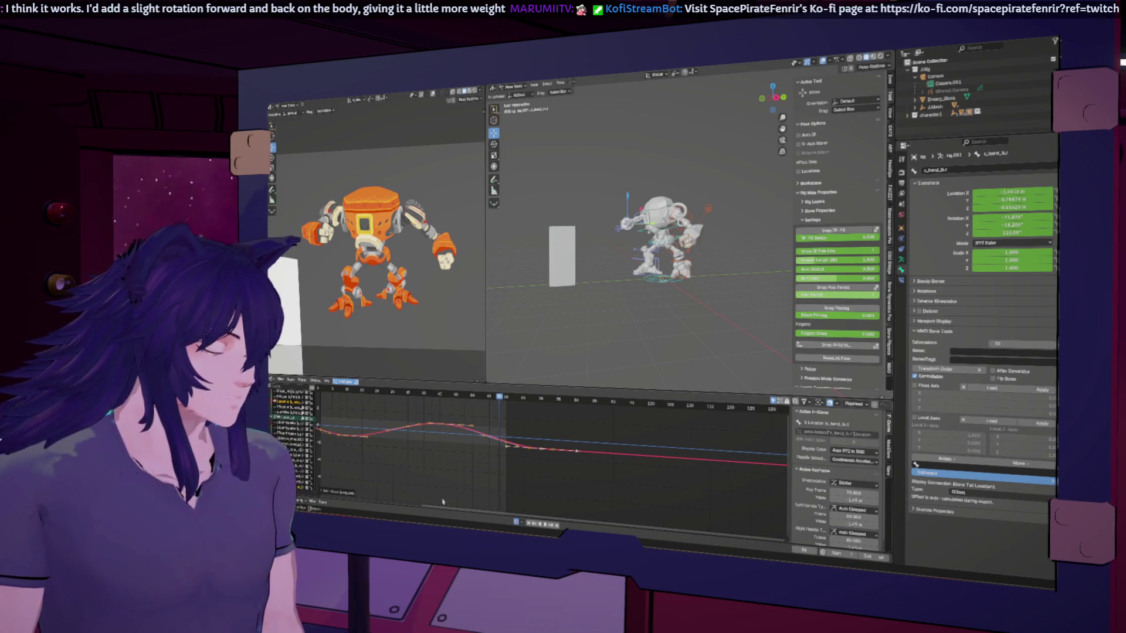
{"action": "key", "text": "shift+Left"}
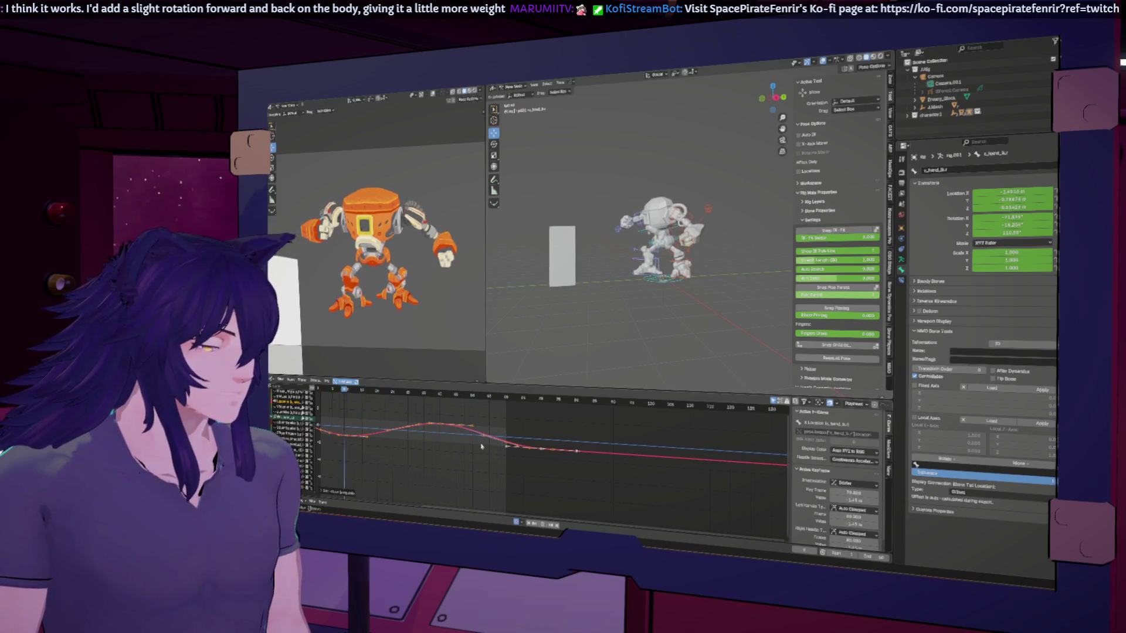
{"action": "right_click", "coordinate": [481, 446]}
{"action": "left_click", "coordinate": [481, 446]}
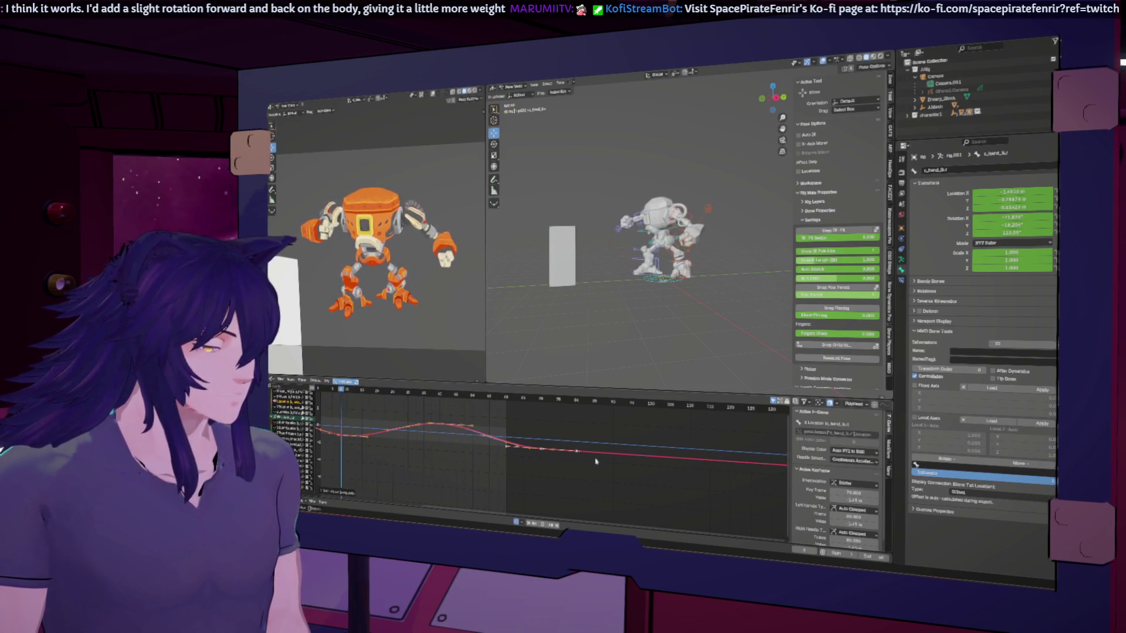
Delete the cyan curve's keyframes, frame all curves, and select the c_root.x control.
{"action": "scroll", "coordinate": [572, 305], "scroll_direction": "up", "scroll_amount": 2}
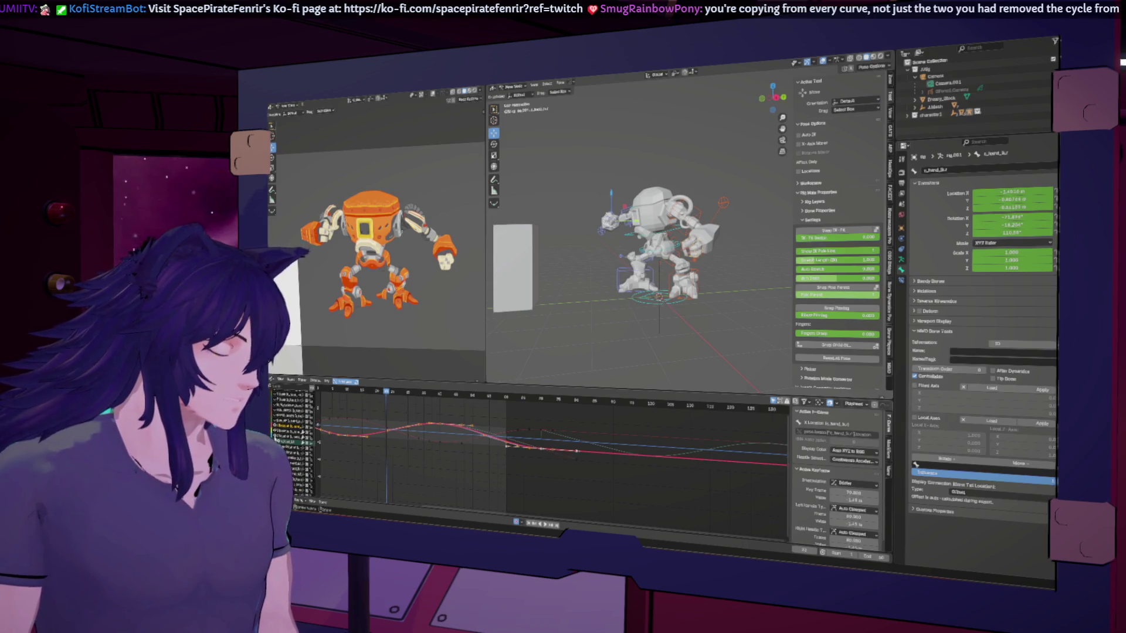
{"action": "key", "text": "ctrl+v"}
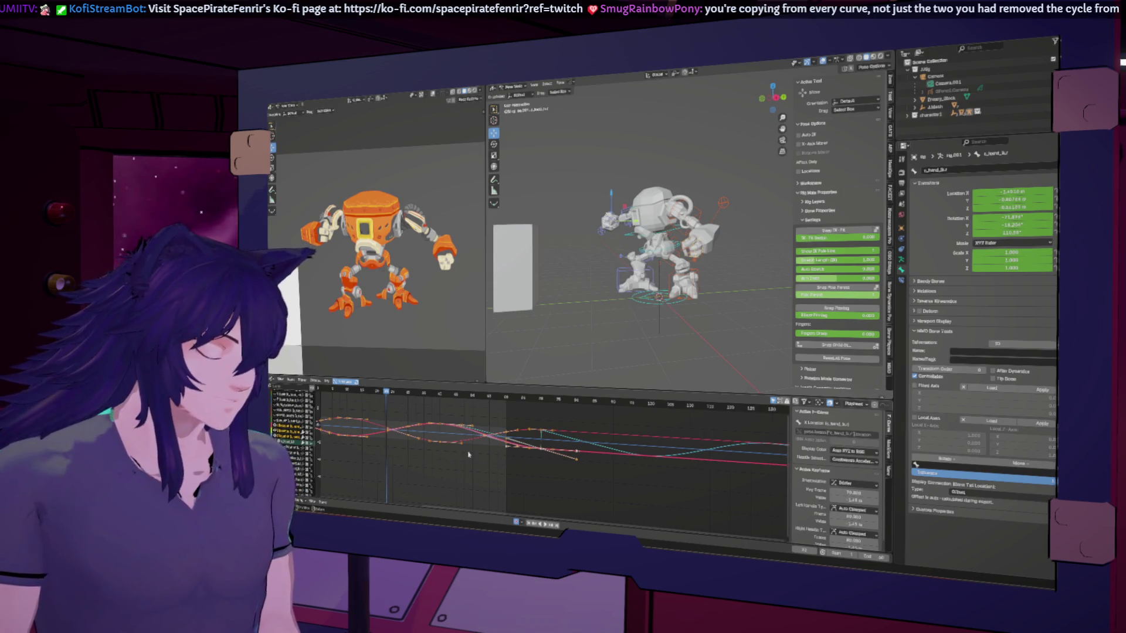
{"action": "key", "text": "x"}
{"action": "left_click", "coordinate": [469, 454]}
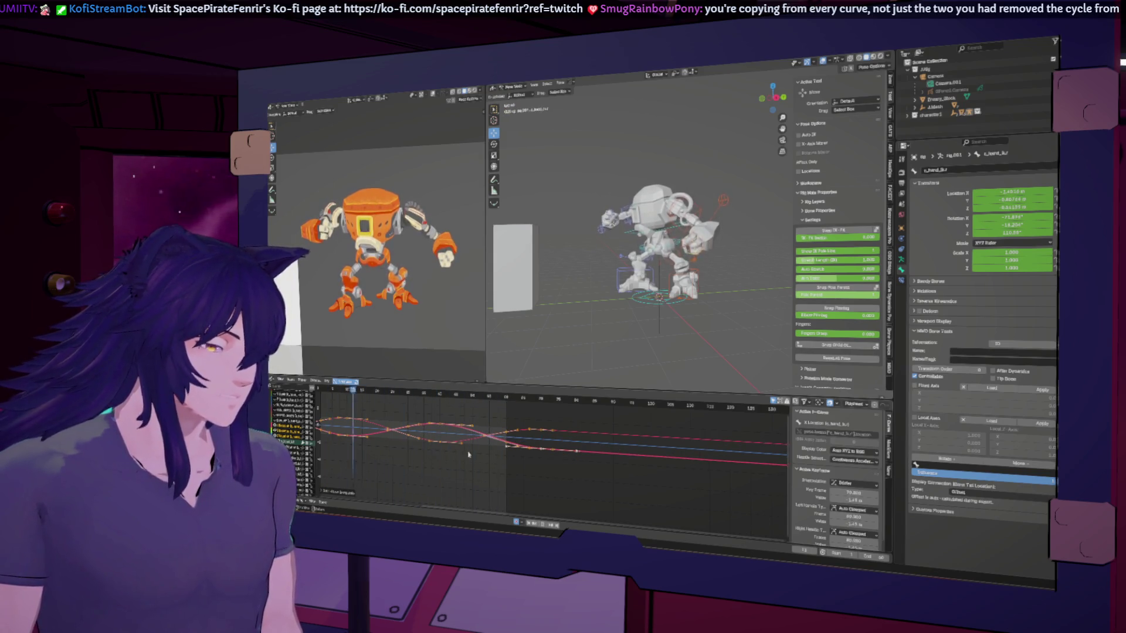
{"action": "key", "text": "Home"}
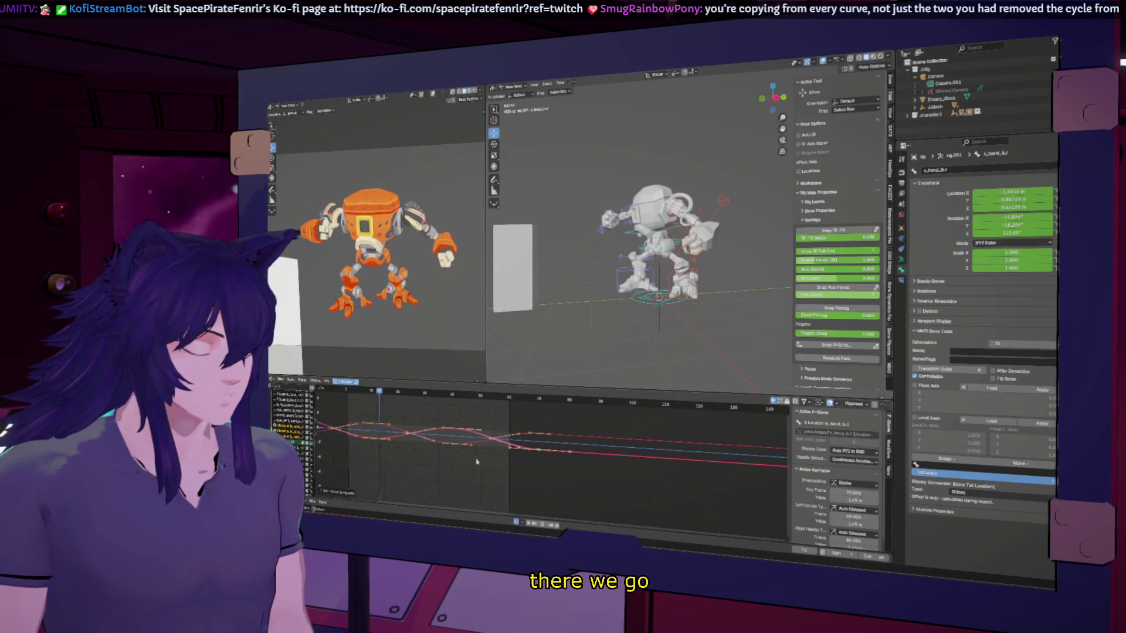
{"action": "scroll", "coordinate": [450, 471], "scroll_direction": "up", "scroll_amount": 5, "text": "ctrl"}
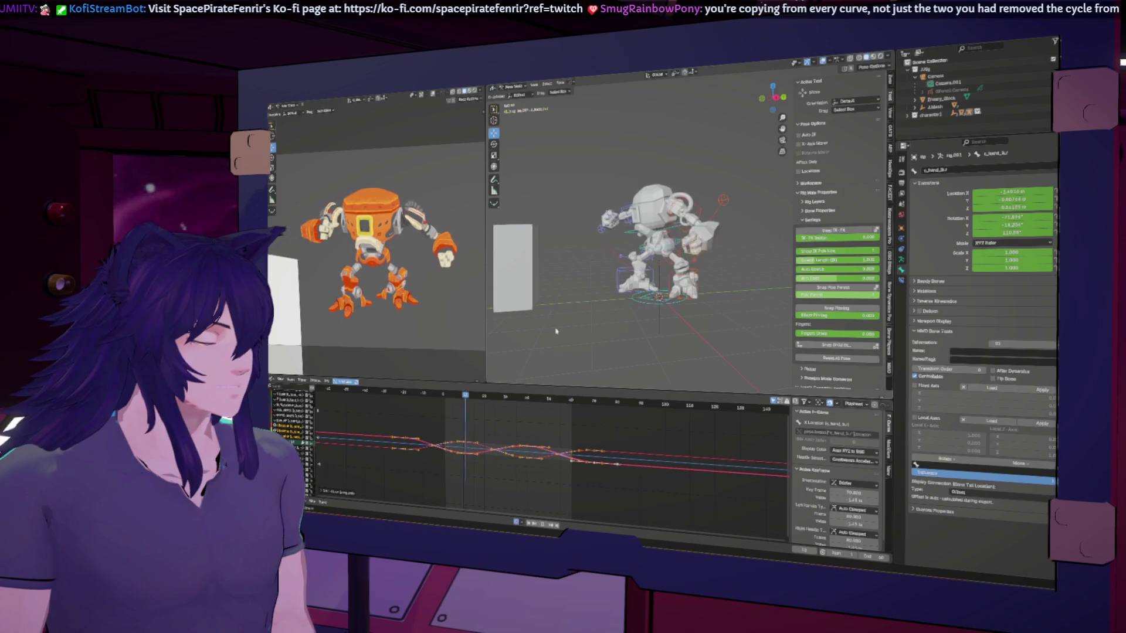
{"action": "scroll", "coordinate": [673, 283], "scroll_direction": "up", "scroll_amount": 5}
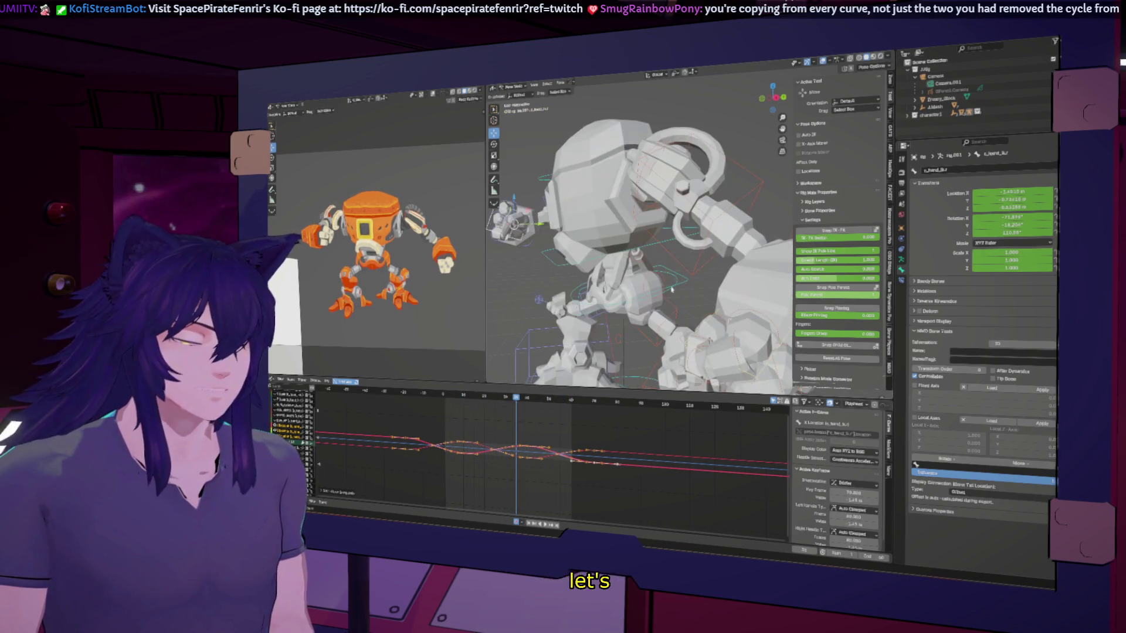
{"action": "left_click", "coordinate": [674, 283]}
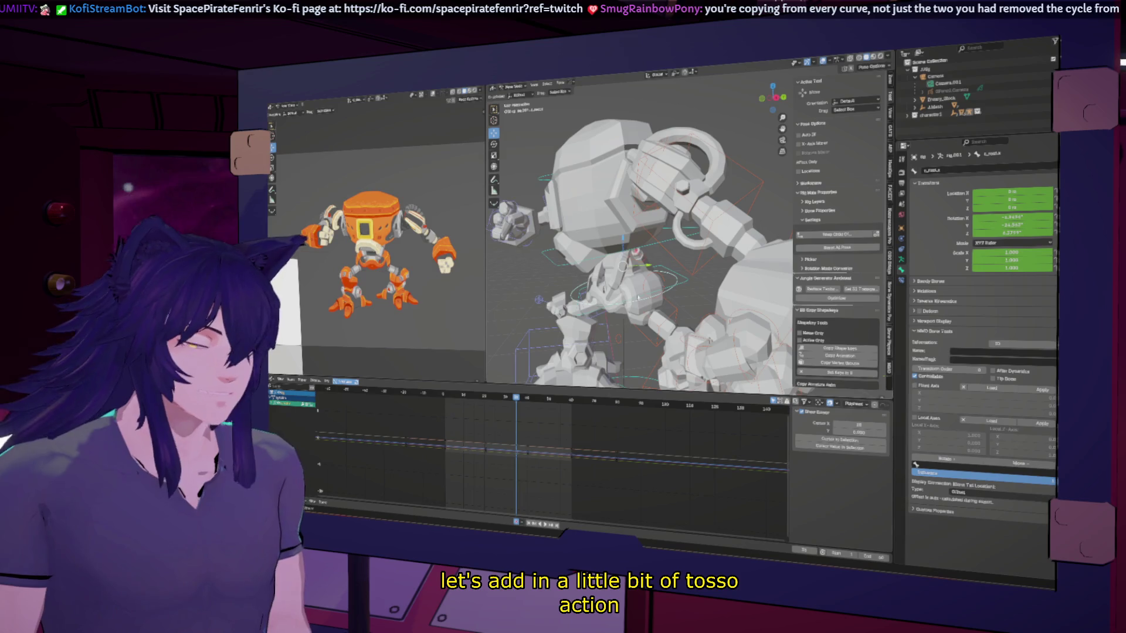
Set the current frame and switch to the Rotate tool with Local orientation.
{"action": "left_click", "coordinate": [487, 398]}
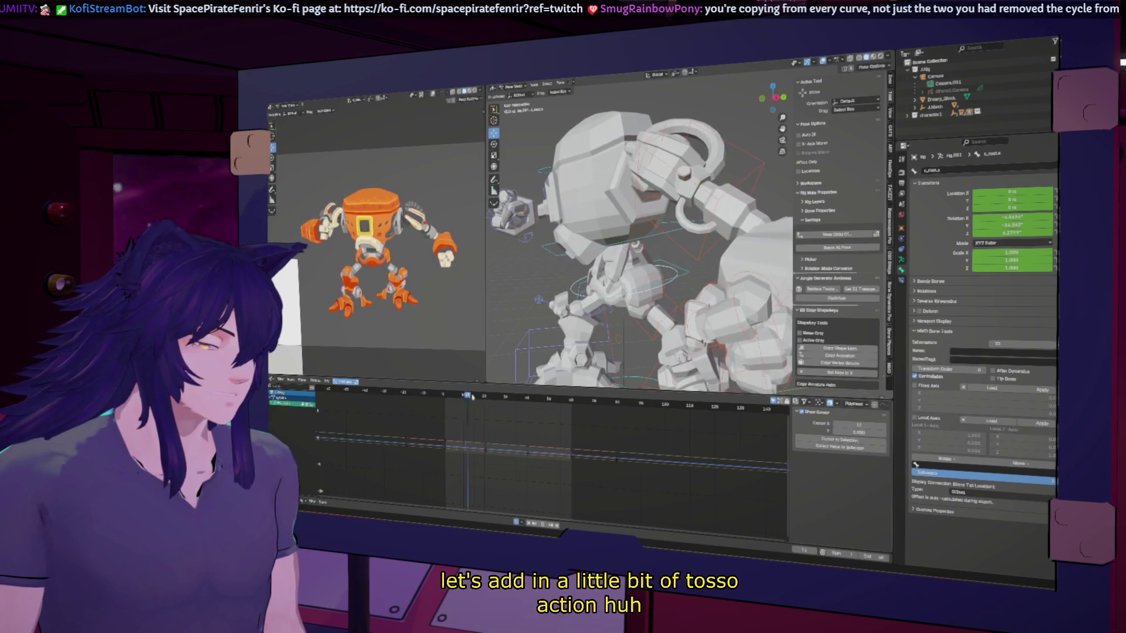
{"action": "left_click", "coordinate": [508, 397]}
{"action": "left_click_drag", "start_coordinate": [508, 398], "coordinate": [506, 397]}
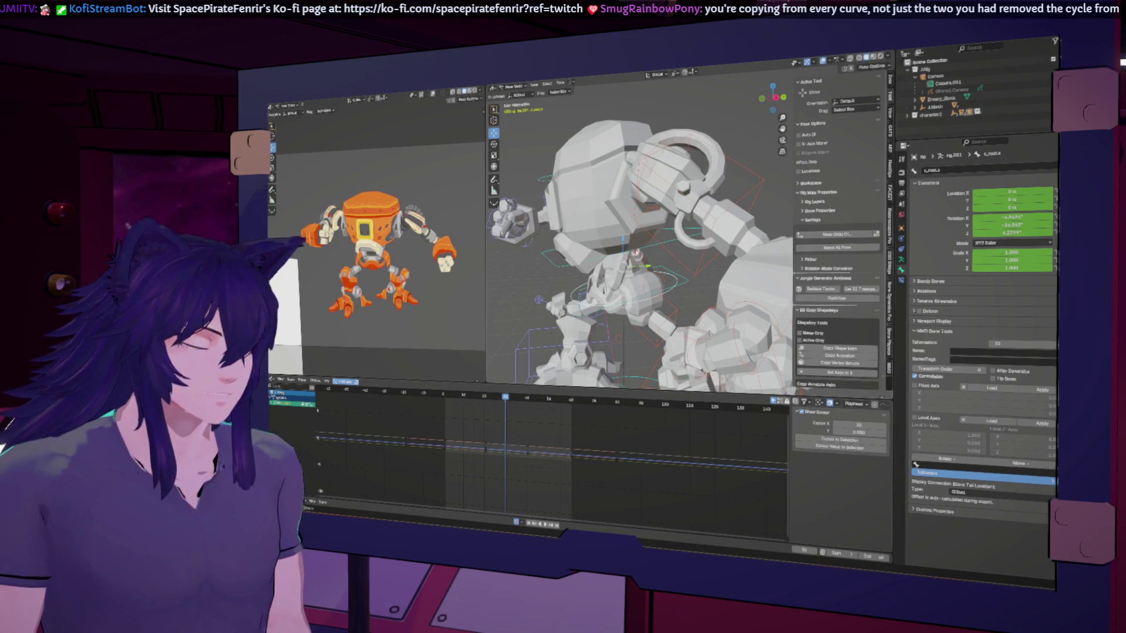
{"action": "left_click", "coordinate": [494, 143]}
{"action": "left_click", "coordinate": [658, 74]}
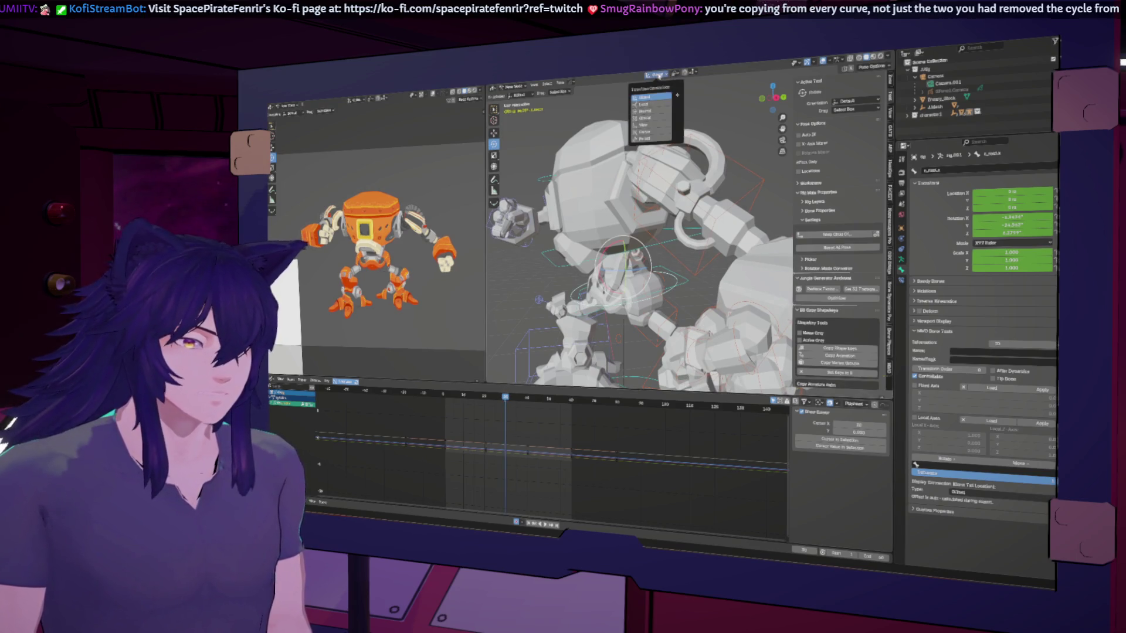
{"action": "left_click", "coordinate": [644, 105]}
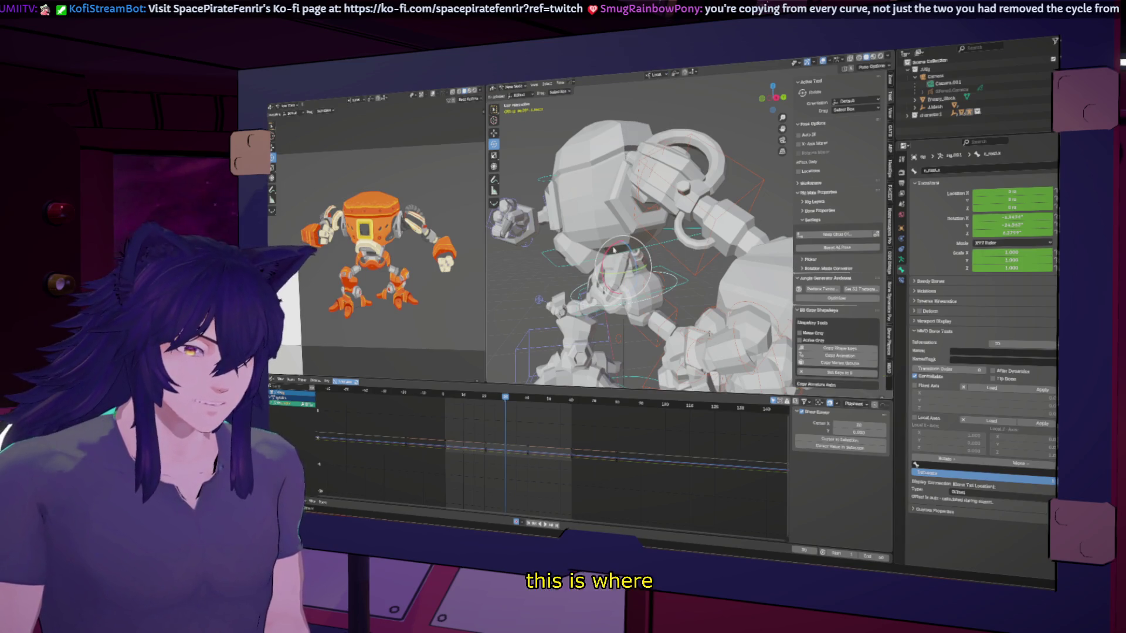
Try an X-axis root rotation, undo it, and reselect c_root.x.
{"action": "key", "text": "r"}
{"action": "key", "text": "x"}
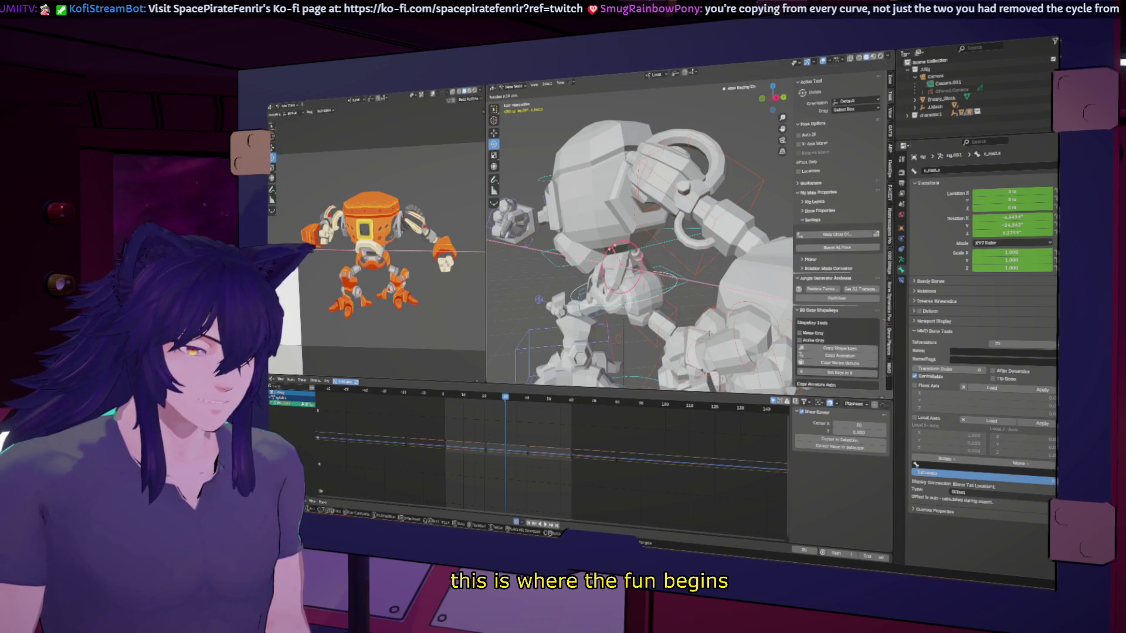
{"action": "left_click", "coordinate": [616, 250]}
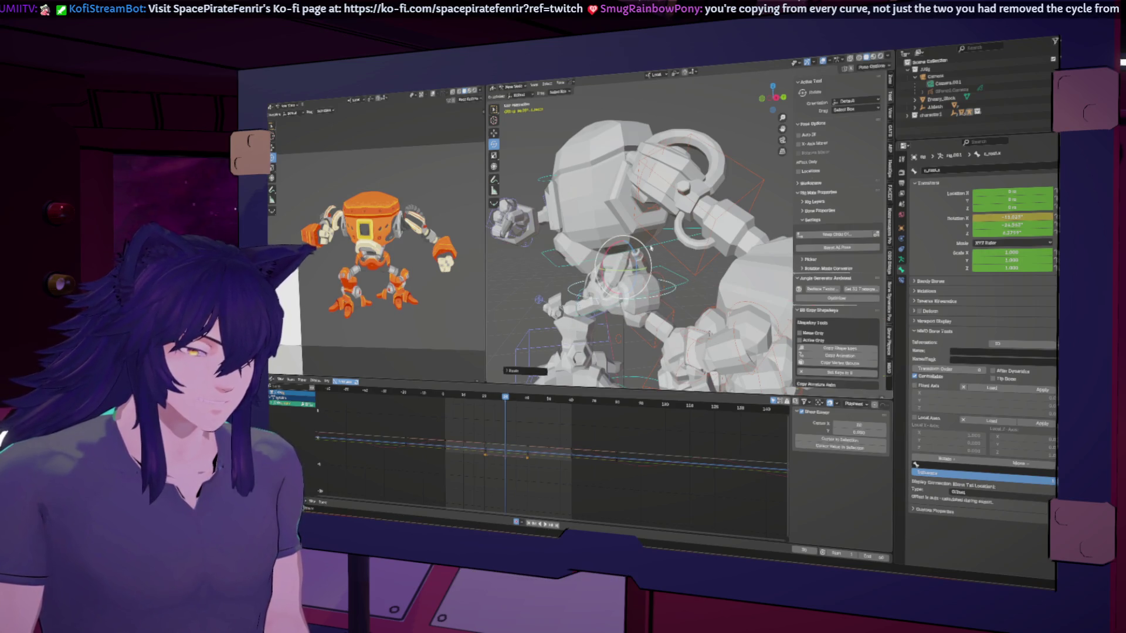
{"action": "key", "text": "ctrl+z"}
{"action": "left_click", "coordinate": [682, 281]}
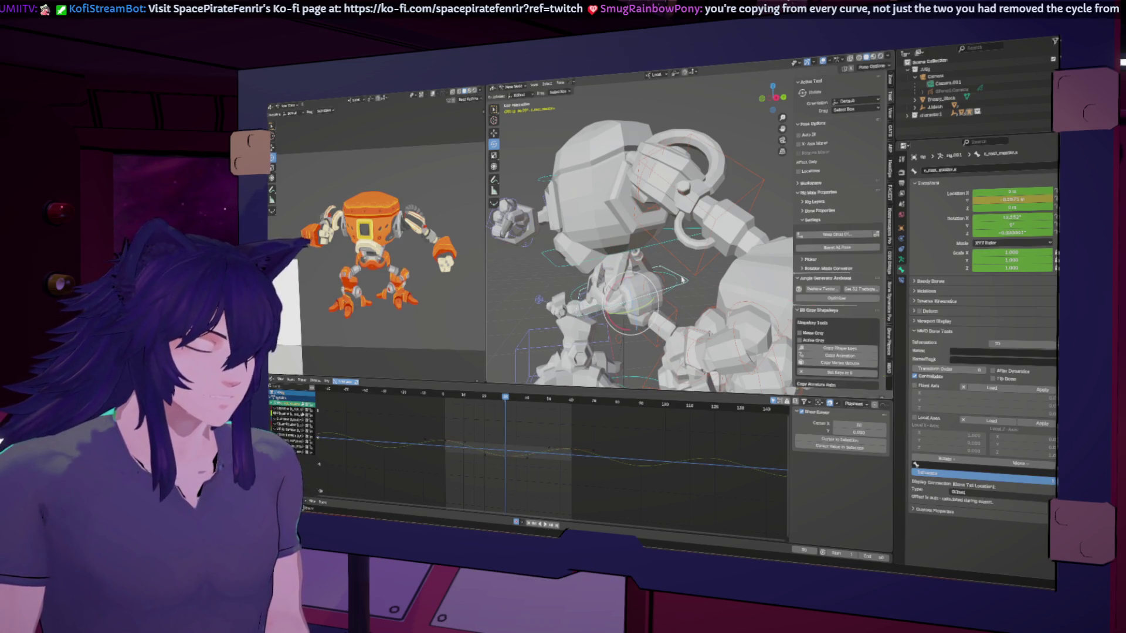
{"action": "left_click", "coordinate": [625, 256]}
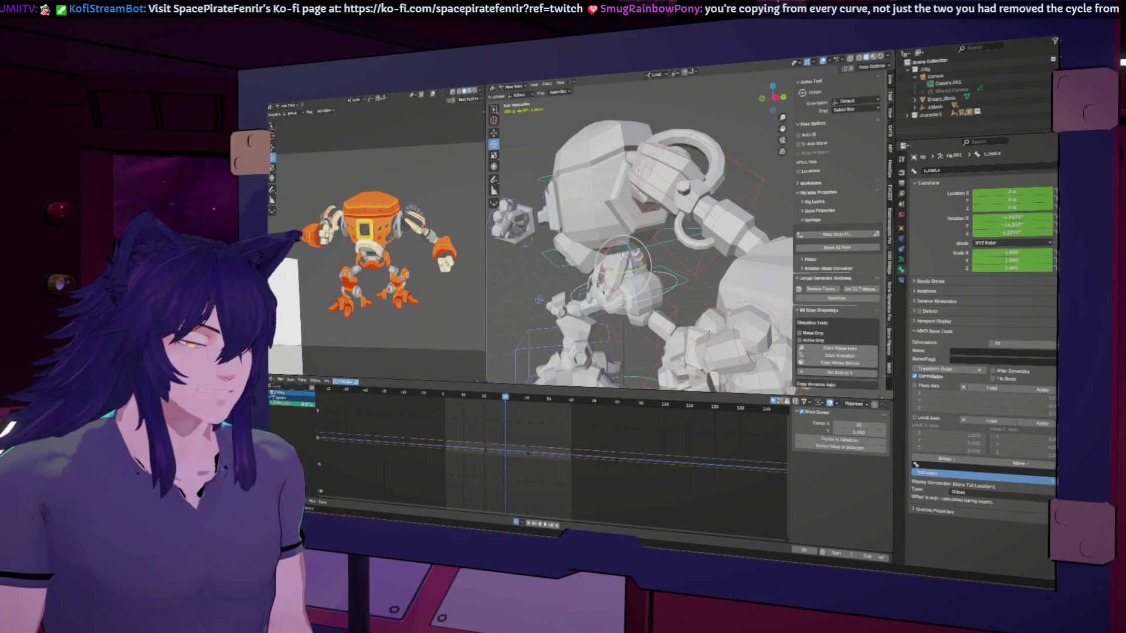
Key forward tilts of c_root.x around X, playing back to check them.
{"action": "key", "text": "r"}
{"action": "key", "text": "x"}
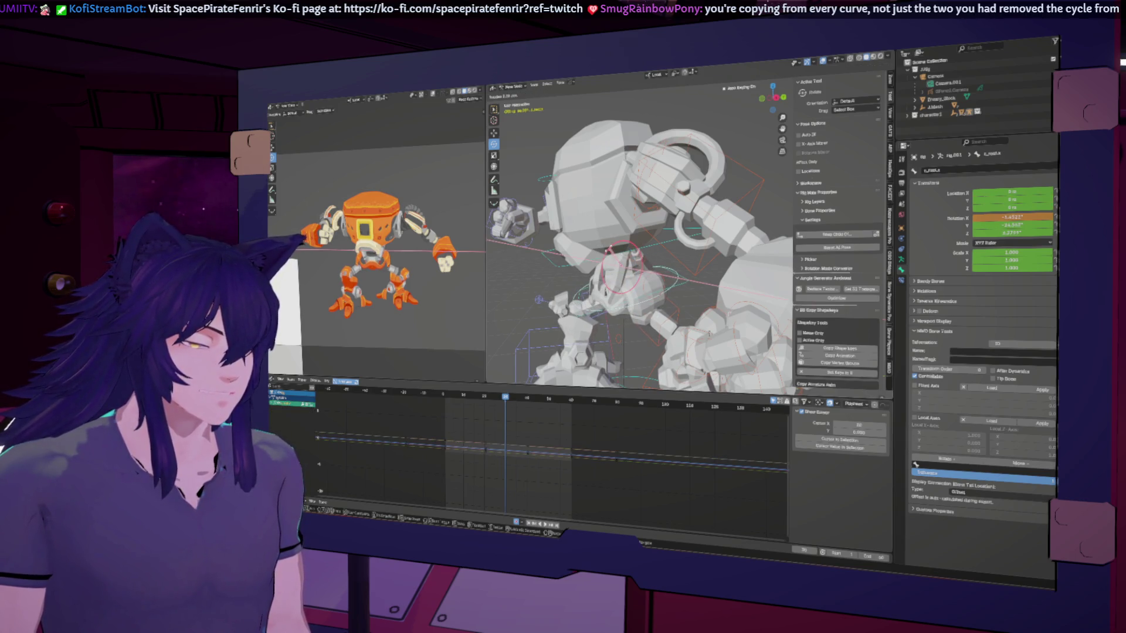
{"action": "key", "text": "Return"}
{"action": "key", "text": "space"}
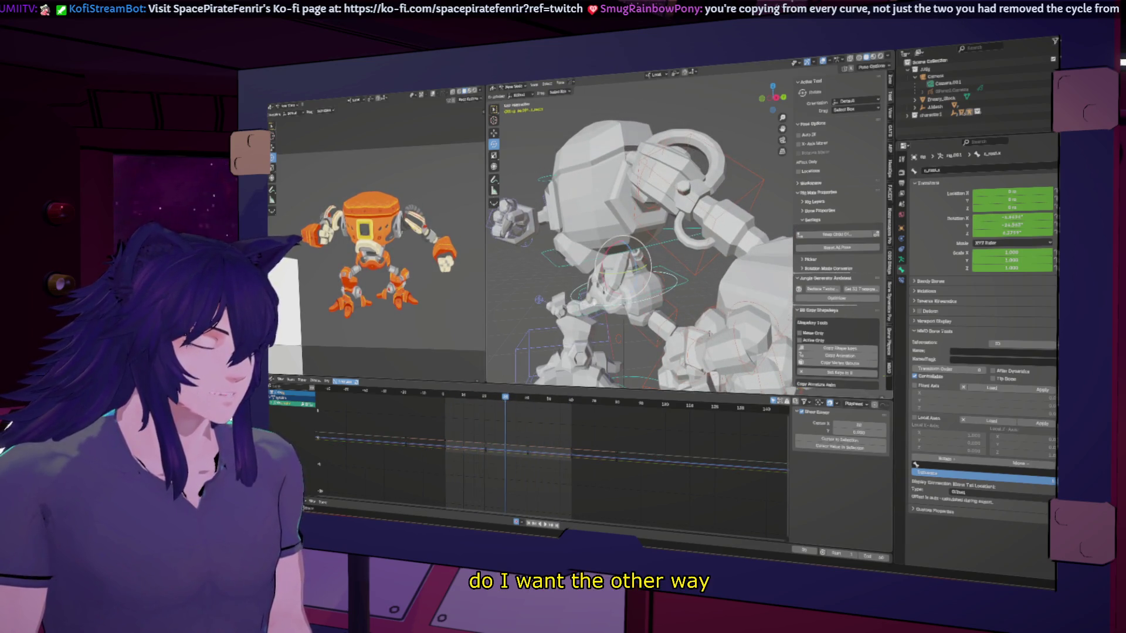
{"action": "key", "text": "r"}
{"action": "key", "text": "x"}
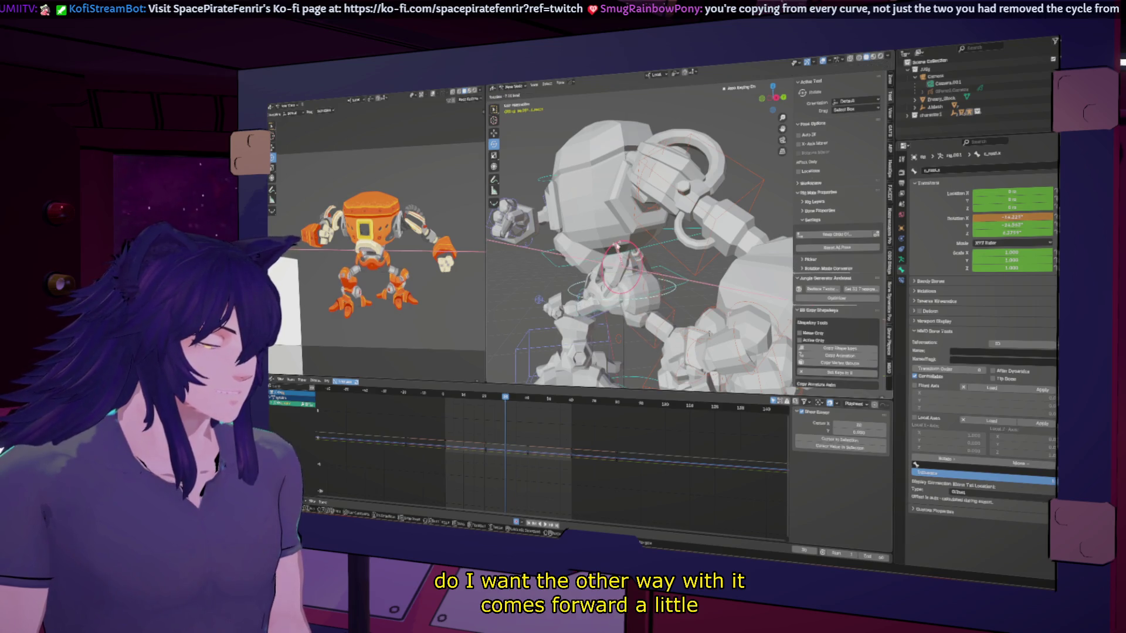
{"action": "key", "text": "Return"}
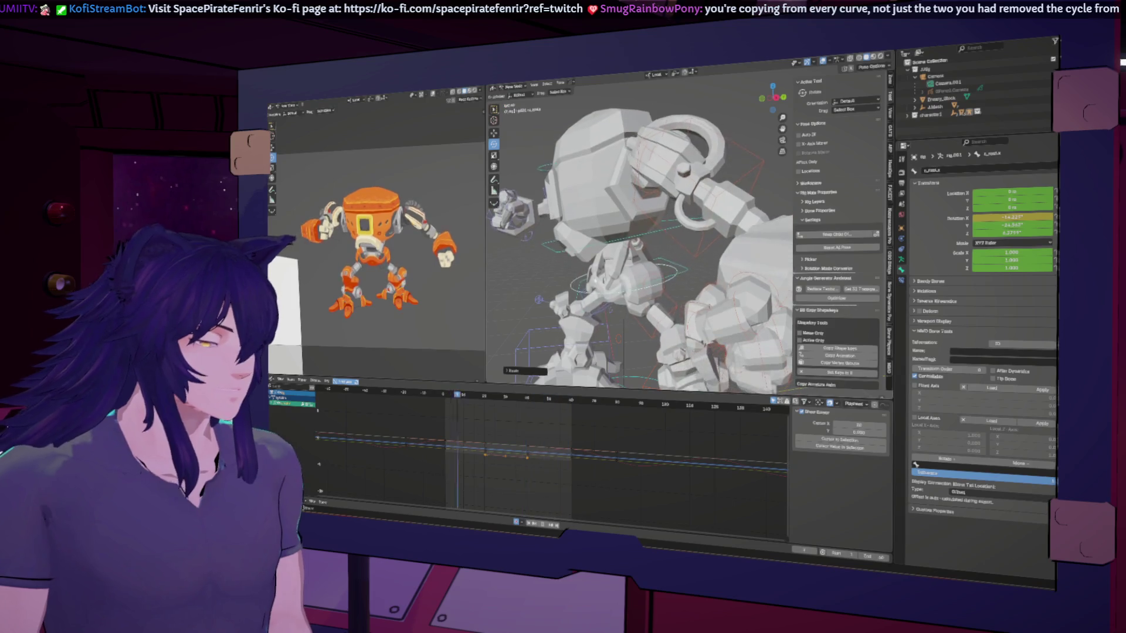
{"action": "left_click", "coordinate": [587, 260]}
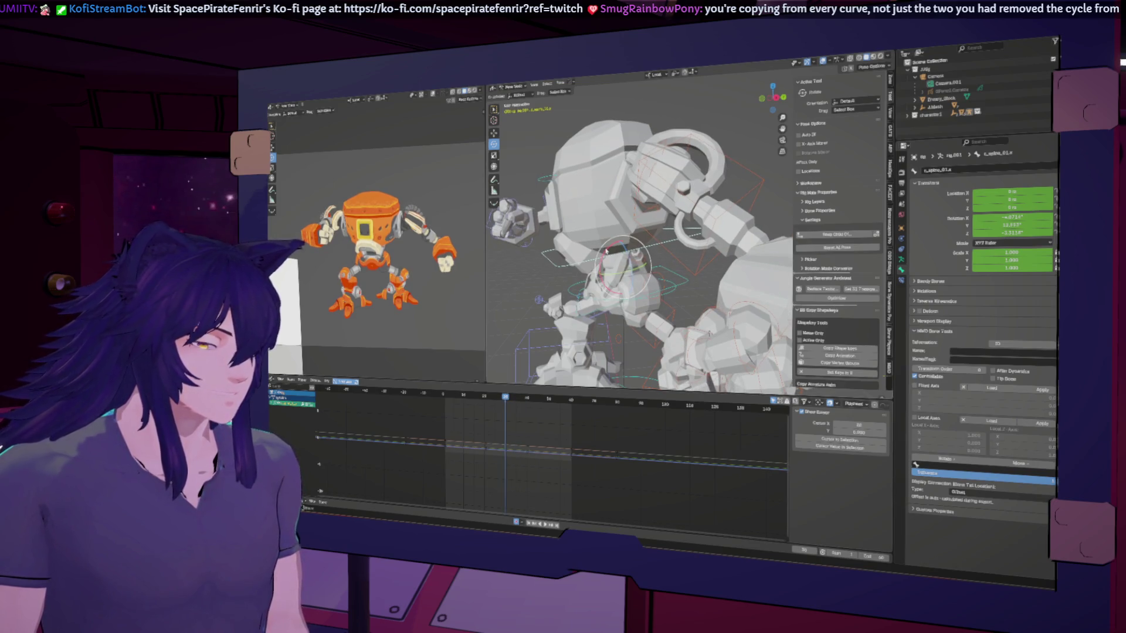
{"action": "key", "text": "r"}
{"action": "key", "text": "x"}
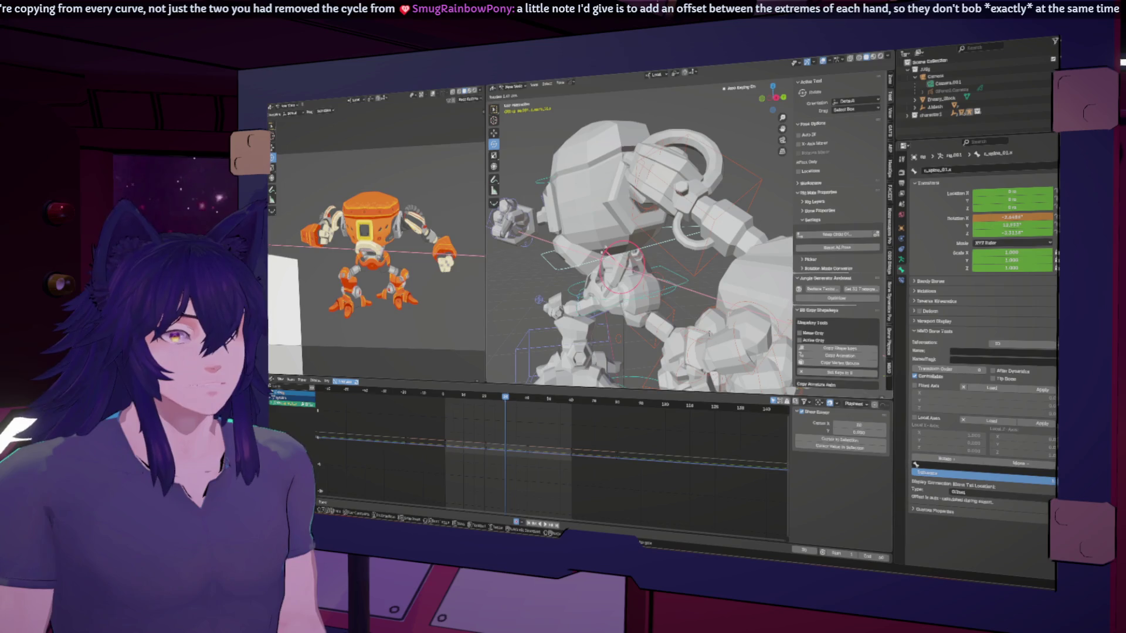
{"action": "key", "text": "Return"}
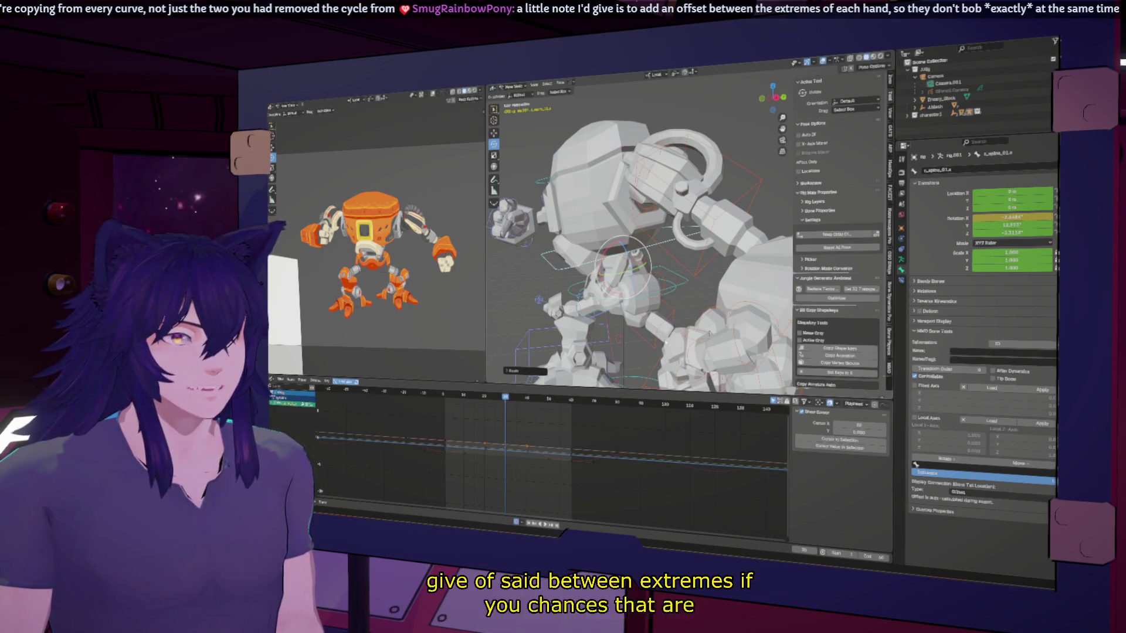
{"action": "key", "text": "space"}
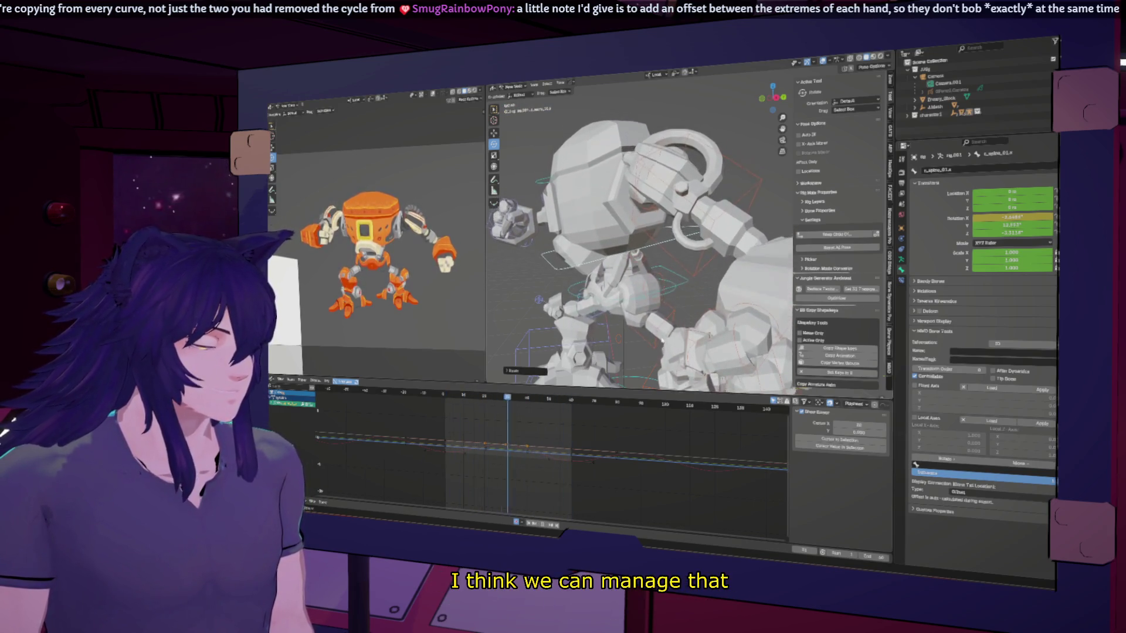
{"action": "key", "text": "space"}
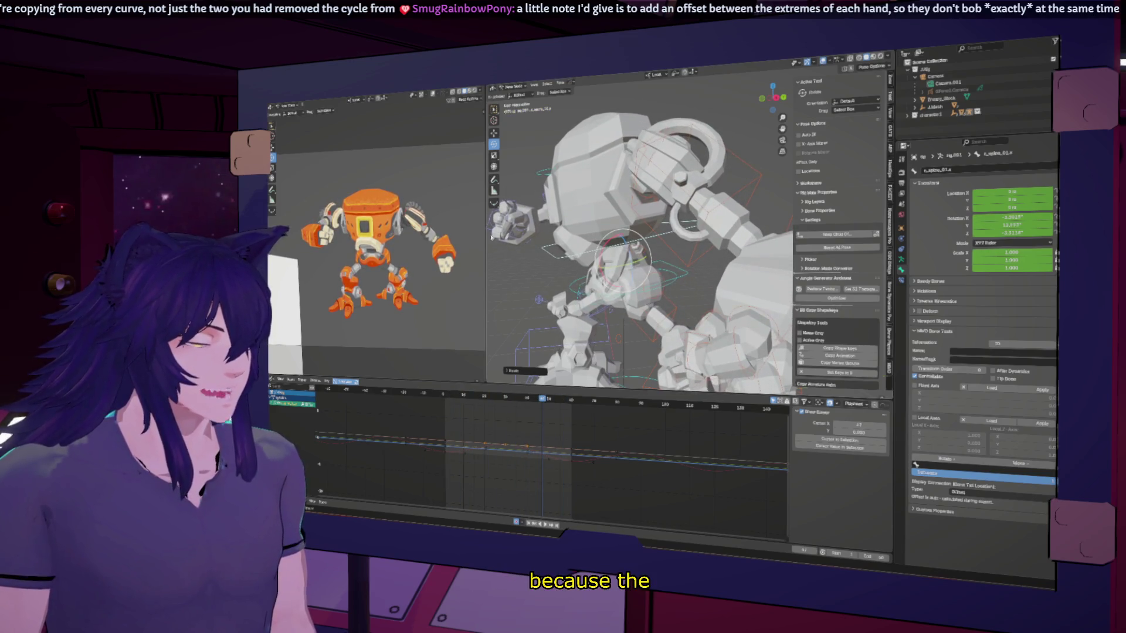
{"action": "left_click", "coordinate": [512, 223]}
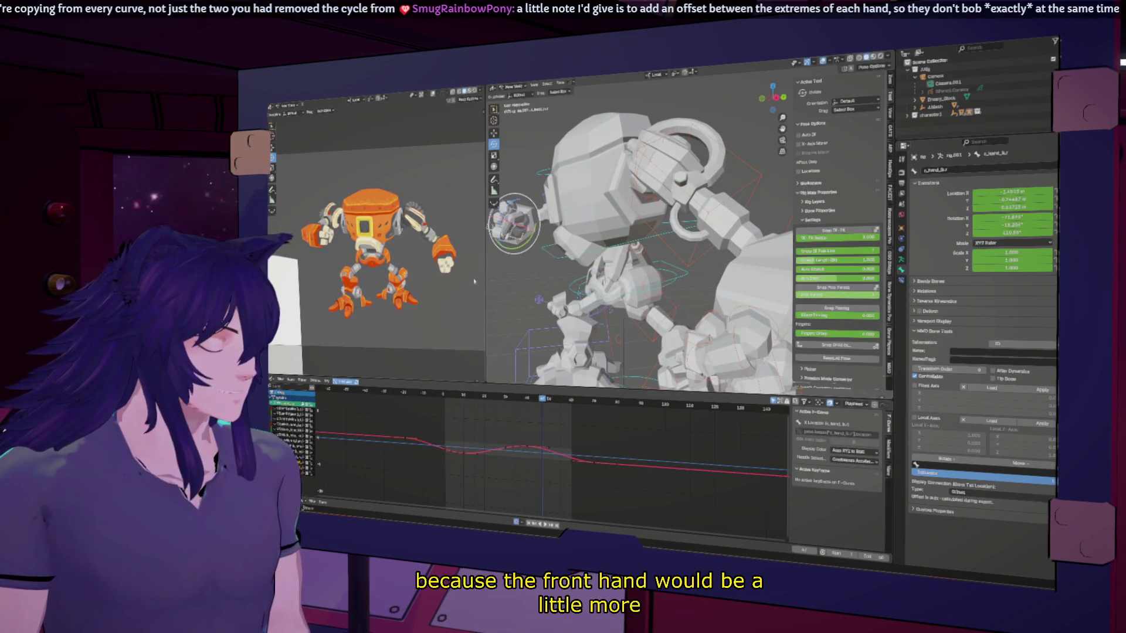
Slide the hand's X Location keyframes about 8 frames later and fit the curve in view.
{"action": "left_click", "coordinate": [594, 462]}
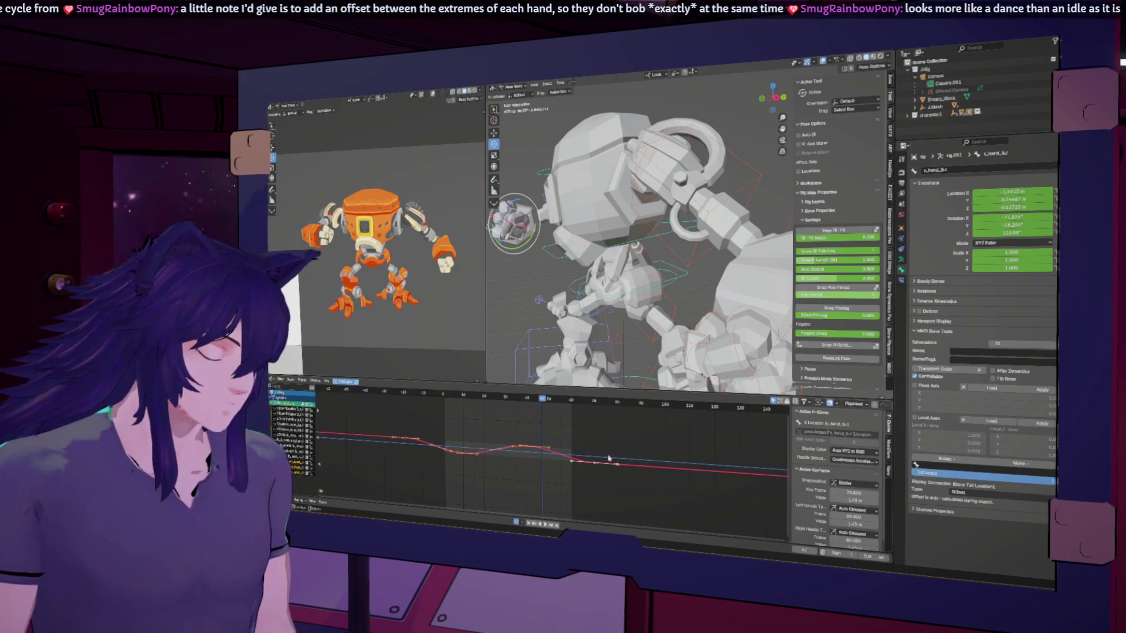
{"action": "key", "text": "g"}
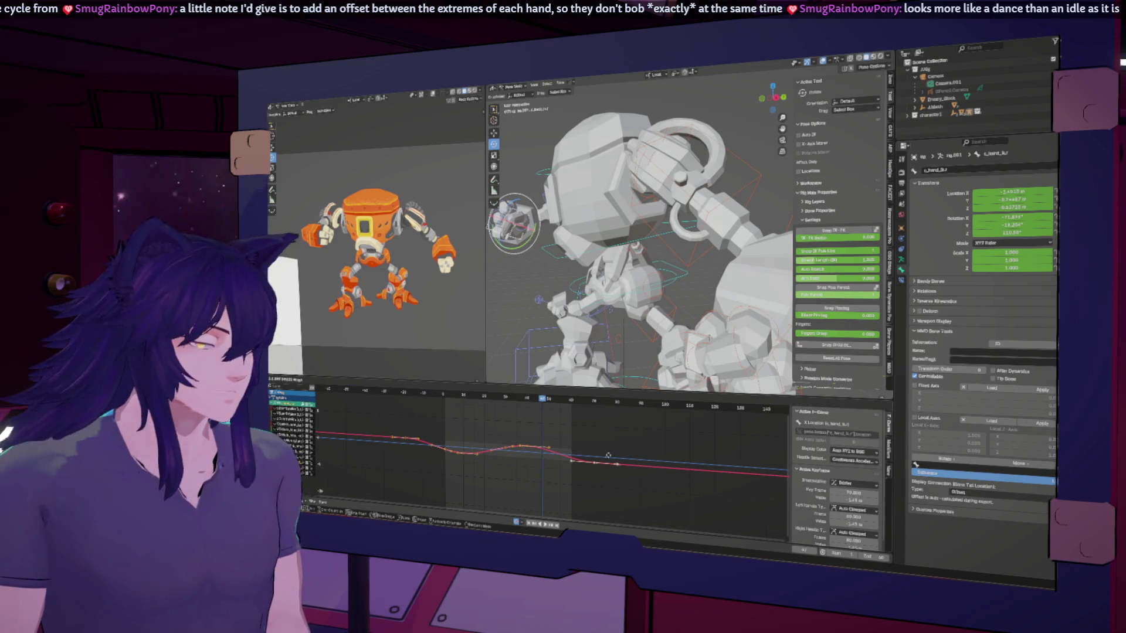
{"action": "left_click", "coordinate": [613, 456]}
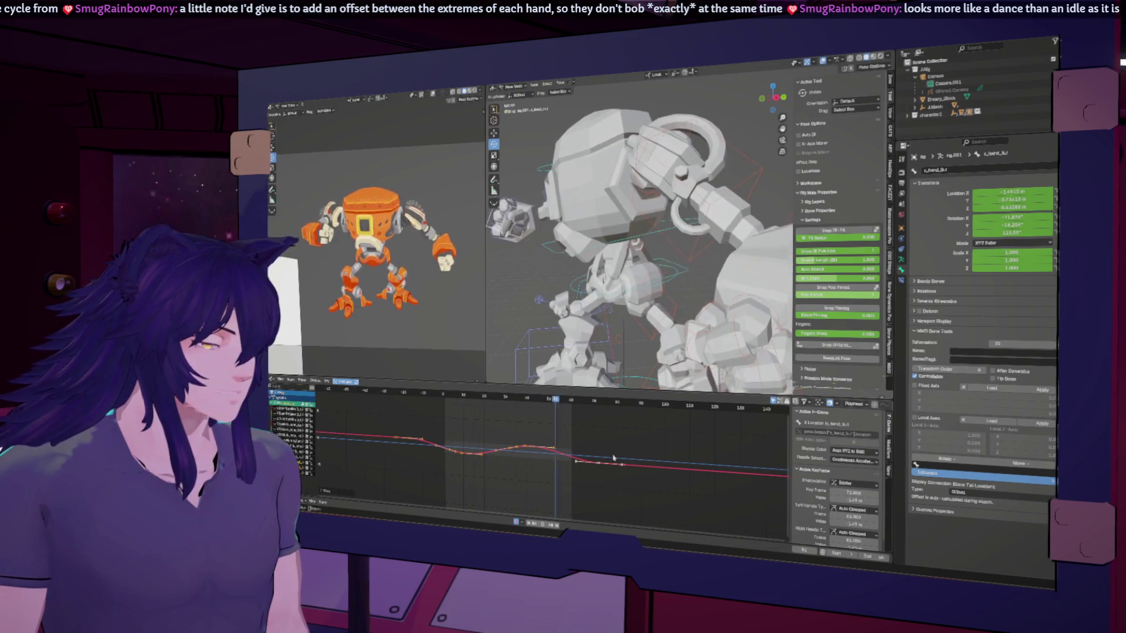
{"action": "key", "text": "g"}
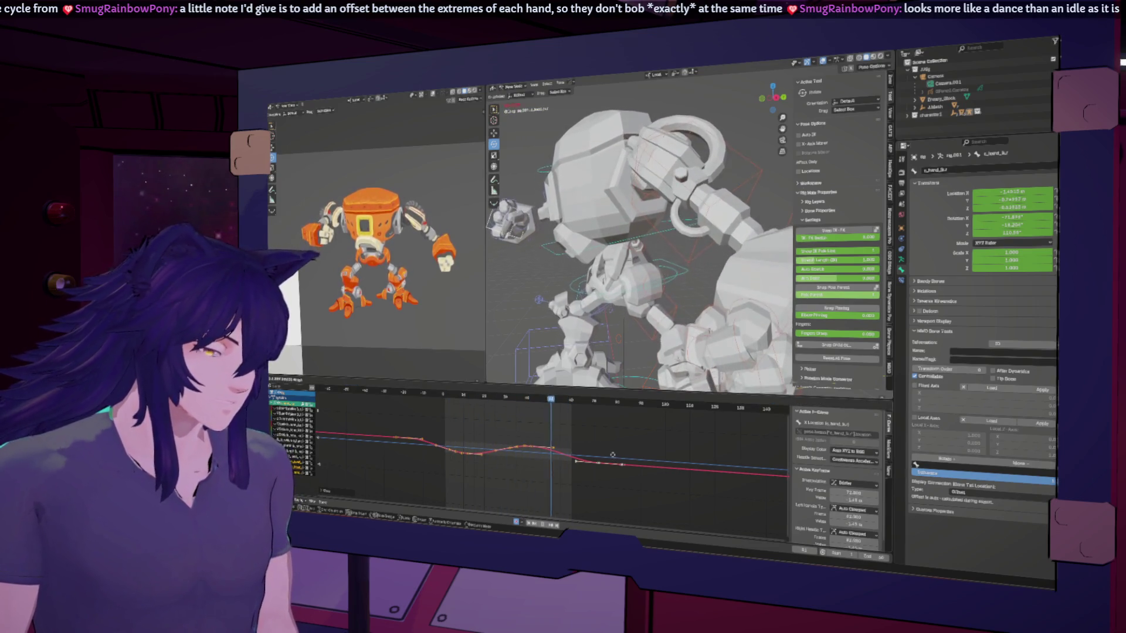
{"action": "left_click", "coordinate": [596, 456]}
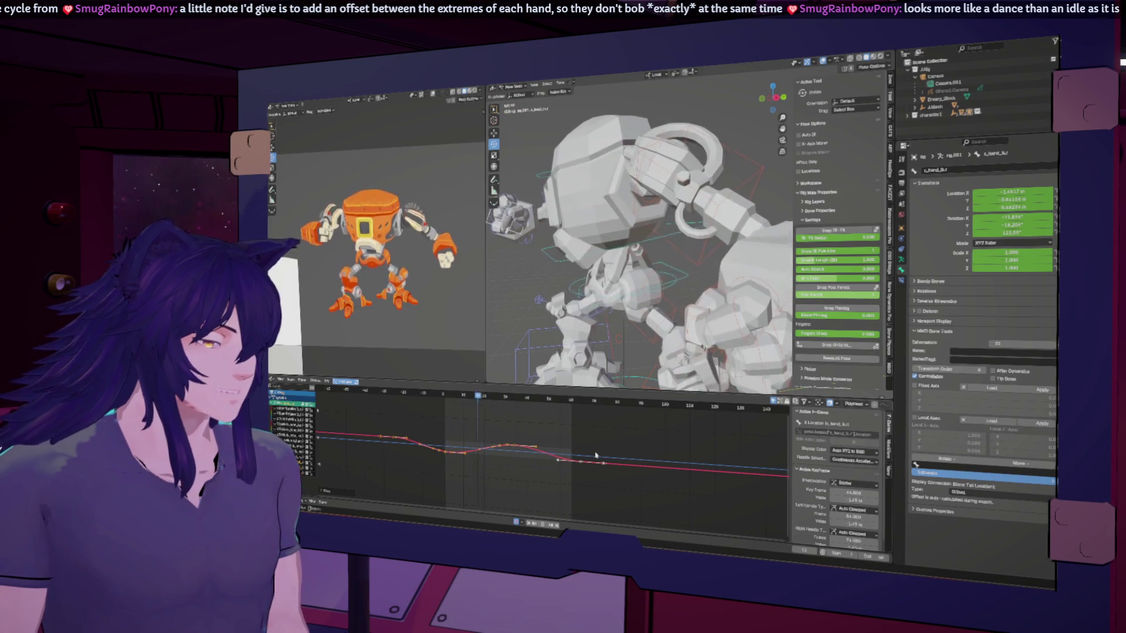
{"action": "key", "text": "ctrl+z"}
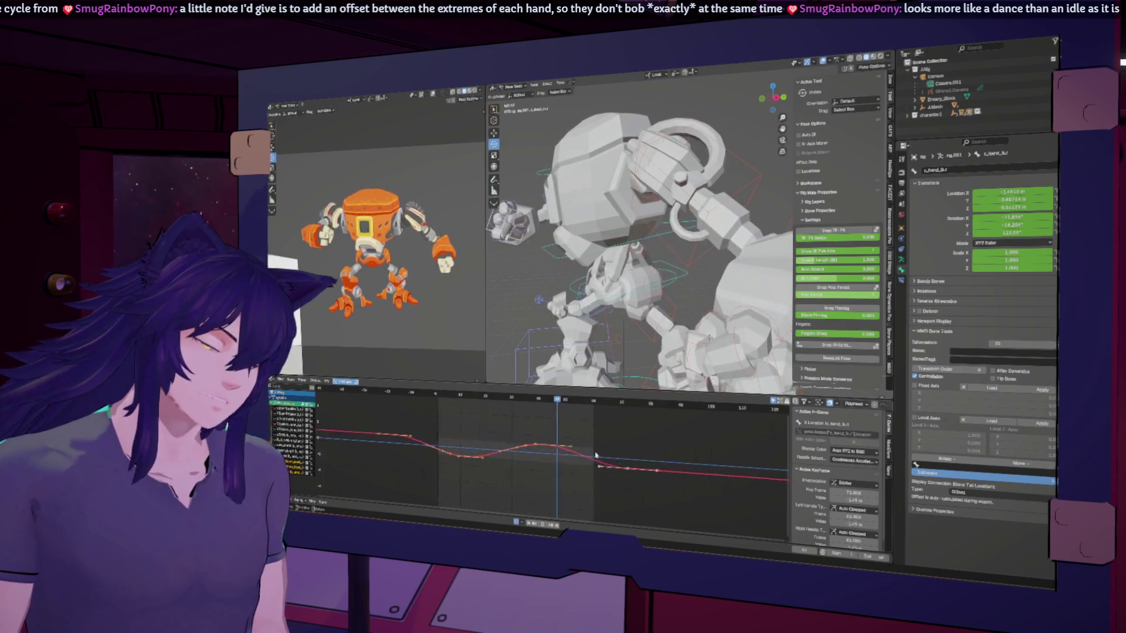
{"action": "key", "text": "Home"}
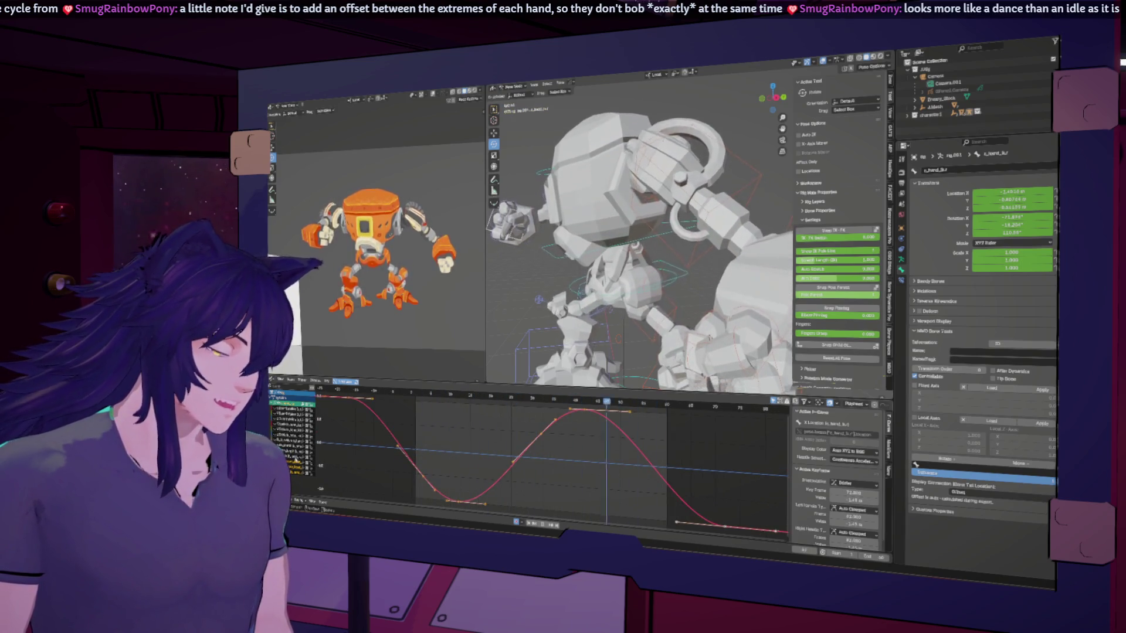
Show the hand's Y Location curve and shift its keyframes slightly later.
{"action": "left_click", "coordinate": [293, 467]}
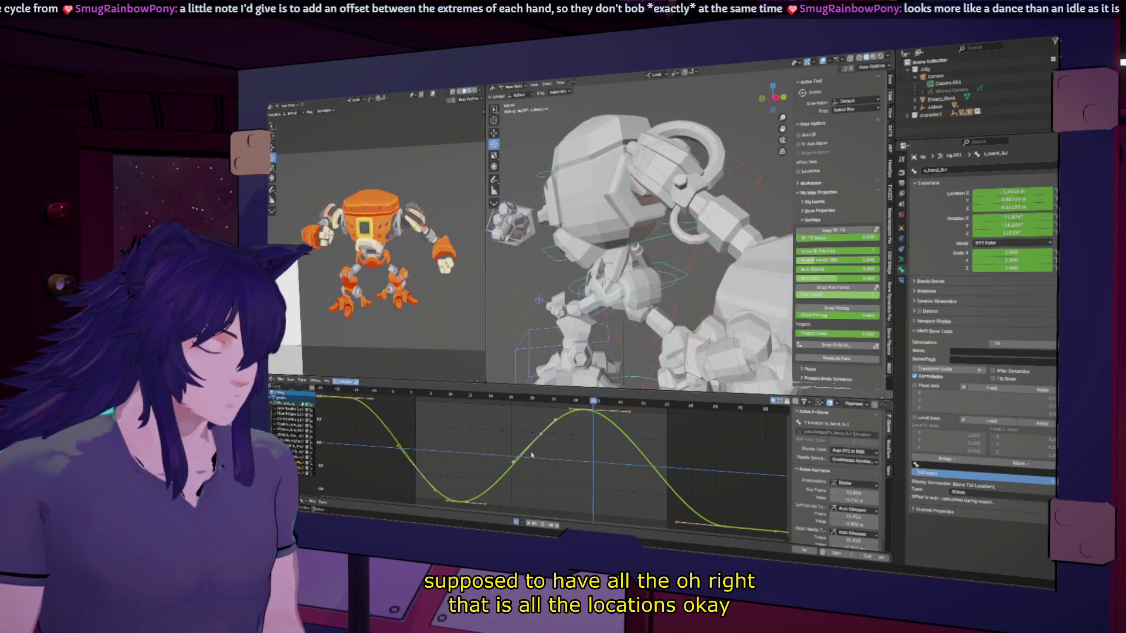
{"action": "scroll", "coordinate": [539, 457], "scroll_direction": "down", "scroll_amount": 3}
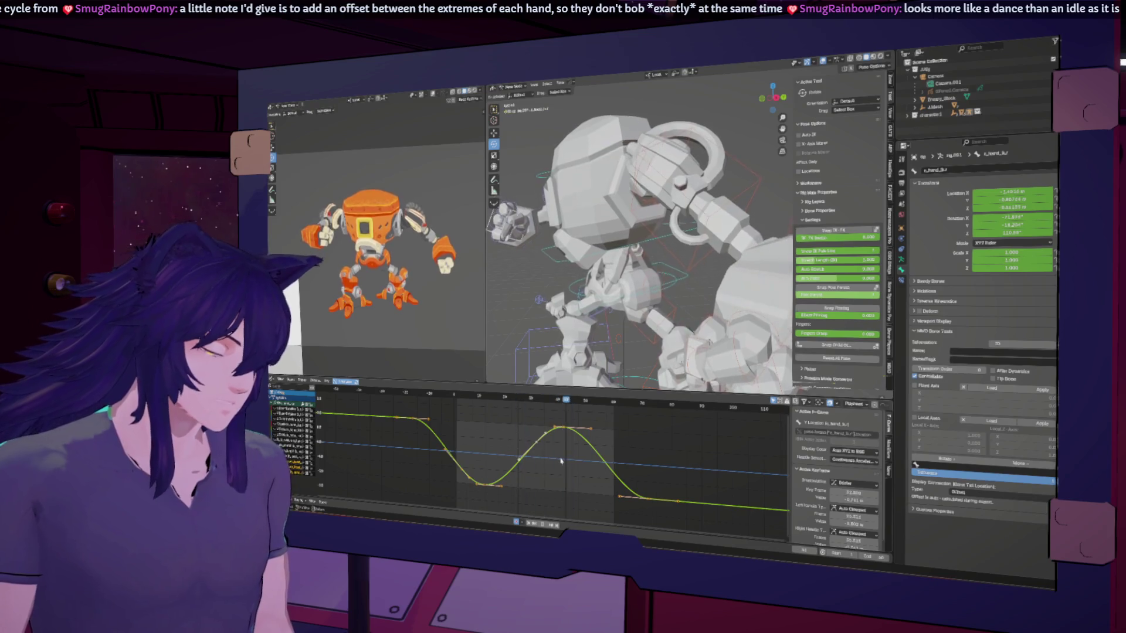
{"action": "left_click_drag", "start_coordinate": [560, 462], "coordinate": [560, 459]}
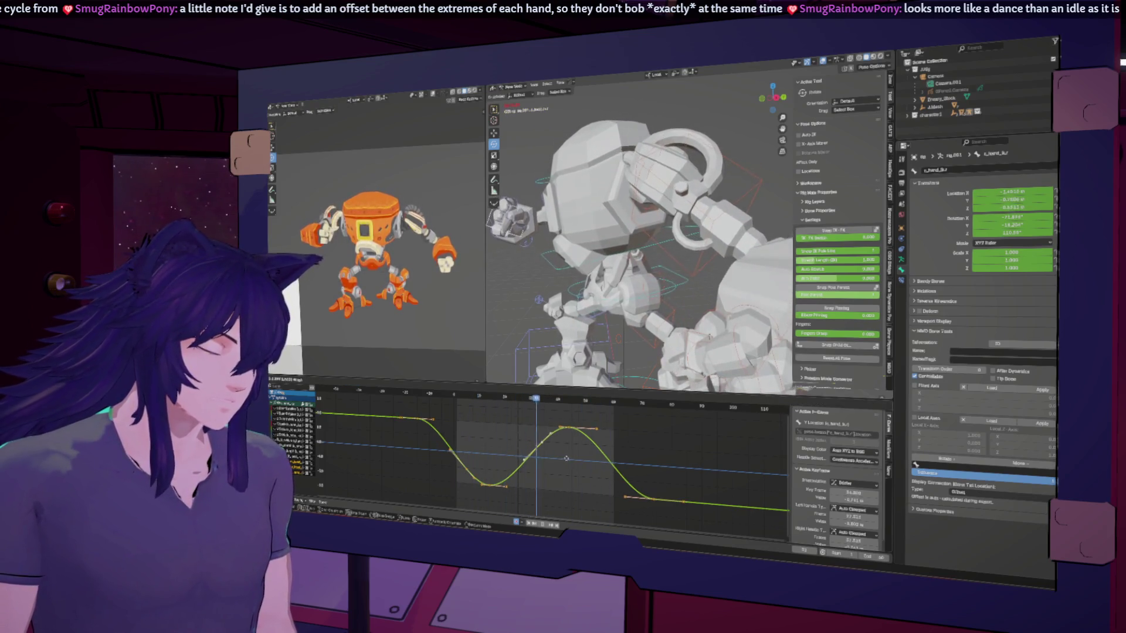
{"action": "left_click", "coordinate": [571, 462]}
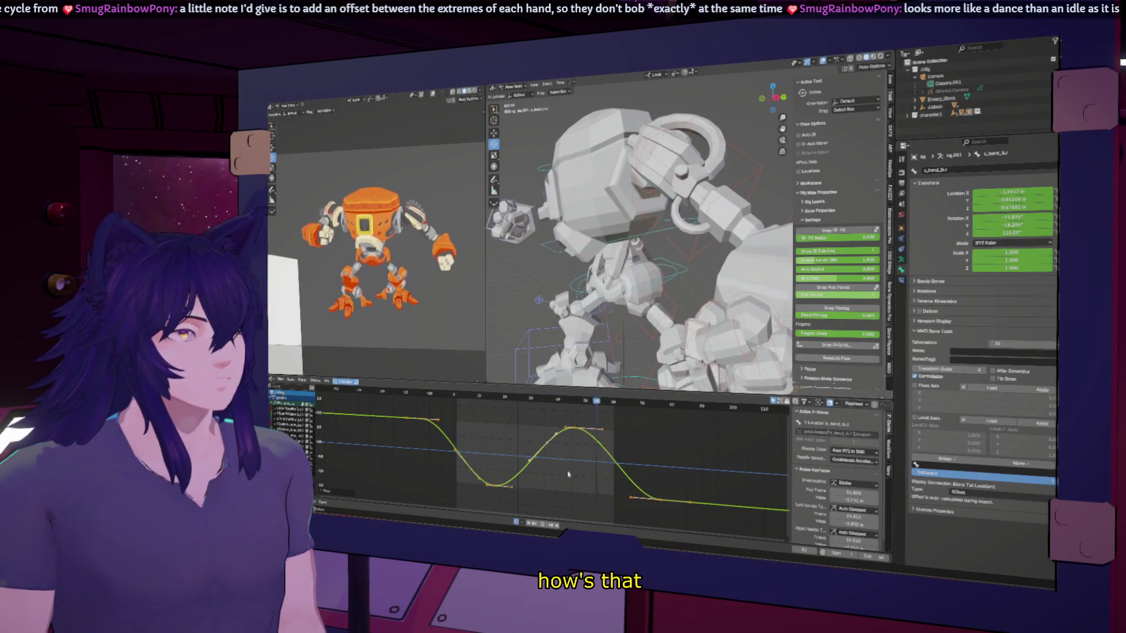
{"action": "scroll", "coordinate": [625, 291], "scroll_direction": "down", "scroll_amount": 5}
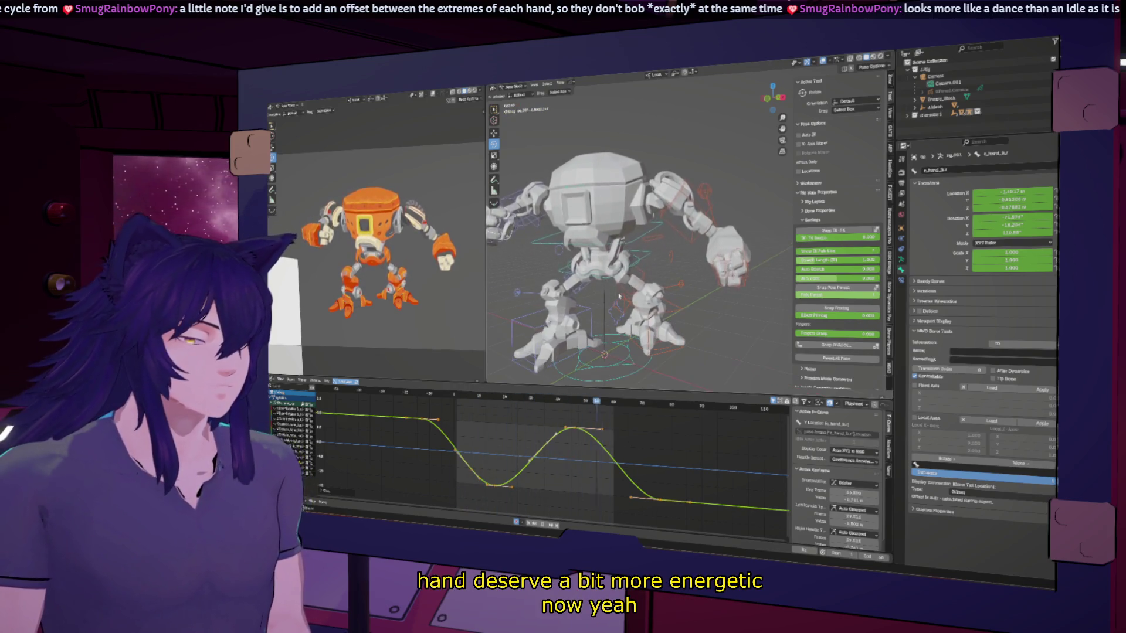
{"action": "scroll", "coordinate": [633, 275], "scroll_direction": "down", "scroll_amount": 3}
{"action": "middle_click_drag", "start_coordinate": [648, 259], "coordinate": [645, 267]}
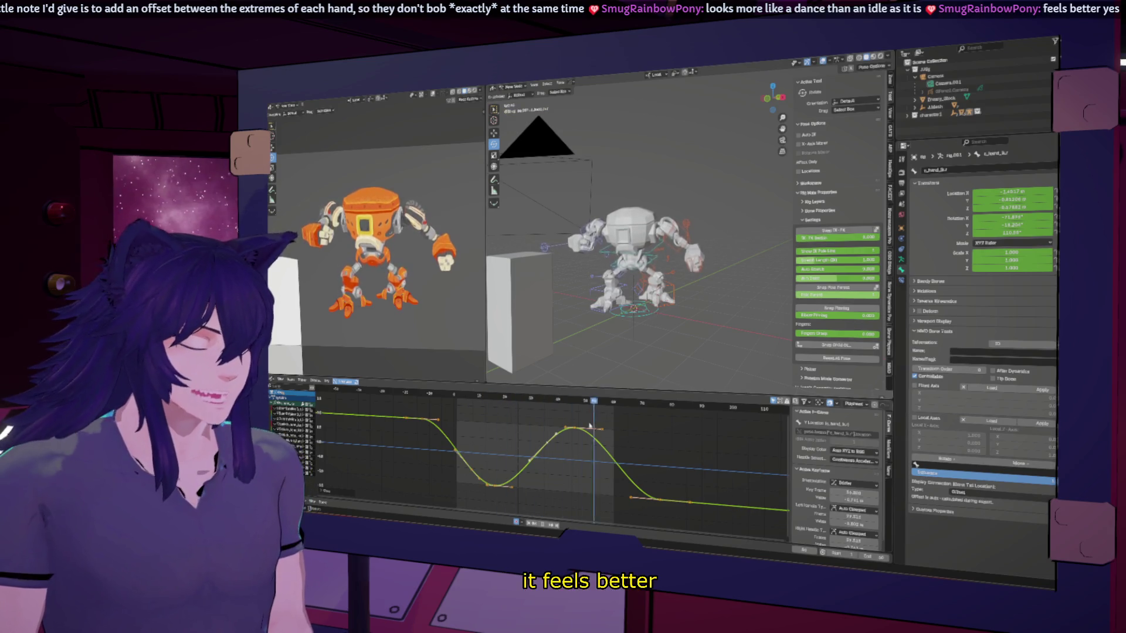
{"action": "key", "text": "g"}
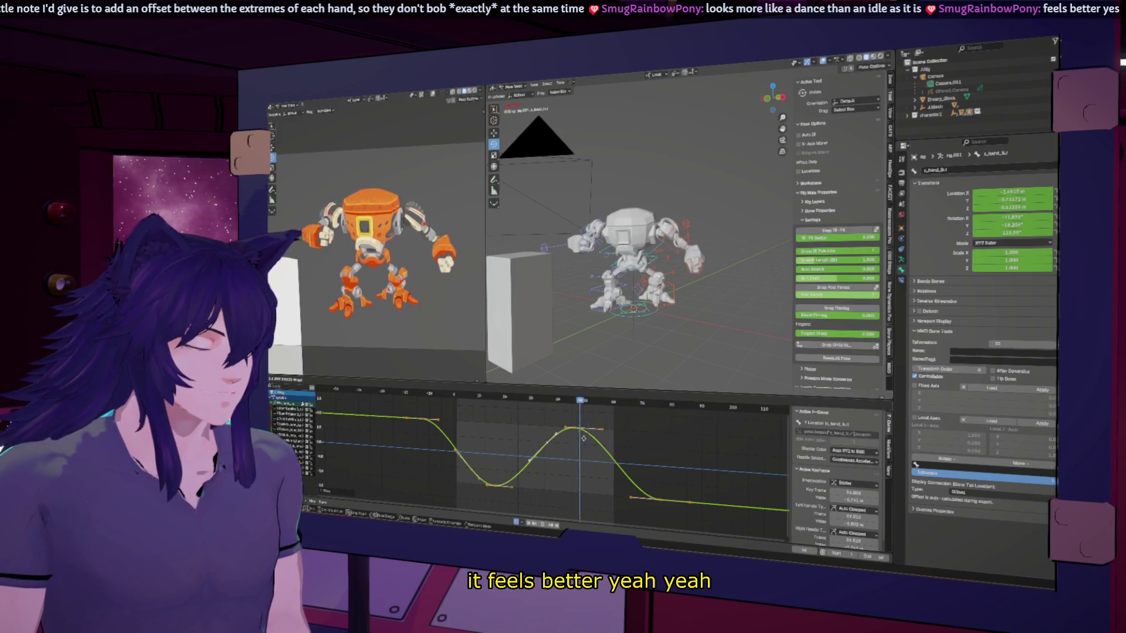
{"action": "left_click", "coordinate": [598, 441]}
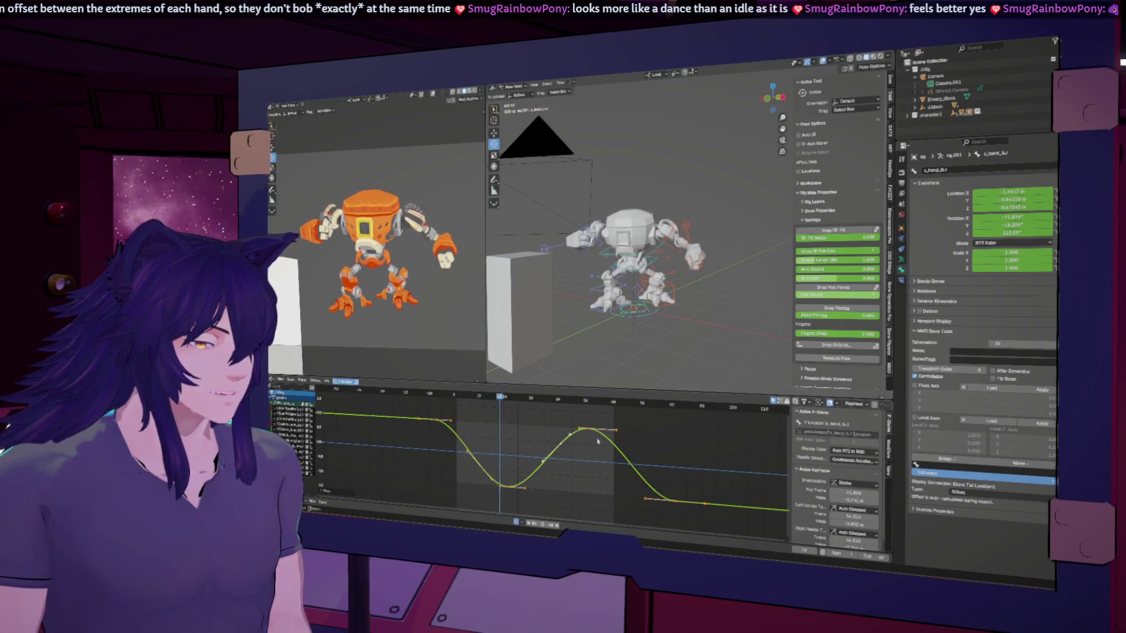
{"action": "key", "text": "ctrl+z"}
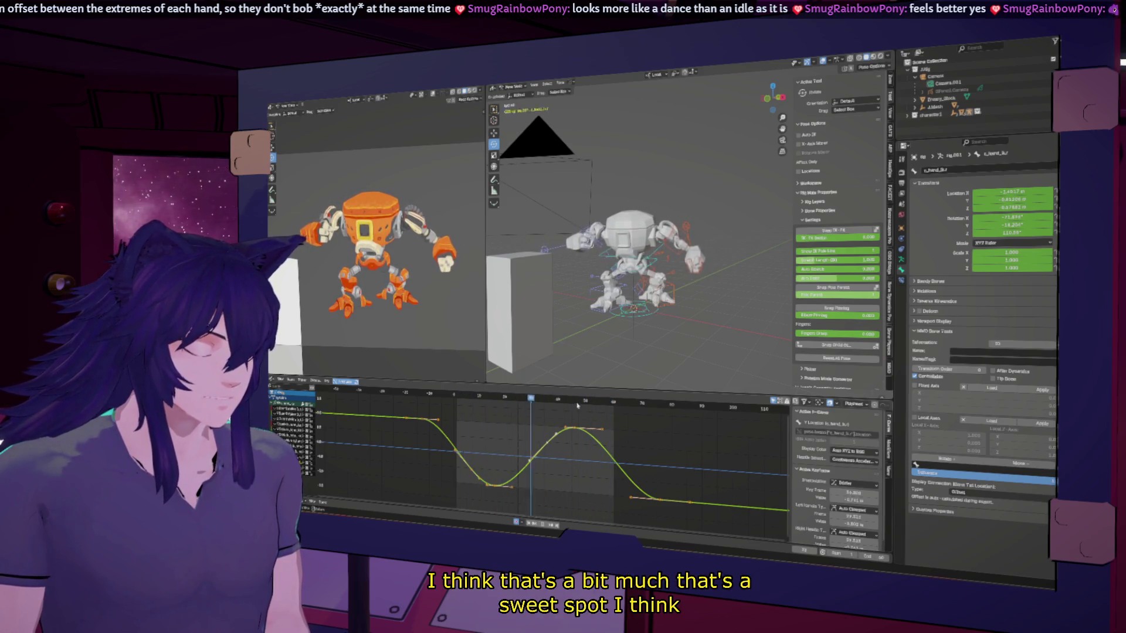
{"action": "mouse_move", "coordinate": [576, 402]}
{"action": "left_mouse_down"}
{"action": "mouse_move", "coordinate": [559, 403]}
{"action": "mouse_move", "coordinate": [710, 416]}
{"action": "mouse_move", "coordinate": [507, 418]}
{"action": "mouse_move", "coordinate": [598, 410]}
{"action": "mouse_move", "coordinate": [528, 411]}
{"action": "mouse_move", "coordinate": [544, 405]}
{"action": "left_mouse_up"}
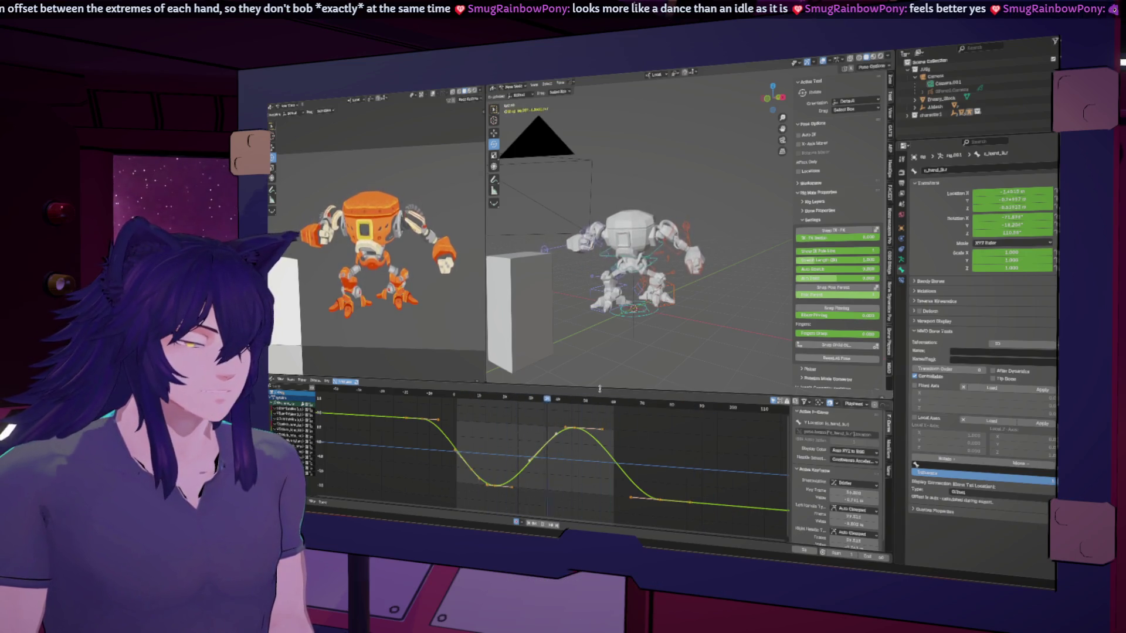
{"action": "scroll", "coordinate": [721, 315], "scroll_direction": "up", "scroll_amount": 4}
{"action": "middle_click_drag", "start_coordinate": [721, 315], "coordinate": [584, 338]}
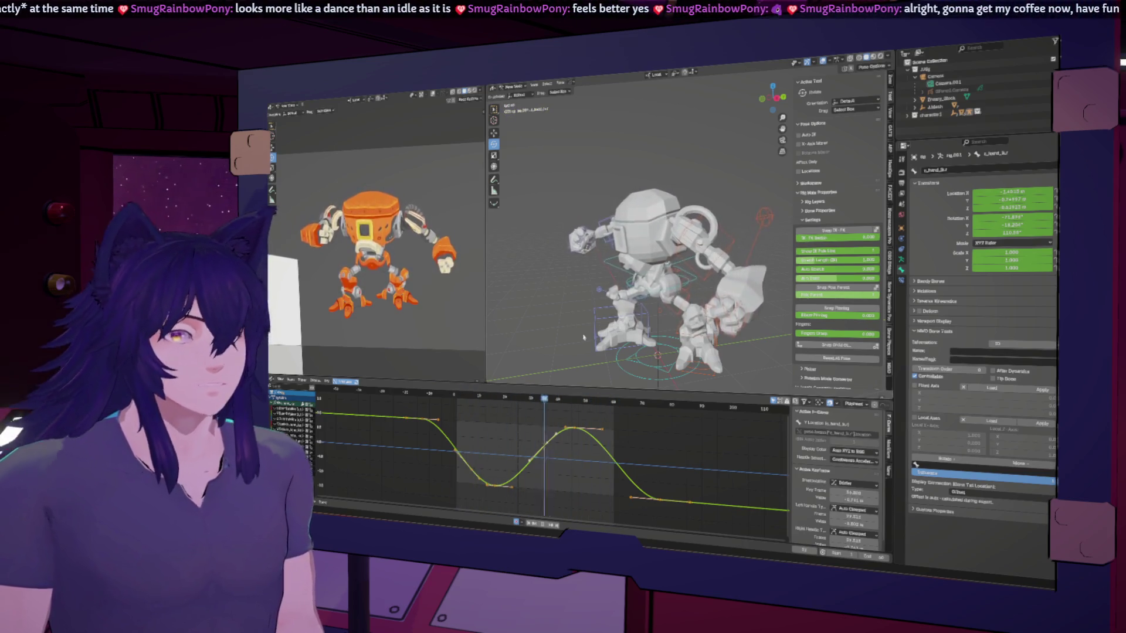
{"action": "mouse_move", "coordinate": [584, 337]}
{"action": "middle_mouse_down"}
{"action": "mouse_move", "coordinate": [549, 310]}
{"action": "mouse_move", "coordinate": [586, 327]}
{"action": "middle_mouse_up"}
Select the leg pole bone, key a moved position, preview it, then clear its location.
{"action": "left_click", "coordinate": [570, 315]}
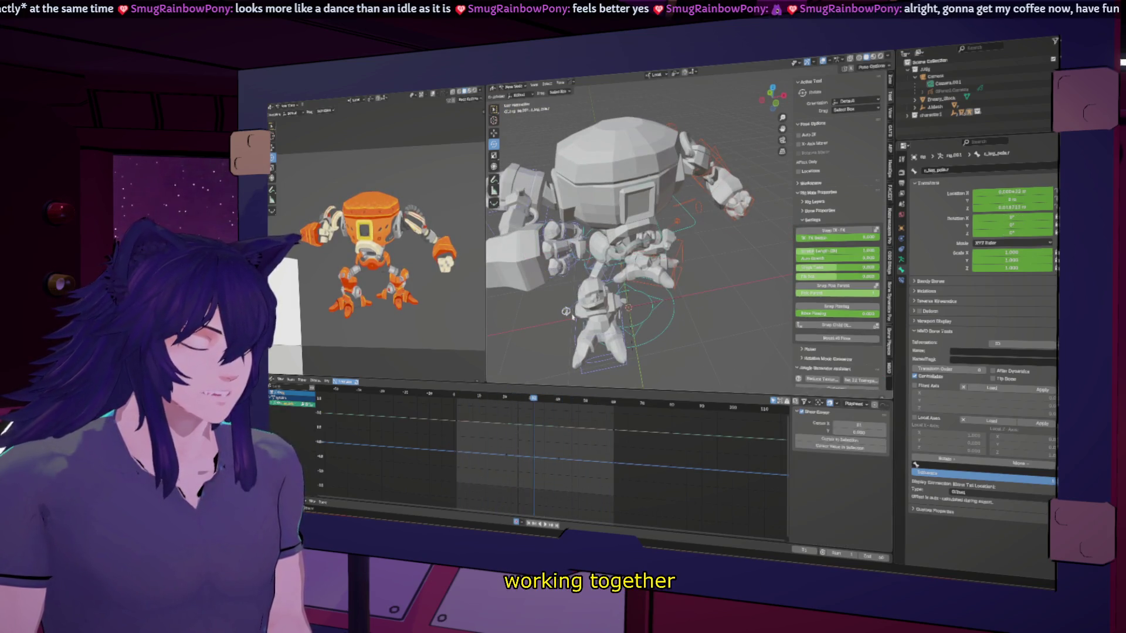
{"action": "left_click_drag", "start_coordinate": [538, 401], "coordinate": [532, 399]}
{"action": "key", "text": "g"}
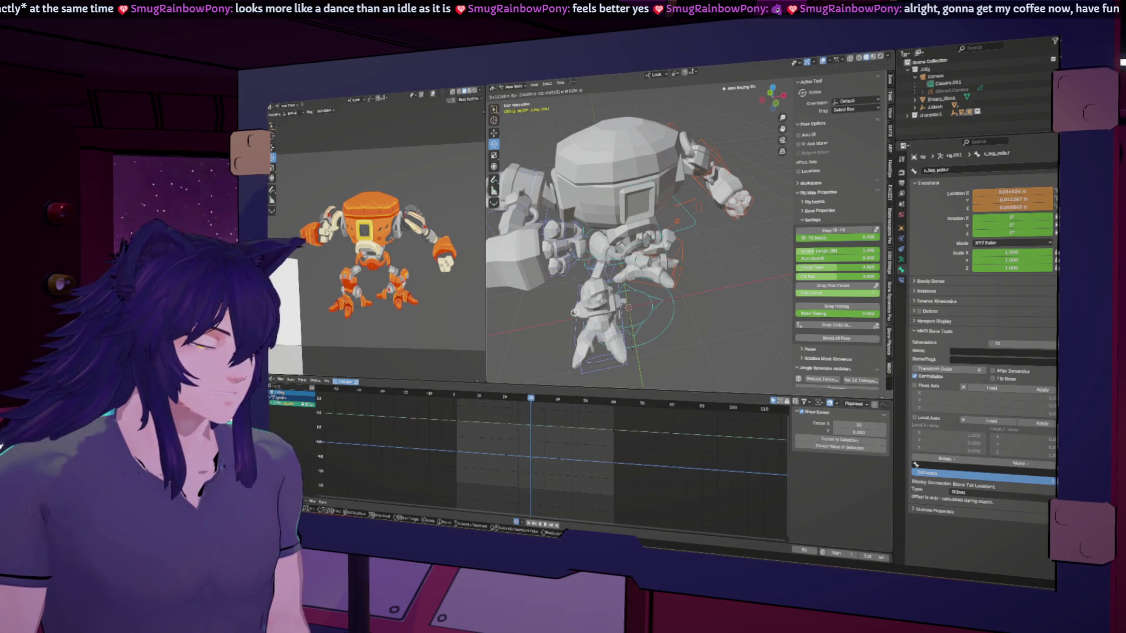
{"action": "key", "text": "Return"}
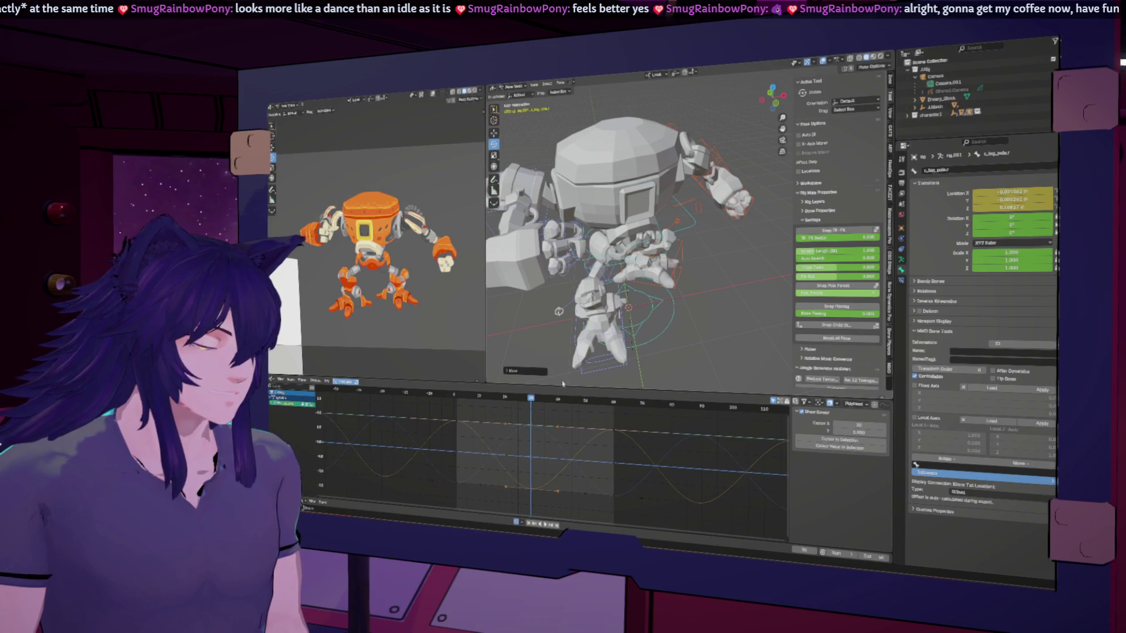
{"action": "key", "text": "space"}
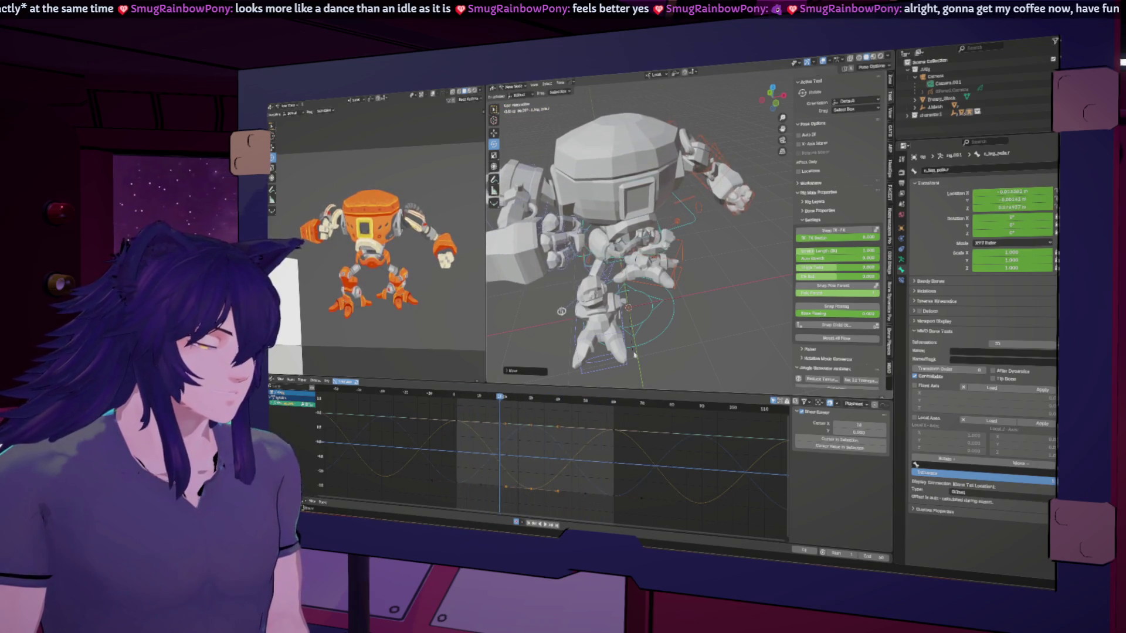
{"action": "middle_click_drag", "start_coordinate": [714, 315], "coordinate": [652, 311]}
{"action": "key", "text": "alt+g"}
Key a new pole bone position at frame 40, preview, and undo it.
{"action": "left_click", "coordinate": [531, 400]}
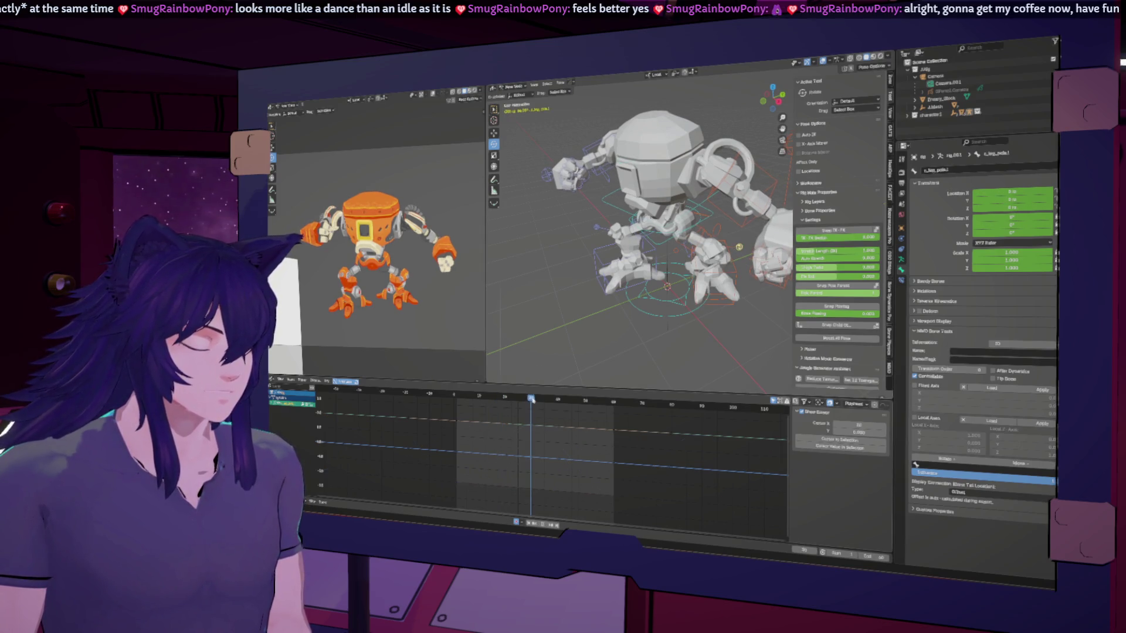
{"action": "key", "text": "Up"}
{"action": "key", "text": "g"}
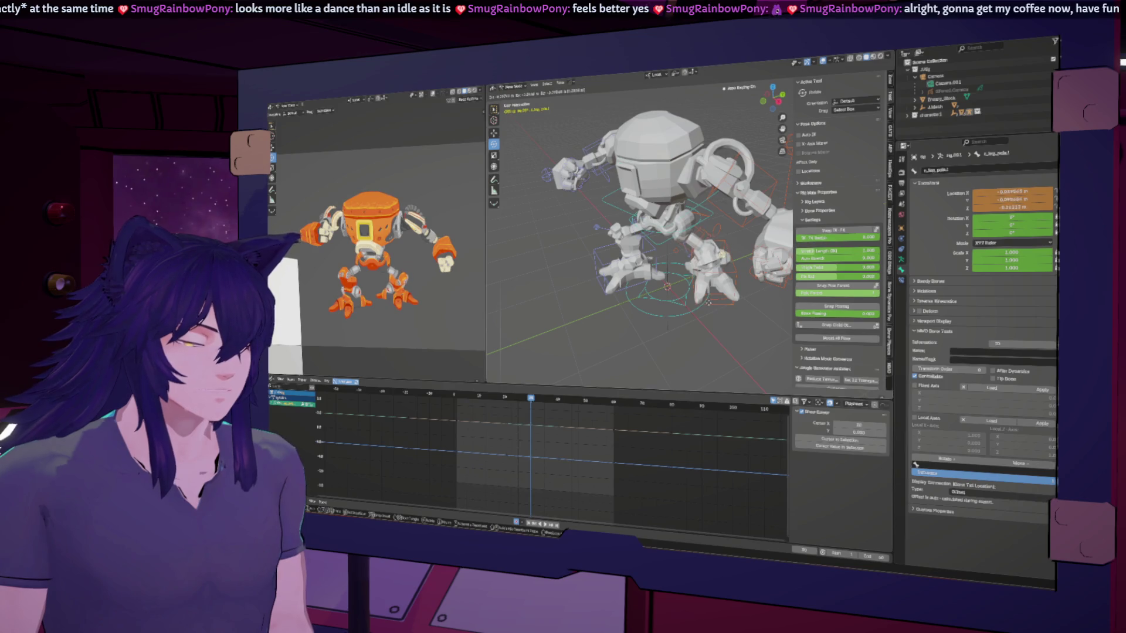
{"action": "left_click", "coordinate": [669, 327]}
{"action": "key", "text": "space"}
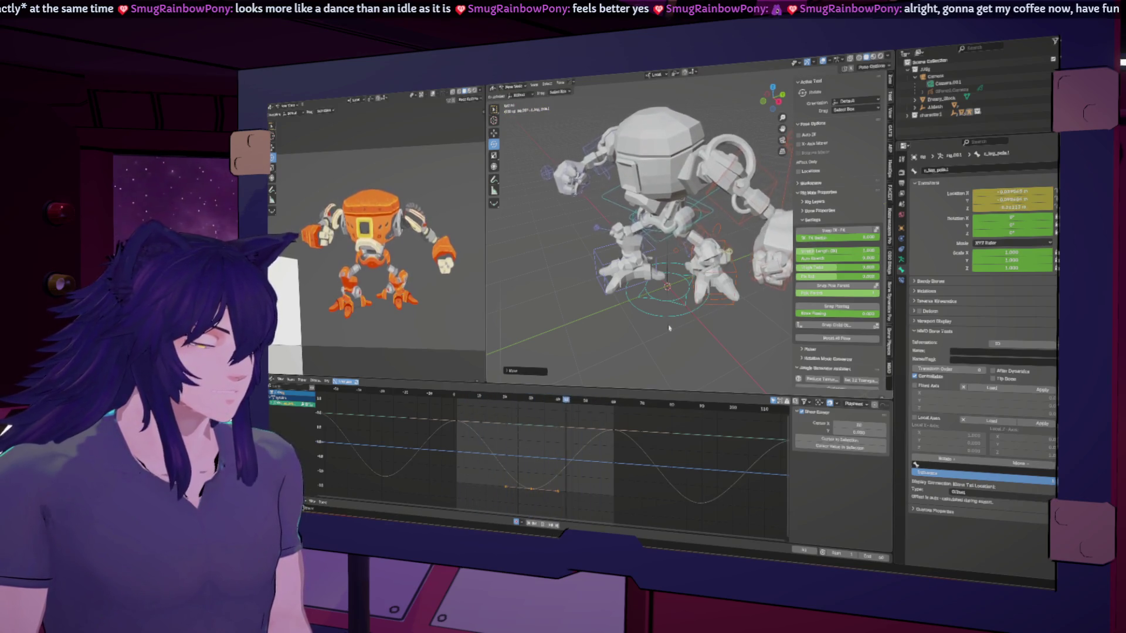
{"action": "key", "text": "ctrl+z"}
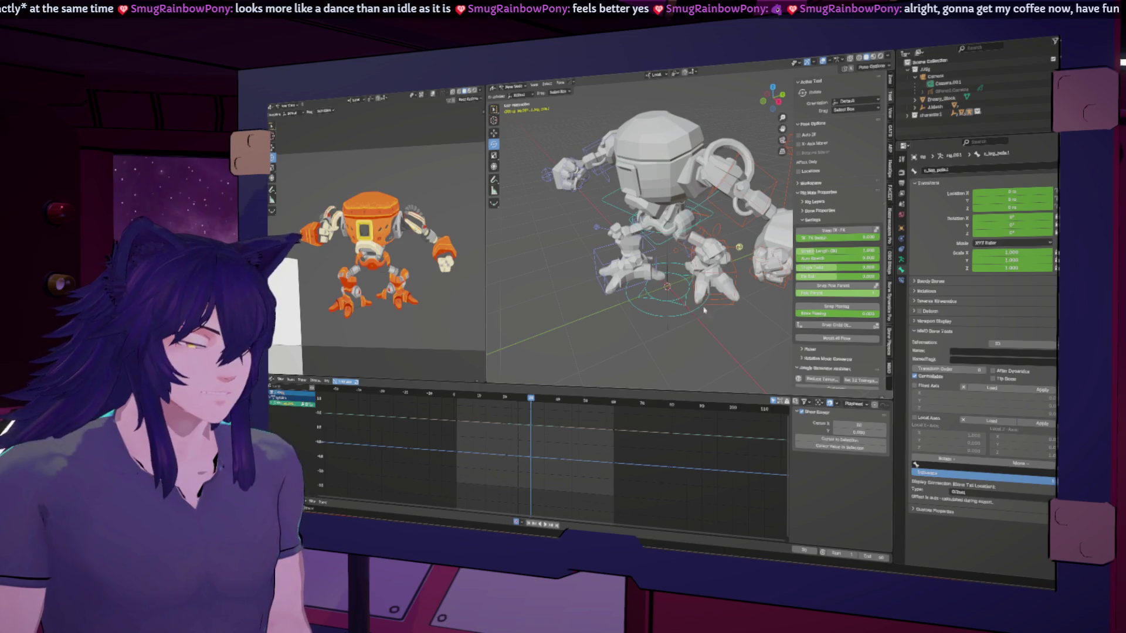
Re-key the pole bone's moved position and play back to review the leg motion.
{"action": "key", "text": "g"}
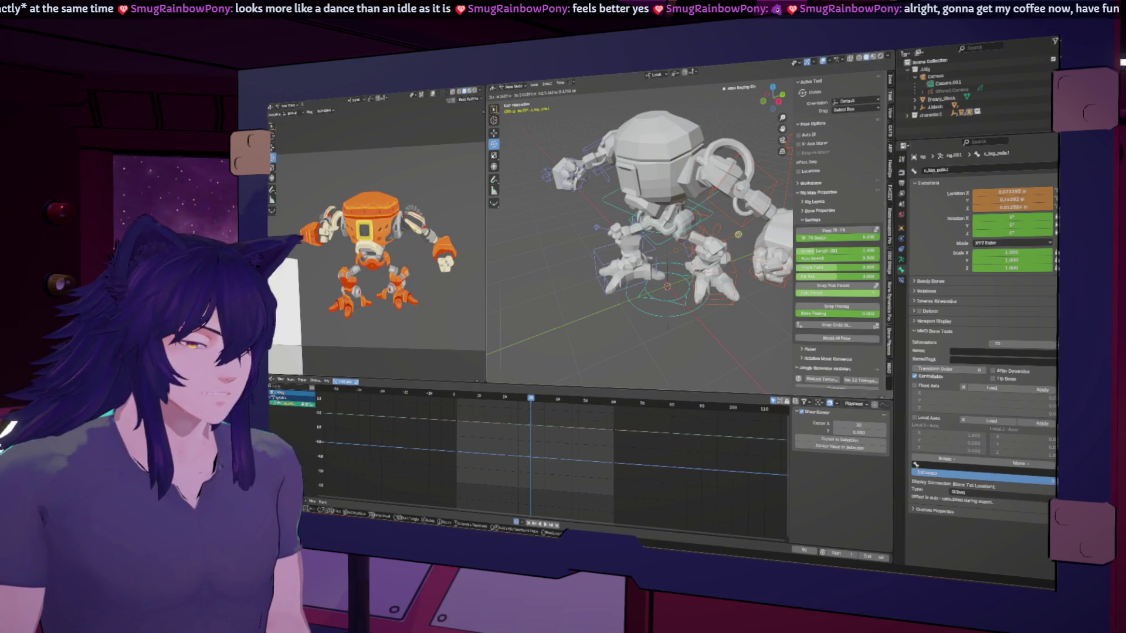
{"action": "key", "text": "Return"}
{"action": "key", "text": "Up"}
{"action": "key", "text": "Up"}
{"action": "key", "text": "Down"}
{"action": "key", "text": "Down"}
{"action": "key", "text": "Down"}
{"action": "key", "text": "space"}
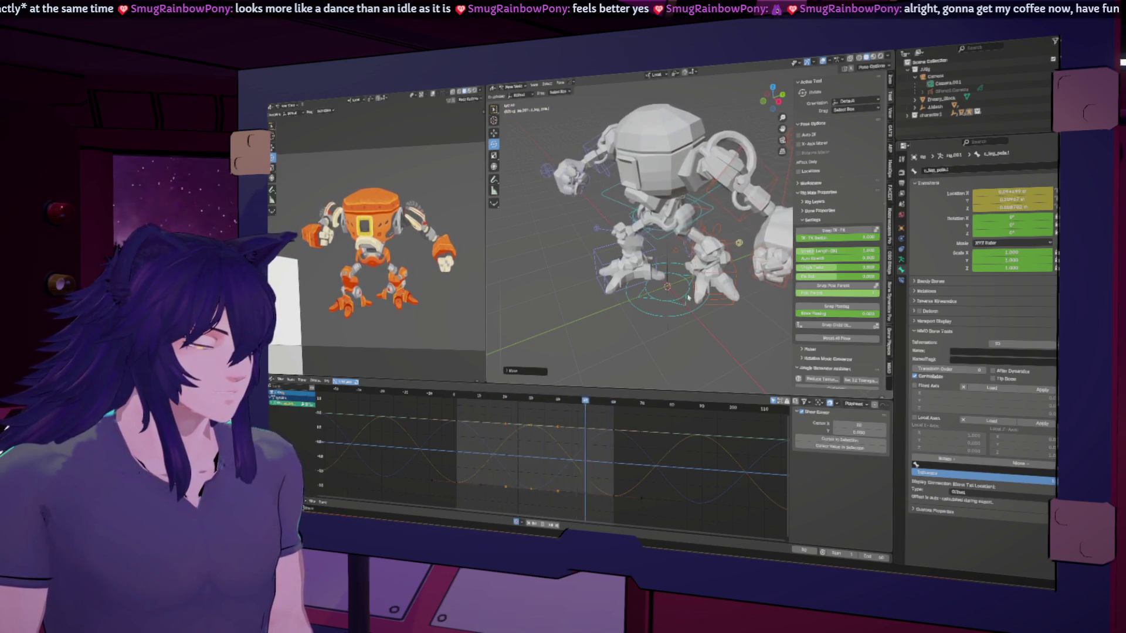
Cancel a pole-curve keyframe move to keep the sine shape, replay, and select c_shoulder.l.
{"action": "middle_click_drag", "start_coordinate": [629, 306], "coordinate": [610, 281]}
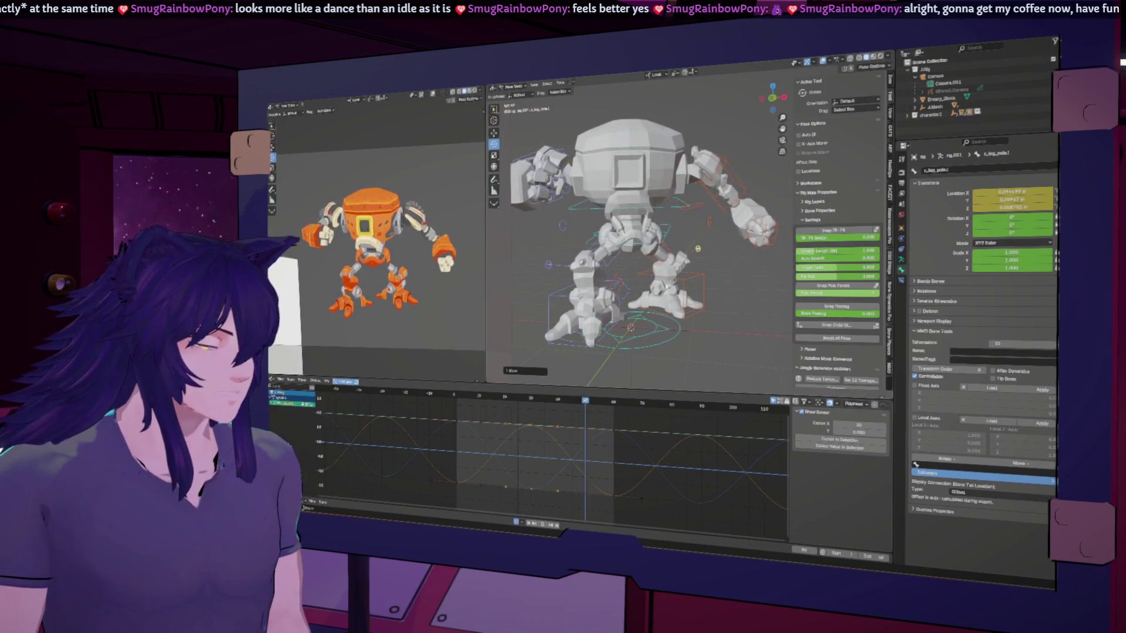
{"action": "middle_click_drag", "start_coordinate": [580, 275], "coordinate": [565, 298]}
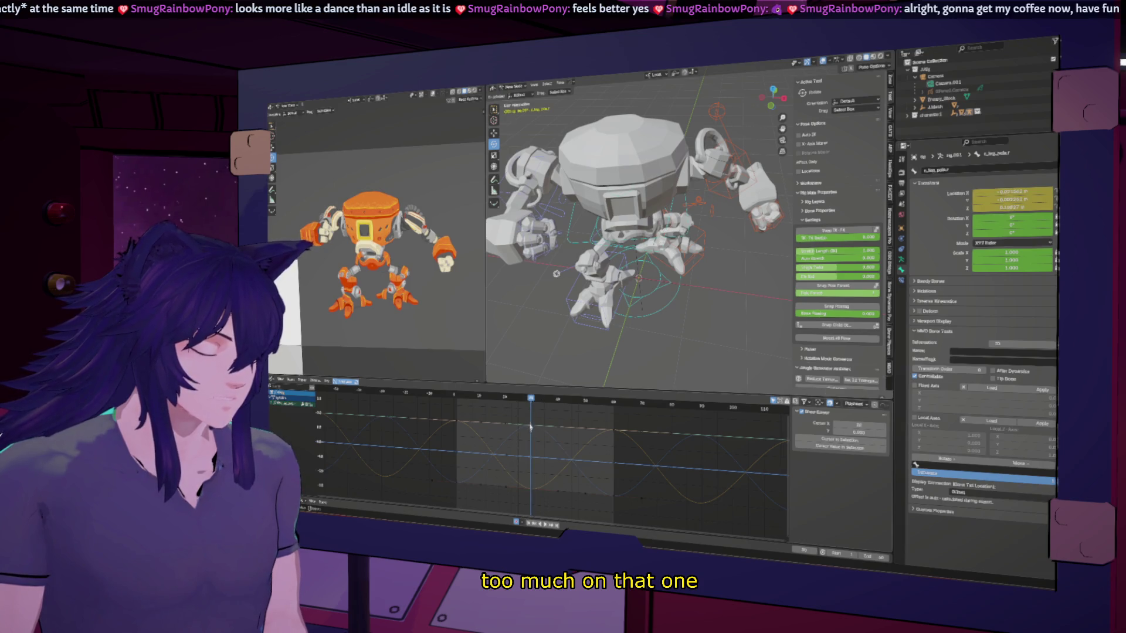
{"action": "left_click", "coordinate": [532, 449]}
{"action": "key", "text": "g"}
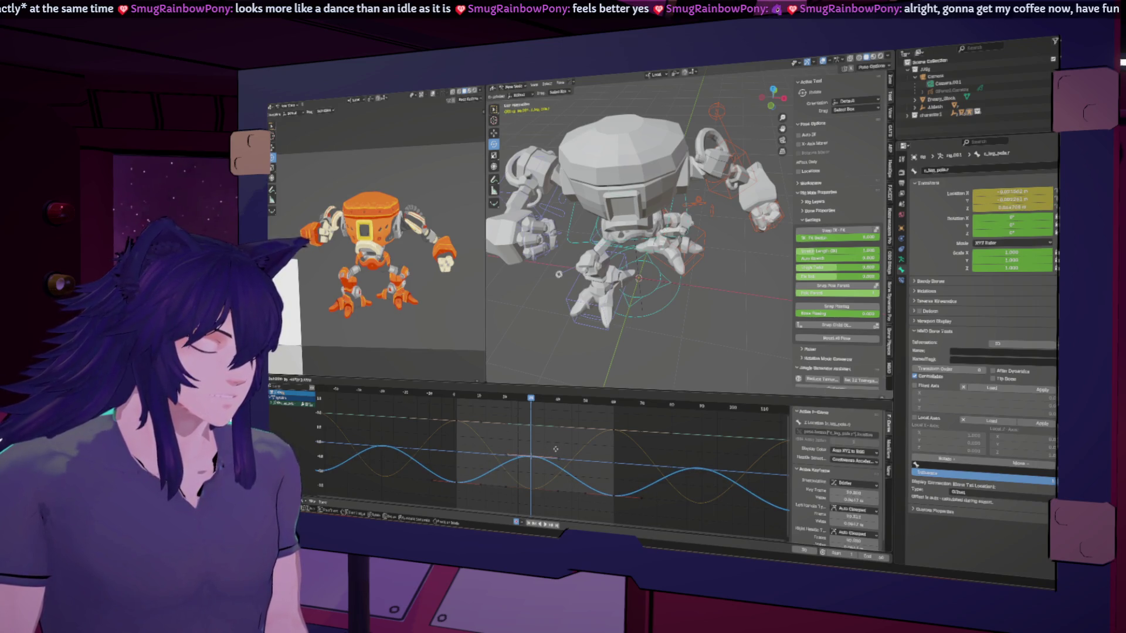
{"action": "right_click", "coordinate": [555, 449]}
{"action": "key", "text": "space"}
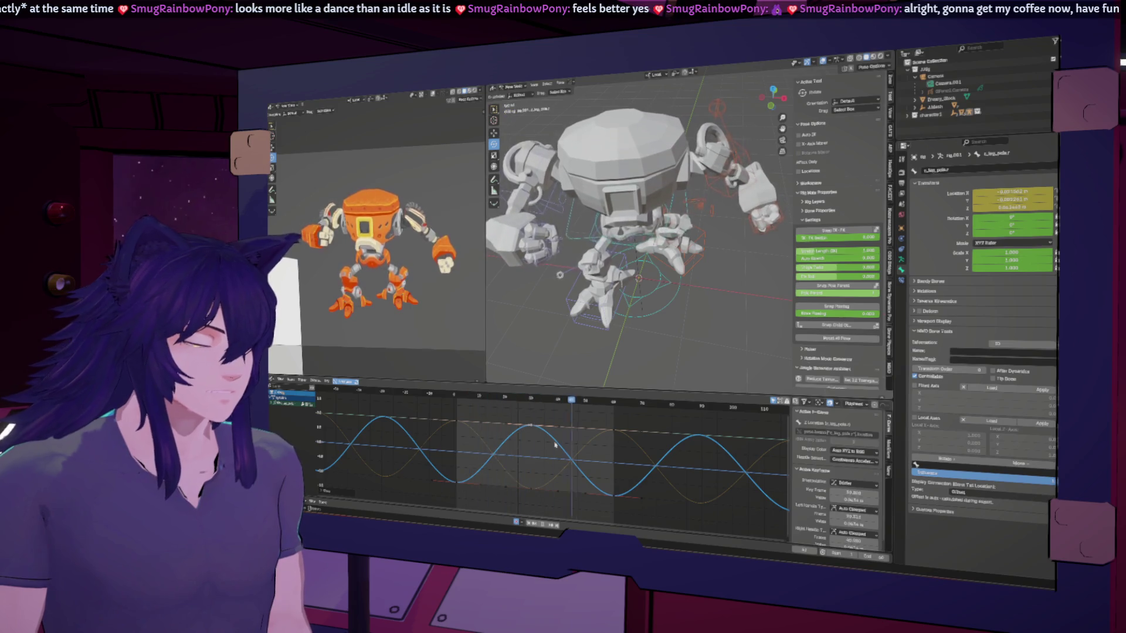
{"action": "middle_click_drag", "start_coordinate": [643, 322], "coordinate": [690, 202]}
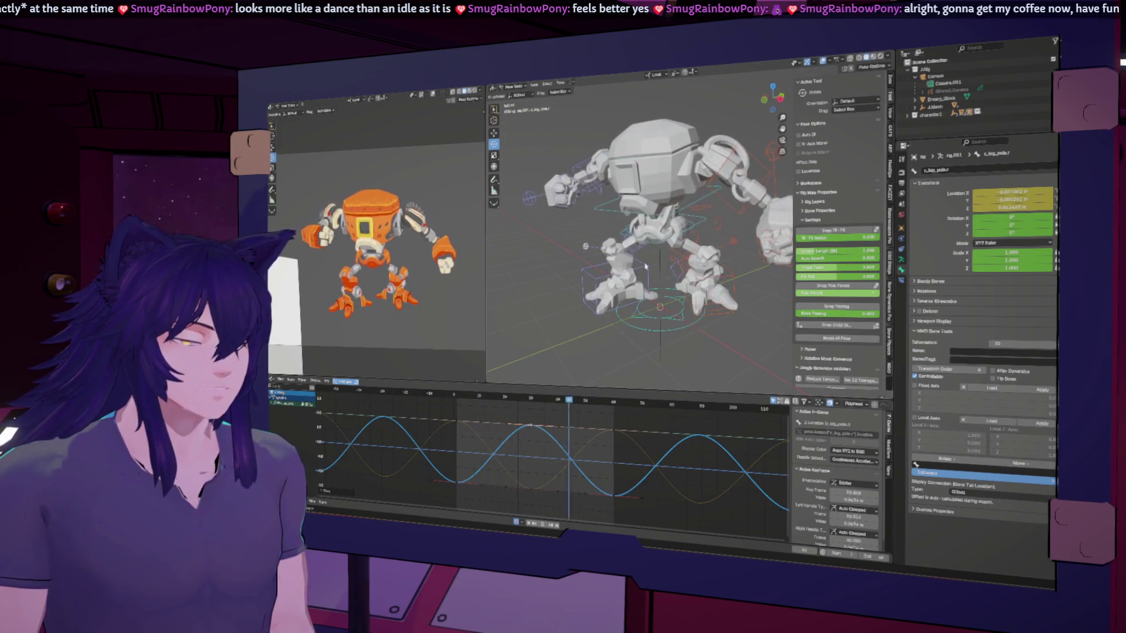
{"action": "left_click", "coordinate": [698, 209]}
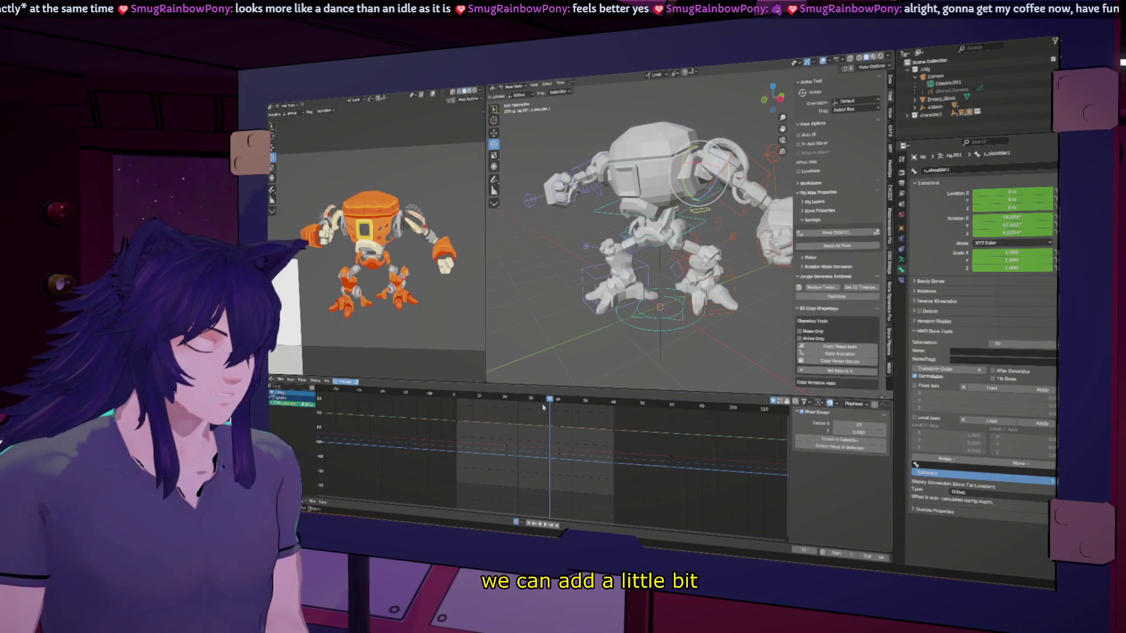
Select the hand IK control, preview playback, and stop on the keyed frame.
{"action": "mouse_move", "coordinate": [537, 400]}
{"action": "left_mouse_down"}
{"action": "mouse_move", "coordinate": [487, 398]}
{"action": "mouse_move", "coordinate": [580, 401]}
{"action": "left_mouse_up"}
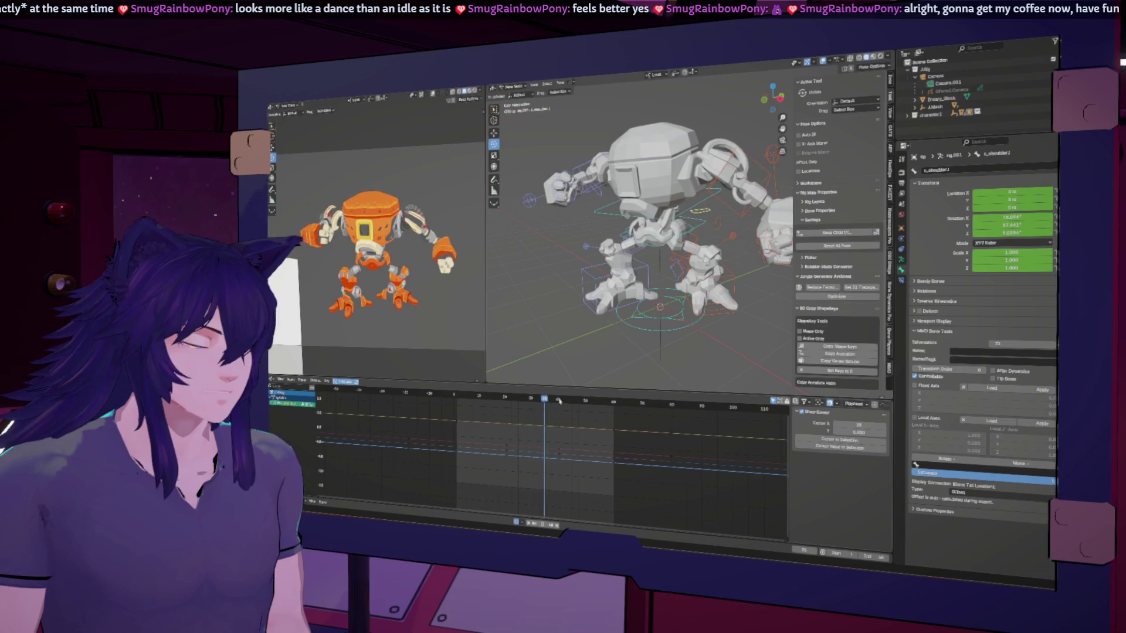
{"action": "left_click", "coordinate": [765, 265]}
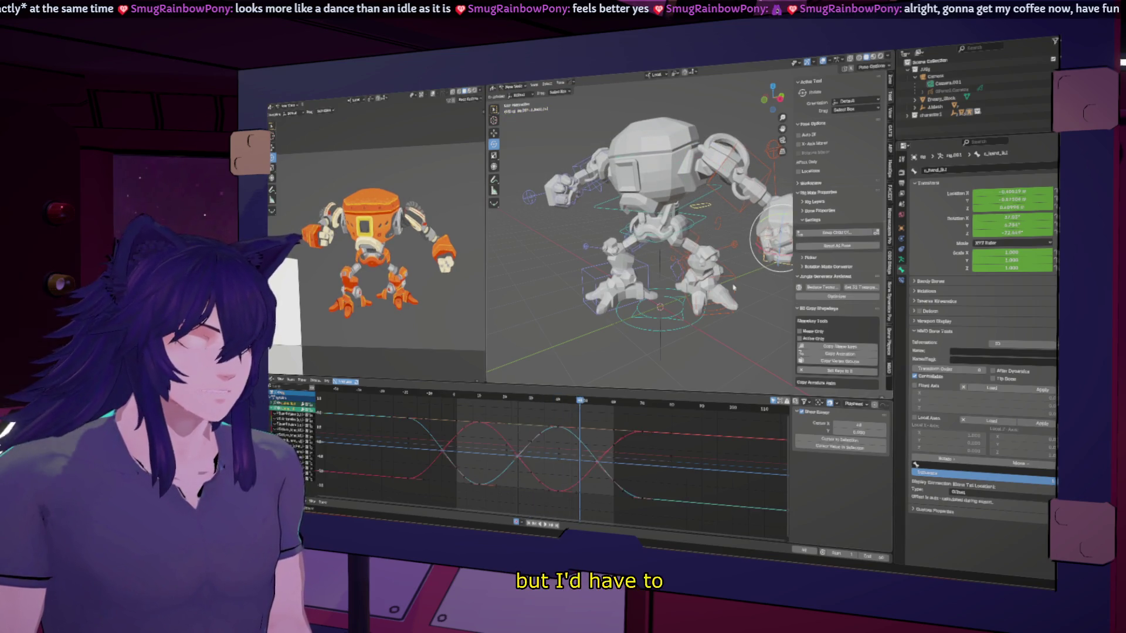
{"action": "key", "text": "Down"}
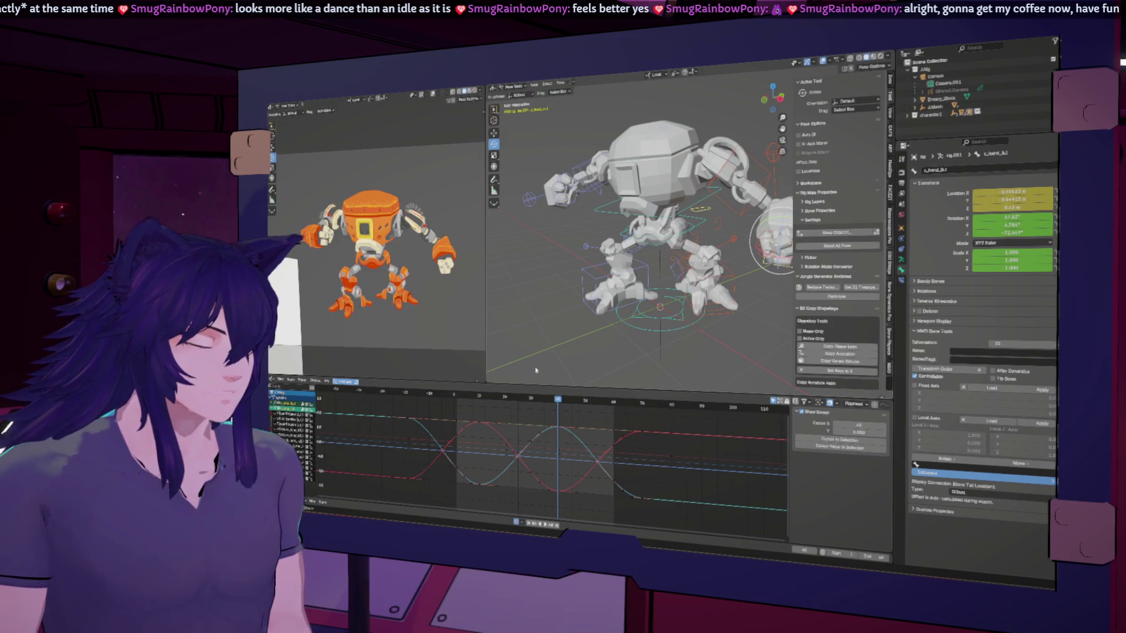
{"action": "key", "text": "space"}
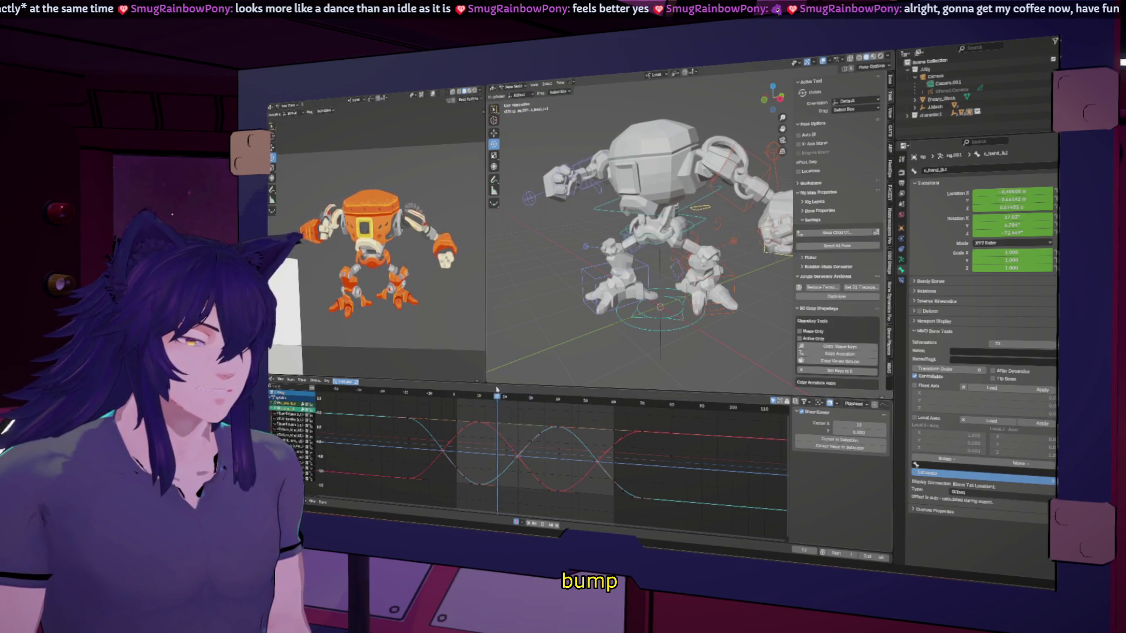
{"action": "left_click_drag", "start_coordinate": [556, 400], "coordinate": [559, 400]}
Rotate and key the left shoulder control, swinging it a little further.
{"action": "left_click", "coordinate": [702, 169]}
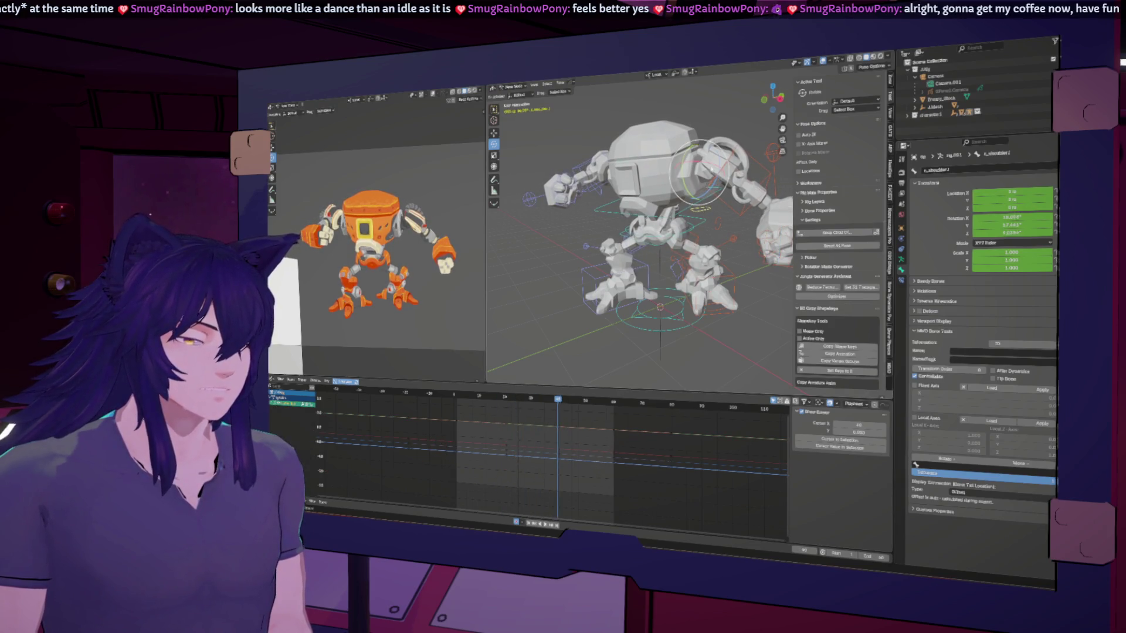
{"action": "key", "text": "r"}
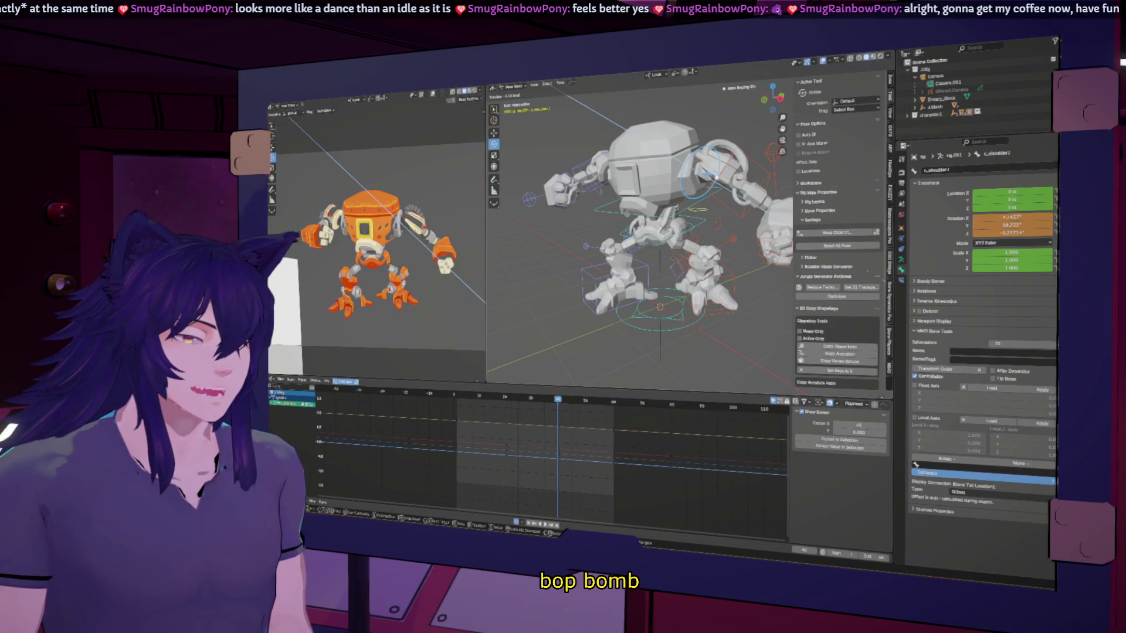
{"action": "left_click", "coordinate": [717, 176]}
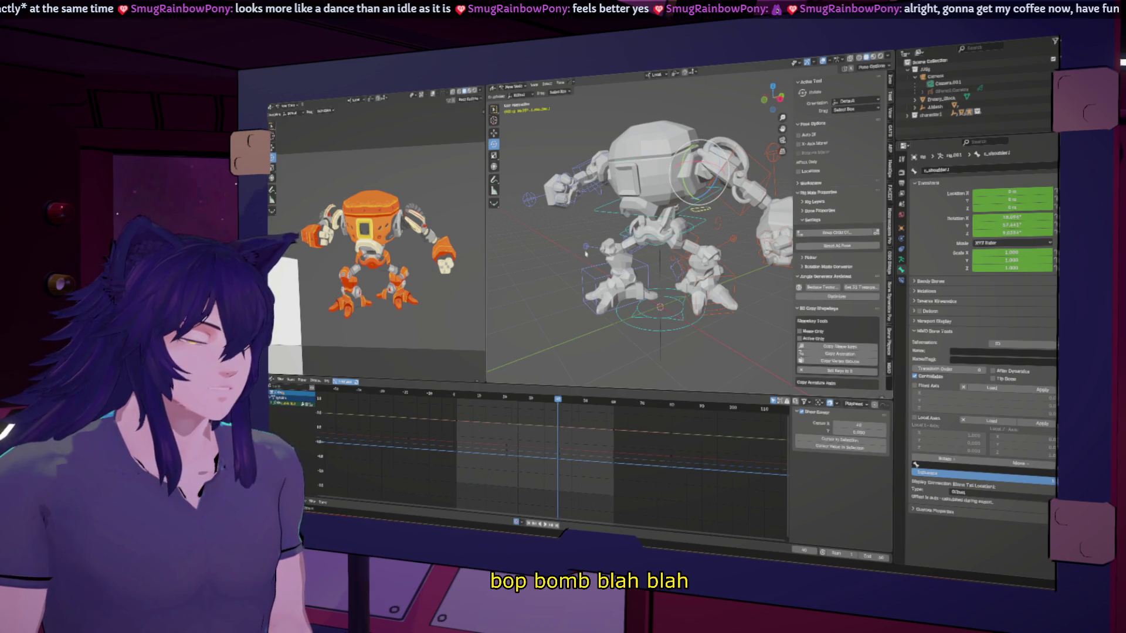
{"action": "middle_click_drag", "start_coordinate": [582, 254], "coordinate": [620, 250]}
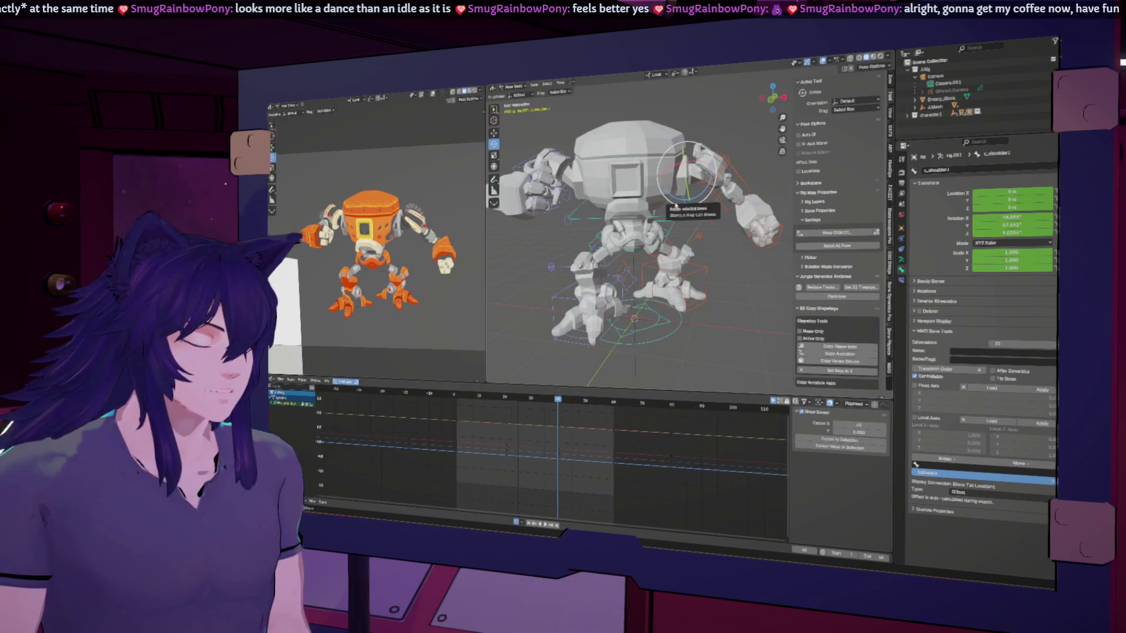
{"action": "left_click_drag", "start_coordinate": [710, 183], "coordinate": [597, 217]}
Rotate and key the other shoulder, then step through frames to check the arm swing.
{"action": "left_click", "coordinate": [572, 202]}
{"action": "left_click_drag", "start_coordinate": [568, 157], "coordinate": [696, 114]}
{"action": "left_click", "coordinate": [697, 115]}
{"action": "key", "text": "Right"}
{"action": "key", "text": "Right"}
{"action": "key", "text": "Right"}
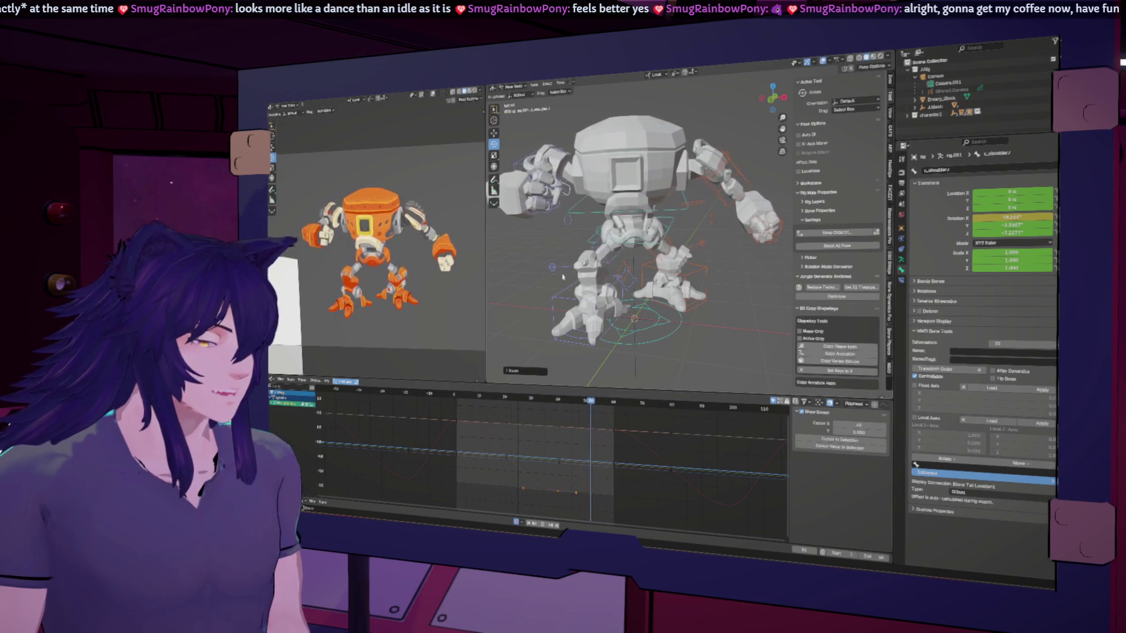
{"action": "key", "text": "Left"}
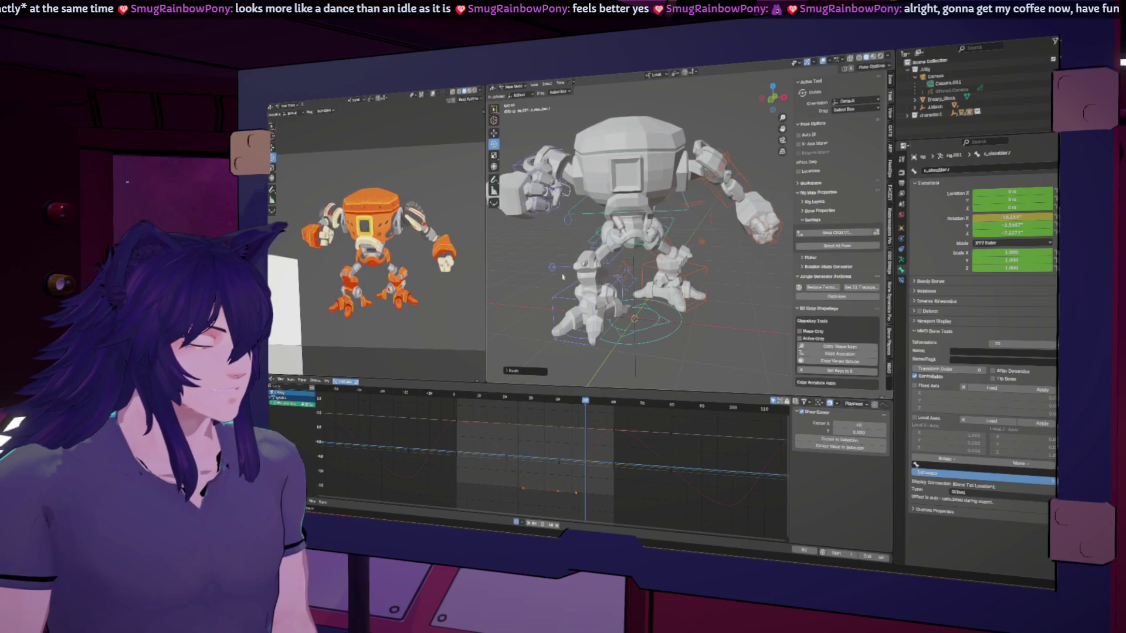
{"action": "key", "text": "Left"}
{"action": "mouse_move", "coordinate": [563, 277]}
{"action": "middle_mouse_down"}
{"action": "mouse_move", "coordinate": [622, 252]}
{"action": "mouse_move", "coordinate": [734, 274]}
{"action": "middle_mouse_up"}
{"action": "key", "text": "Right"}
{"action": "key", "text": "Down"}
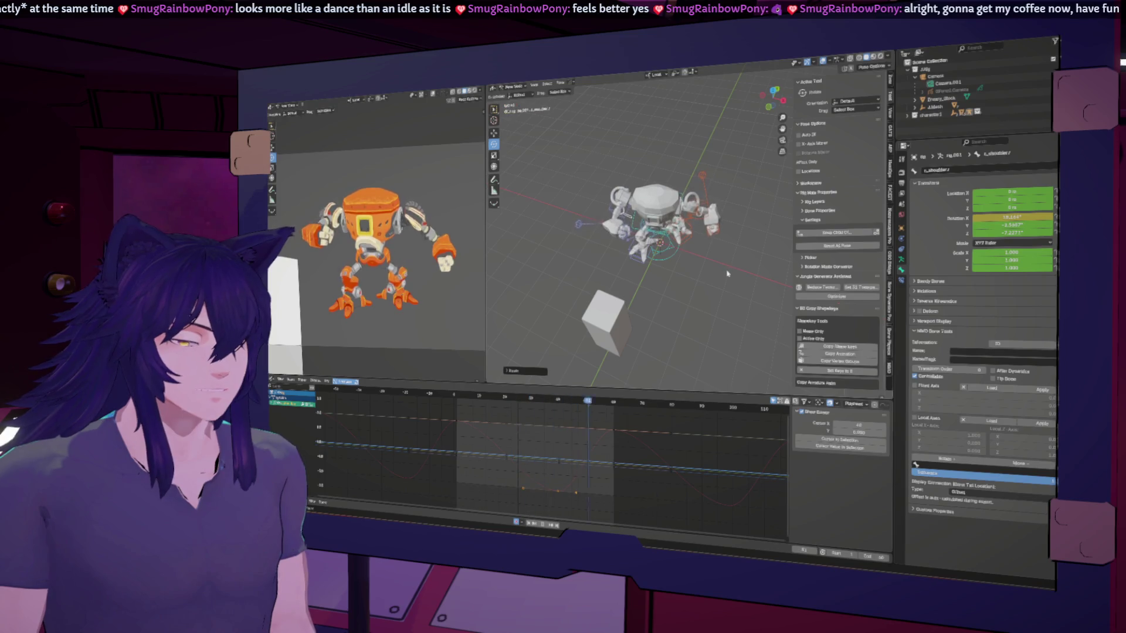
{"action": "mouse_move", "coordinate": [663, 281]}
{"action": "middle_mouse_down"}
{"action": "mouse_move", "coordinate": [608, 166]}
{"action": "mouse_move", "coordinate": [712, 318]}
{"action": "mouse_move", "coordinate": [629, 292]}
{"action": "mouse_move", "coordinate": [627, 268]}
{"action": "mouse_move", "coordinate": [672, 278]}
{"action": "middle_mouse_up"}
{"action": "key", "text": "Left"}
{"action": "key", "text": "Up"}
{"action": "key", "text": "Left"}
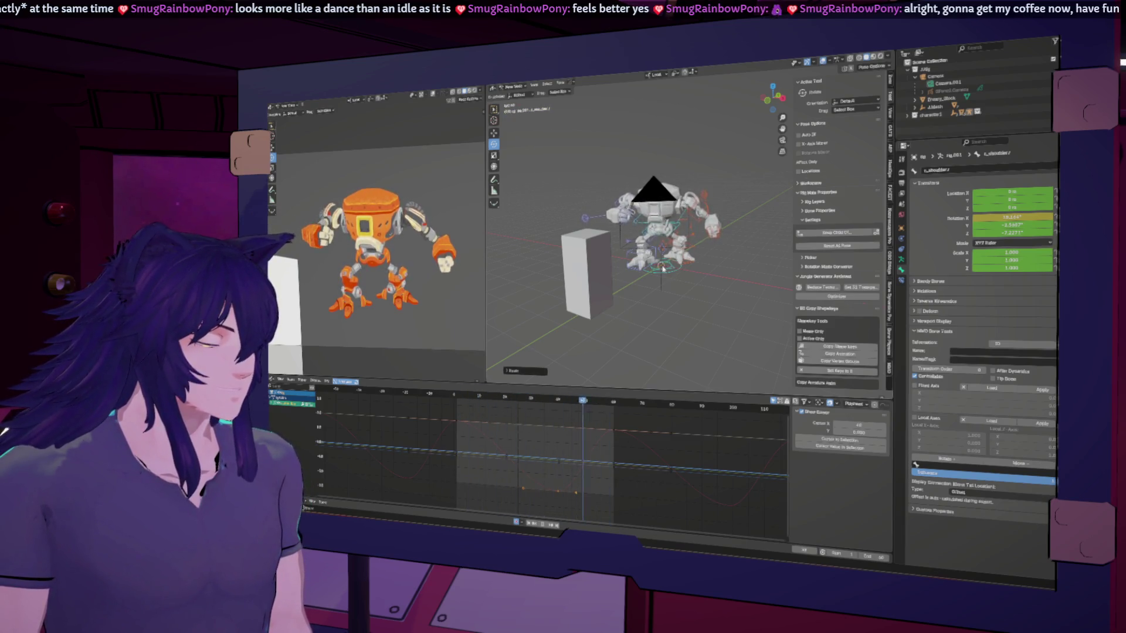
{"action": "middle_click_drag", "start_coordinate": [663, 268], "coordinate": [642, 276]}
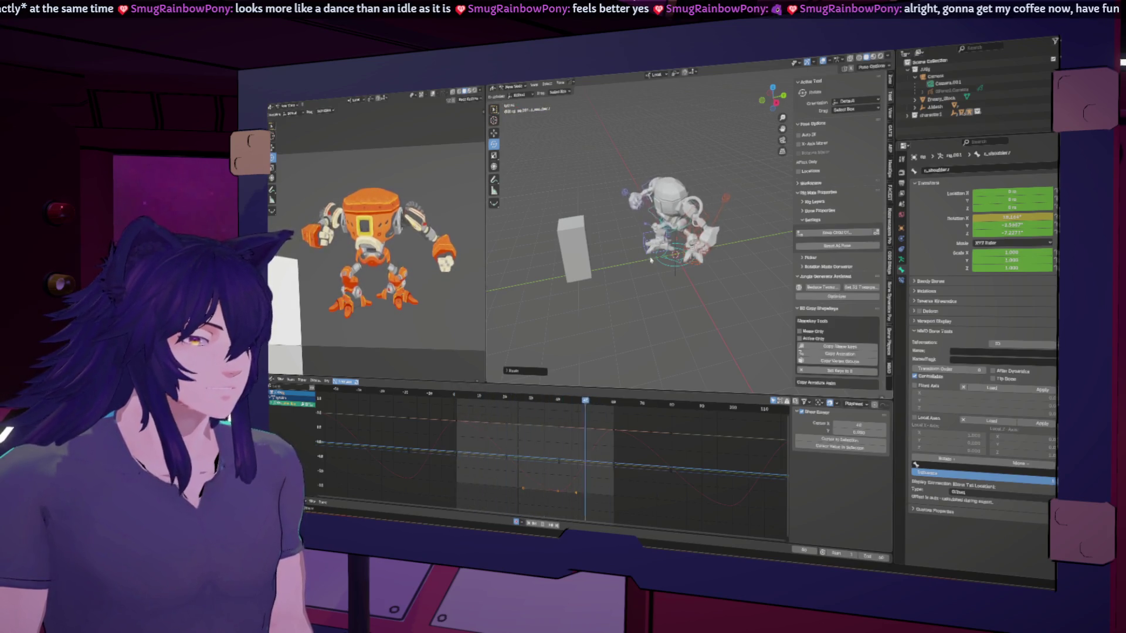
{"action": "scroll", "coordinate": [675, 264], "scroll_direction": "up", "scroll_amount": 5}
{"action": "middle_click_drag", "start_coordinate": [702, 259], "coordinate": [692, 233]}
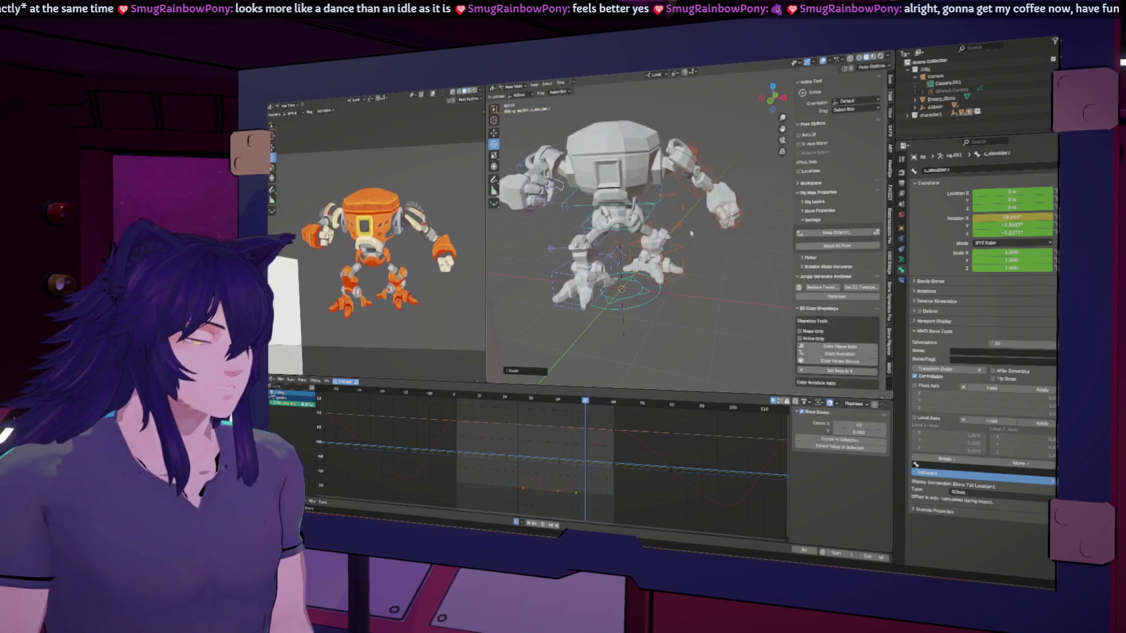
{"action": "left_click", "coordinate": [645, 199]}
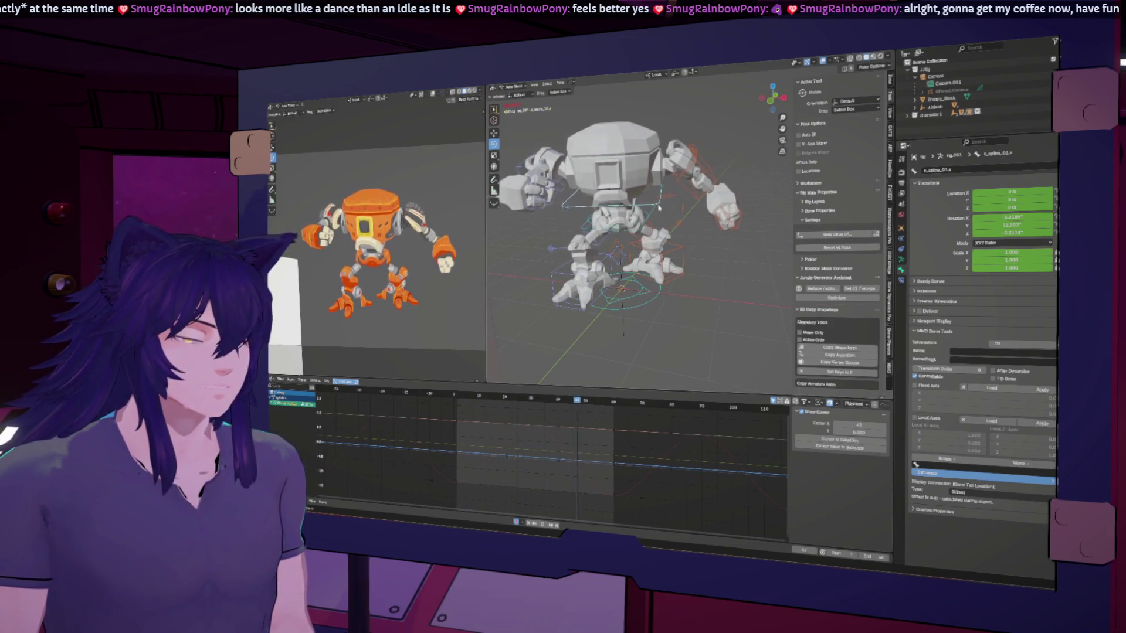
Key a Y-axis rotation on the spine at frame 30 and preview the torso lean.
{"action": "left_click", "coordinate": [531, 399]}
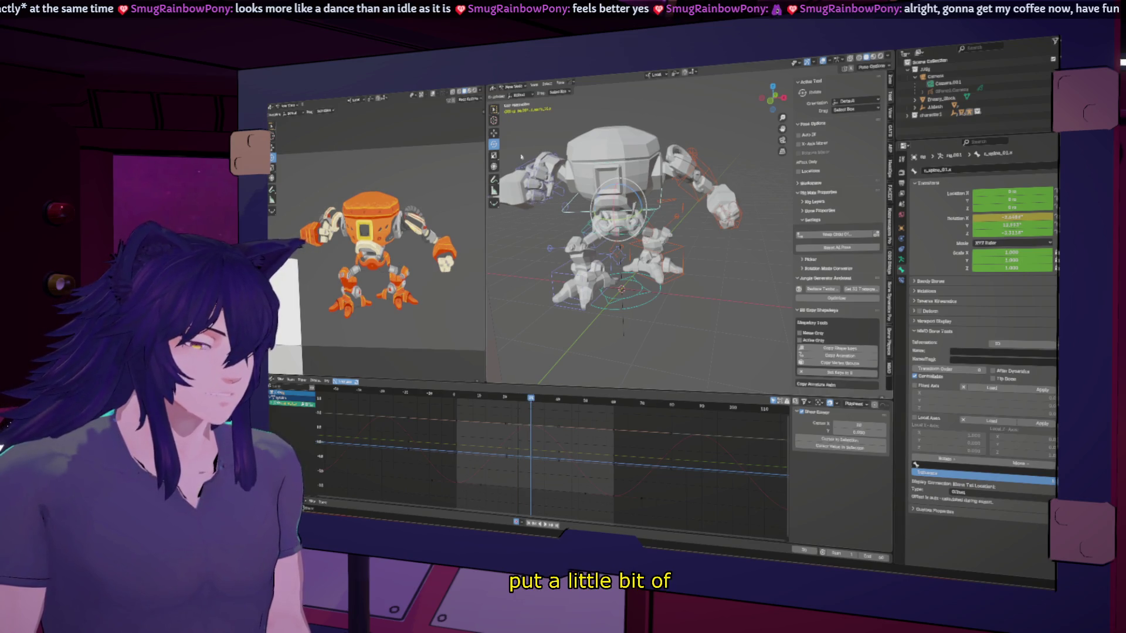
{"action": "key", "text": "r"}
{"action": "key", "text": "y"}
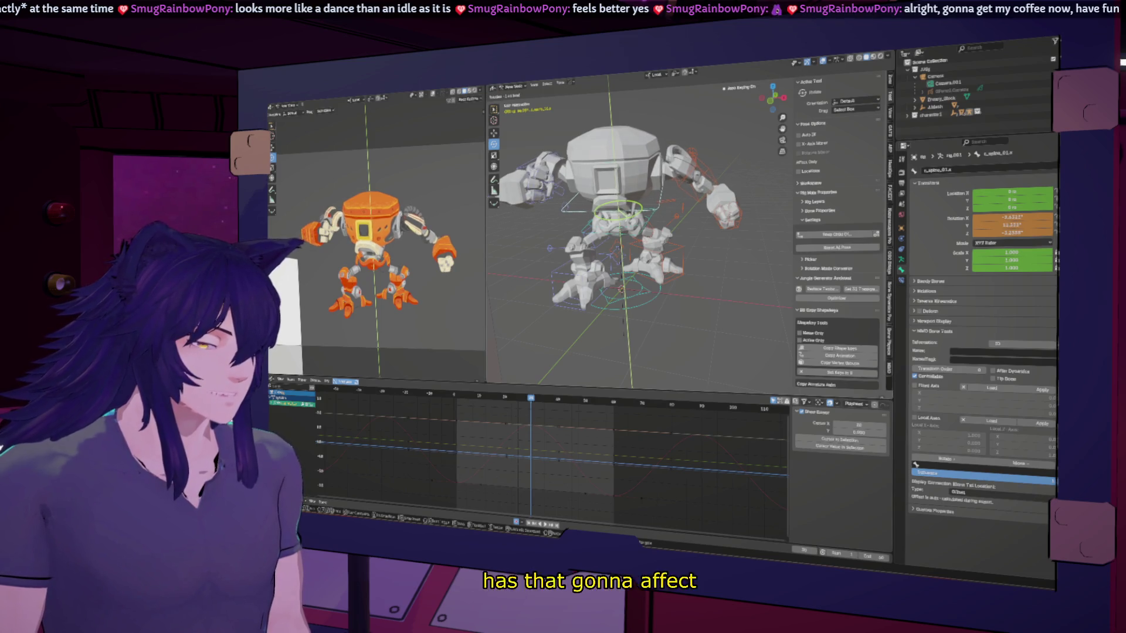
{"action": "key", "text": "Return"}
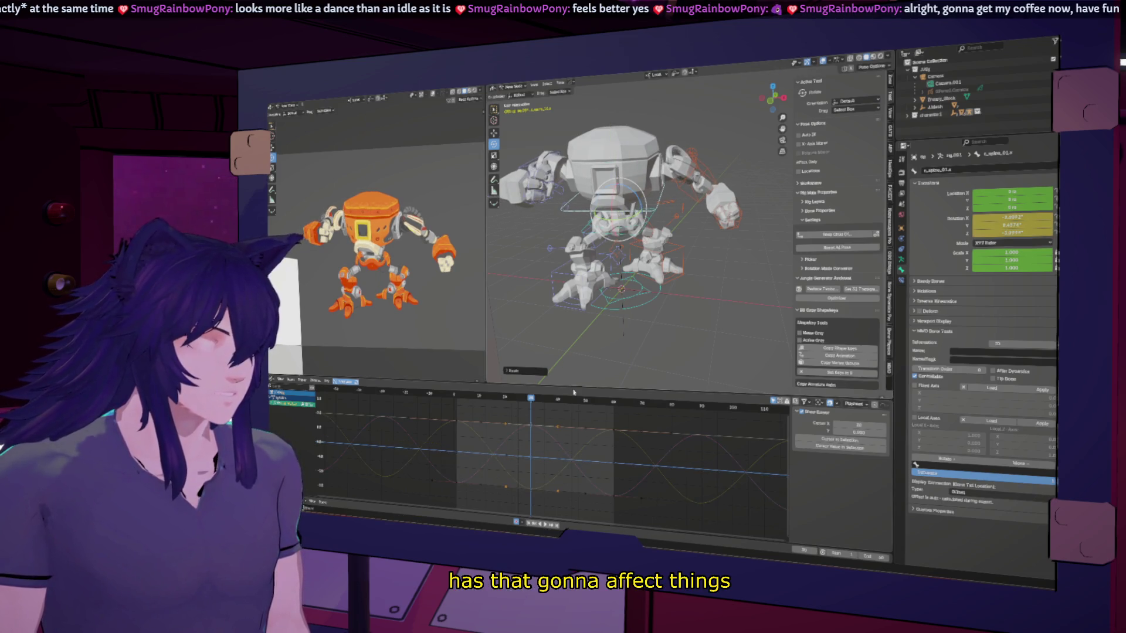
{"action": "key", "text": "space"}
{"action": "key", "text": "Escape"}
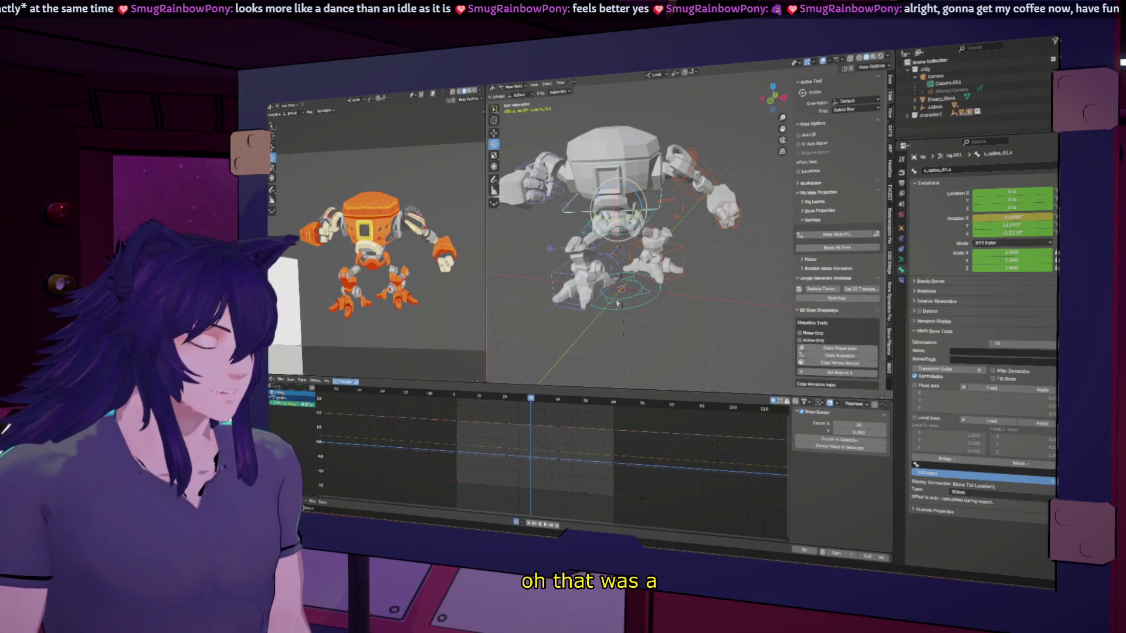
Rotate the spine slightly further and replay the animation to review it.
{"action": "scroll", "coordinate": [616, 235], "scroll_direction": "up", "scroll_amount": 6}
{"action": "scroll", "coordinate": [626, 258], "scroll_direction": "up", "scroll_amount": 2}
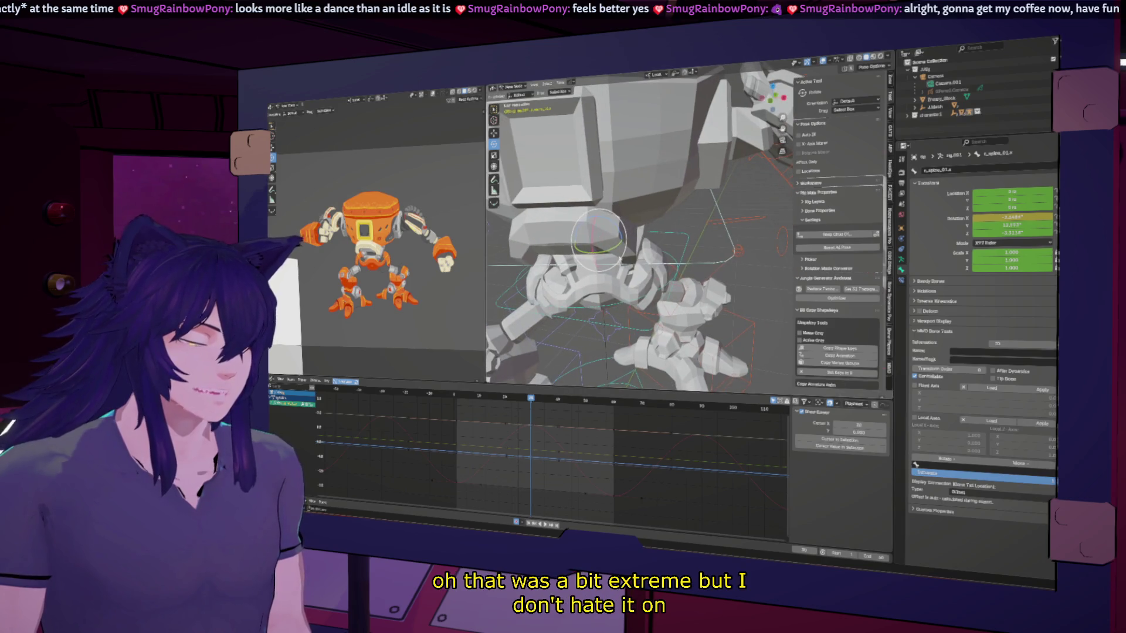
{"action": "left_click_drag", "start_coordinate": [612, 251], "coordinate": [613, 248]}
{"action": "key", "text": "space"}
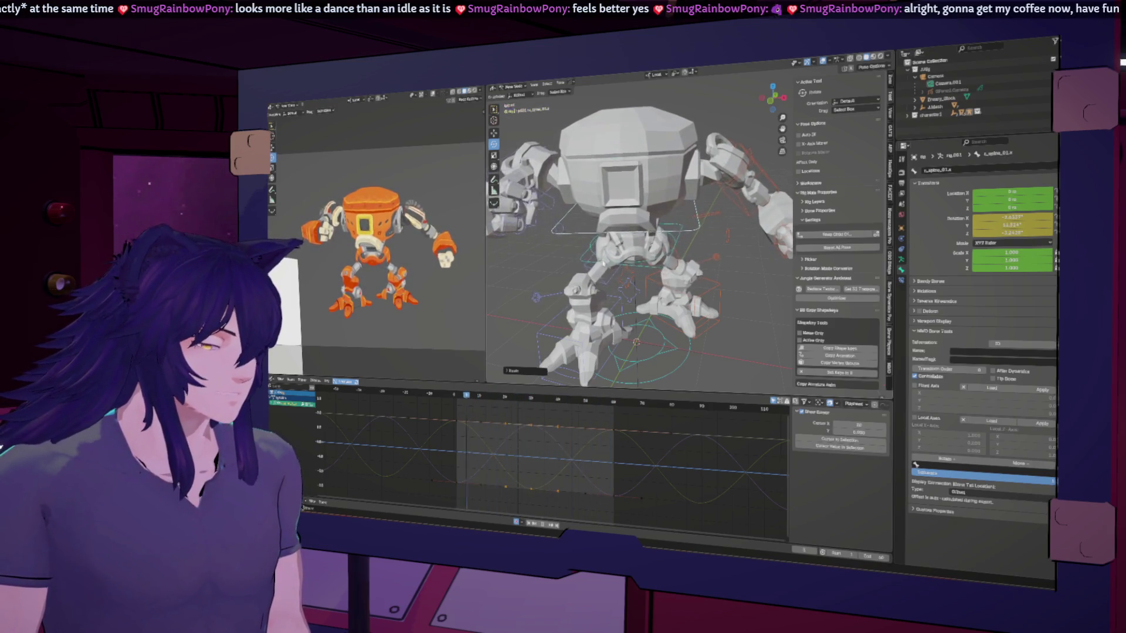
Frame the whole robot, select the root master control, and go to frame 30.
{"action": "scroll", "coordinate": [706, 216], "scroll_direction": "down", "scroll_amount": 6}
{"action": "scroll", "coordinate": [661, 248], "scroll_direction": "up", "scroll_amount": 6}
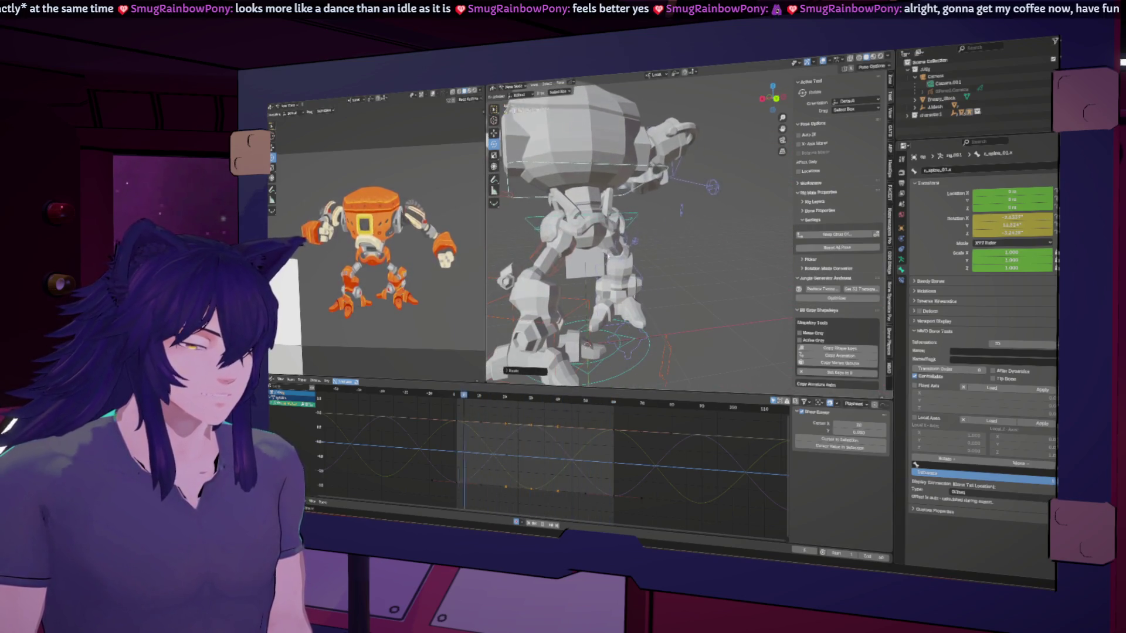
{"action": "middle_click_drag", "start_coordinate": [622, 275], "coordinate": [645, 287]}
{"action": "scroll", "coordinate": [645, 287], "scroll_direction": "down", "scroll_amount": 3}
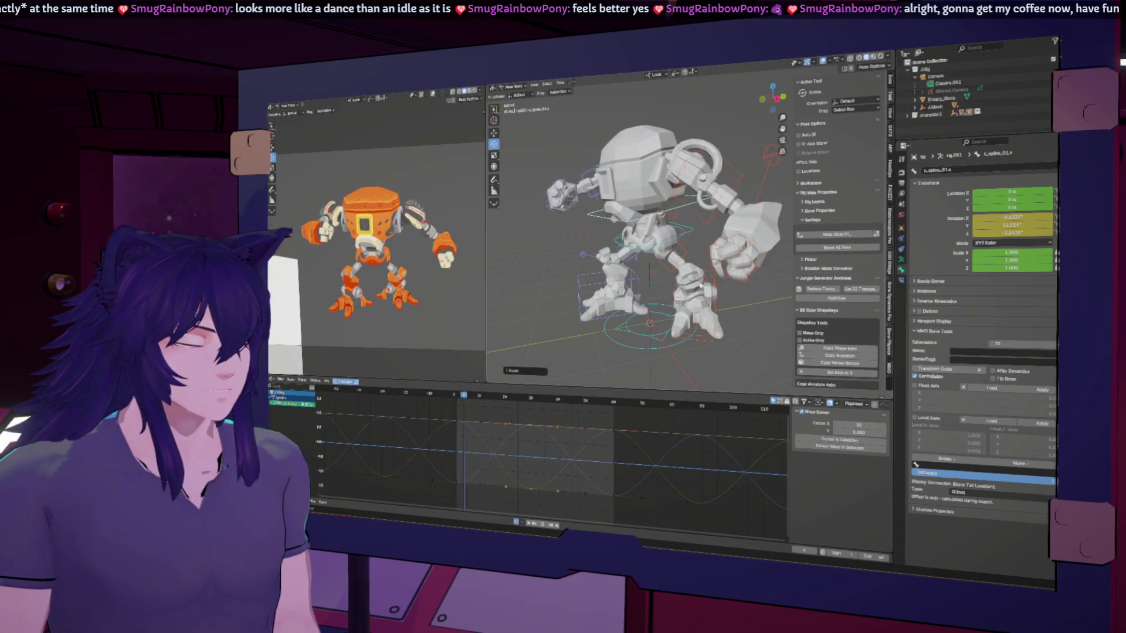
{"action": "left_click", "coordinate": [683, 230]}
{"action": "left_click", "coordinate": [531, 400]}
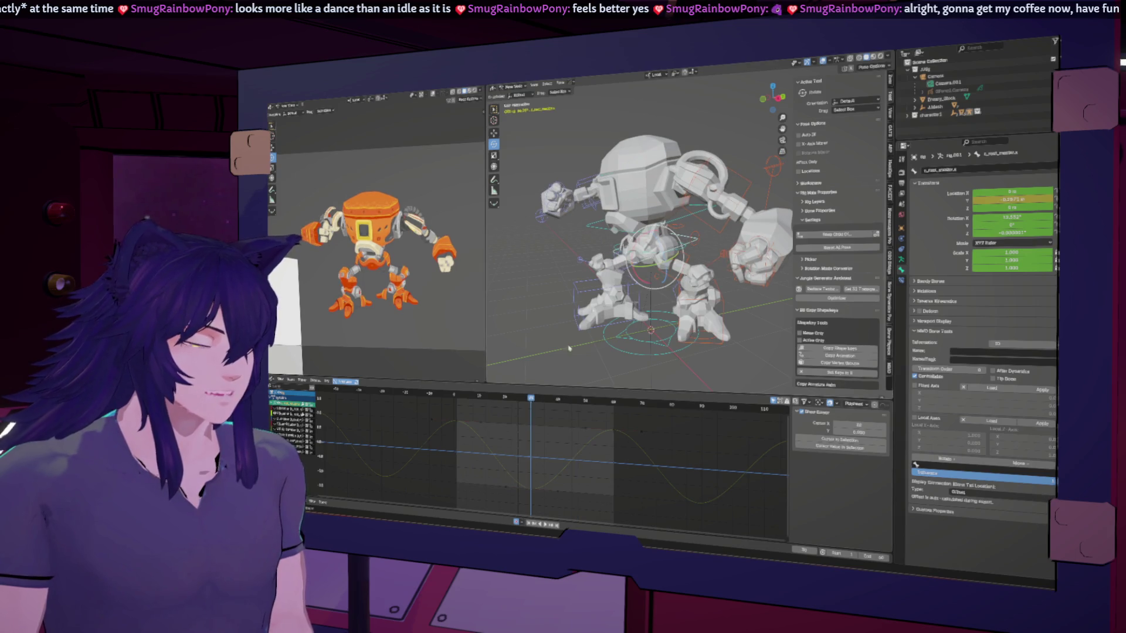
Key an X-axis tilt on the root control, preview it, then select the foot-roll bone.
{"action": "key", "text": "r"}
{"action": "key", "text": "x"}
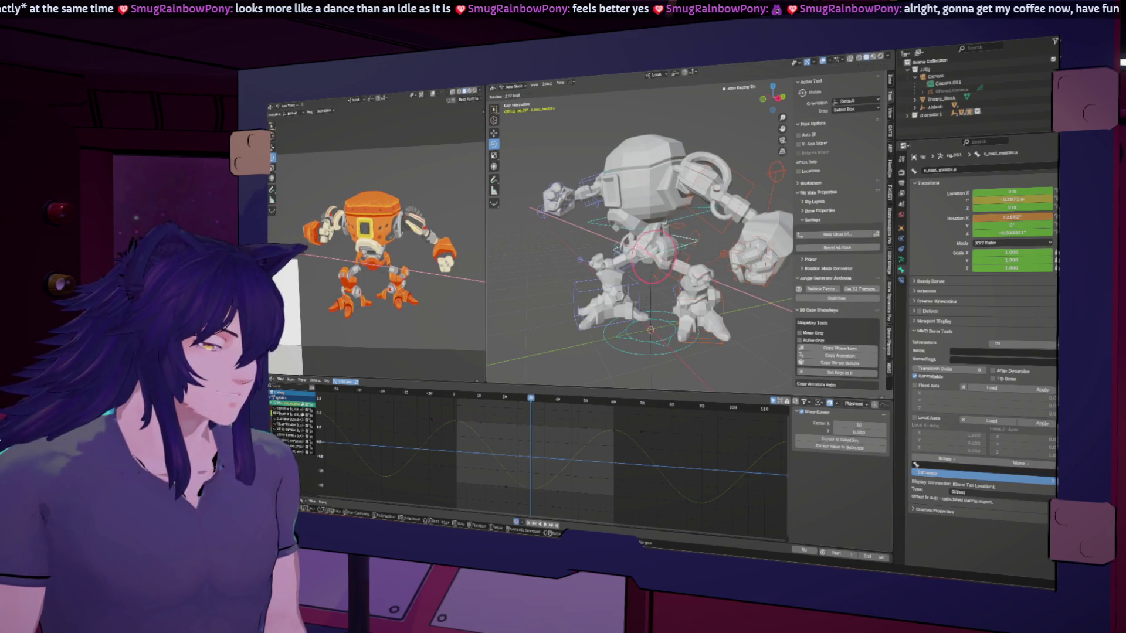
{"action": "key", "text": "Return"}
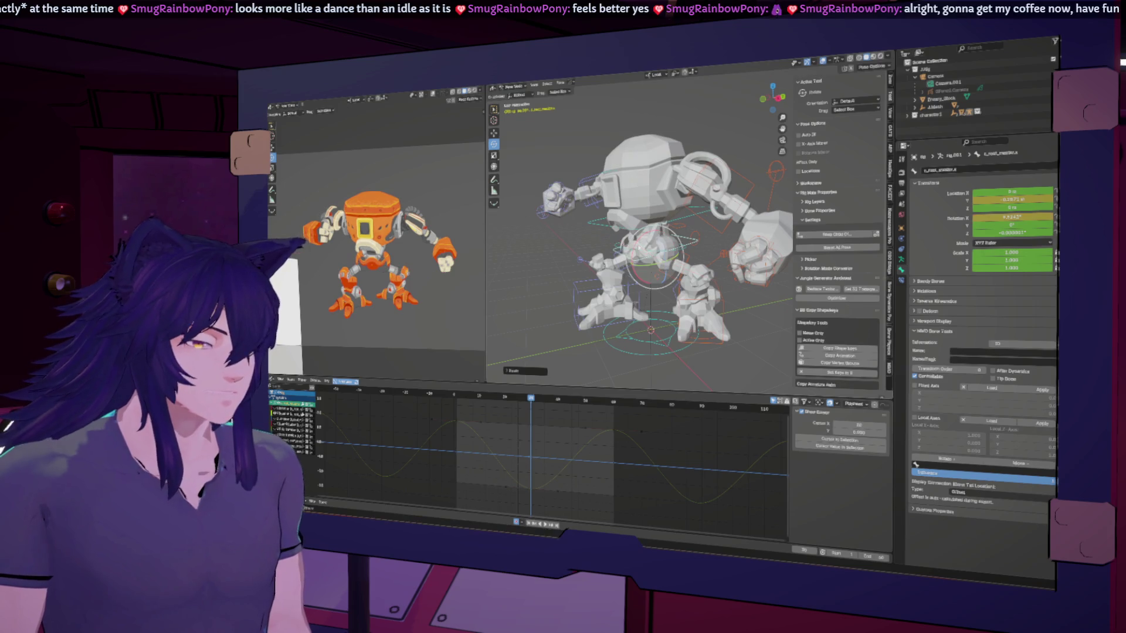
{"action": "key", "text": "space"}
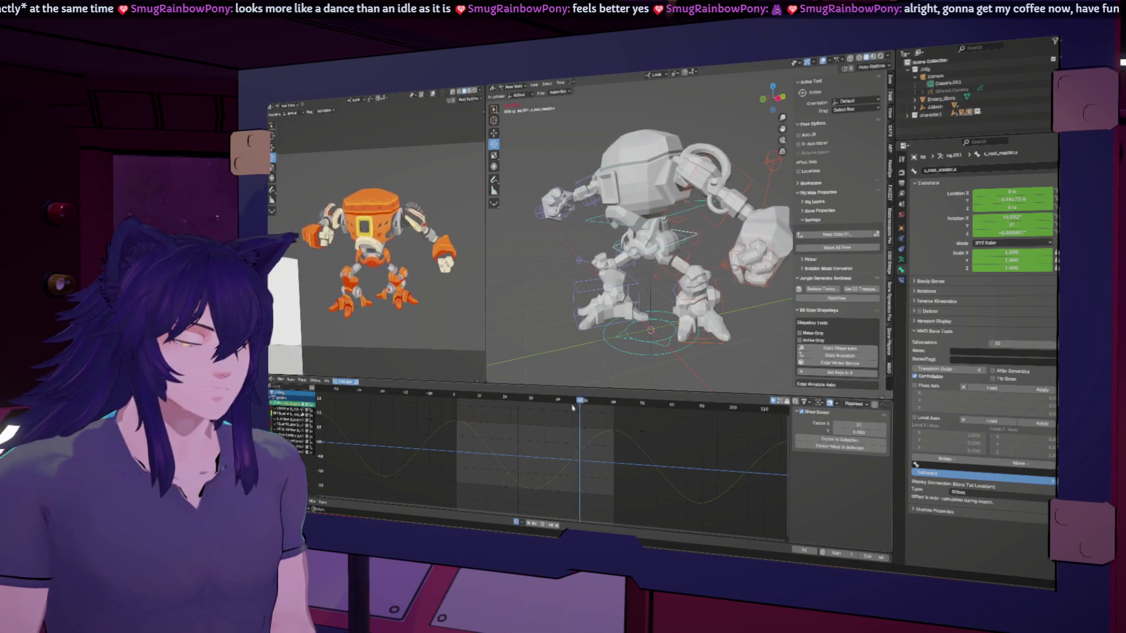
{"action": "middle_click_drag", "start_coordinate": [592, 352], "coordinate": [654, 279]}
{"action": "left_click", "coordinate": [654, 280]}
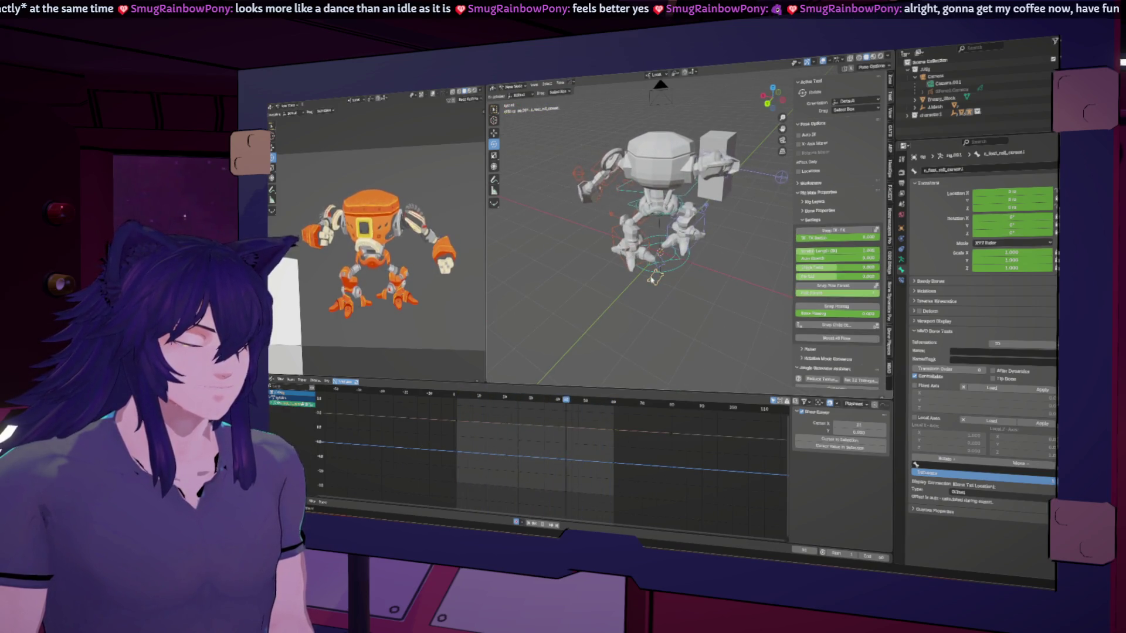
{"action": "left_click_drag", "start_coordinate": [539, 400], "coordinate": [532, 402]}
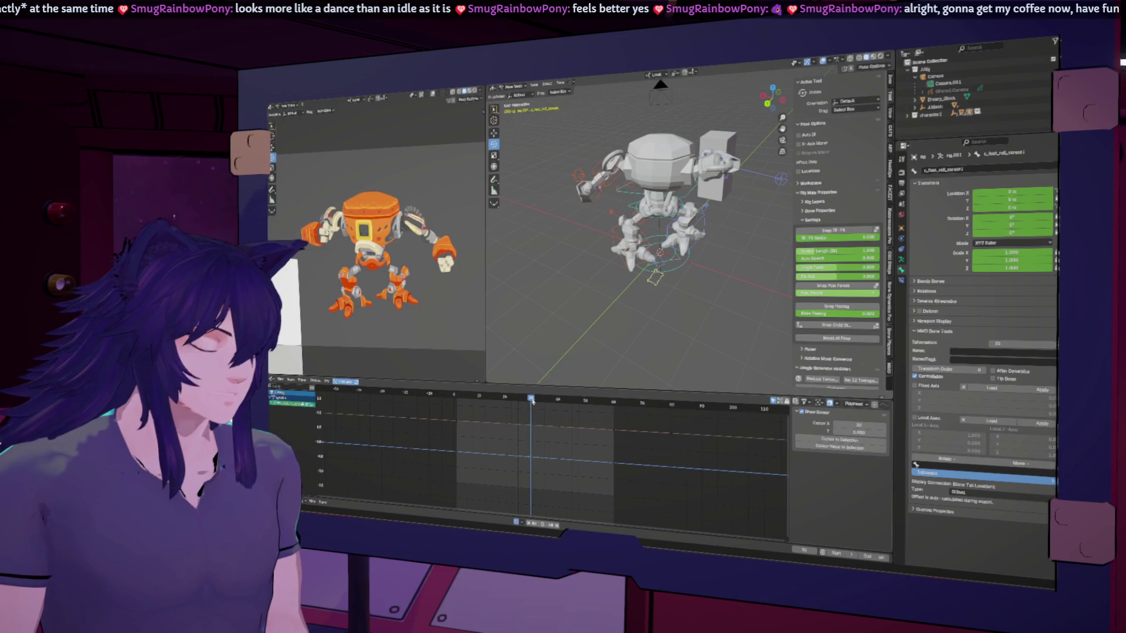
{"action": "middle_click_drag", "start_coordinate": [638, 282], "coordinate": [648, 282]}
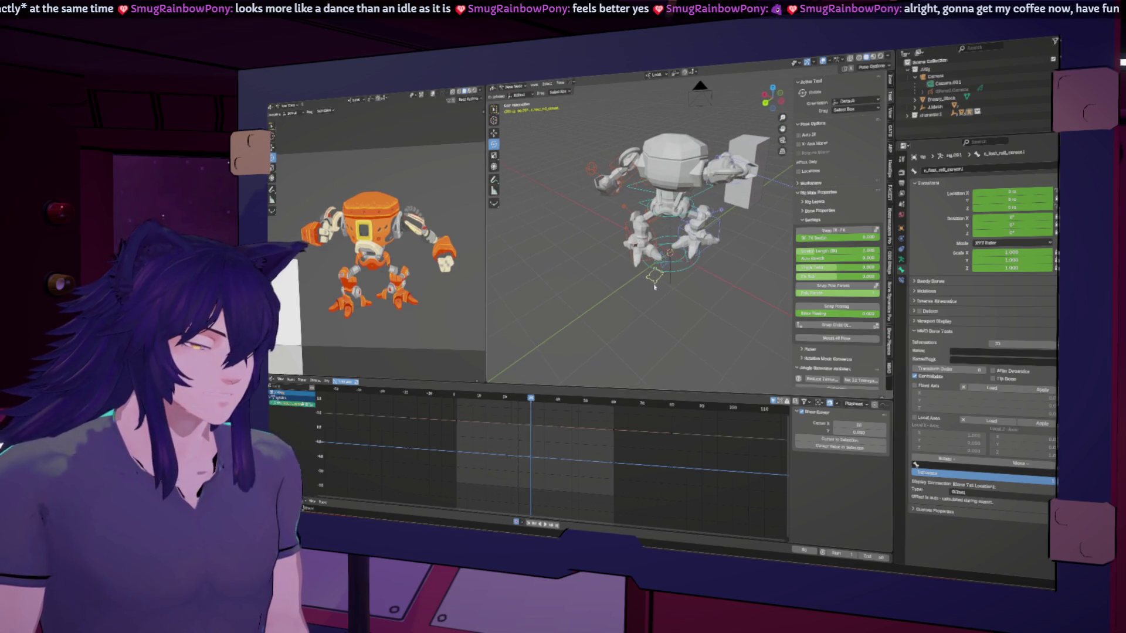
{"action": "key", "text": "g"}
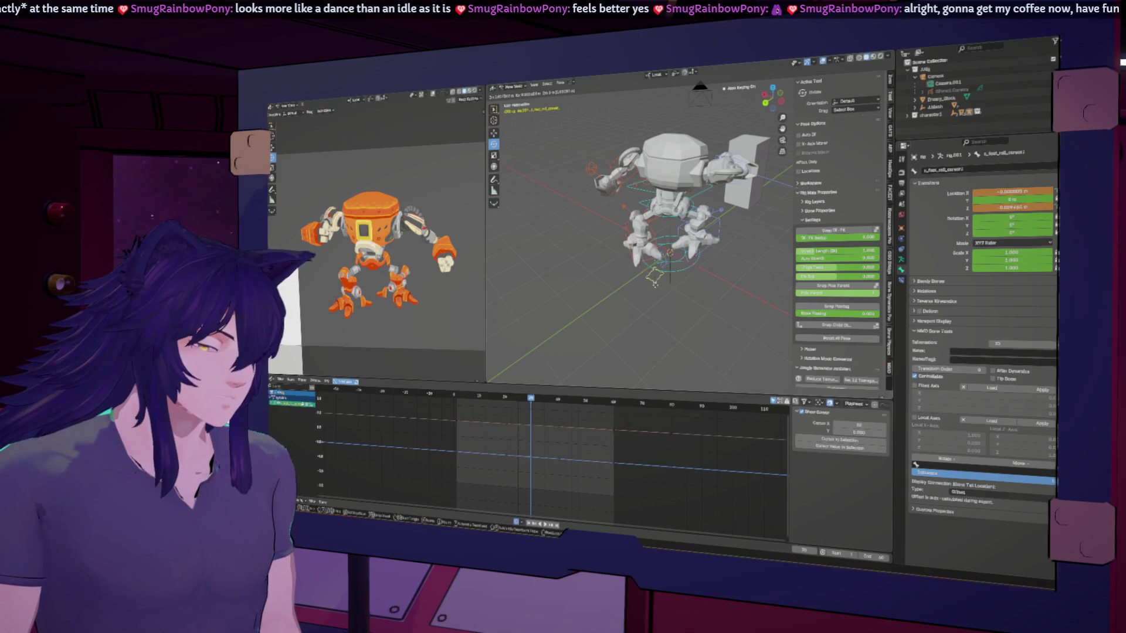
{"action": "left_click", "coordinate": [659, 285]}
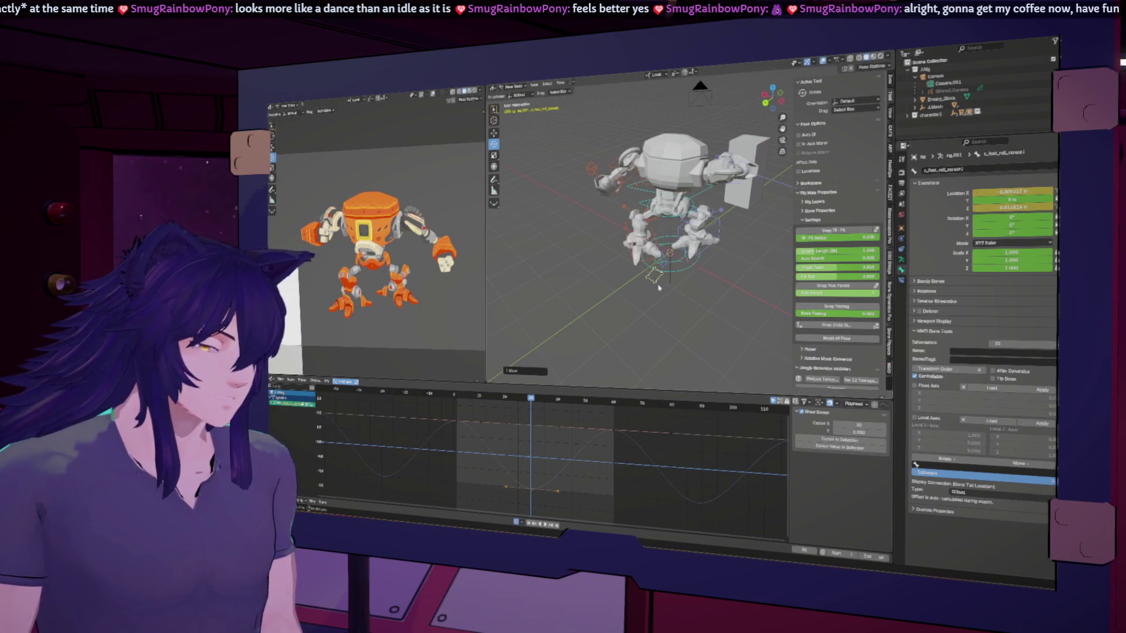
{"action": "key", "text": "ctrl+z"}
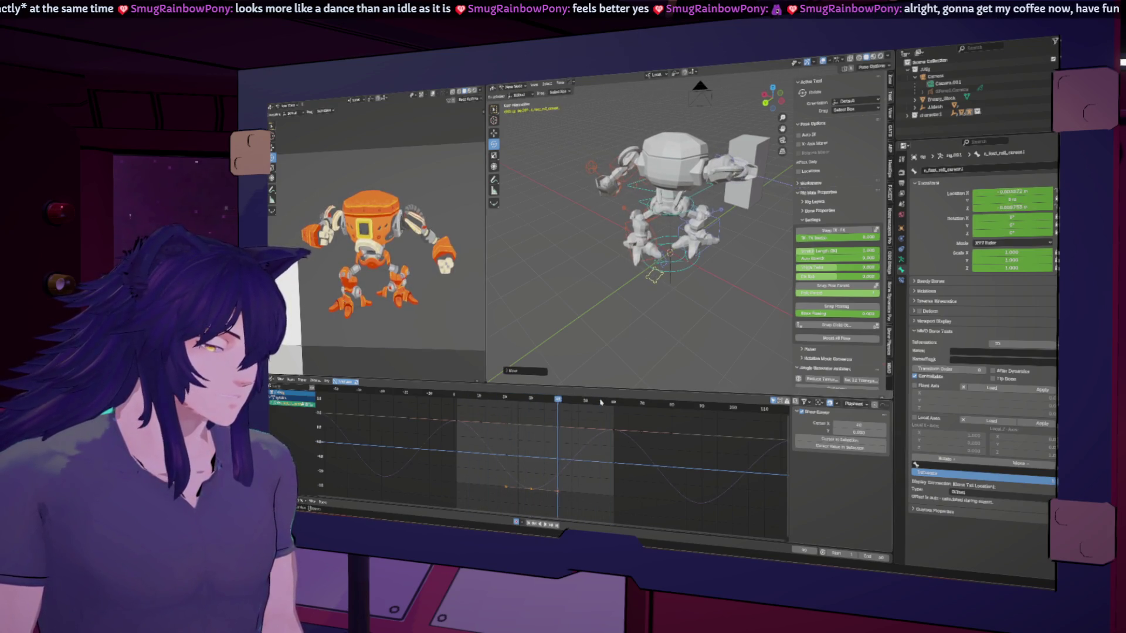
{"action": "middle_click_drag", "start_coordinate": [580, 322], "coordinate": [674, 294]}
{"action": "scroll", "coordinate": [699, 287], "scroll_direction": "up", "scroll_amount": 3}
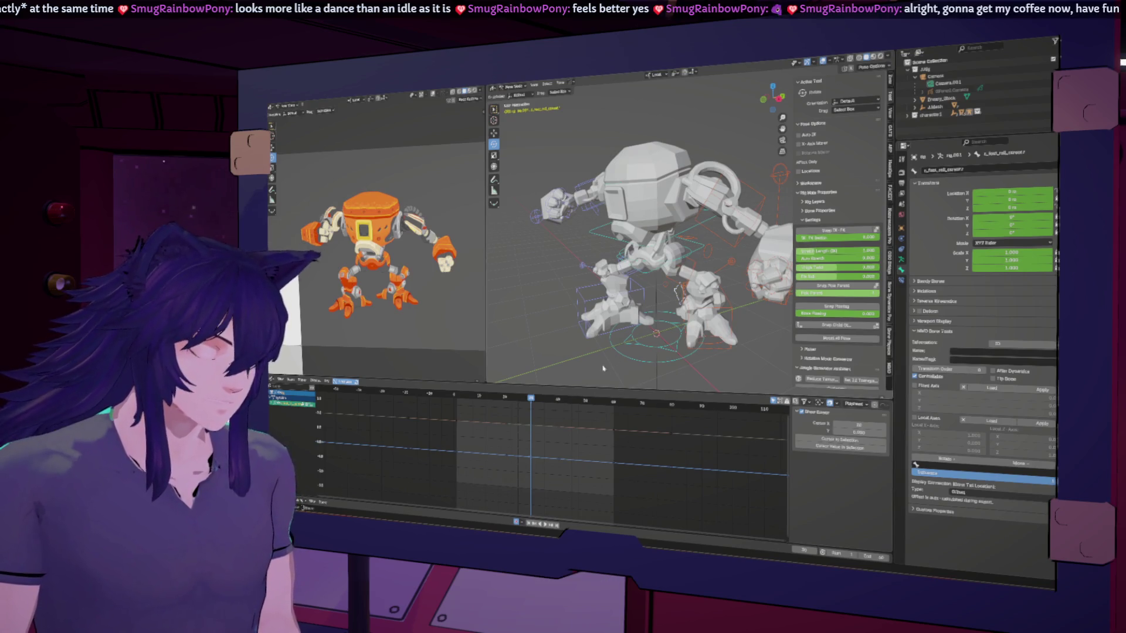
{"action": "key", "text": "g"}
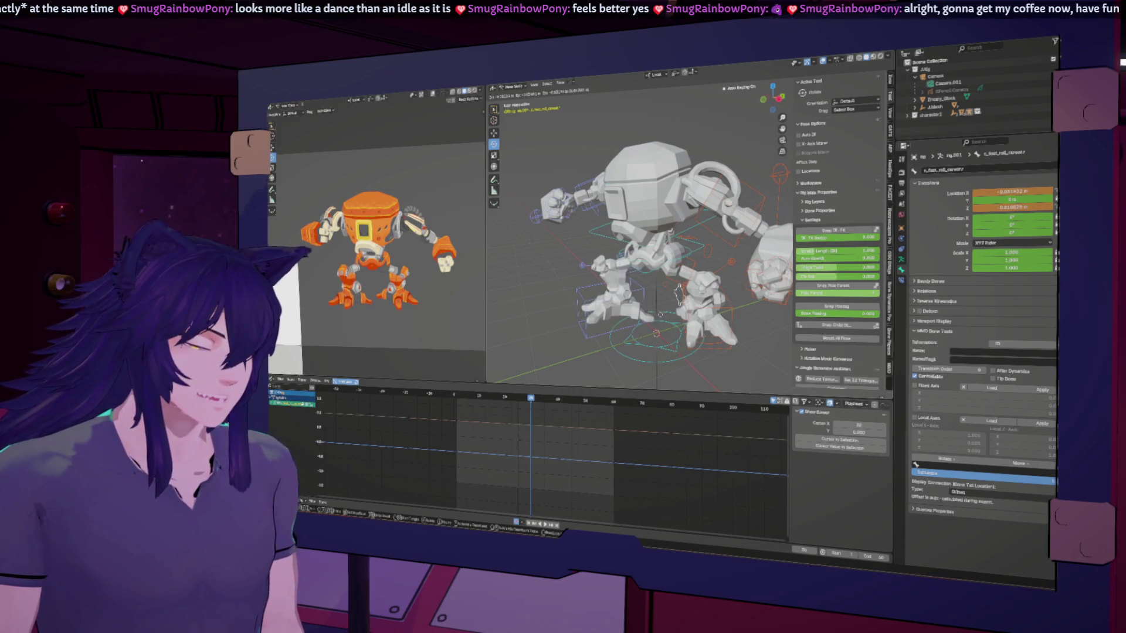
{"action": "key", "text": "Escape"}
{"action": "middle_click_drag", "start_coordinate": [679, 291], "coordinate": [667, 285]}
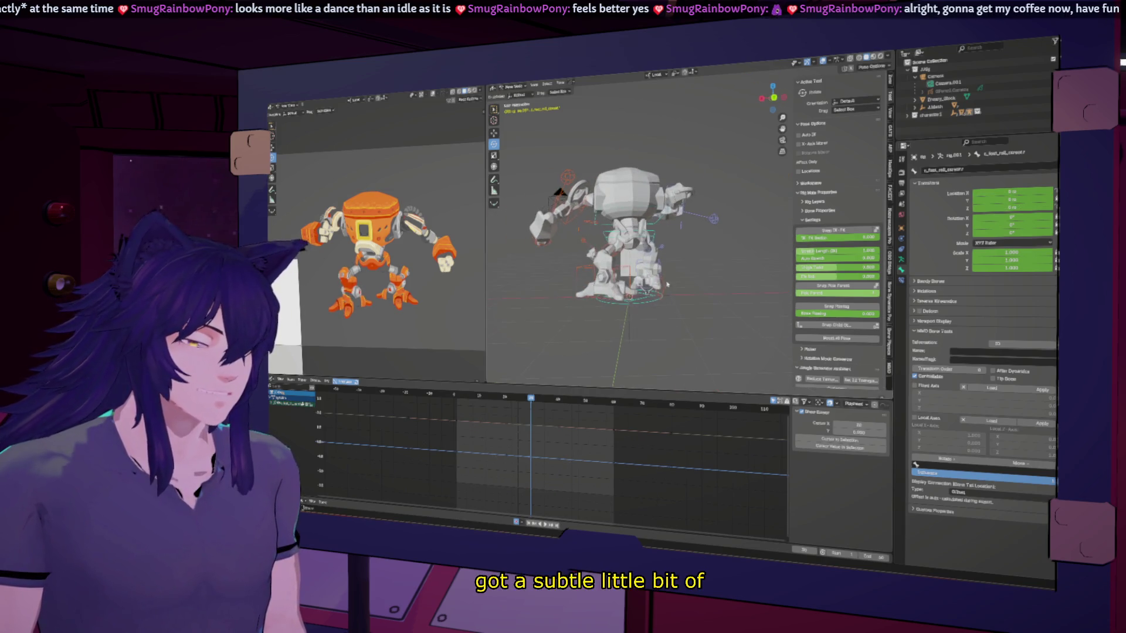
Nudge the foot-roll bone vertically to key a bob, and play it back.
{"action": "scroll", "coordinate": [667, 285], "scroll_direction": "up", "scroll_amount": 2}
{"action": "scroll", "coordinate": [667, 285], "scroll_direction": "up", "scroll_amount": 5}
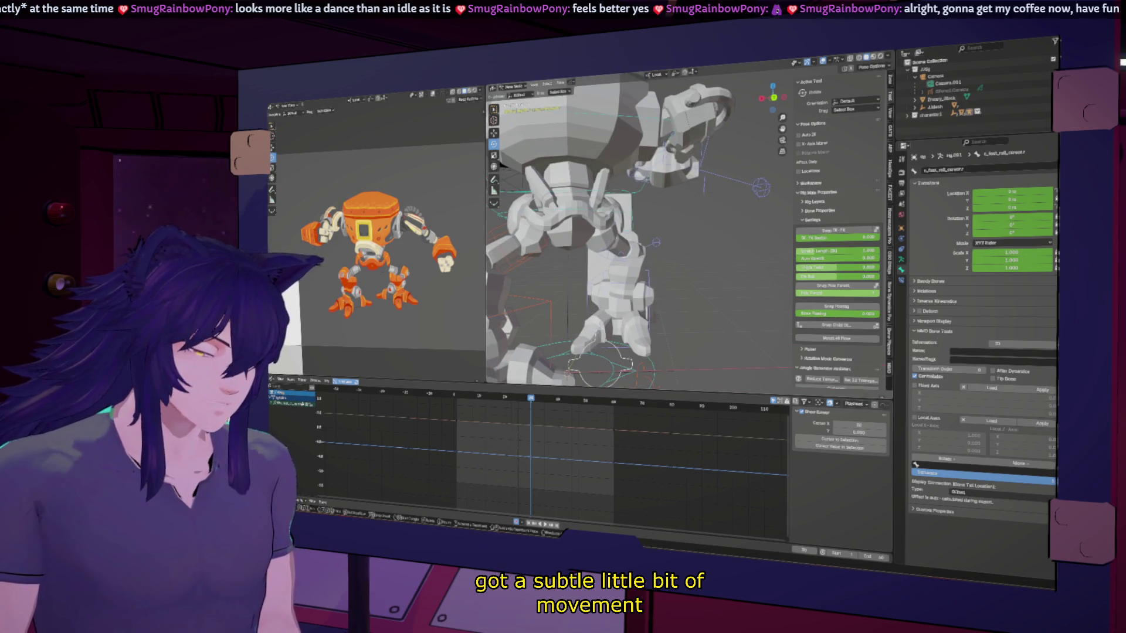
{"action": "key", "text": "g"}
{"action": "key", "text": "Return"}
{"action": "key", "text": "space"}
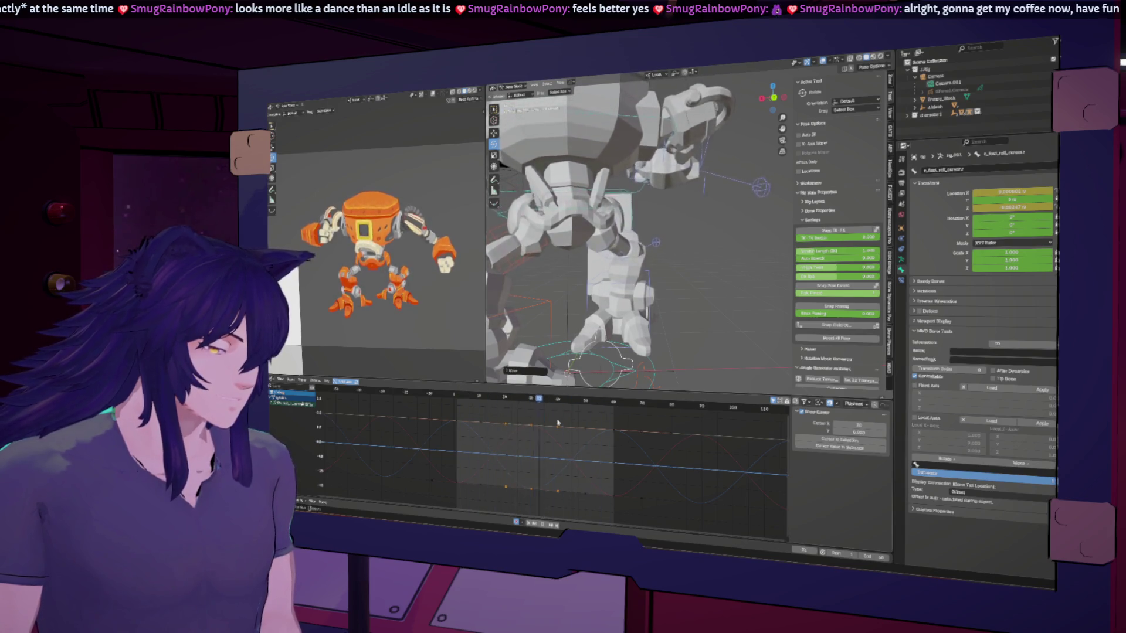
{"action": "middle_click_drag", "start_coordinate": [599, 340], "coordinate": [620, 316]}
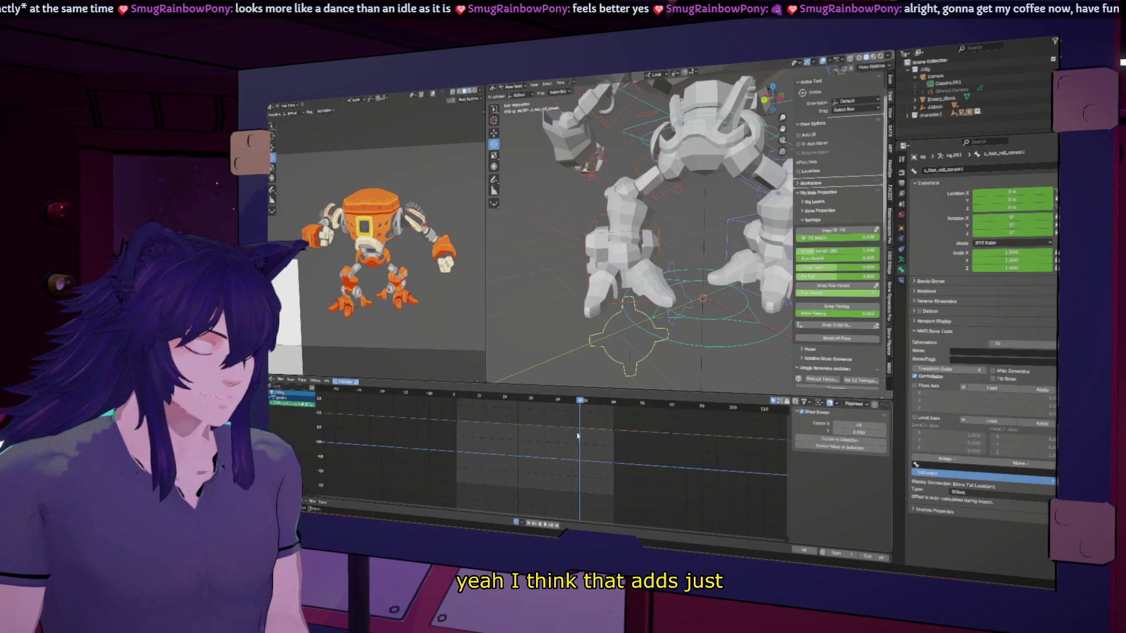
Check frames 30–35, re-key the foot-roll position at frame 30, and loop playback.
{"action": "left_click", "coordinate": [532, 404]}
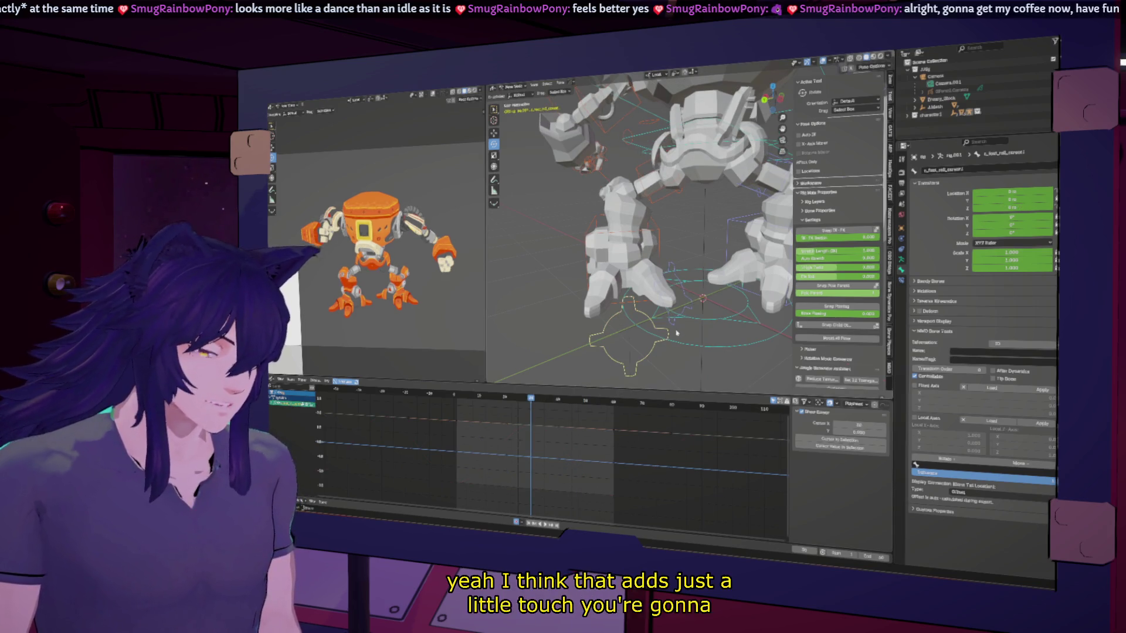
{"action": "left_click", "coordinate": [545, 402]}
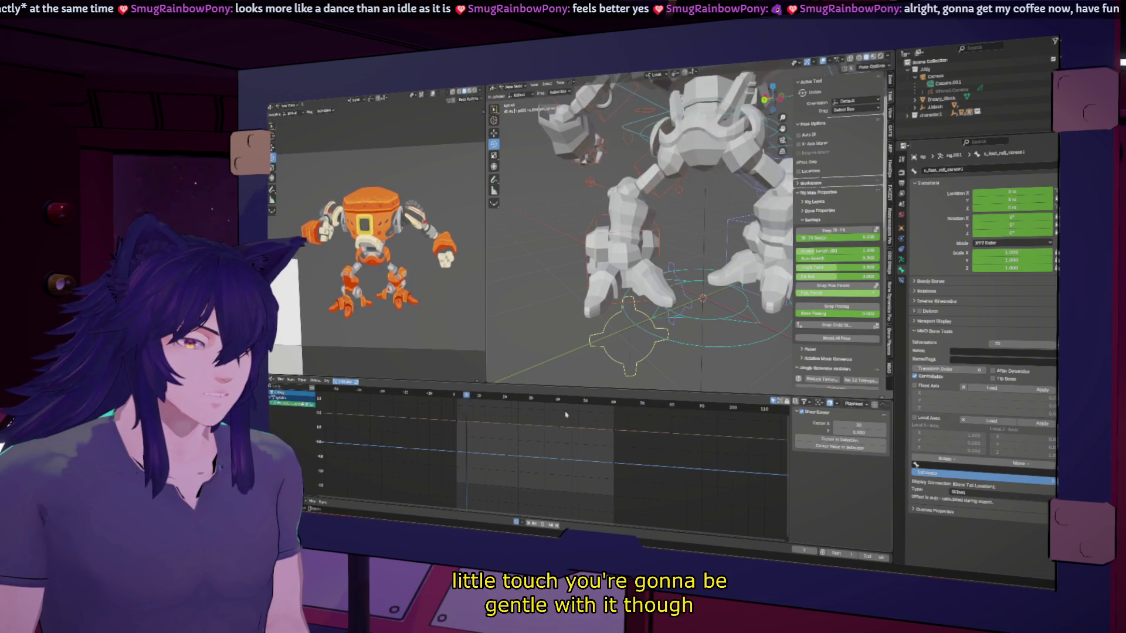
{"action": "left_click", "coordinate": [532, 401]}
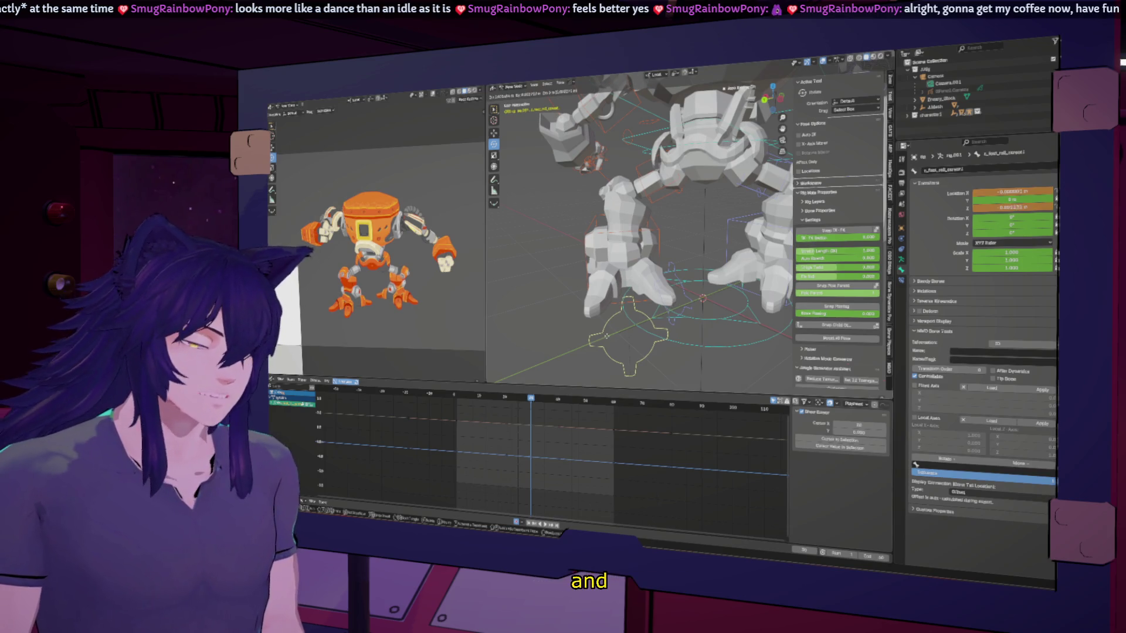
{"action": "key", "text": "g"}
{"action": "key", "text": "Return"}
{"action": "key", "text": "i"}
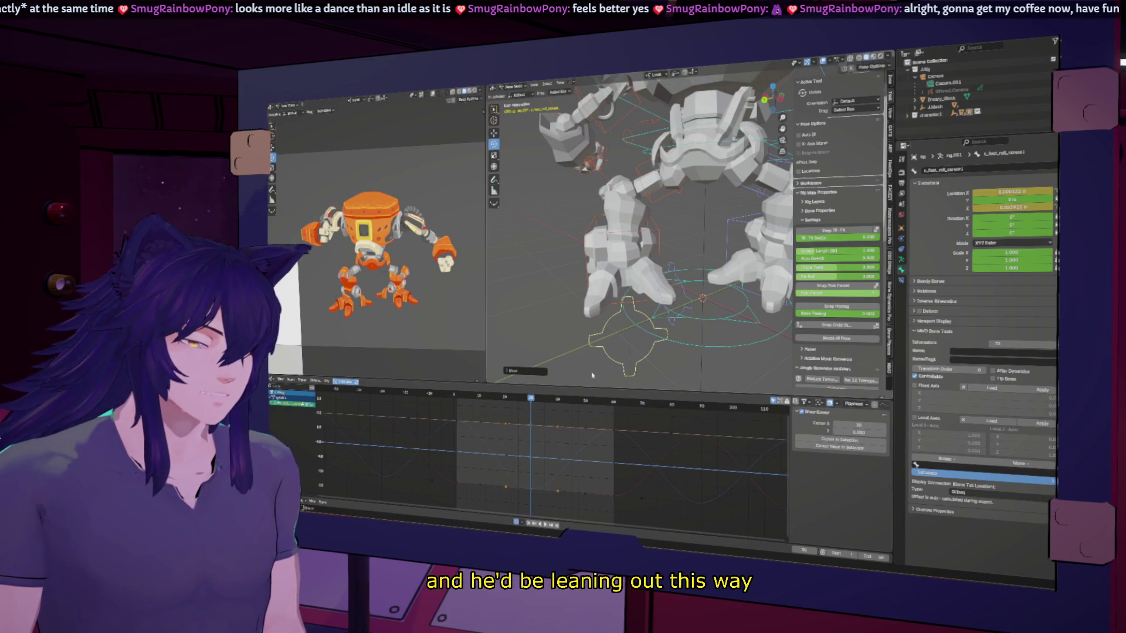
{"action": "key", "text": "space"}
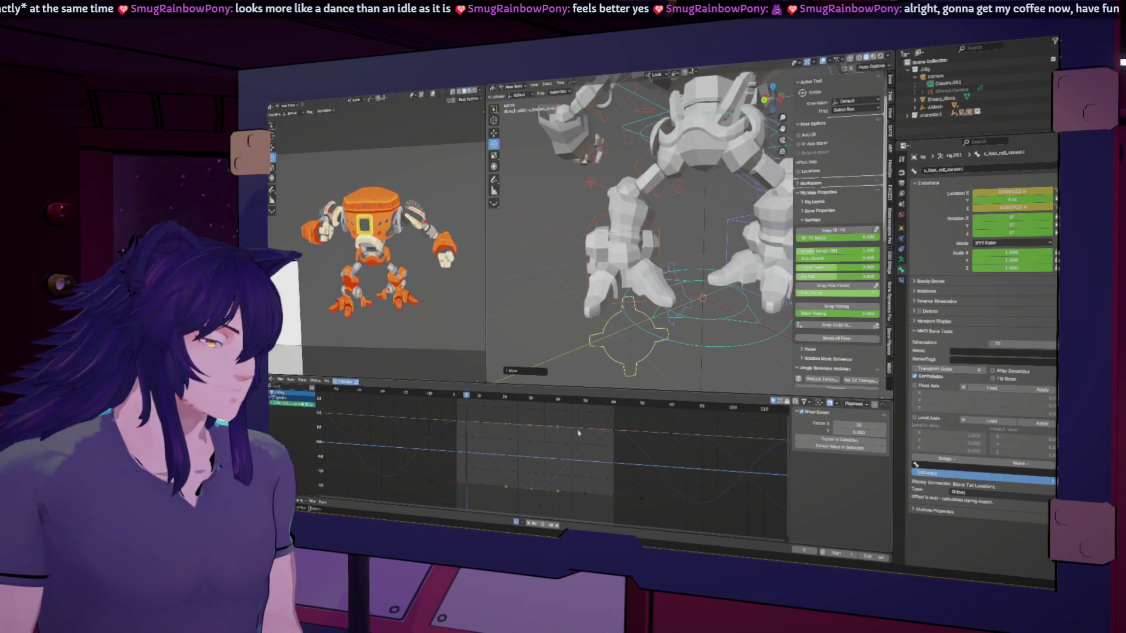
Switch the rig from Pose Mode to Object Mode and zoom in on the shoulder.
{"action": "scroll", "coordinate": [400, 247], "scroll_direction": "down", "scroll_amount": 3}
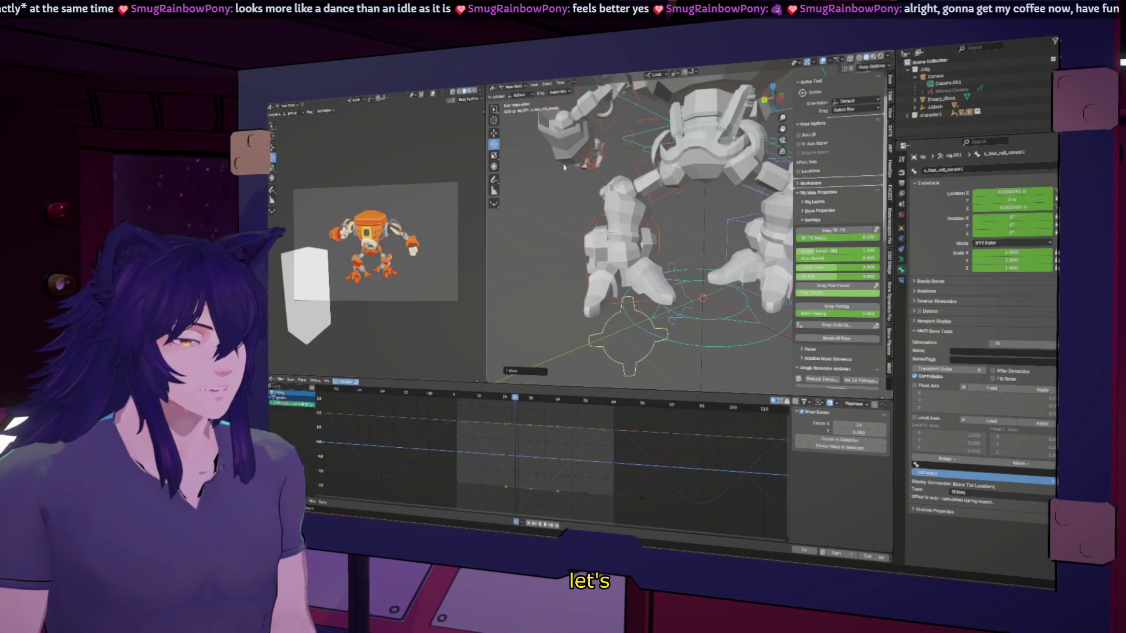
{"action": "key", "text": "ctrl+Tab"}
{"action": "middle_click_drag", "start_coordinate": [527, 157], "coordinate": [610, 193]}
Put the J.Arms mesh in Weight Paint mode with the arm pieces selected and vertex groups shown.
{"action": "left_click", "coordinate": [632, 230]}
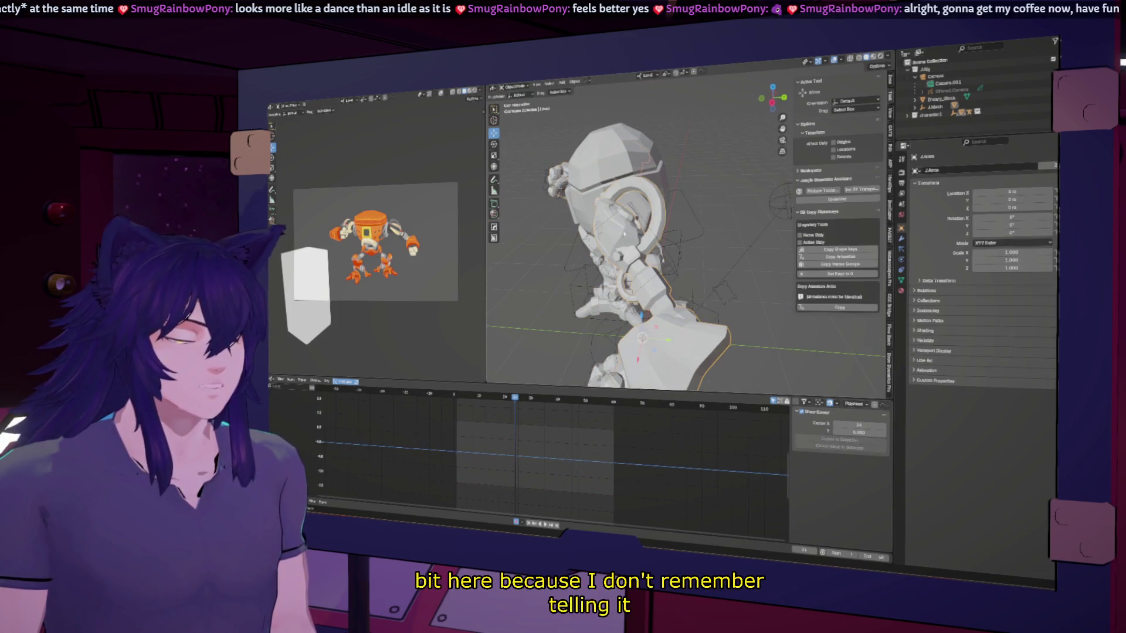
{"action": "middle_click_drag", "start_coordinate": [632, 230], "coordinate": [538, 219]}
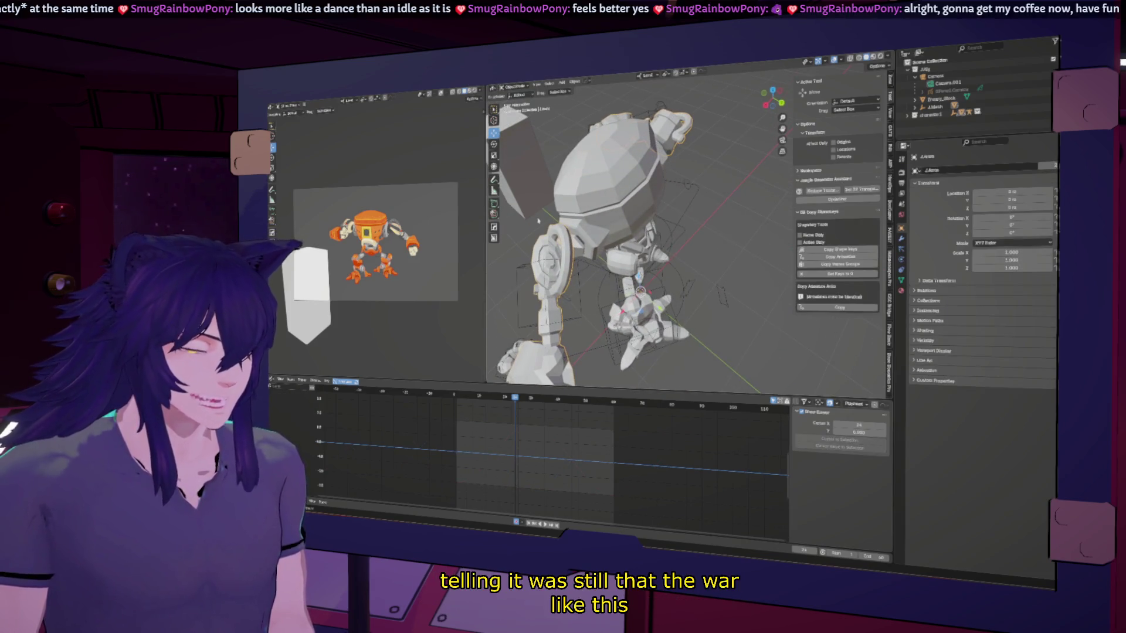
{"action": "left_click", "coordinate": [514, 86]}
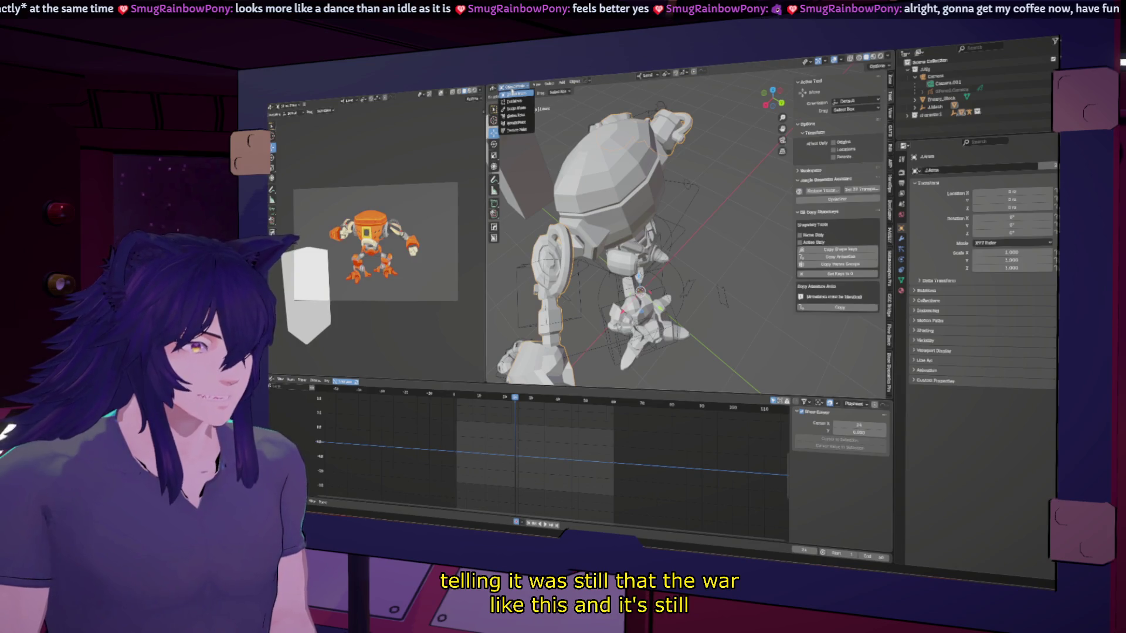
{"action": "left_click", "coordinate": [514, 125]}
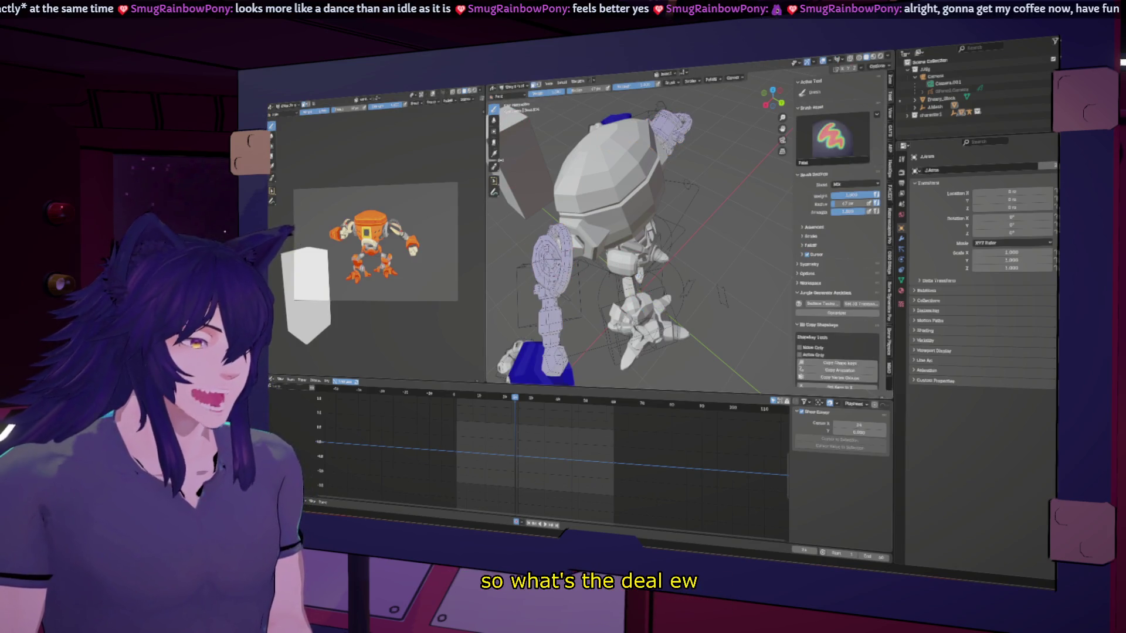
{"action": "left_click", "coordinate": [544, 244]}
{"action": "left_click", "coordinate": [544, 244]}
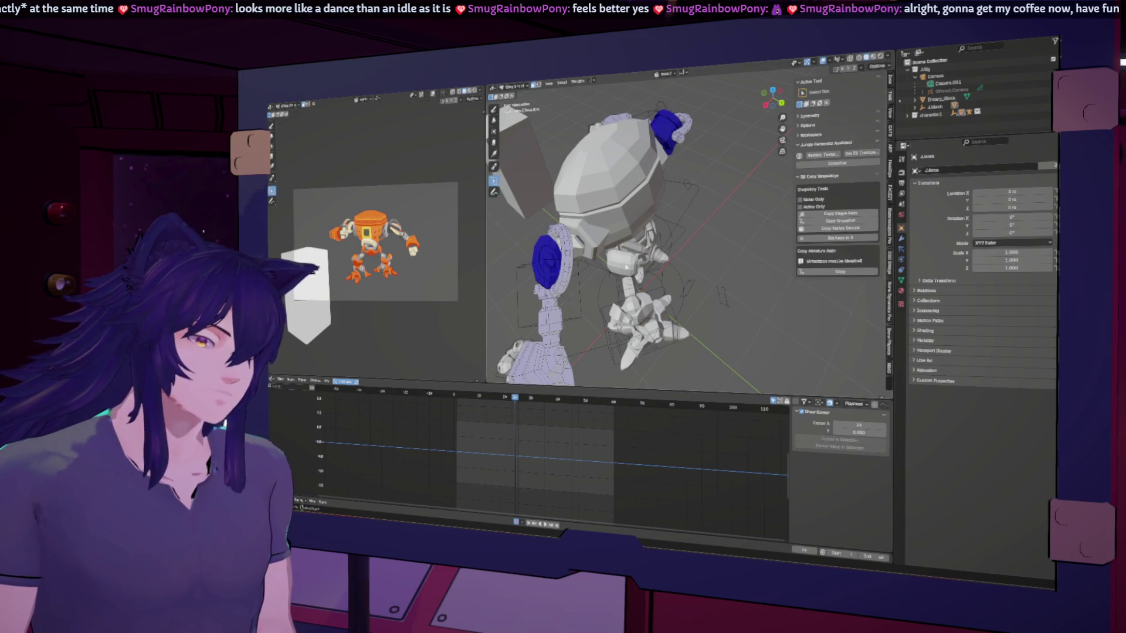
{"action": "left_click", "coordinate": [902, 282]}
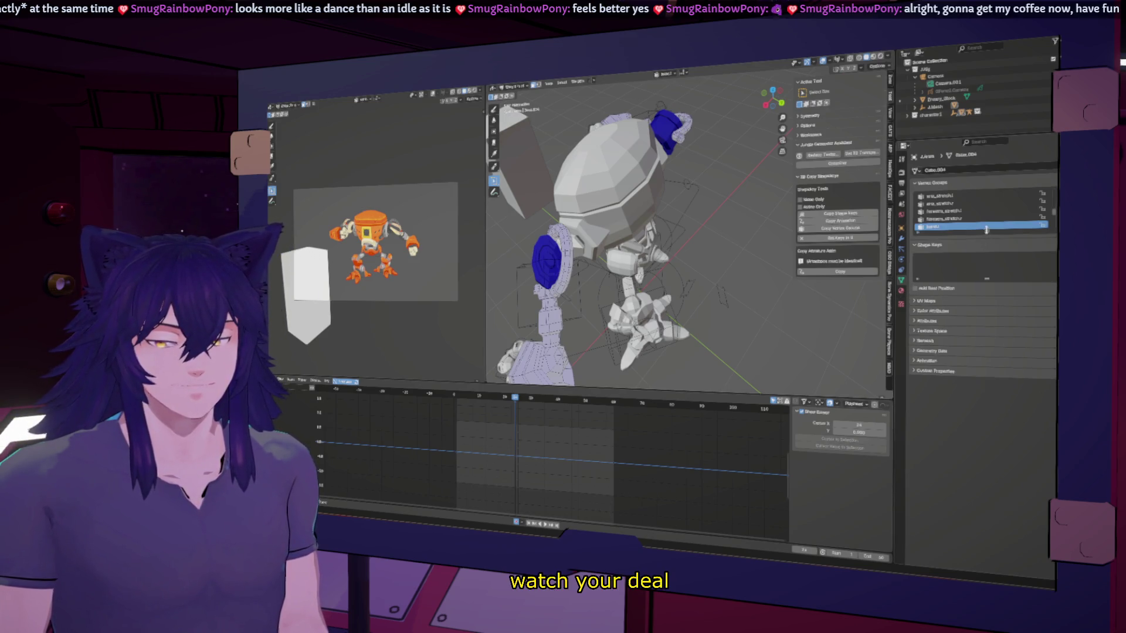
Gradient the arm's weight to 0 in the twist offset vertex group, then play to check deformation.
{"action": "left_click_drag", "start_coordinate": [986, 230], "coordinate": [962, 499]}
{"action": "key", "text": "Down"}
{"action": "key", "text": "Down"}
{"action": "key", "text": "Down"}
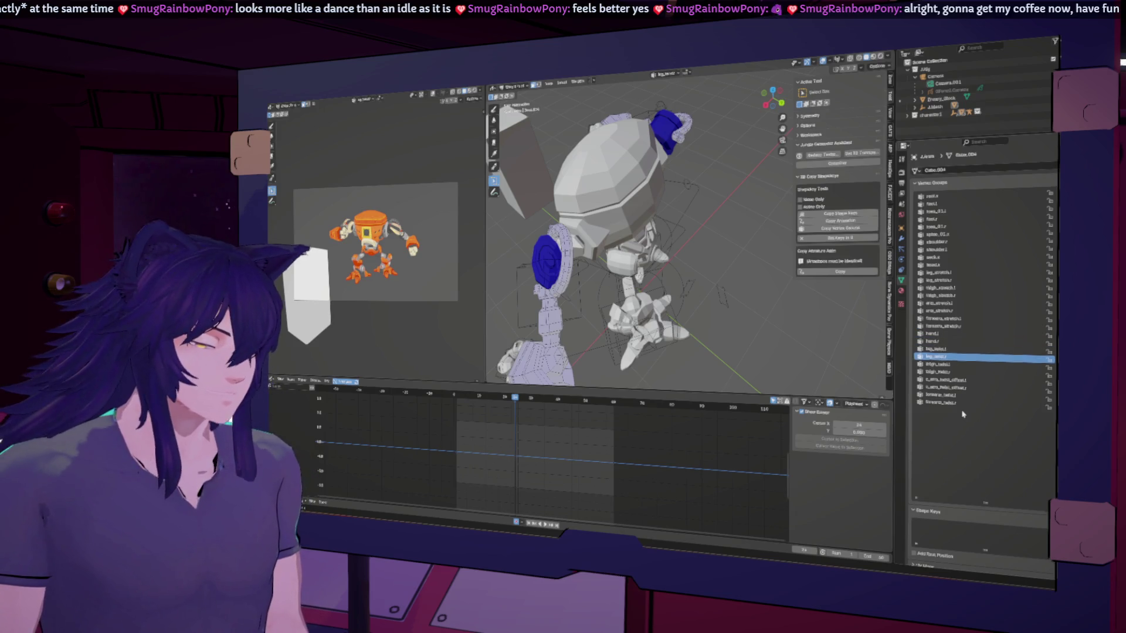
{"action": "key", "text": "Up"}
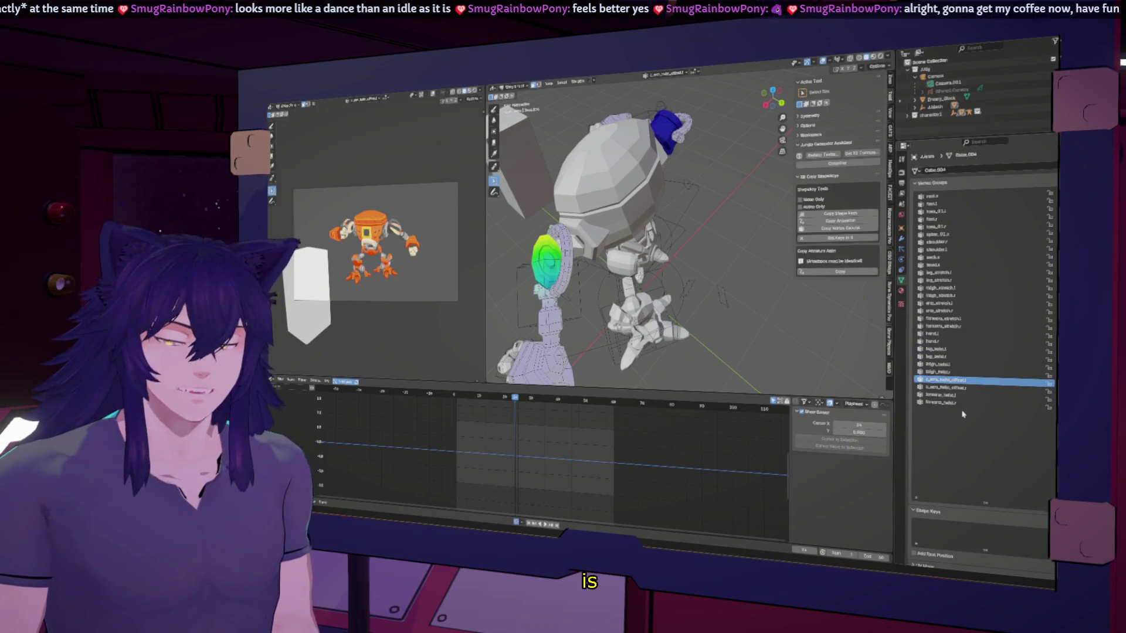
{"action": "left_click", "coordinate": [494, 153]}
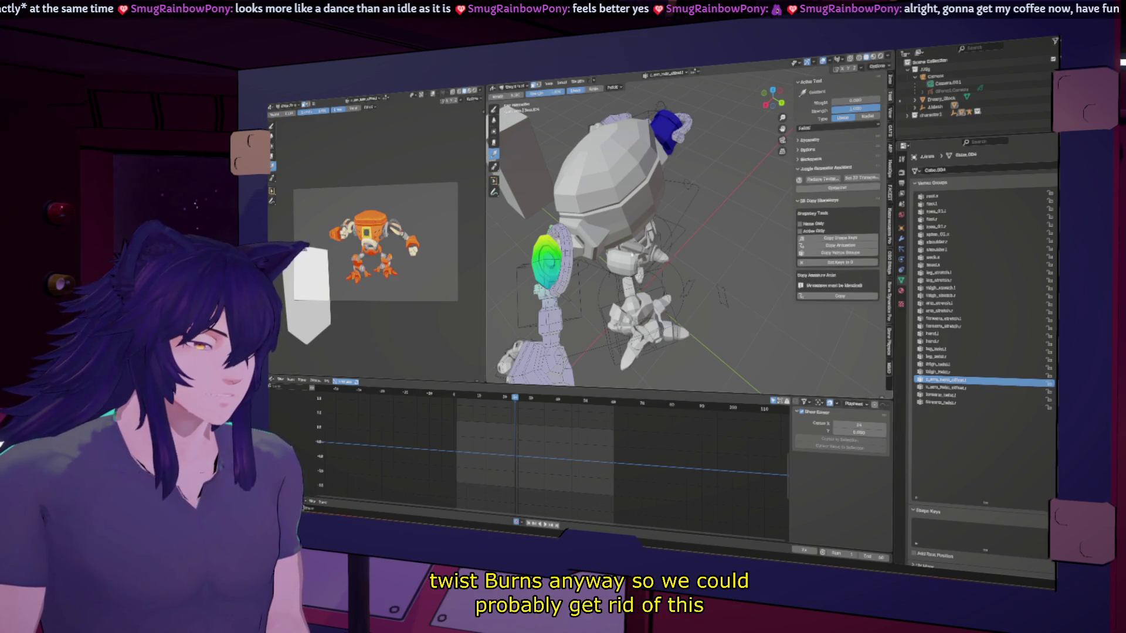
{"action": "left_click_drag", "start_coordinate": [551, 259], "coordinate": [736, 315]}
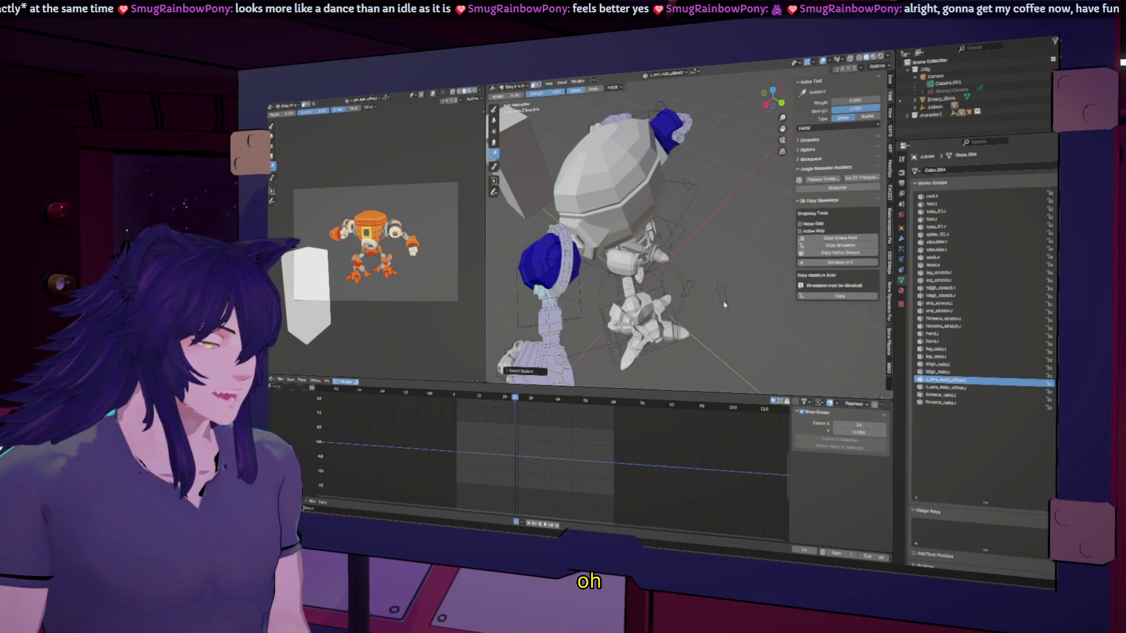
{"action": "key", "text": "space"}
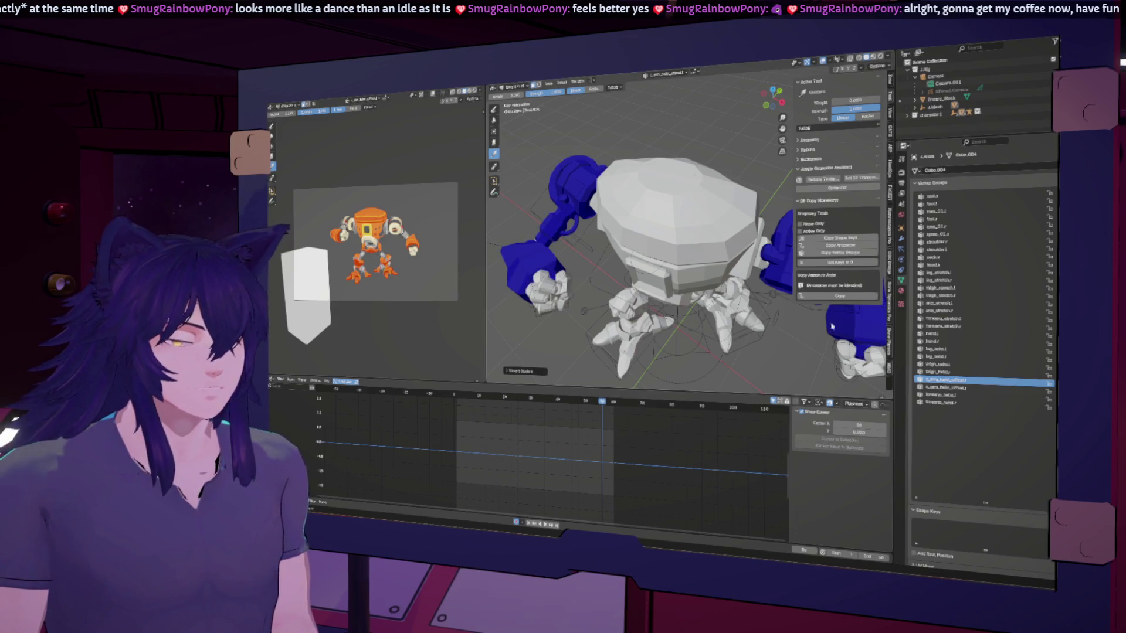
{"action": "left_click", "coordinate": [949, 388]}
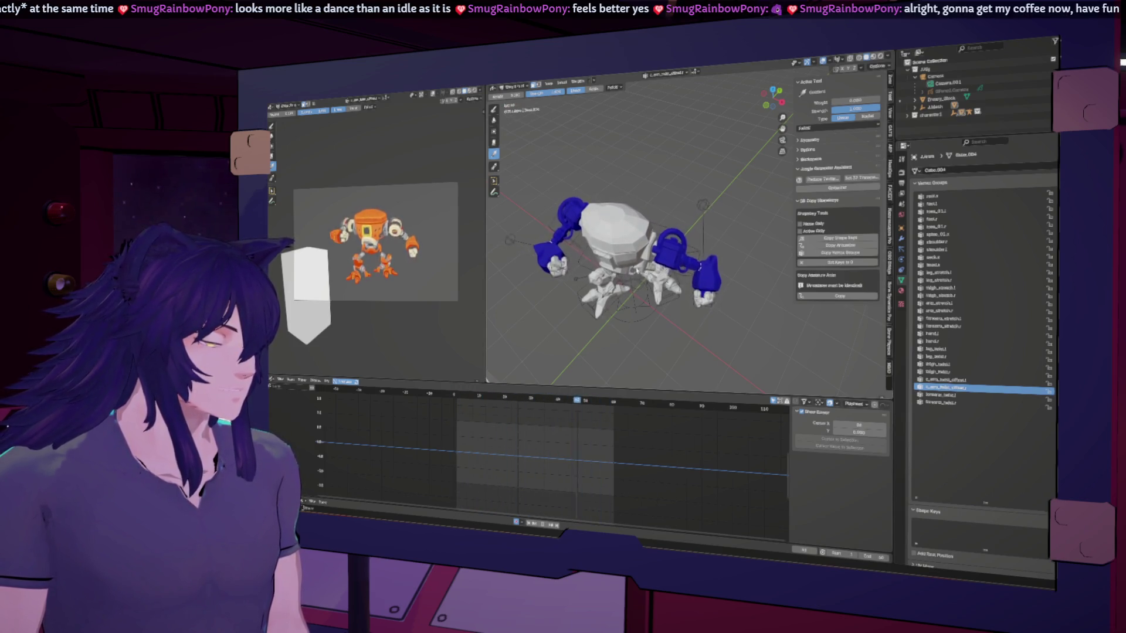
Maximize the rendered robot view with Ctrl+Page Up, then show the desktop.
{"action": "key", "text": "ctrl+Page_Up"}
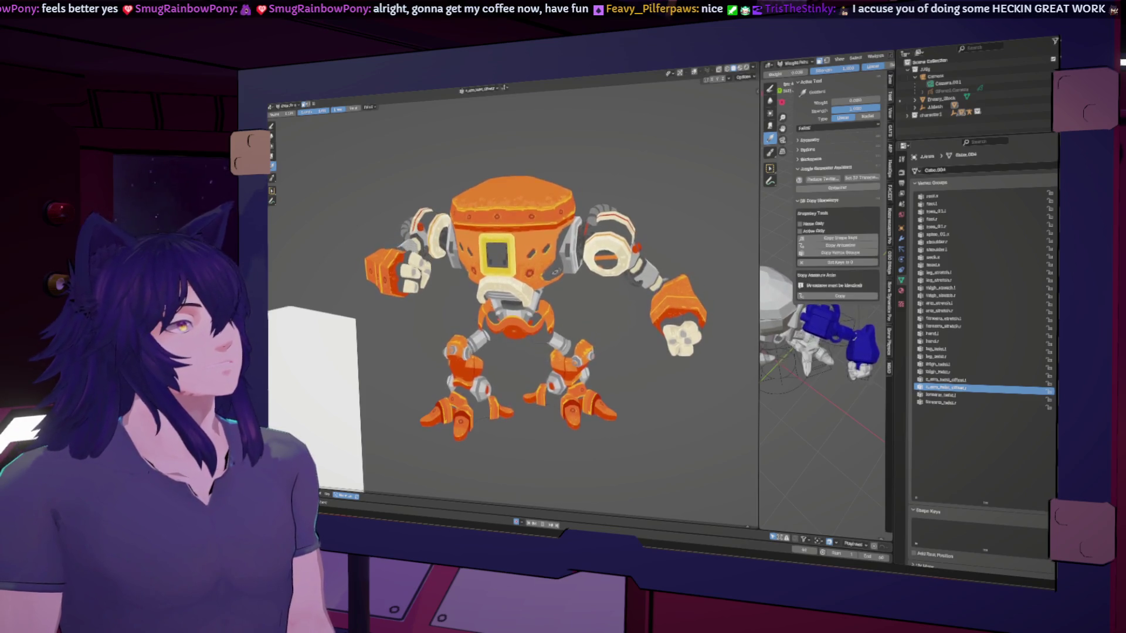
{"action": "key", "text": "super+d"}
{"action": "key", "text": "super+d"}
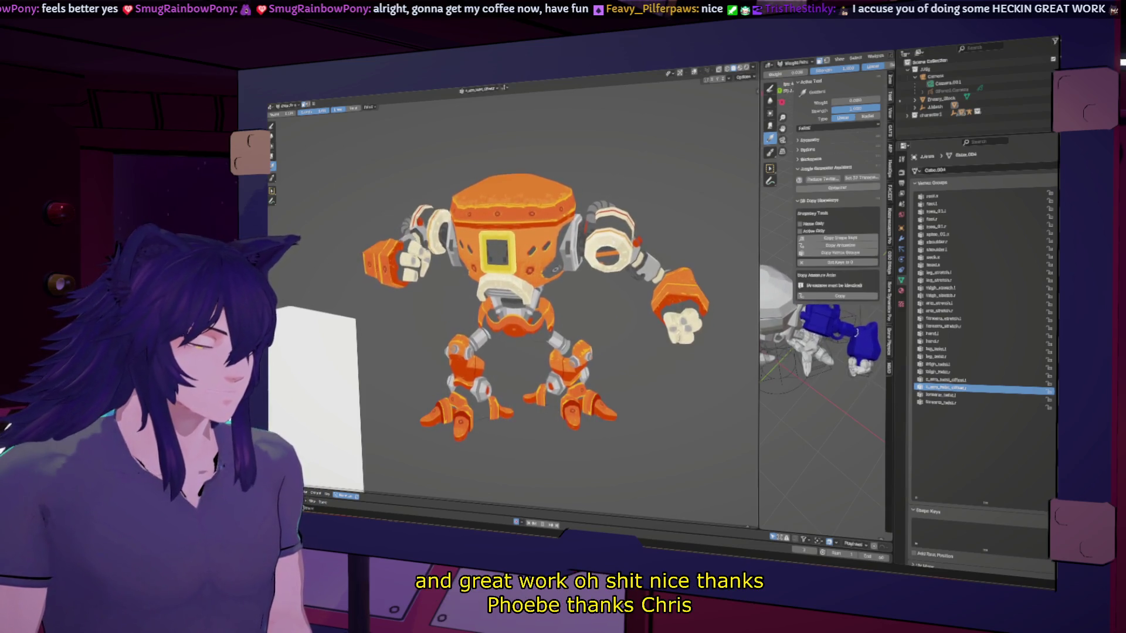
{"action": "mouse_move", "coordinate": [644, 324]}
{"action": "middle_mouse_down"}
{"action": "mouse_move", "coordinate": [639, 401]}
{"action": "mouse_move", "coordinate": [674, 408]}
{"action": "mouse_move", "coordinate": [625, 401]}
{"action": "mouse_move", "coordinate": [645, 411]}
{"action": "middle_mouse_up"}
{"action": "mouse_move", "coordinate": [550, 311]}
{"action": "middle_mouse_down"}
{"action": "mouse_move", "coordinate": [492, 371]}
{"action": "mouse_move", "coordinate": [581, 352]}
{"action": "mouse_move", "coordinate": [507, 364]}
{"action": "mouse_move", "coordinate": [535, 351]}
{"action": "mouse_move", "coordinate": [343, 335]}
{"action": "mouse_move", "coordinate": [516, 376]}
{"action": "middle_mouse_up"}
{"action": "scroll", "coordinate": [508, 354], "scroll_direction": "up", "scroll_amount": 3}
{"action": "scroll", "coordinate": [482, 359], "scroll_direction": "up", "scroll_amount": 3}
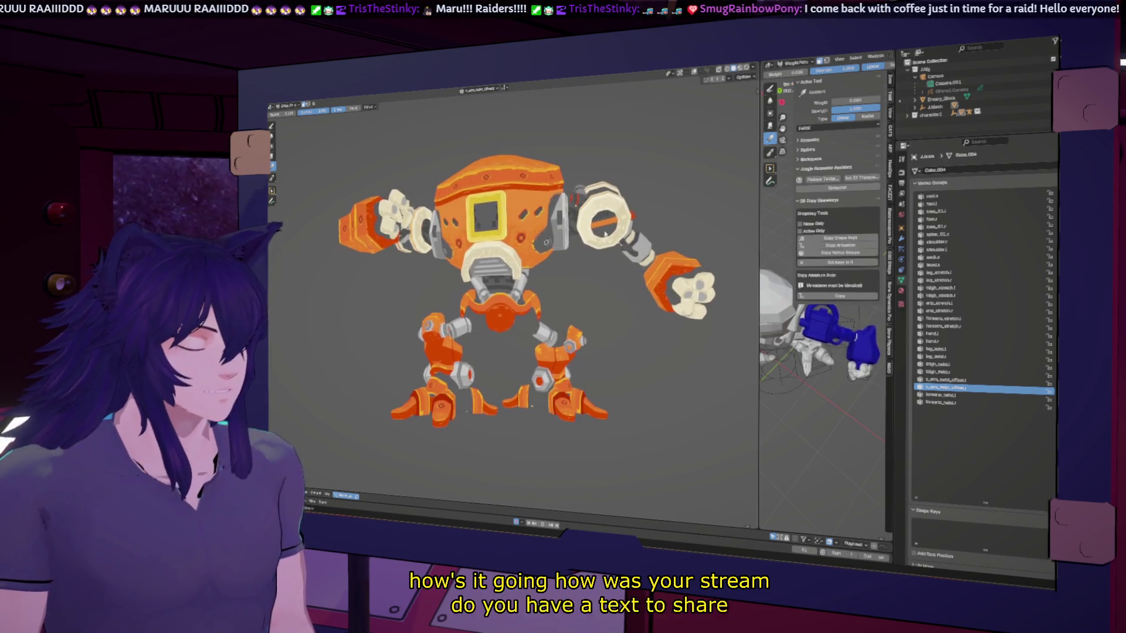
Look over the robot from above, below and the front, then start the idle playback.
{"action": "scroll", "coordinate": [600, 292], "scroll_direction": "up", "scroll_amount": 2}
{"action": "mouse_move", "coordinate": [599, 292]}
{"action": "middle_mouse_down"}
{"action": "mouse_move", "coordinate": [566, 321]}
{"action": "mouse_move", "coordinate": [602, 333]}
{"action": "mouse_move", "coordinate": [564, 288]}
{"action": "middle_mouse_up"}
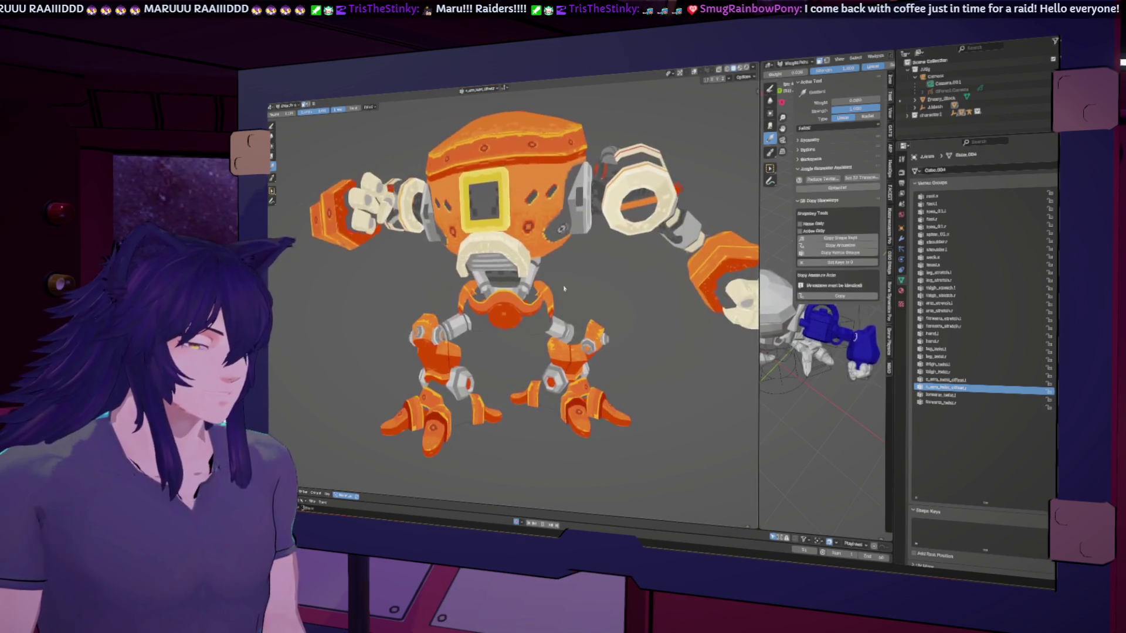
{"action": "mouse_move", "coordinate": [619, 346]}
{"action": "middle_mouse_down"}
{"action": "mouse_move", "coordinate": [727, 284]}
{"action": "mouse_move", "coordinate": [576, 273]}
{"action": "mouse_move", "coordinate": [622, 348]}
{"action": "mouse_move", "coordinate": [650, 352]}
{"action": "middle_mouse_up"}
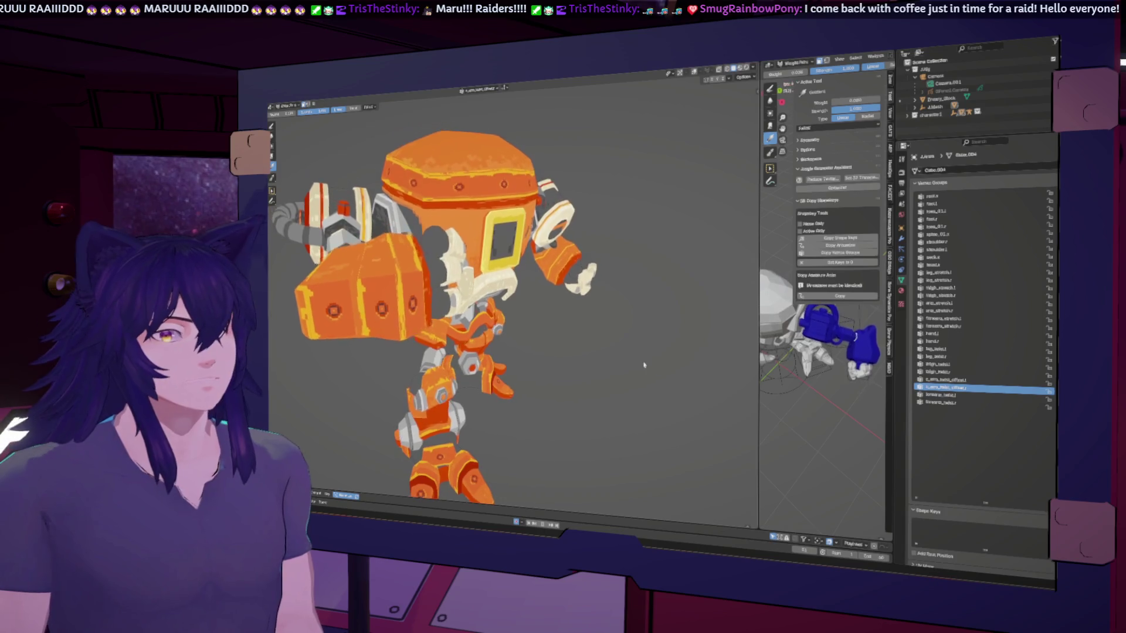
{"action": "middle_click_drag", "start_coordinate": [650, 255], "coordinate": [566, 259]}
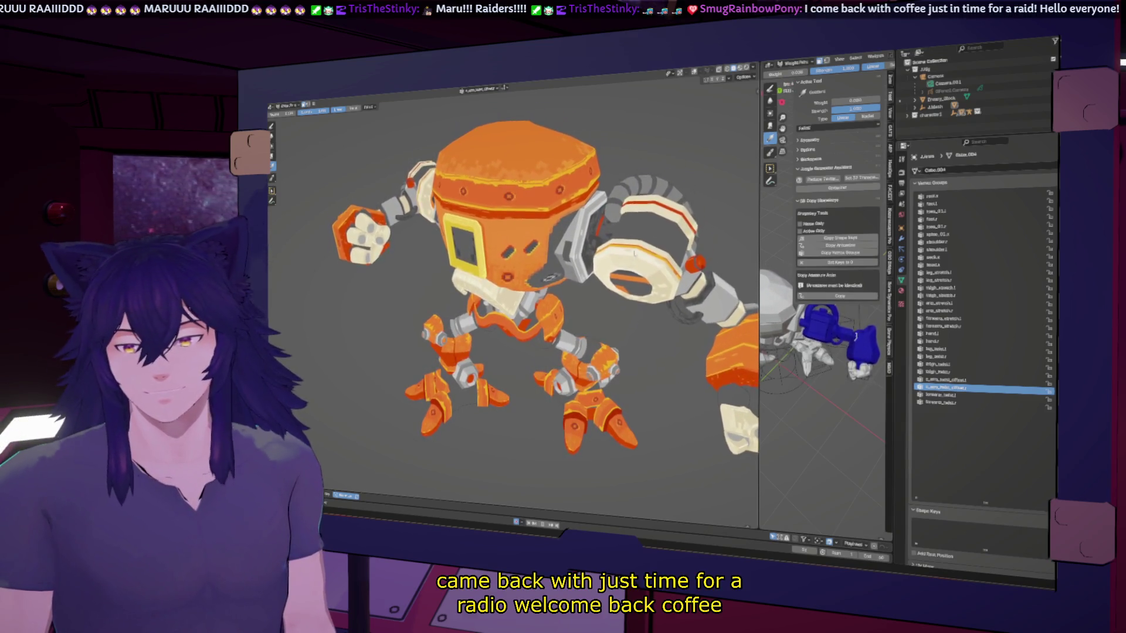
{"action": "scroll", "coordinate": [606, 289], "scroll_direction": "down", "scroll_amount": 6}
{"action": "mouse_move", "coordinate": [606, 290]}
{"action": "middle_mouse_down"}
{"action": "mouse_move", "coordinate": [666, 296]}
{"action": "mouse_move", "coordinate": [574, 275]}
{"action": "middle_mouse_up"}
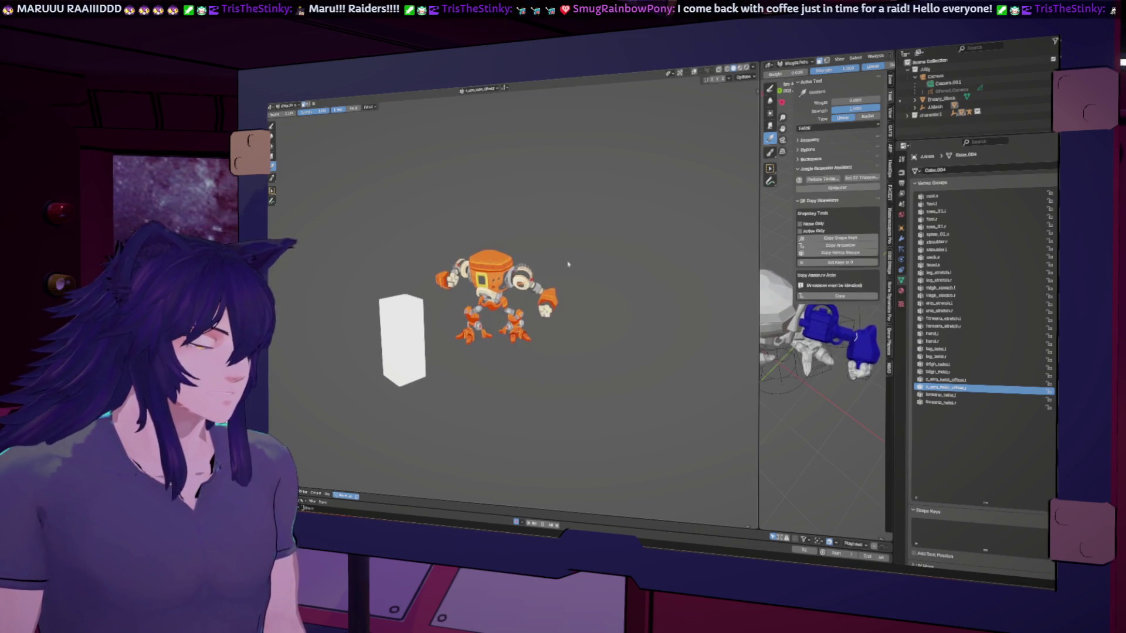
{"action": "scroll", "coordinate": [568, 264], "scroll_direction": "up", "scroll_amount": 5}
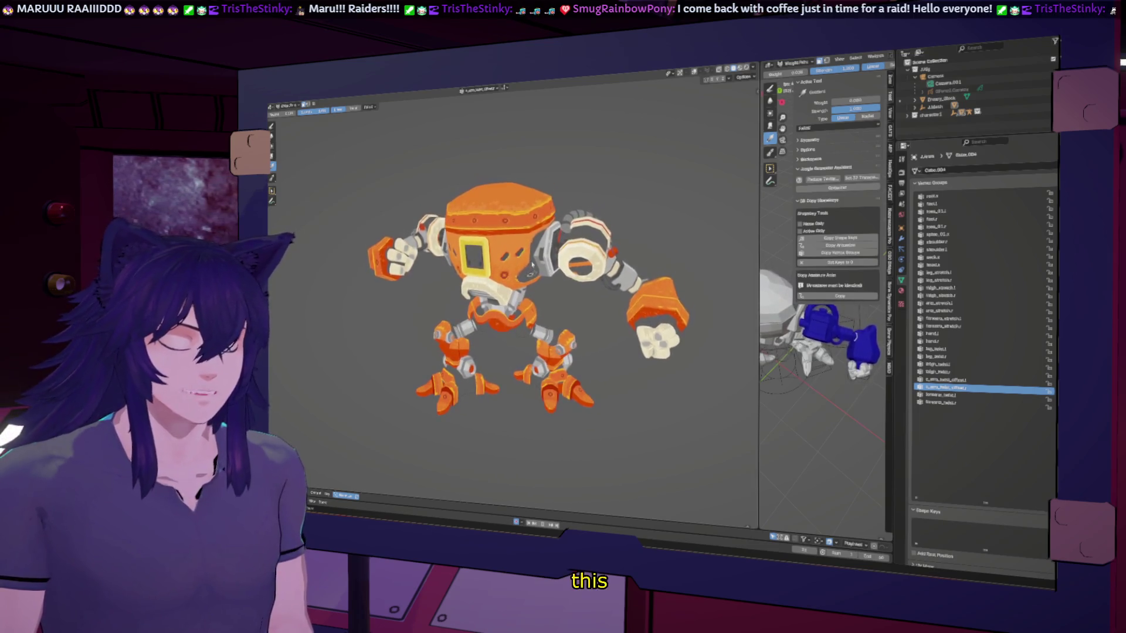
{"action": "key", "text": "space"}
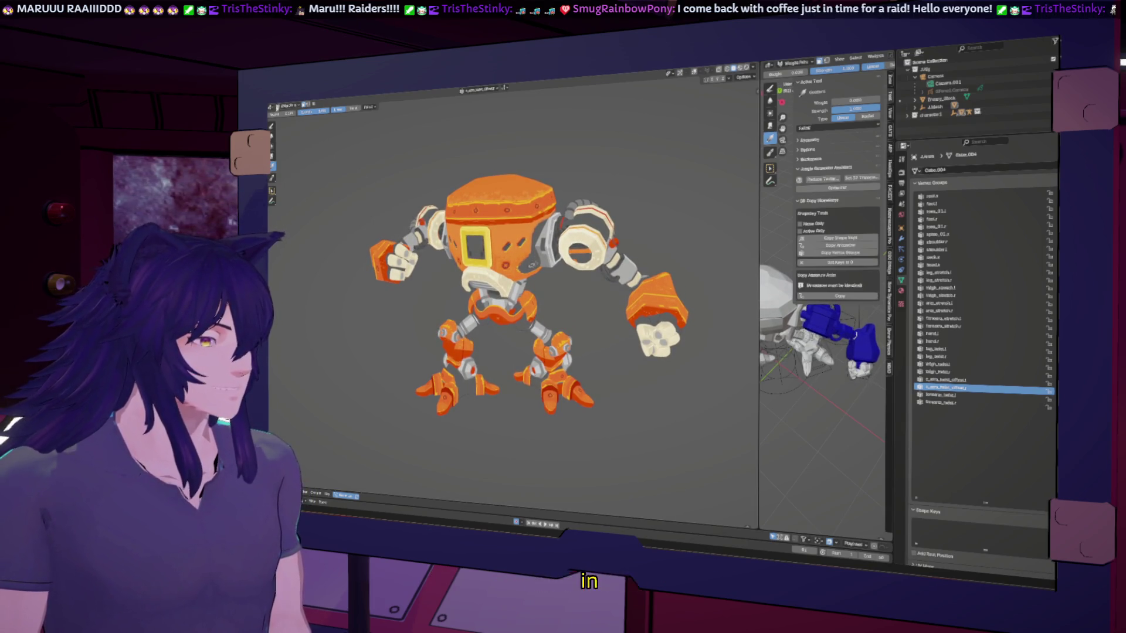
{"action": "left_click", "coordinate": [277, 105]}
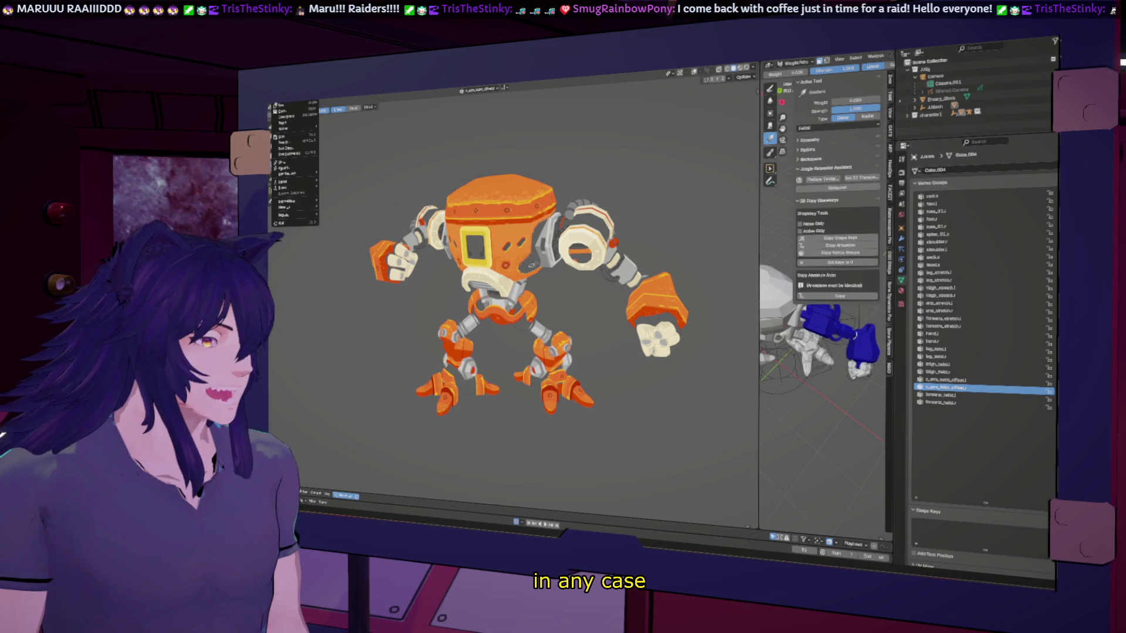
Save the scene via Save As with one character removed from the file name.
{"action": "left_click", "coordinate": [289, 142]}
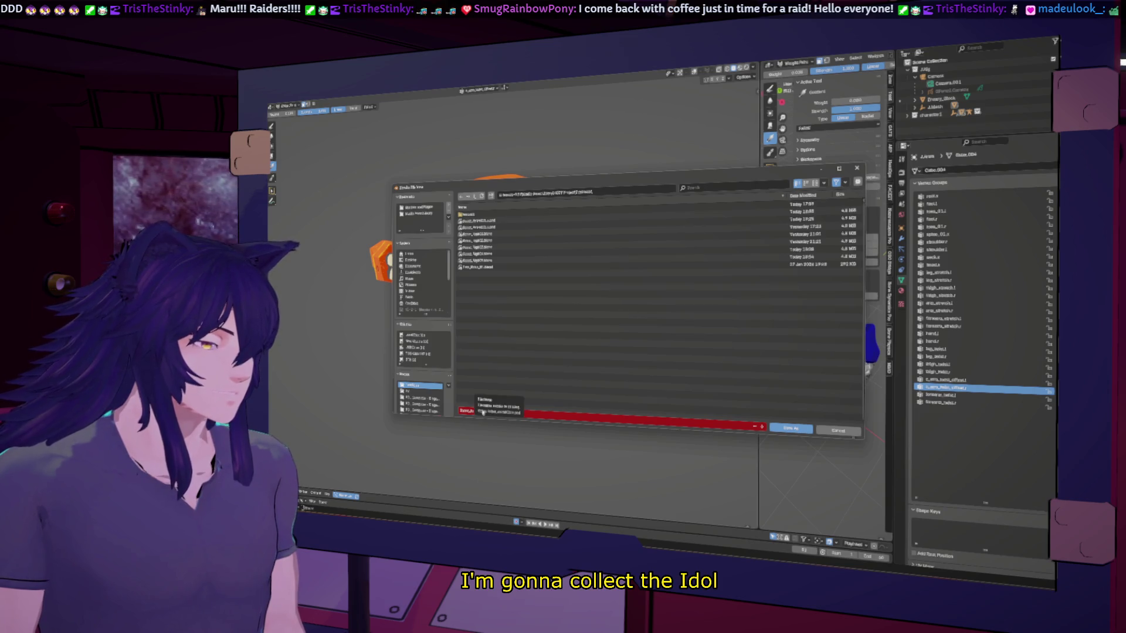
{"action": "left_click", "coordinate": [825, 432]}
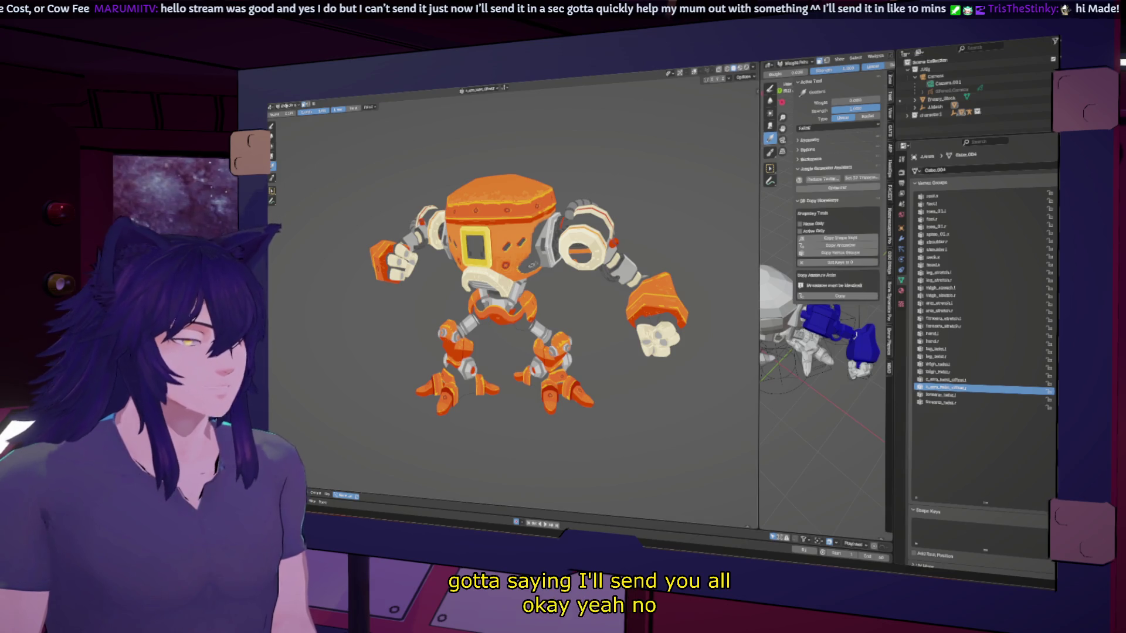
{"action": "left_click", "coordinate": [286, 106]}
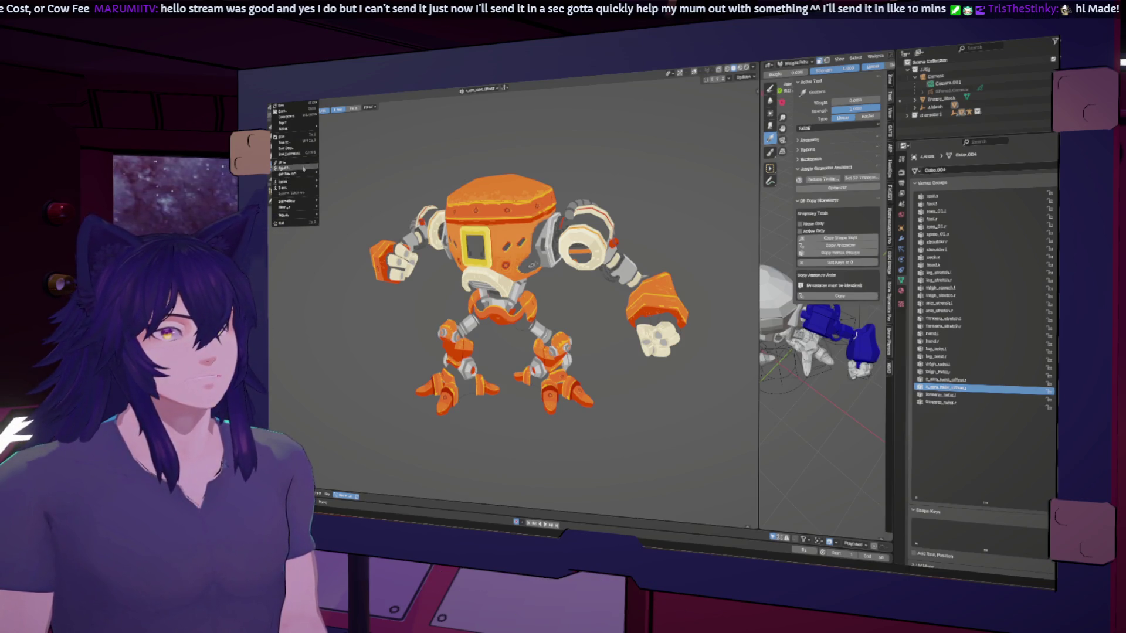
{"action": "mouse_move", "coordinate": [305, 186]}
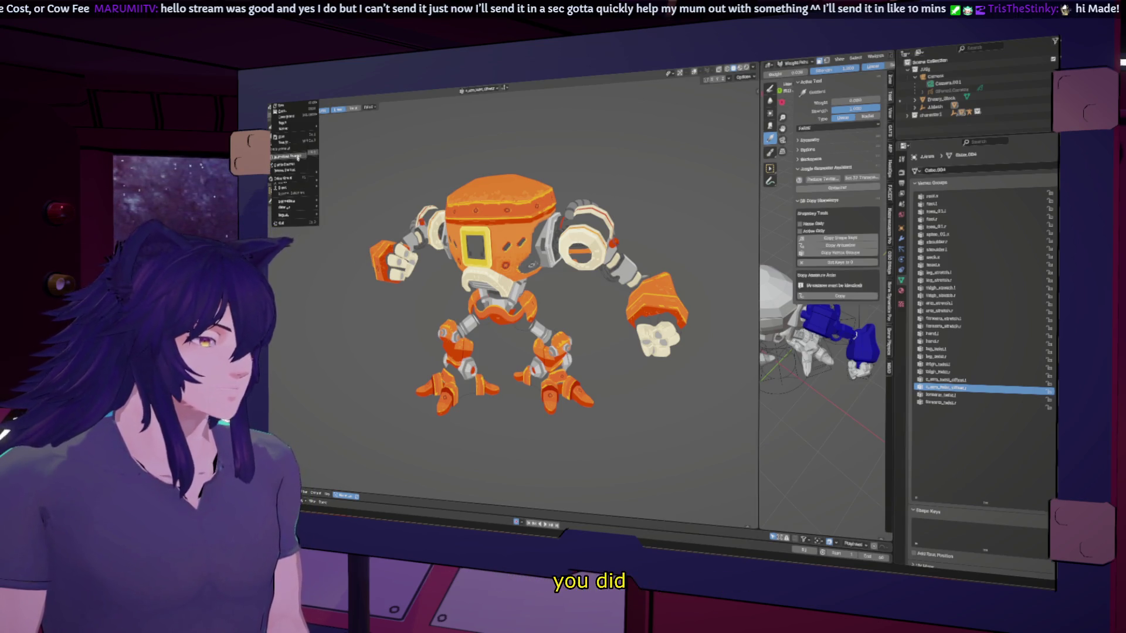
{"action": "left_click", "coordinate": [296, 162]}
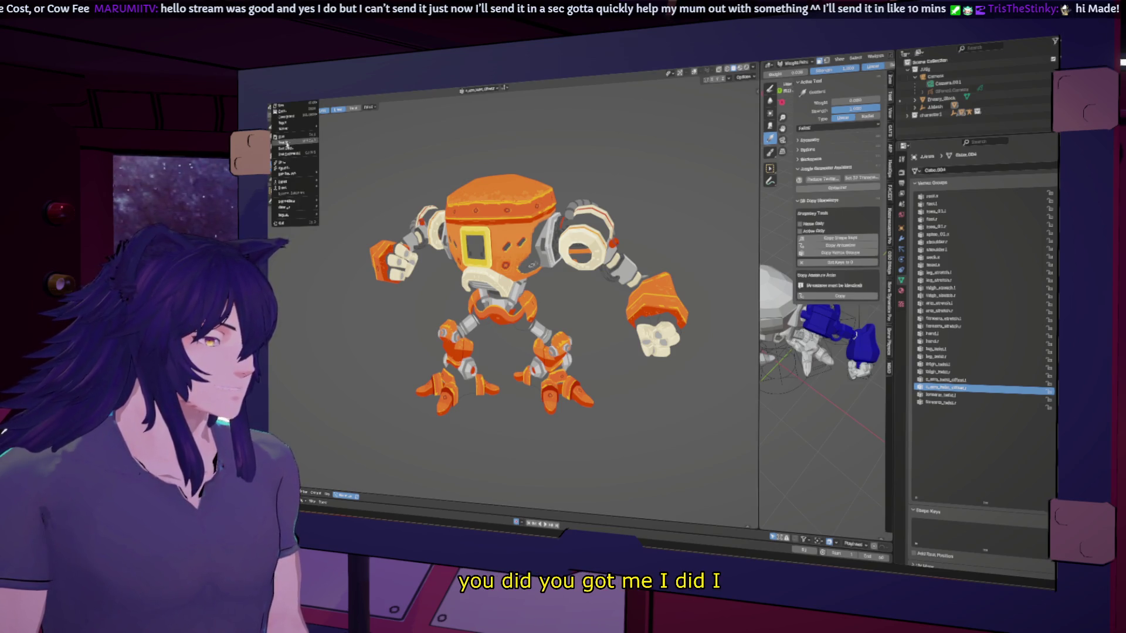
{"action": "left_click", "coordinate": [283, 106]}
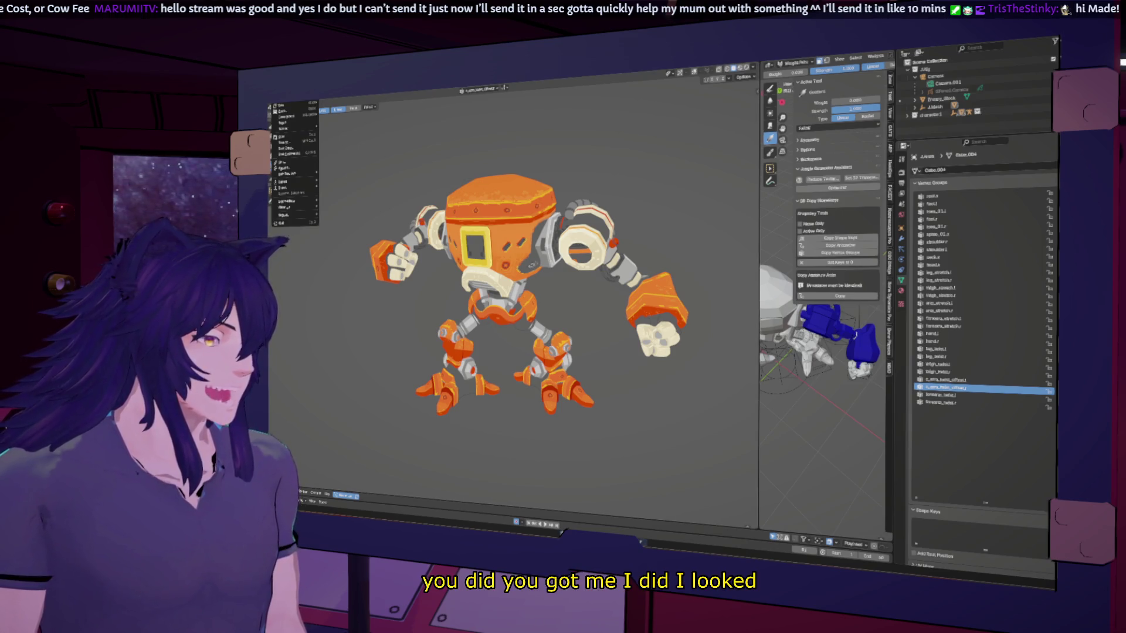
{"action": "left_click", "coordinate": [290, 142]}
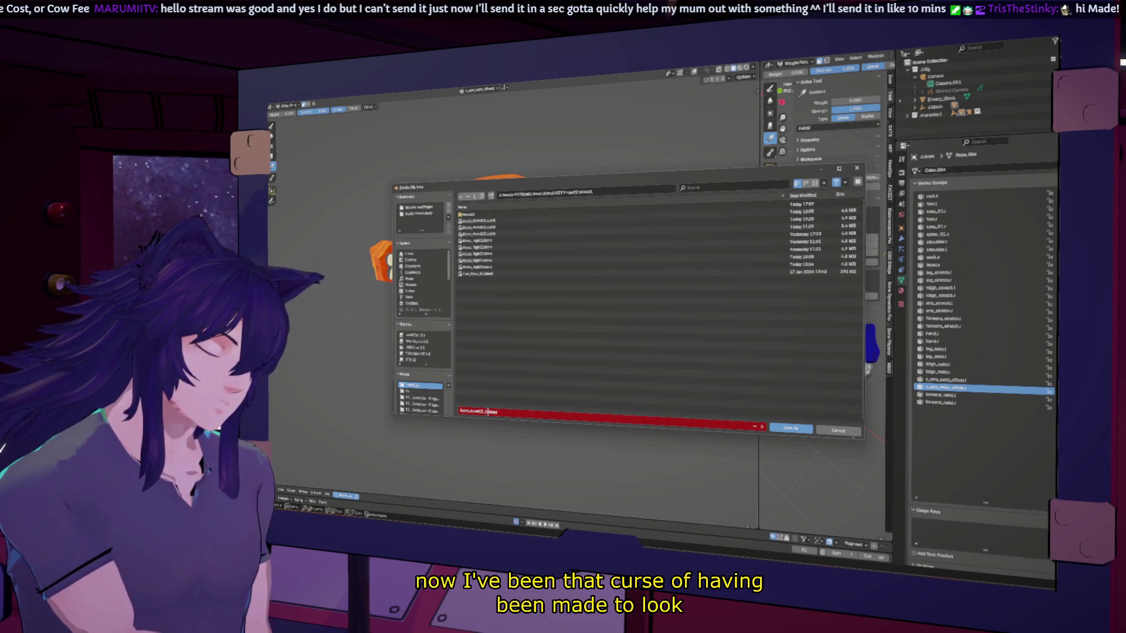
{"action": "key", "text": "BackSpace"}
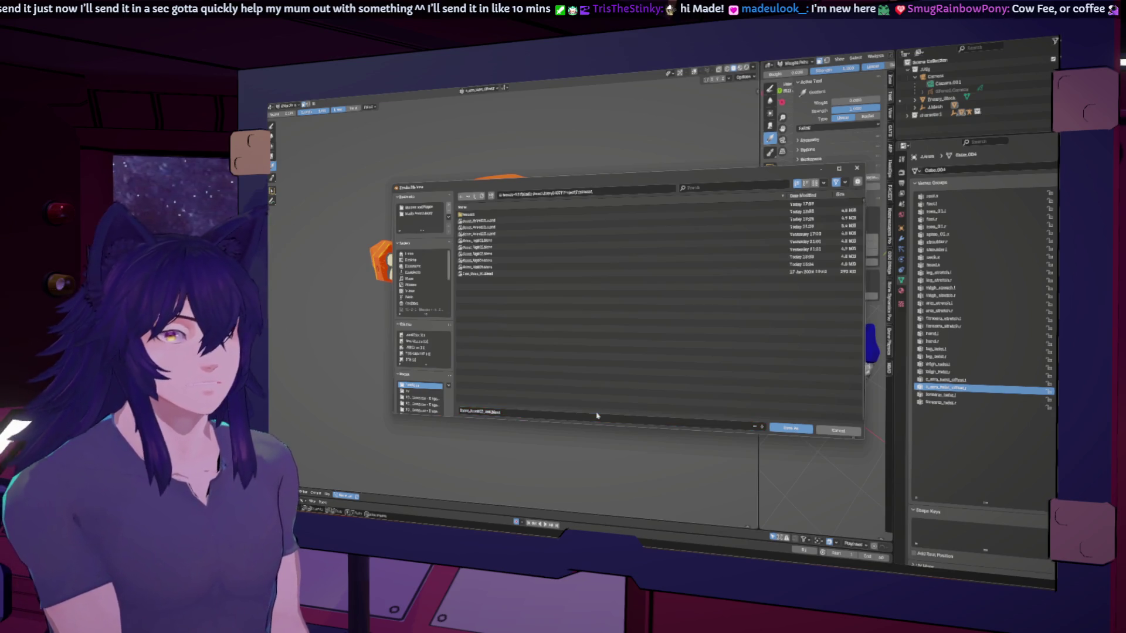
{"action": "key", "text": "Return"}
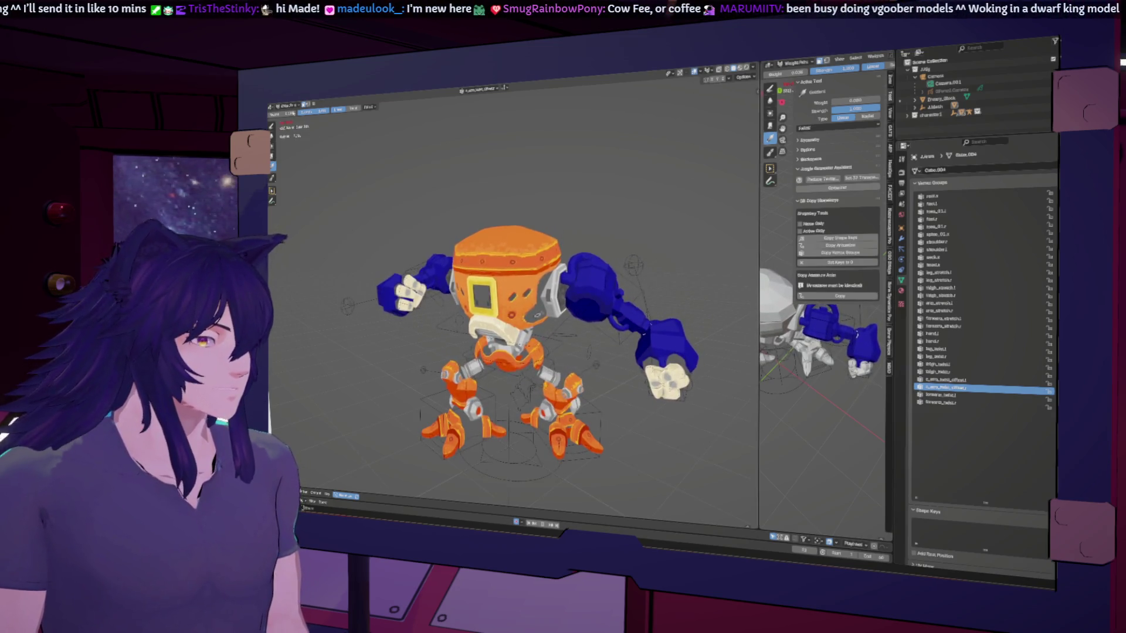
Return from weight painting to Object Mode and turn viewport overlays off with Shift+Alt+Z.
{"action": "key", "text": "ctrl+Tab"}
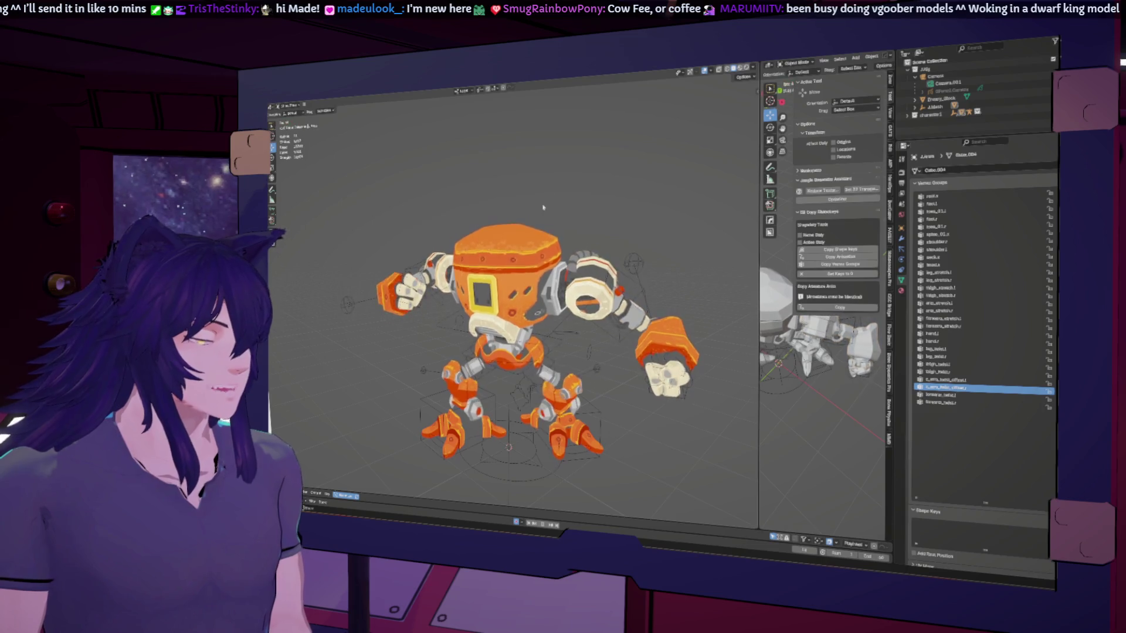
{"action": "scroll", "coordinate": [520, 310], "scroll_direction": "down", "scroll_amount": 5}
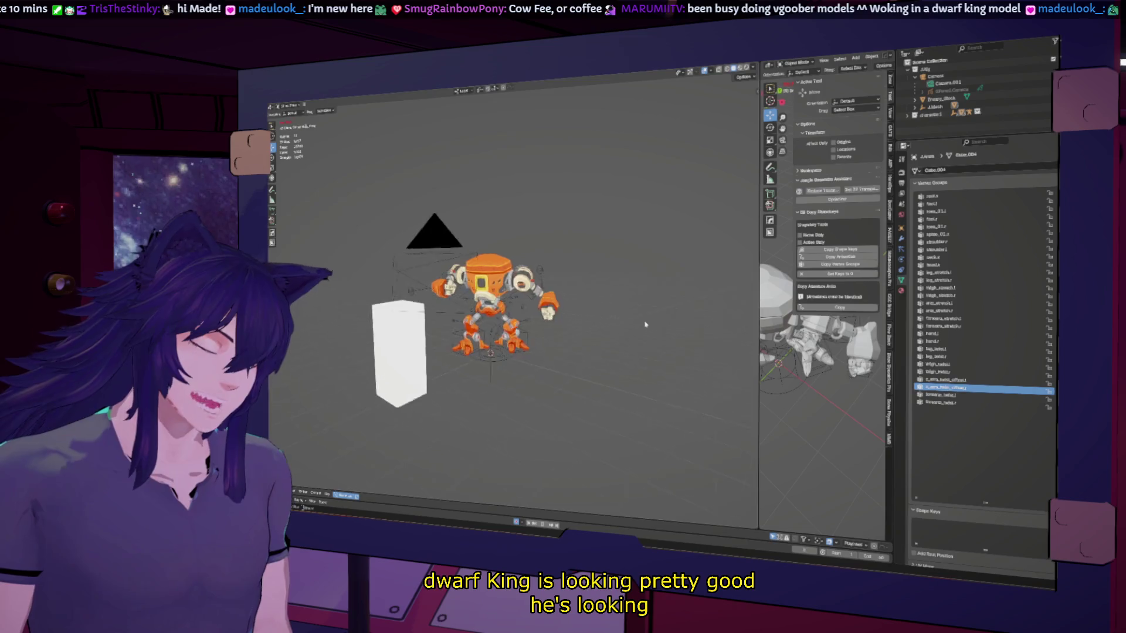
{"action": "scroll", "coordinate": [634, 306], "scroll_direction": "up", "scroll_amount": 5}
{"action": "key", "text": "shift+alt+z"}
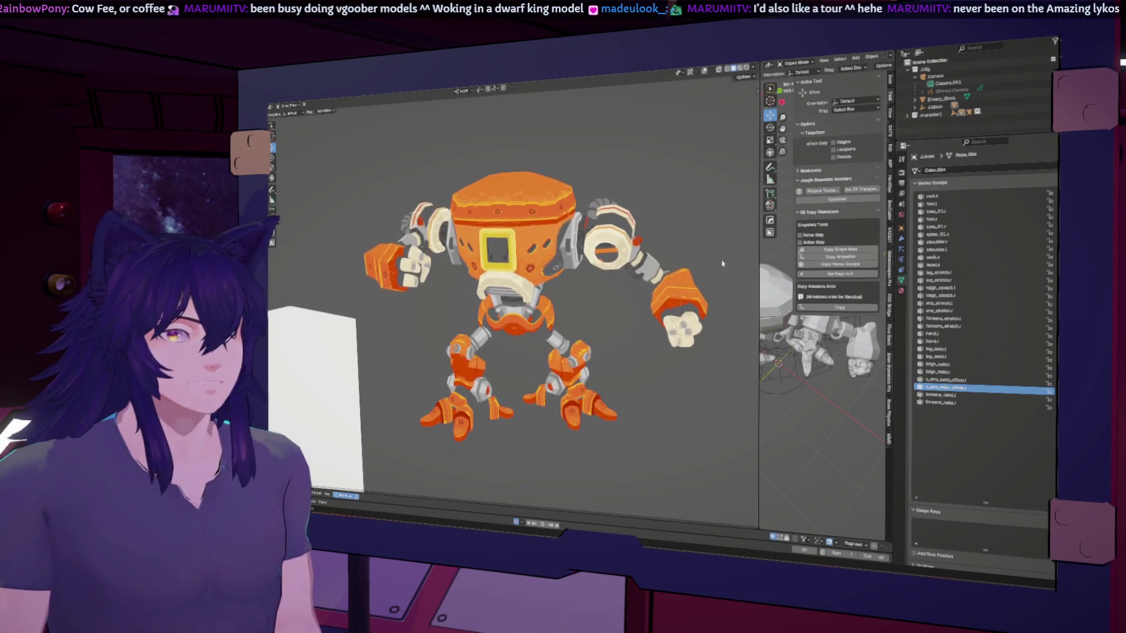
{"action": "left_click_drag", "start_coordinate": [760, 217], "coordinate": [613, 217]}
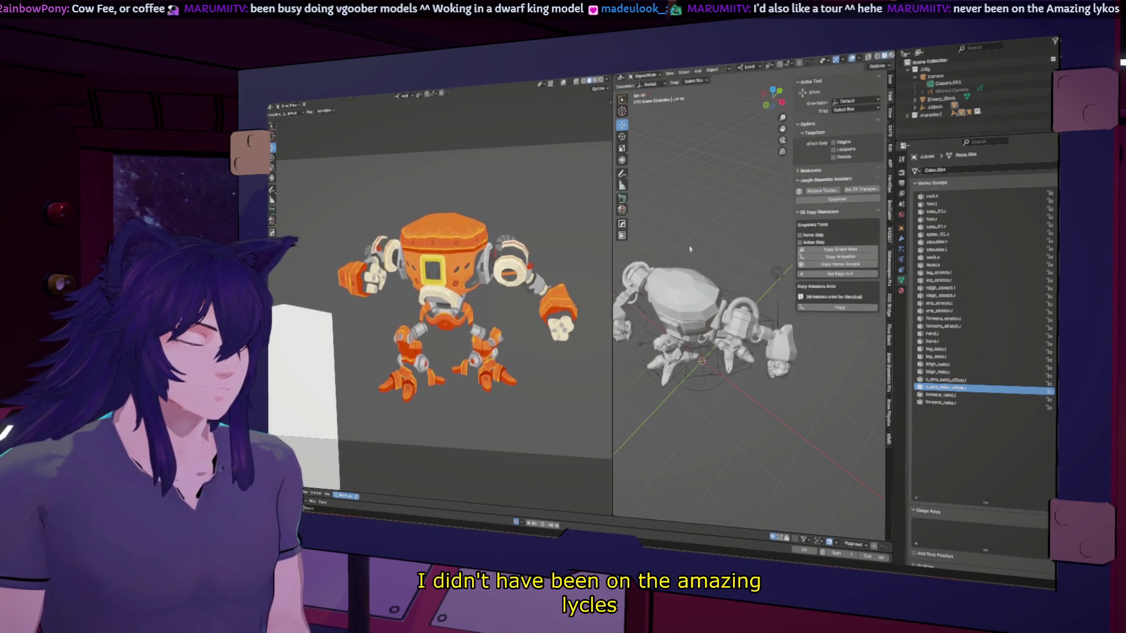
Orbit both views while the idle animation plays, then select the robot's armature rig.
{"action": "mouse_move", "coordinate": [689, 247]}
{"action": "middle_mouse_down"}
{"action": "mouse_move", "coordinate": [771, 243]}
{"action": "mouse_move", "coordinate": [714, 221]}
{"action": "middle_mouse_up"}
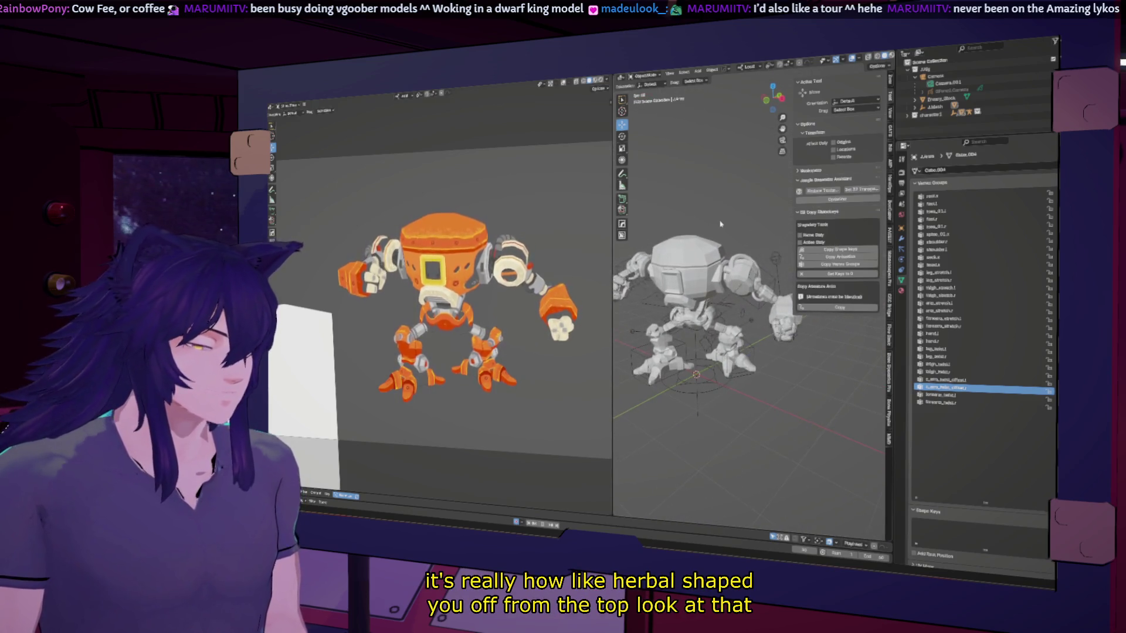
{"action": "mouse_move", "coordinate": [738, 218]}
{"action": "middle_mouse_down"}
{"action": "mouse_move", "coordinate": [707, 204]}
{"action": "mouse_move", "coordinate": [738, 204]}
{"action": "middle_mouse_up"}
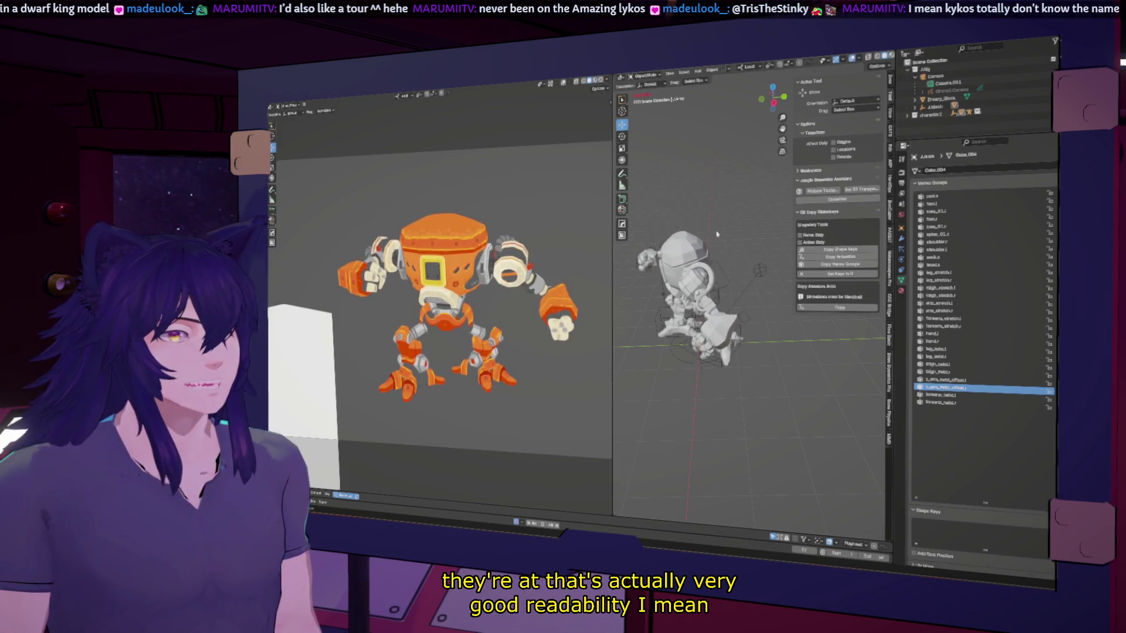
{"action": "key", "text": "space"}
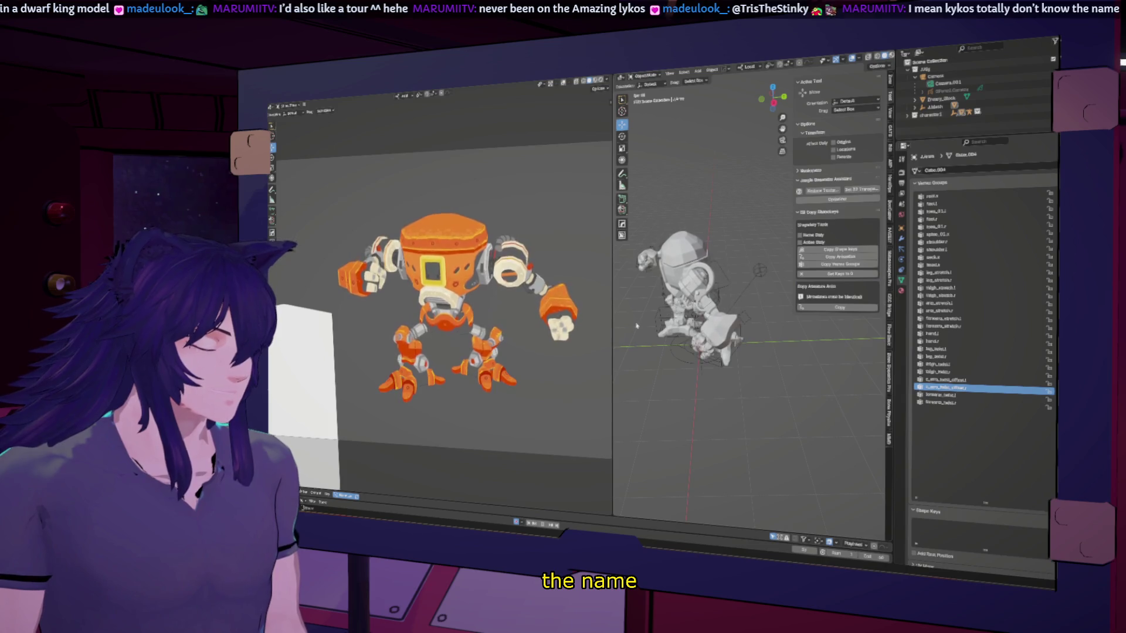
{"action": "middle_click_drag", "start_coordinate": [568, 334], "coordinate": [524, 343]}
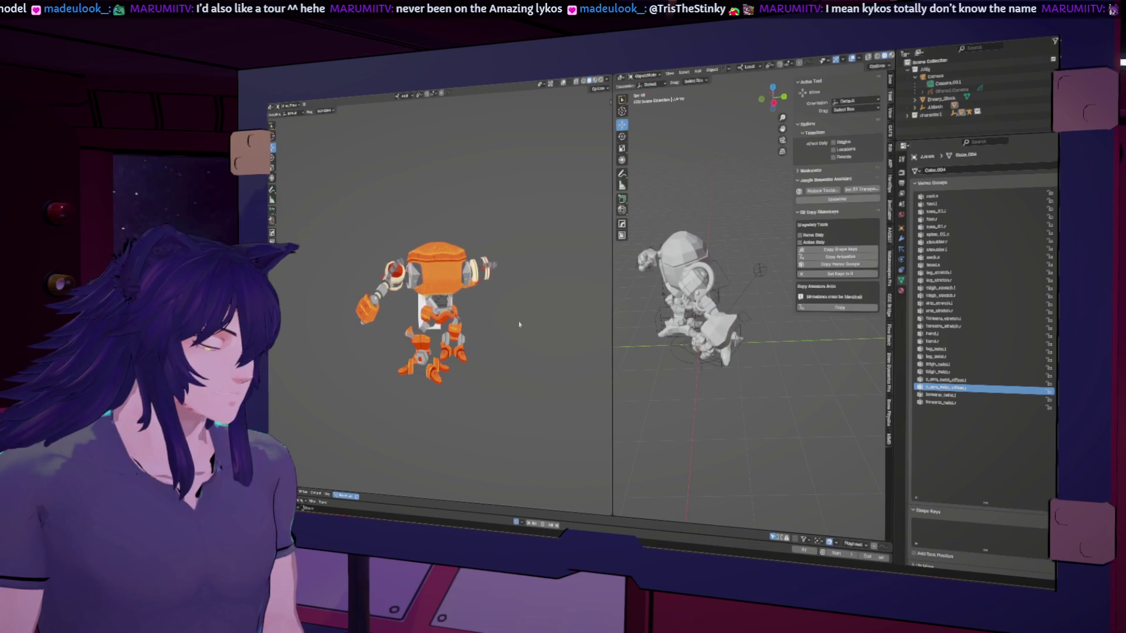
{"action": "mouse_move", "coordinate": [555, 322]}
{"action": "middle_mouse_down"}
{"action": "mouse_move", "coordinate": [535, 331]}
{"action": "mouse_move", "coordinate": [537, 352]}
{"action": "middle_mouse_up"}
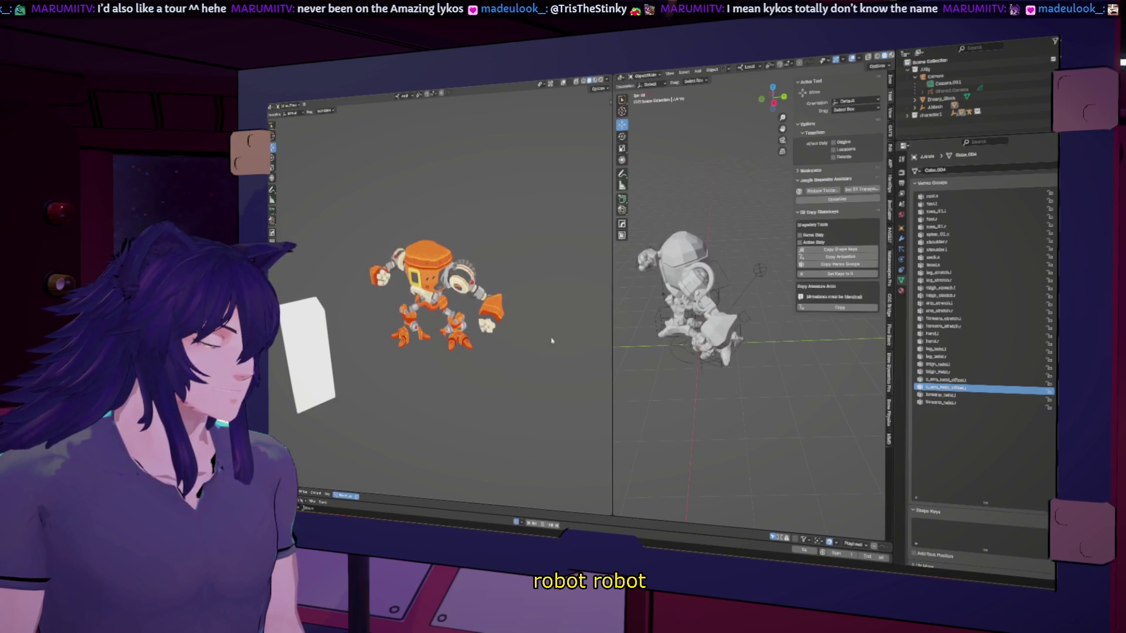
{"action": "middle_click_drag", "start_coordinate": [550, 341], "coordinate": [529, 326]}
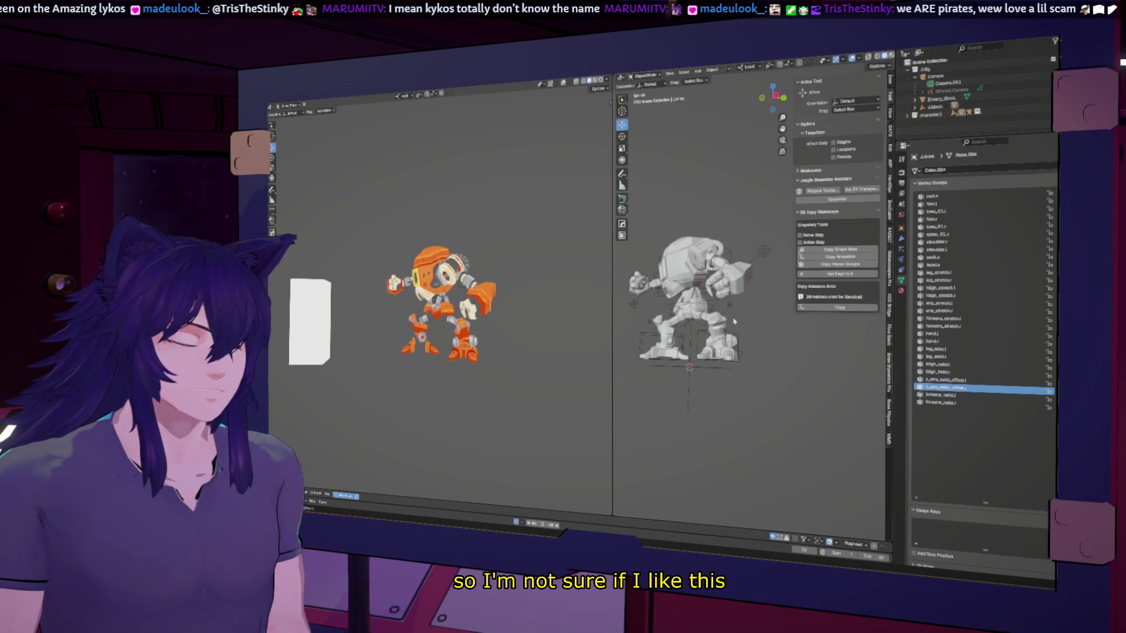
{"action": "left_click", "coordinate": [735, 322]}
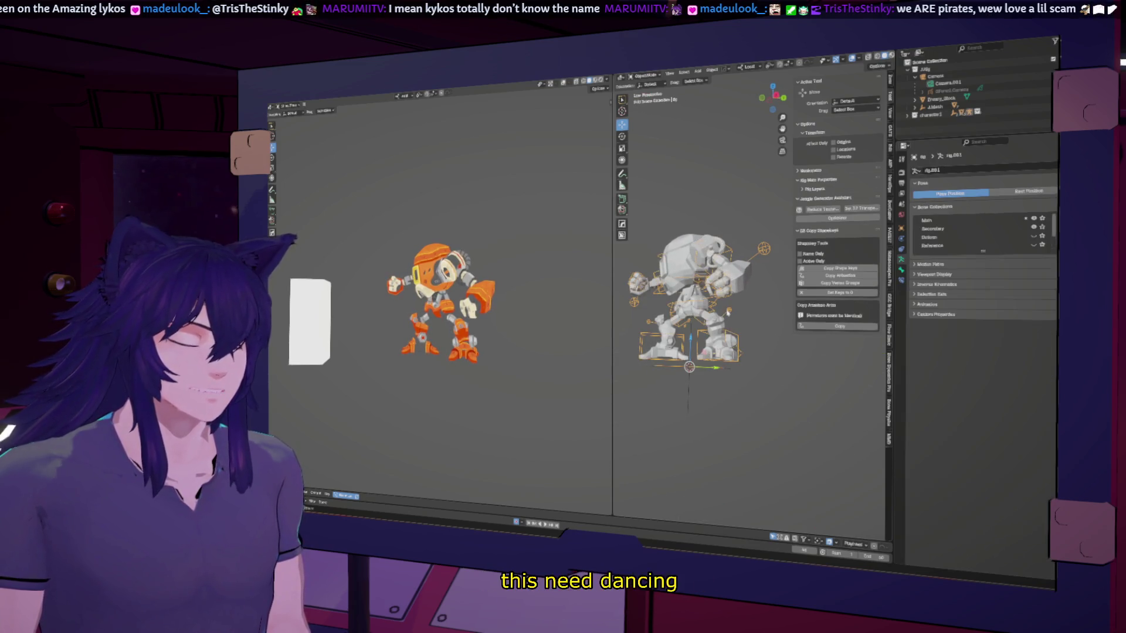
Put the rig into Pose Mode, enlarge the bottom animation editor, and go to an earlier frame.
{"action": "left_click", "coordinate": [645, 76]}
{"action": "left_click", "coordinate": [649, 100]}
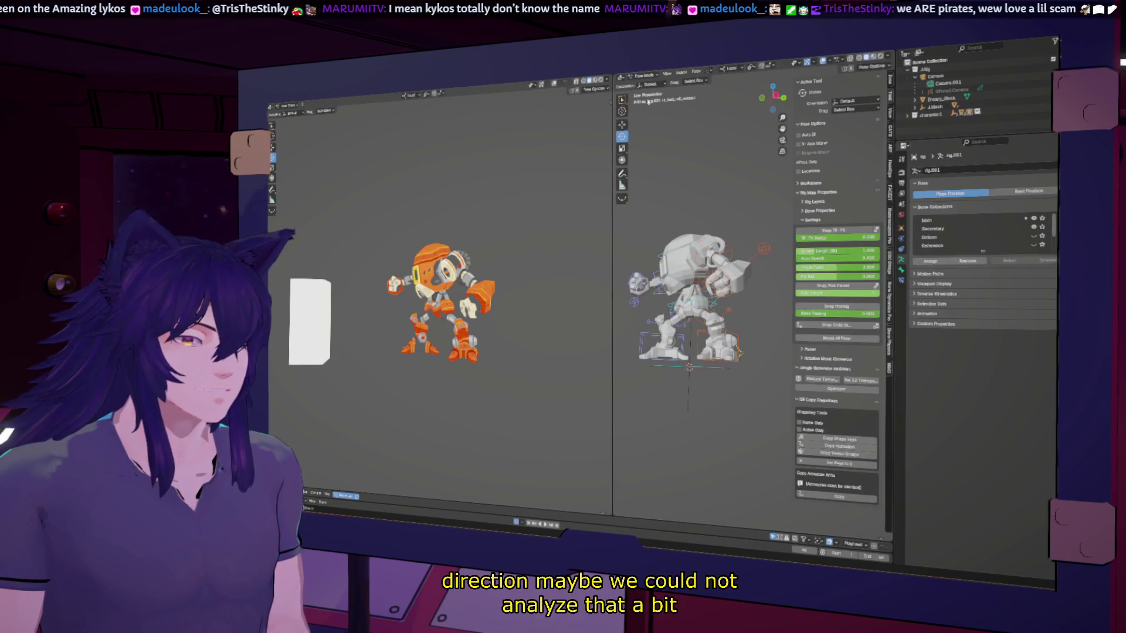
{"action": "left_click_drag", "start_coordinate": [606, 514], "coordinate": [606, 370]}
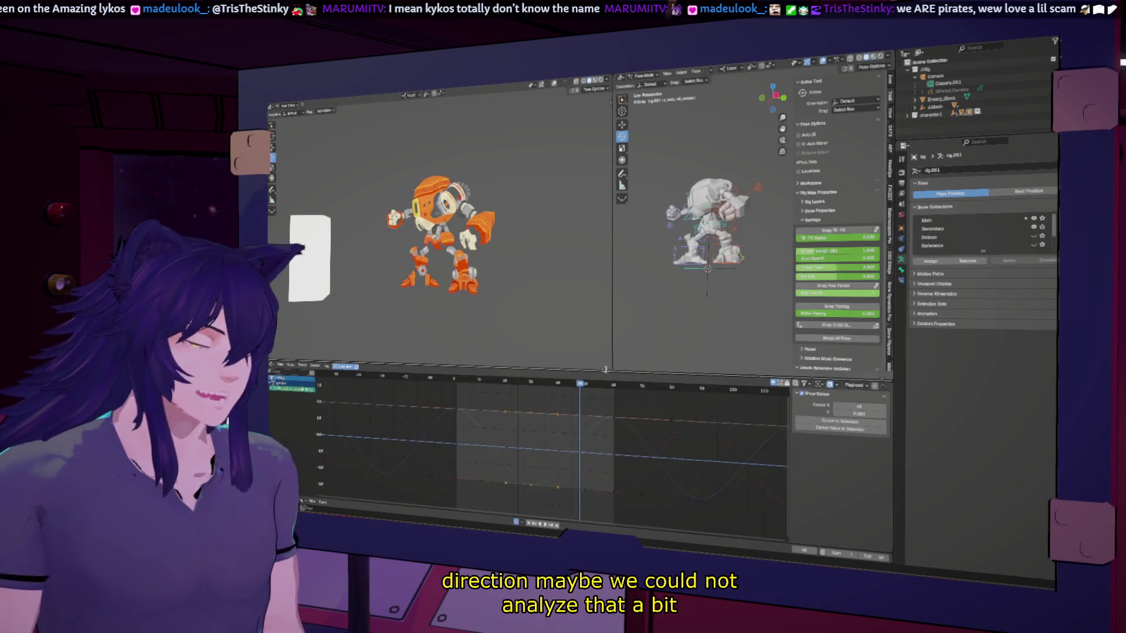
{"action": "left_click", "coordinate": [531, 385]}
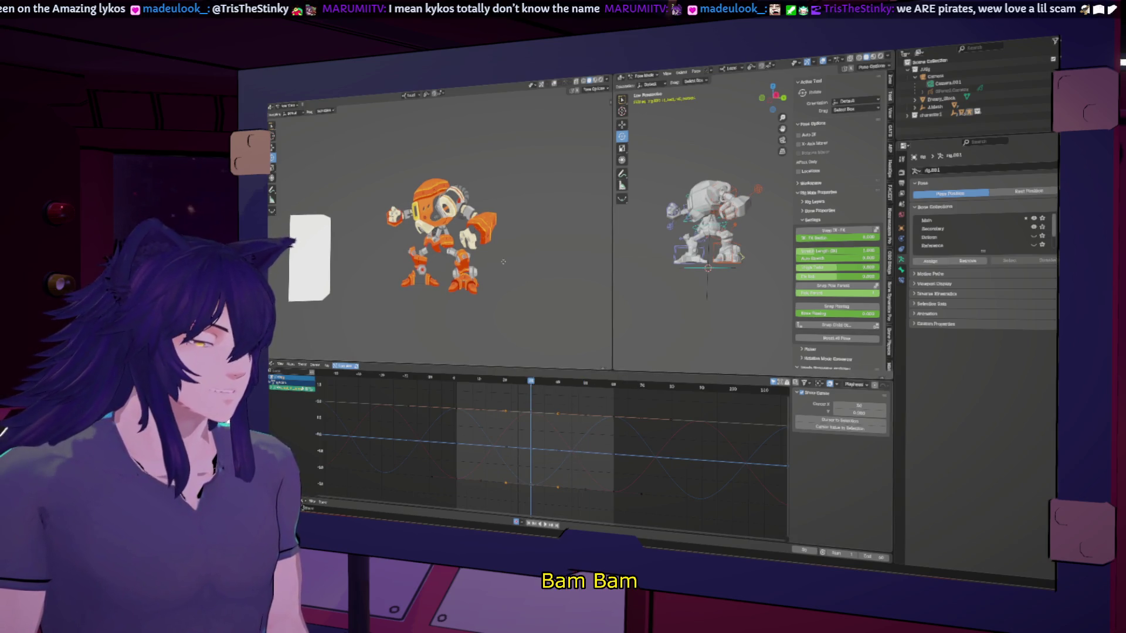
Reposition the foot bone (undo and redo the move), play the idle animation, and key another bone's move.
{"action": "key", "text": "g"}
{"action": "left_click", "coordinate": [569, 268]}
{"action": "key", "text": "ctrl+z"}
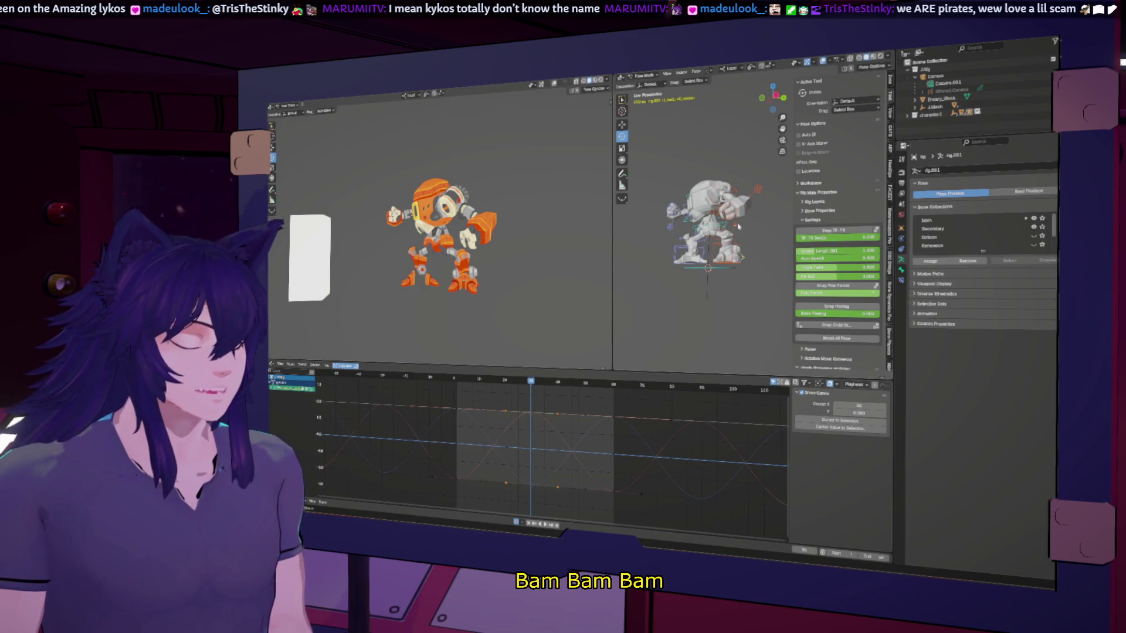
{"action": "key", "text": "g"}
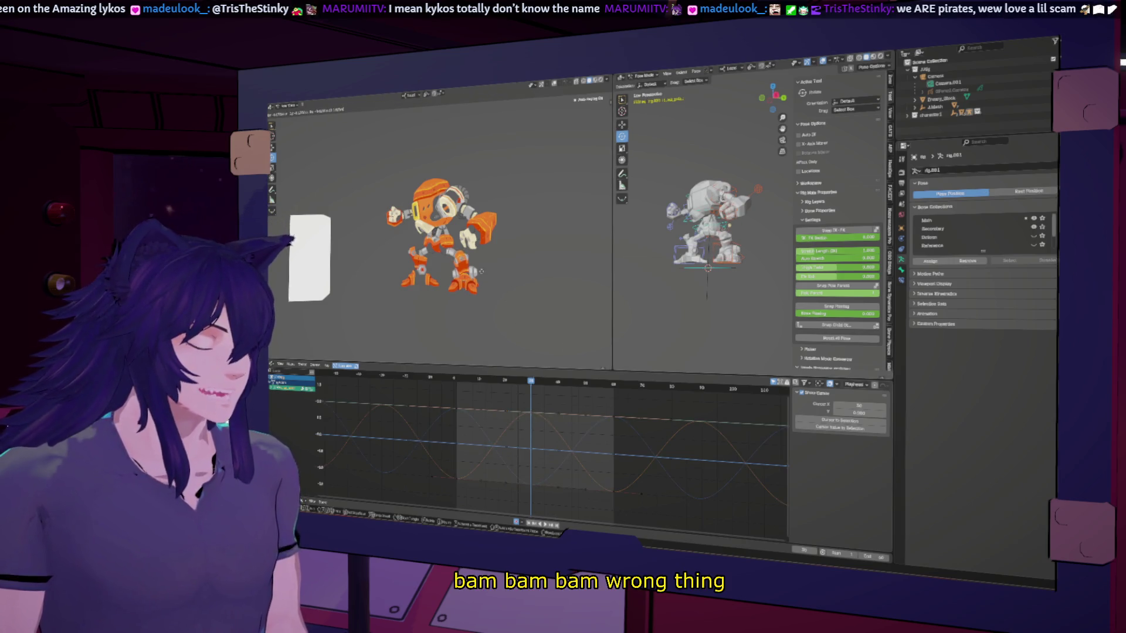
{"action": "key", "text": "Return"}
{"action": "key", "text": "space"}
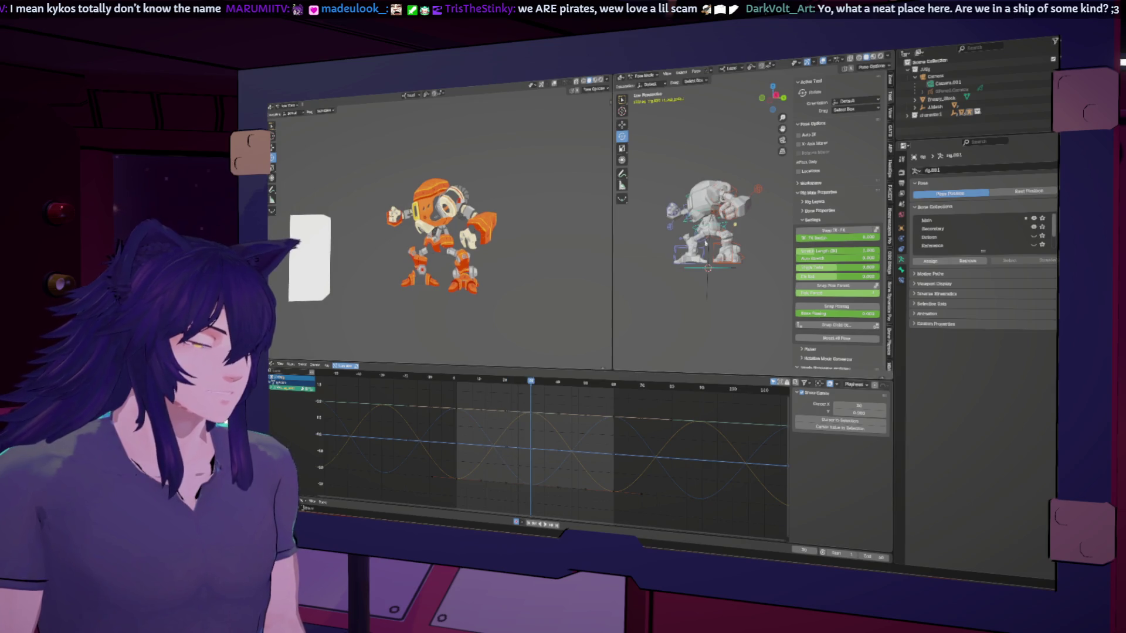
{"action": "key", "text": "g"}
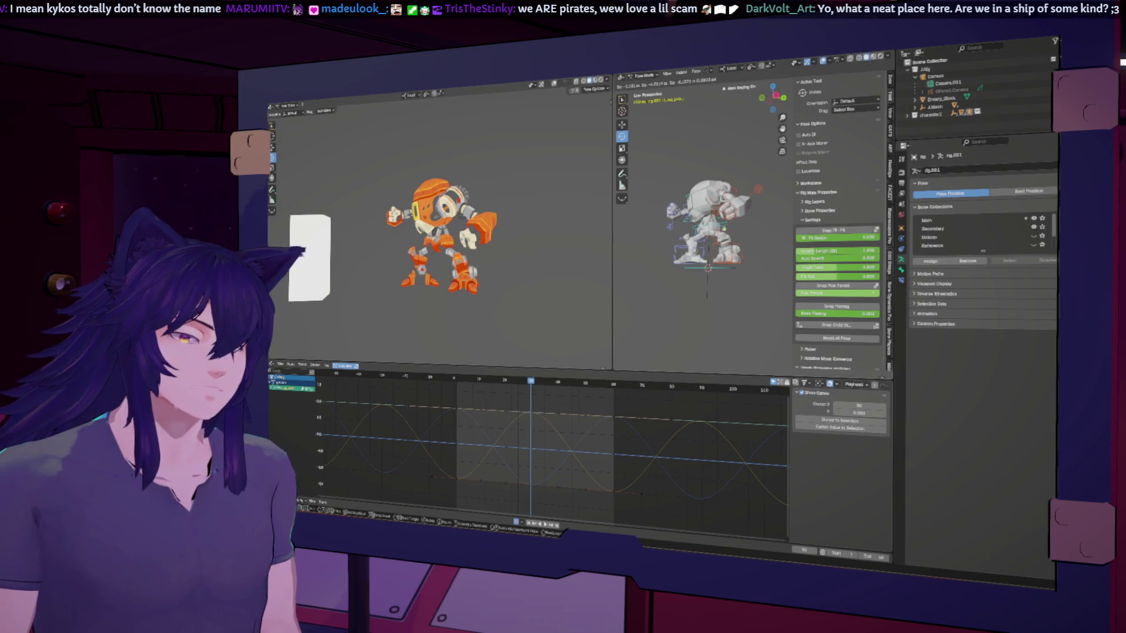
{"action": "key", "text": "Return"}
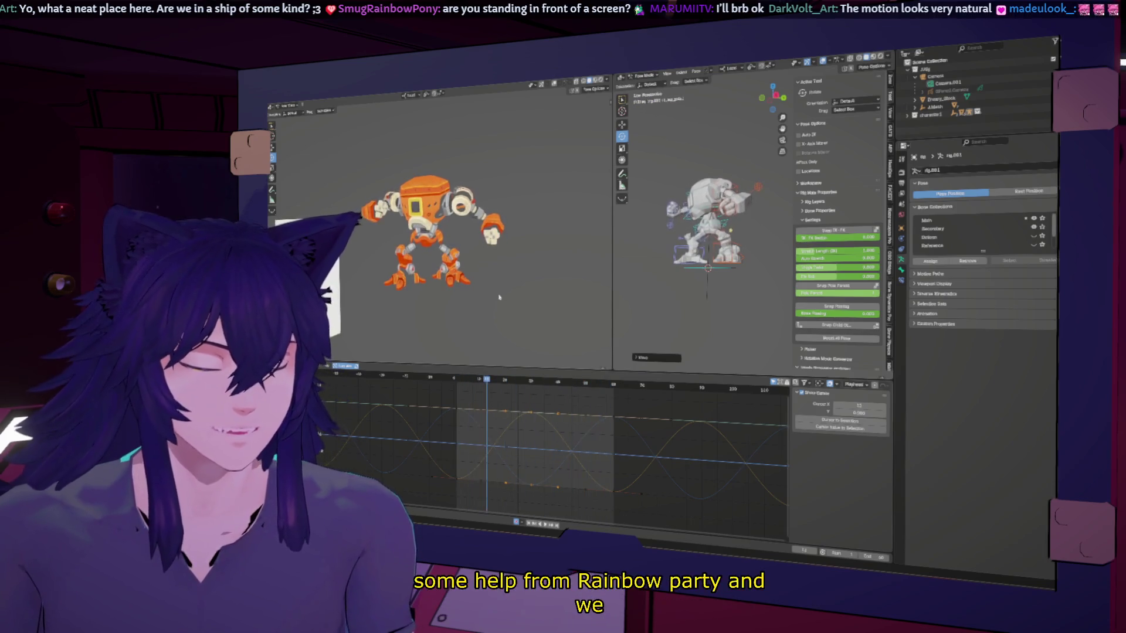
Select all the rig's bones and open the curve extrapolation options, leaving them unchanged.
{"action": "key", "text": "a"}
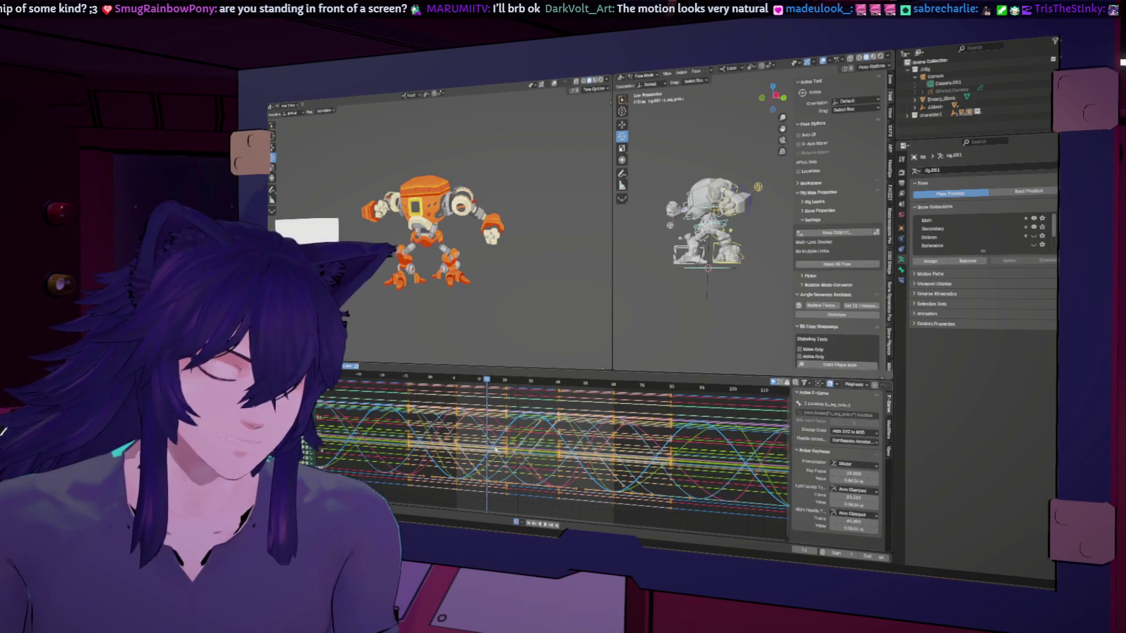
{"action": "key", "text": "shift+e"}
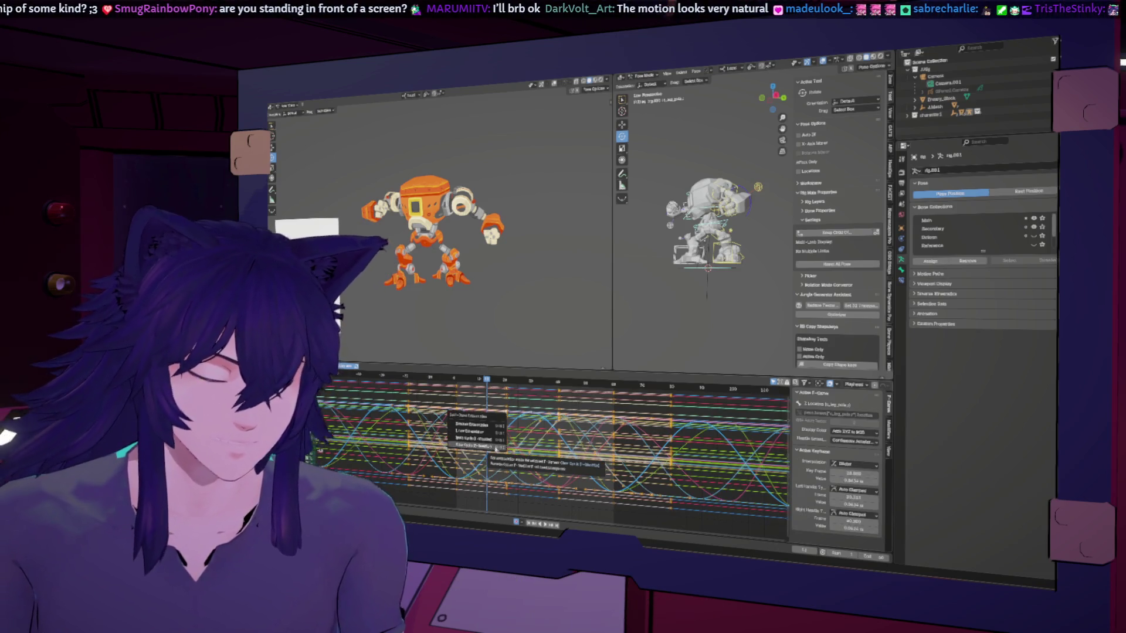
{"action": "left_click", "coordinate": [499, 449]}
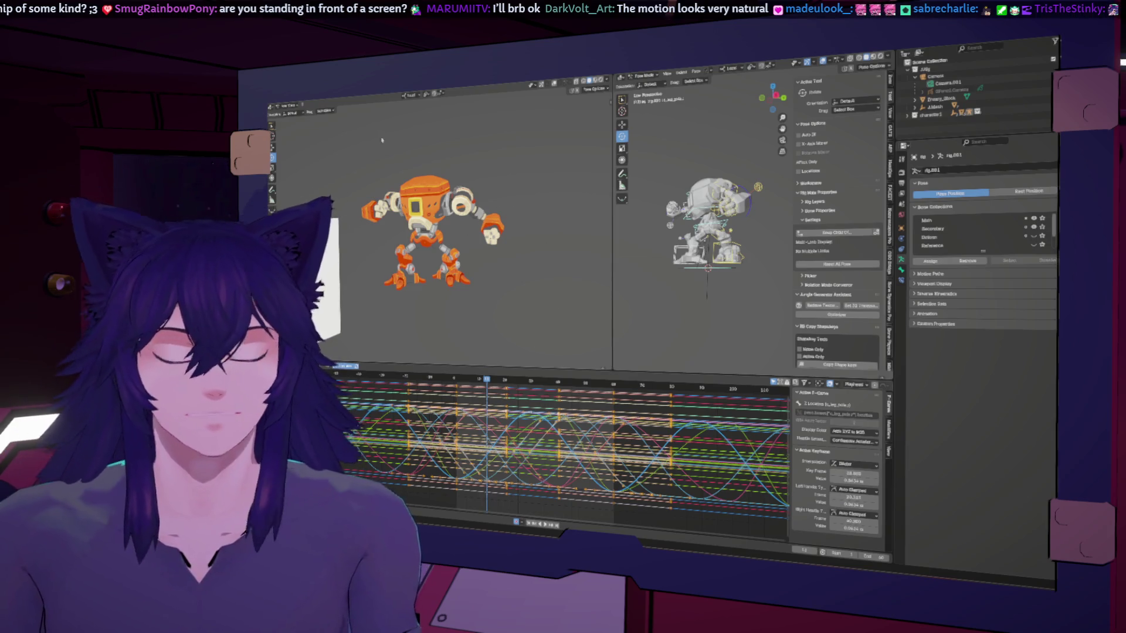
Return to Object Mode, view the robot through the scene camera at frame 1, and select the rig.
{"action": "left_click", "coordinate": [288, 105]}
{"action": "left_click", "coordinate": [289, 114]}
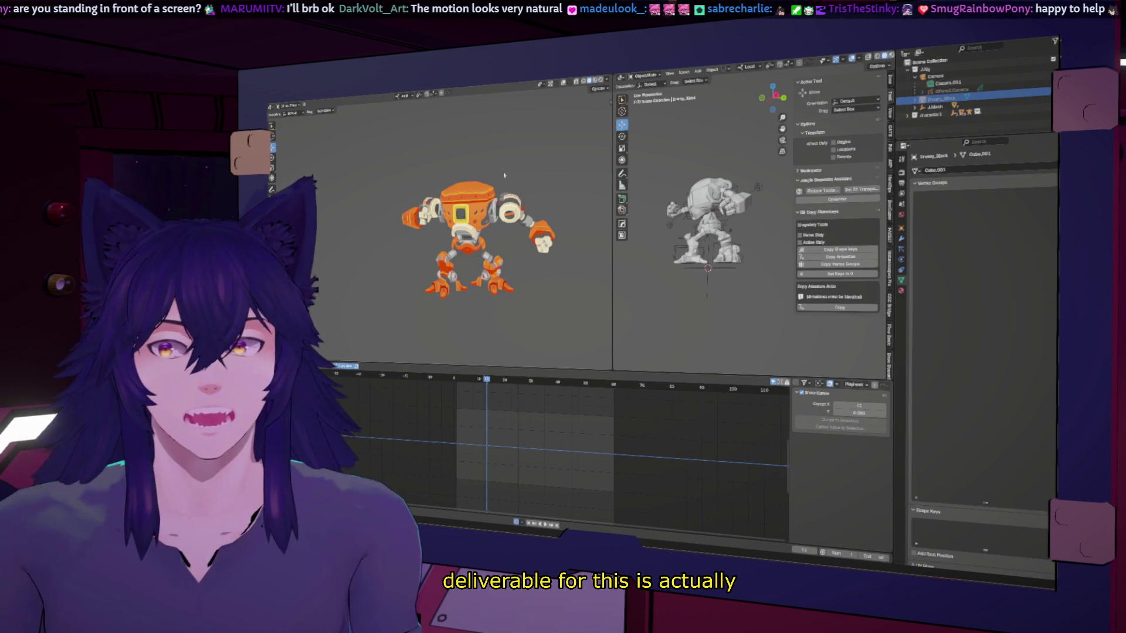
{"action": "scroll", "coordinate": [448, 171], "scroll_direction": "up", "scroll_amount": 3}
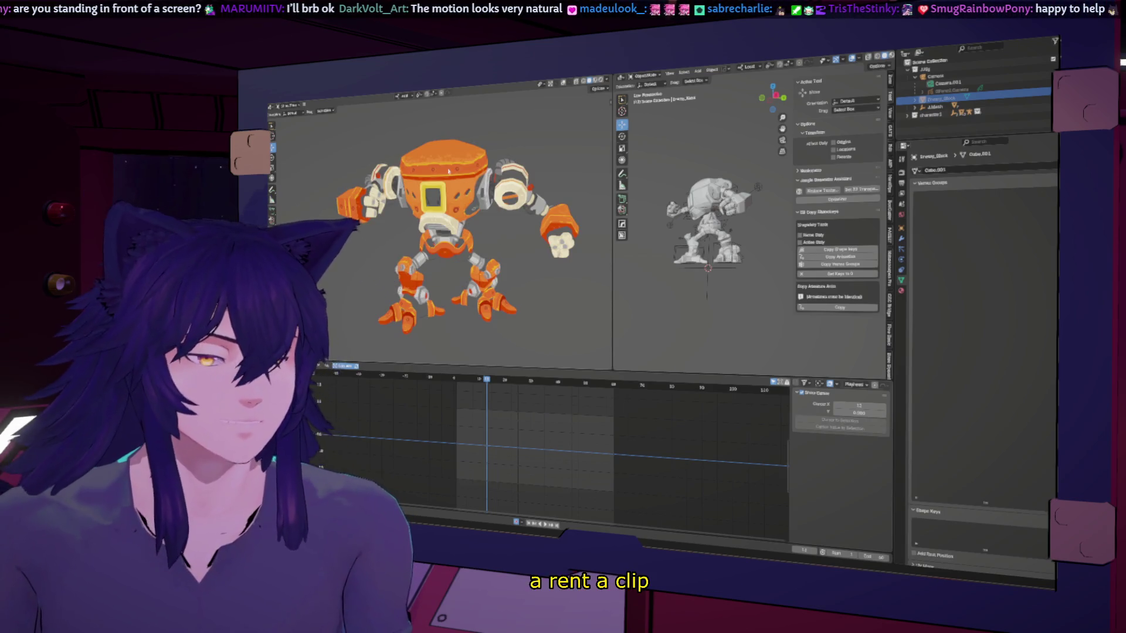
{"action": "key", "text": "KP_0"}
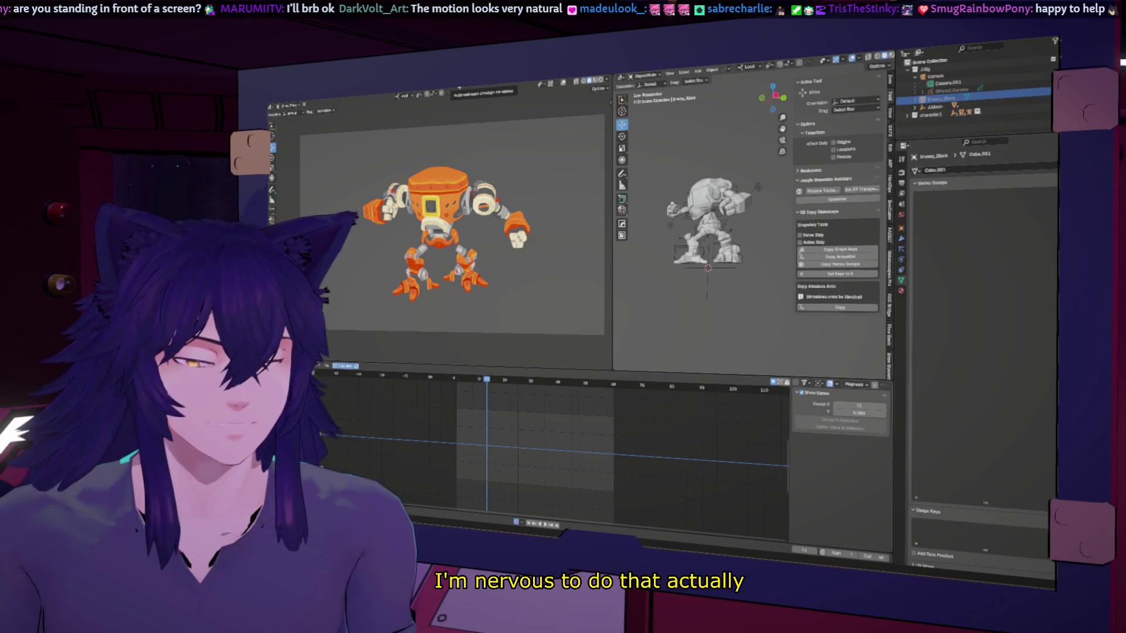
{"action": "key", "text": "shift+Left"}
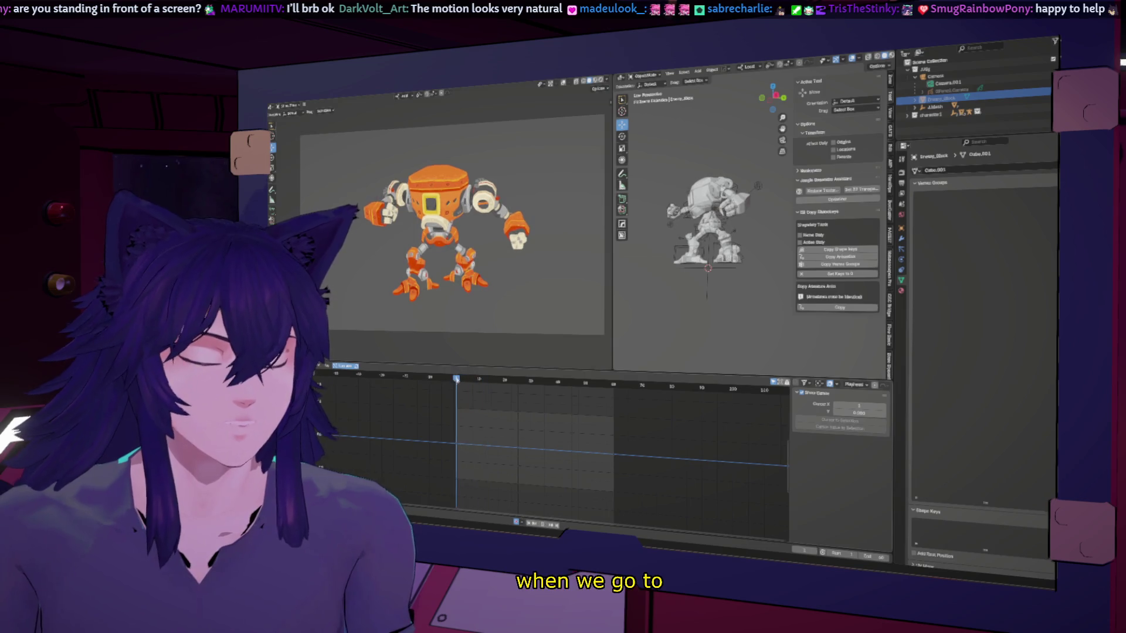
{"action": "left_click", "coordinate": [741, 188]}
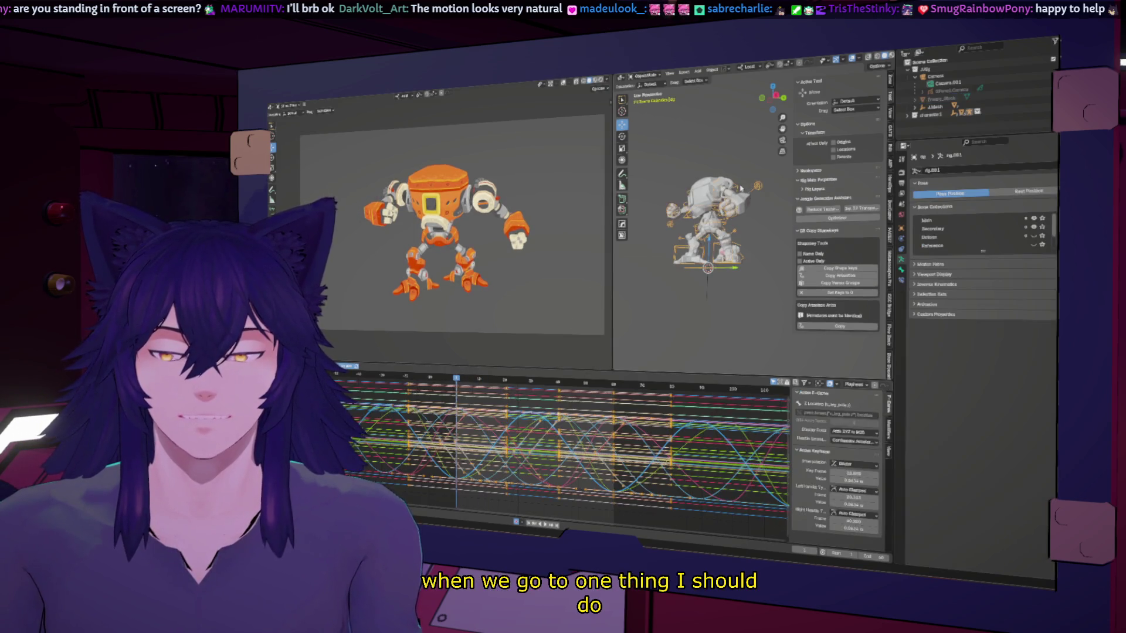
Widen the rig's 3D view, enter Pose Mode, and switch the Graph Editor to the Dope Sheet action view.
{"action": "left_click_drag", "start_coordinate": [613, 234], "coordinate": [520, 234]}
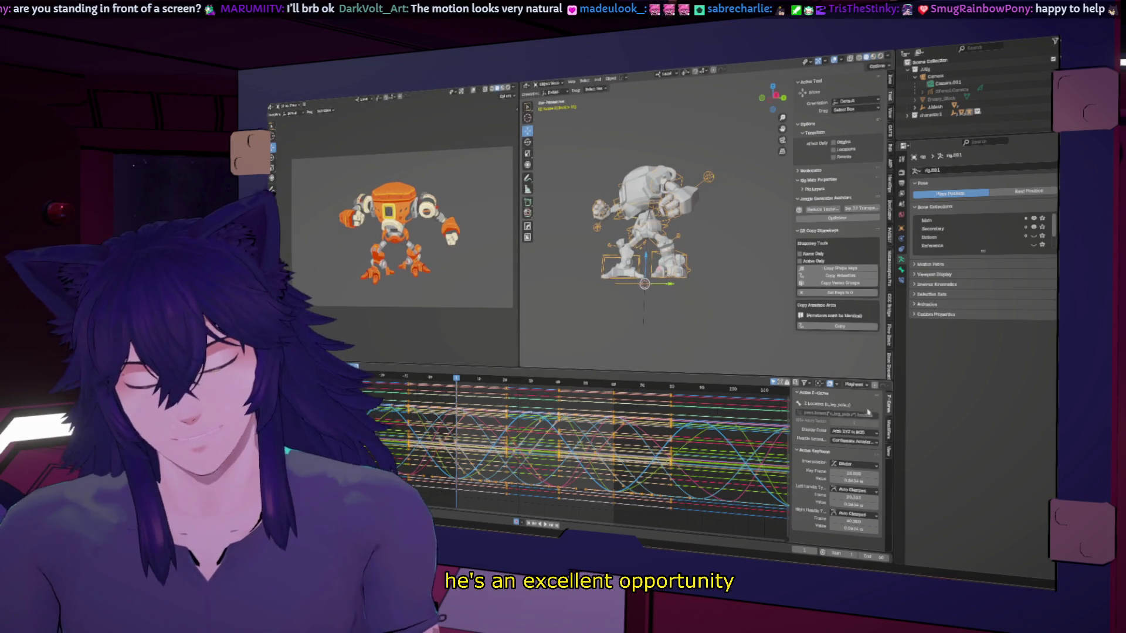
{"action": "left_click", "coordinate": [549, 89]}
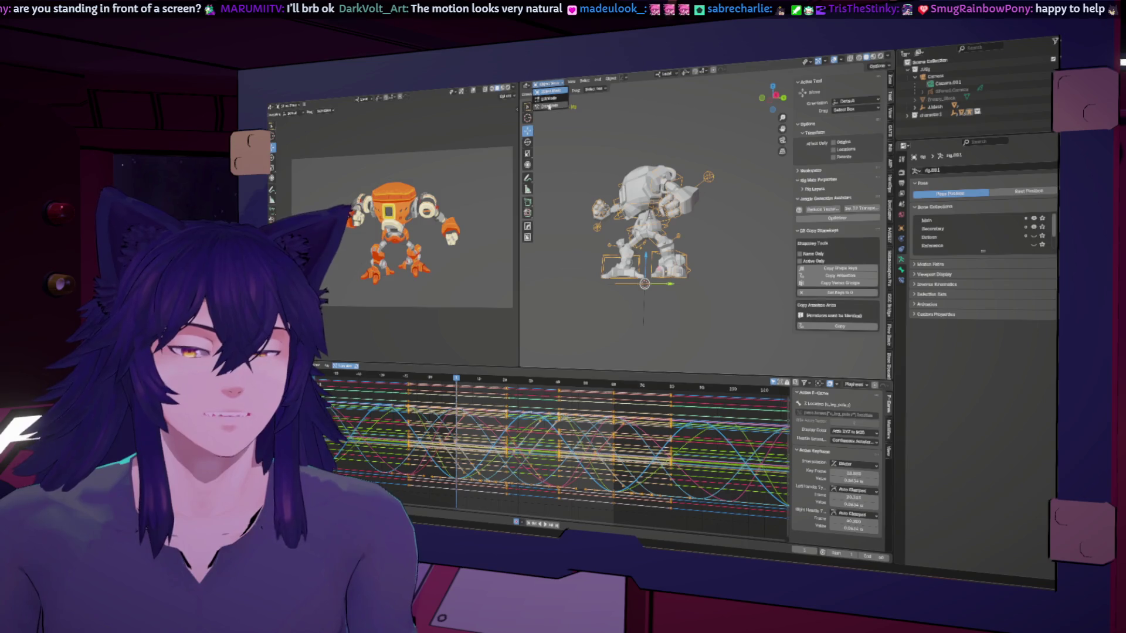
{"action": "left_click", "coordinate": [551, 107]}
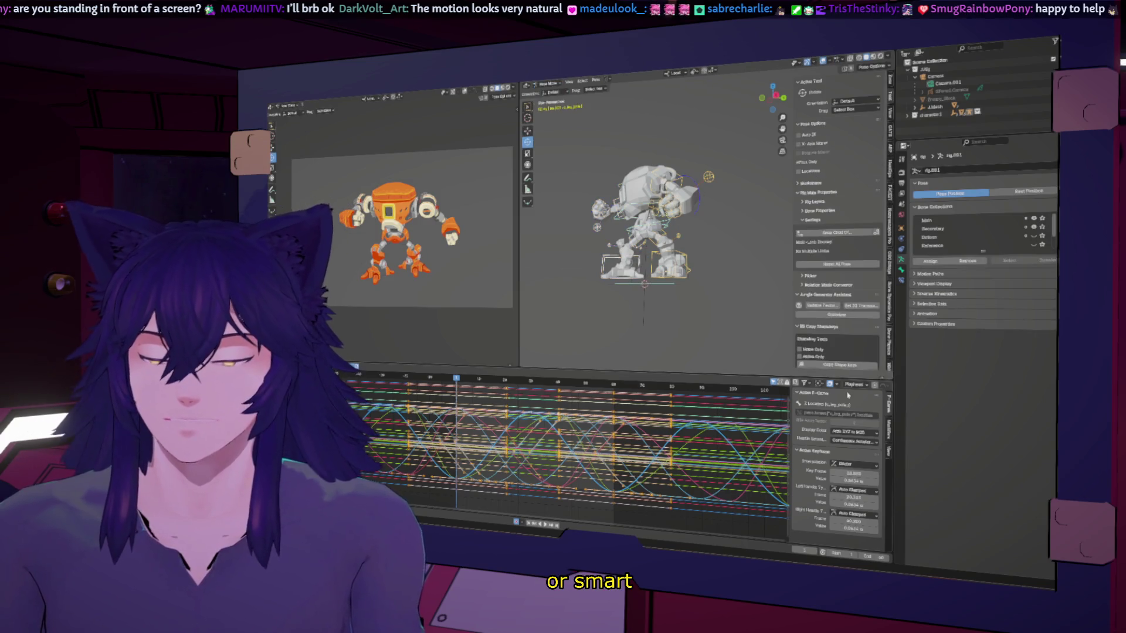
{"action": "right_click", "coordinate": [664, 225]}
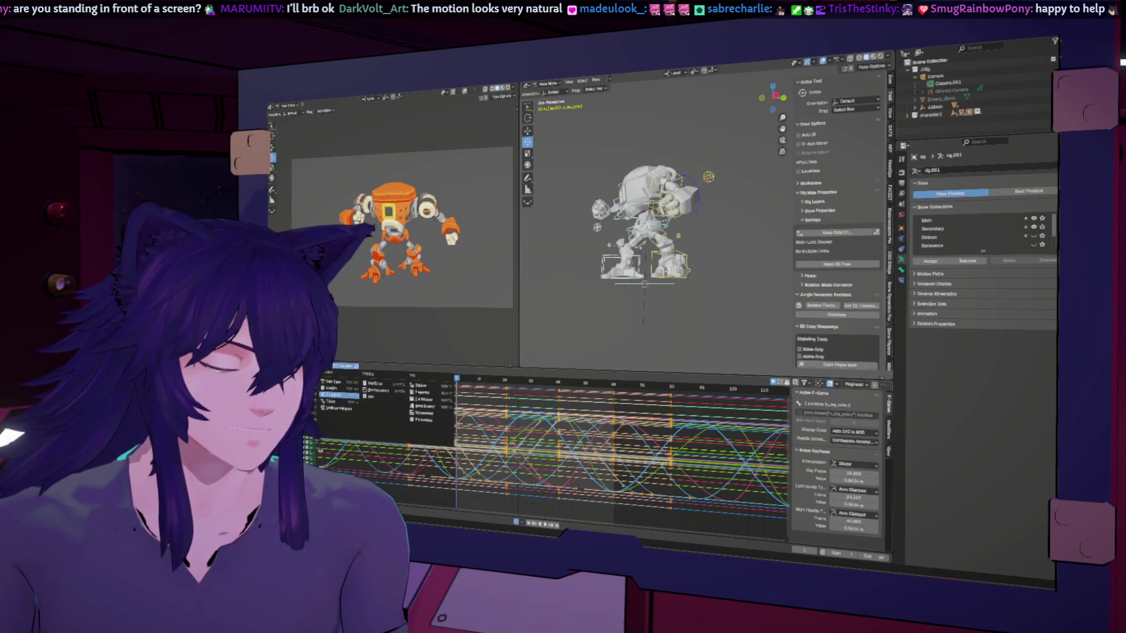
{"action": "key", "text": "ctrl+Tab"}
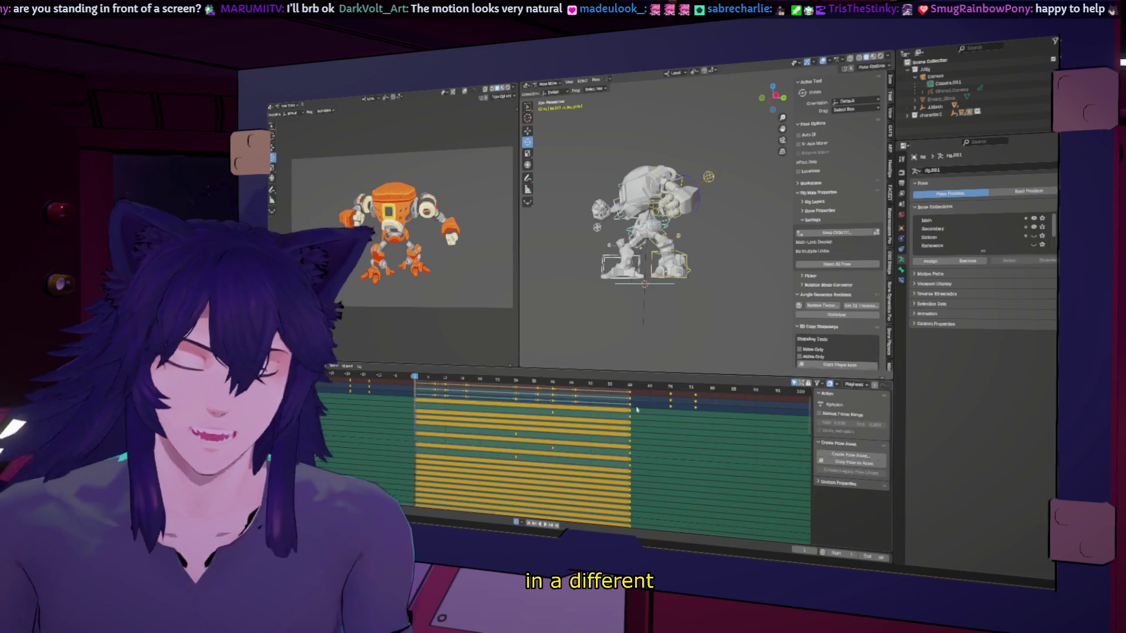
Create a pose asset in the Current File library under a new 'Pose' catalog.
{"action": "left_click", "coordinate": [862, 457]}
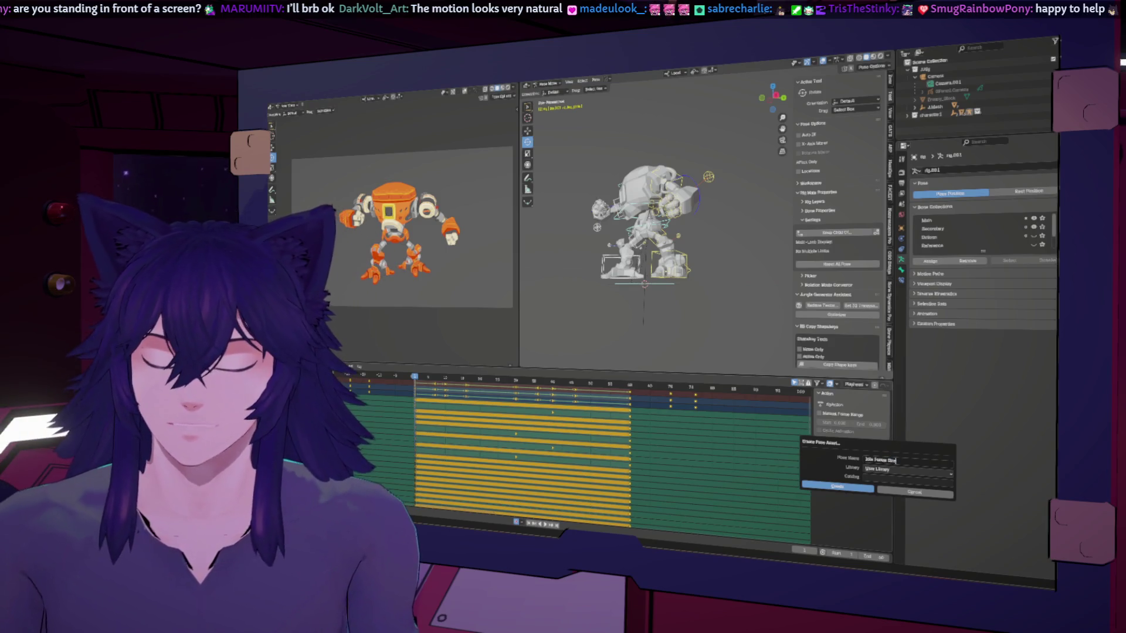
{"action": "left_click", "coordinate": [886, 472]}
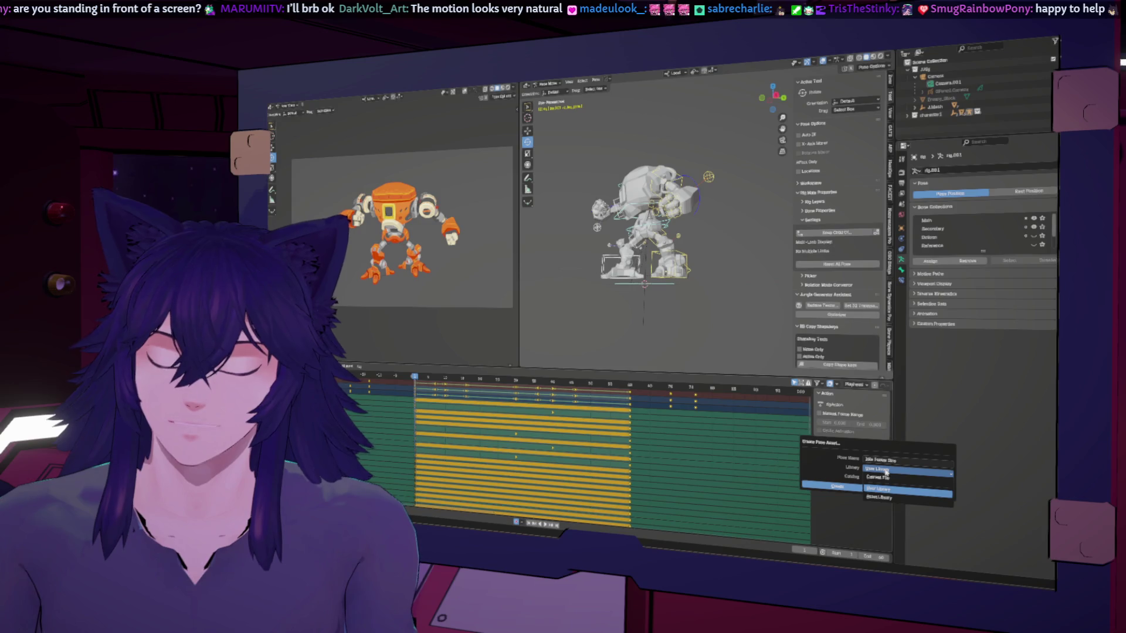
{"action": "left_click", "coordinate": [878, 477]}
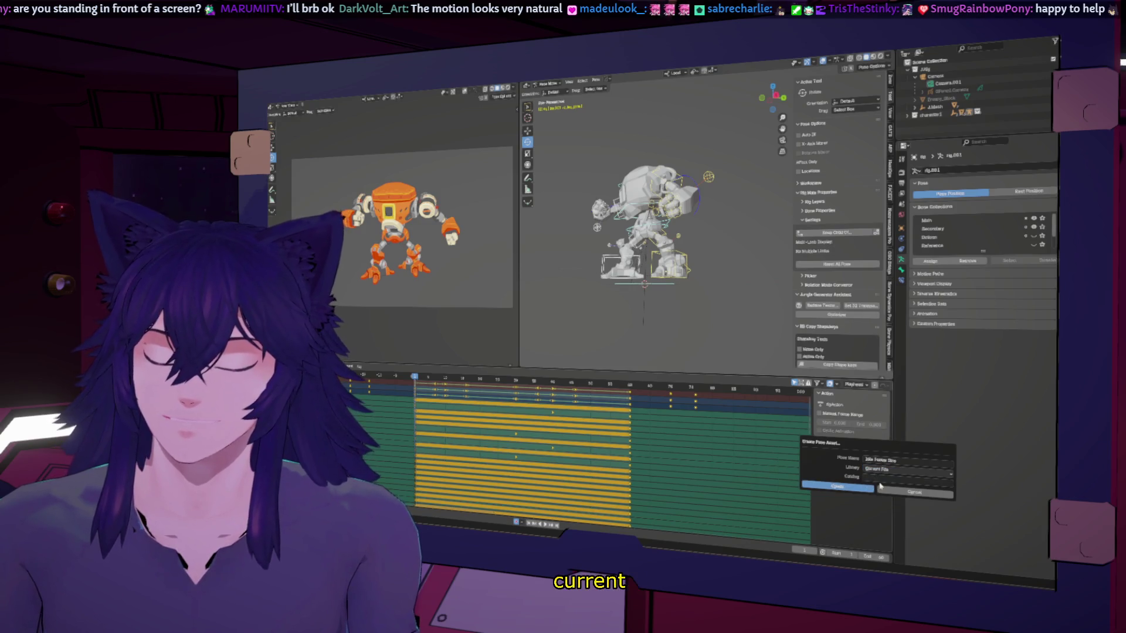
{"action": "left_click", "coordinate": [874, 477]}
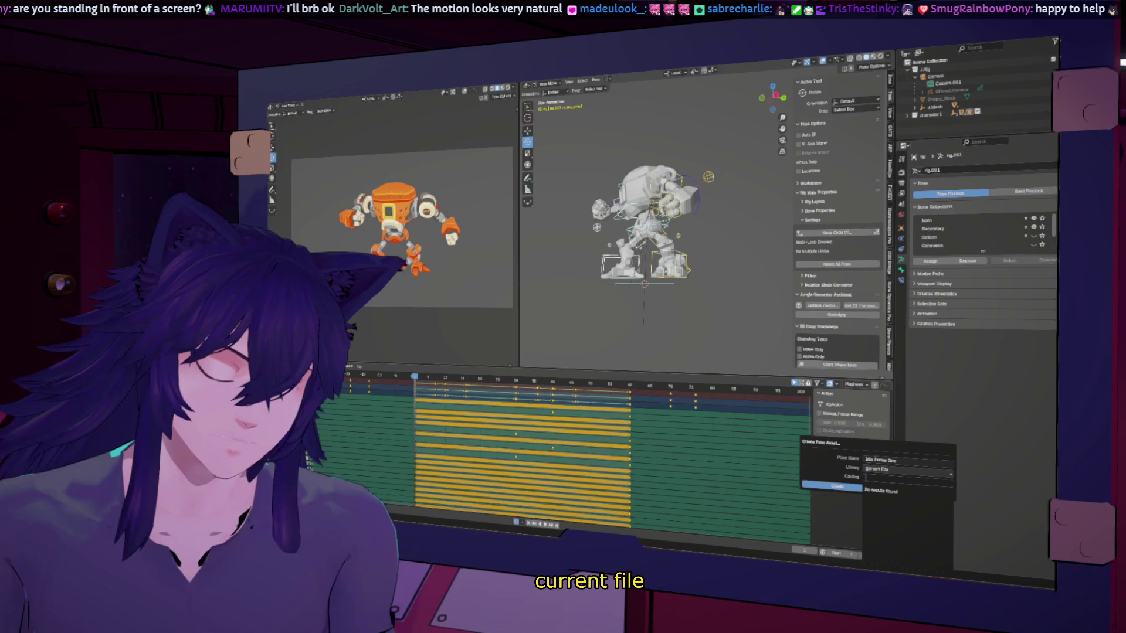
{"action": "type", "text": "Pose"}
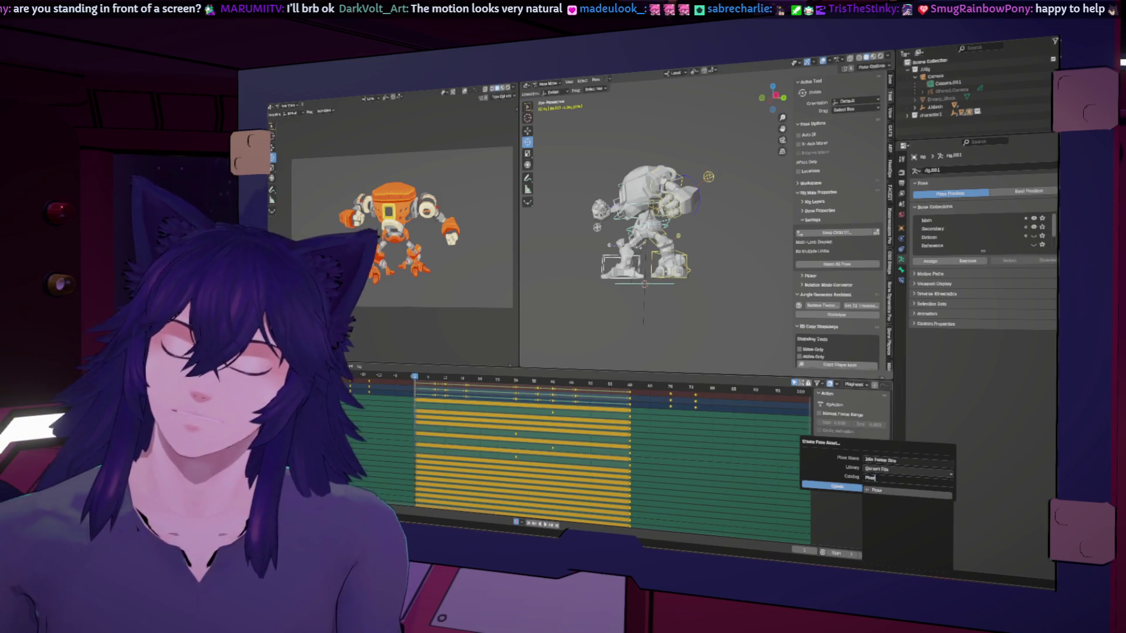
{"action": "key", "text": "Return"}
{"action": "left_click", "coordinate": [834, 487]}
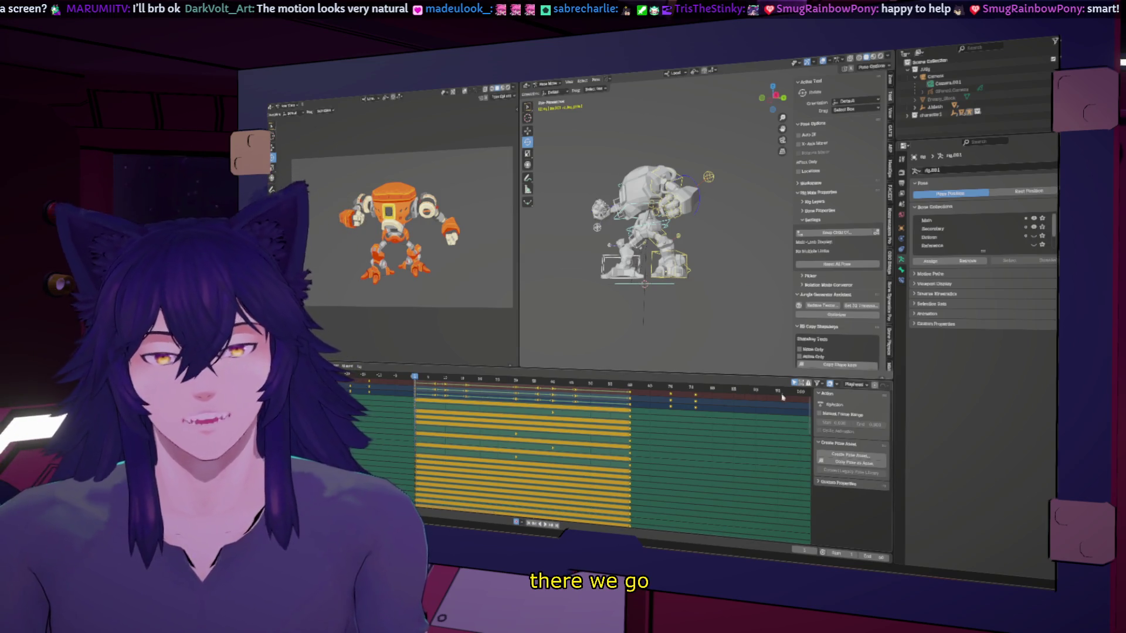
Select the keys at the loop's end, key the current pose there, and play back the animation.
{"action": "left_click", "coordinate": [630, 397]}
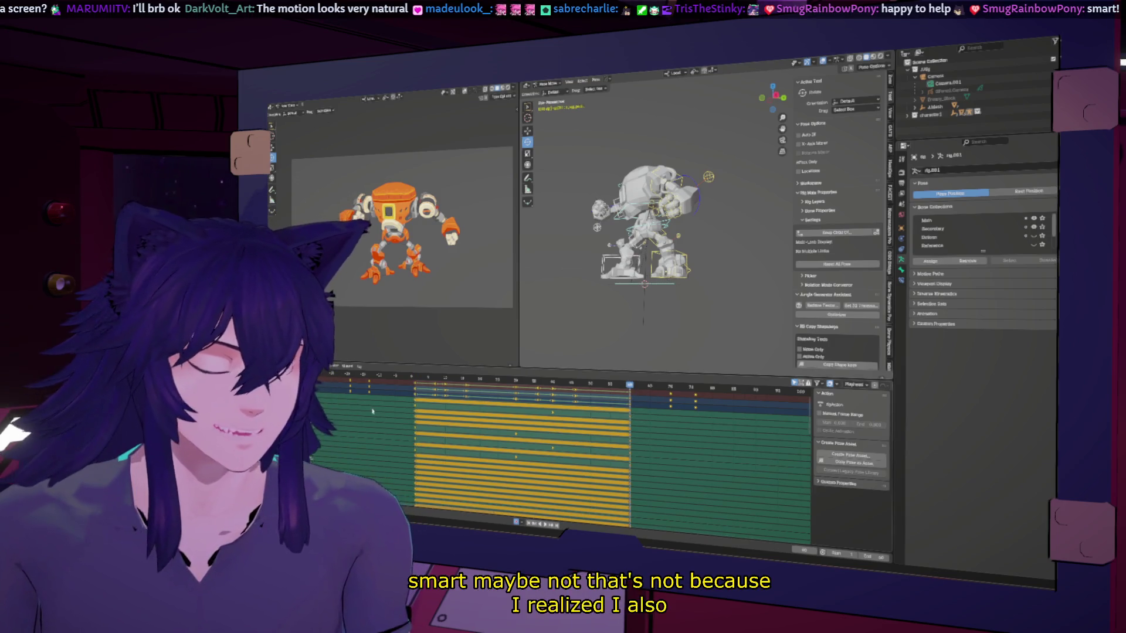
{"action": "left_click", "coordinate": [503, 396]}
{"action": "left_click_drag", "start_coordinate": [656, 406], "coordinate": [721, 466]}
{"action": "key", "text": "ctrl+v"}
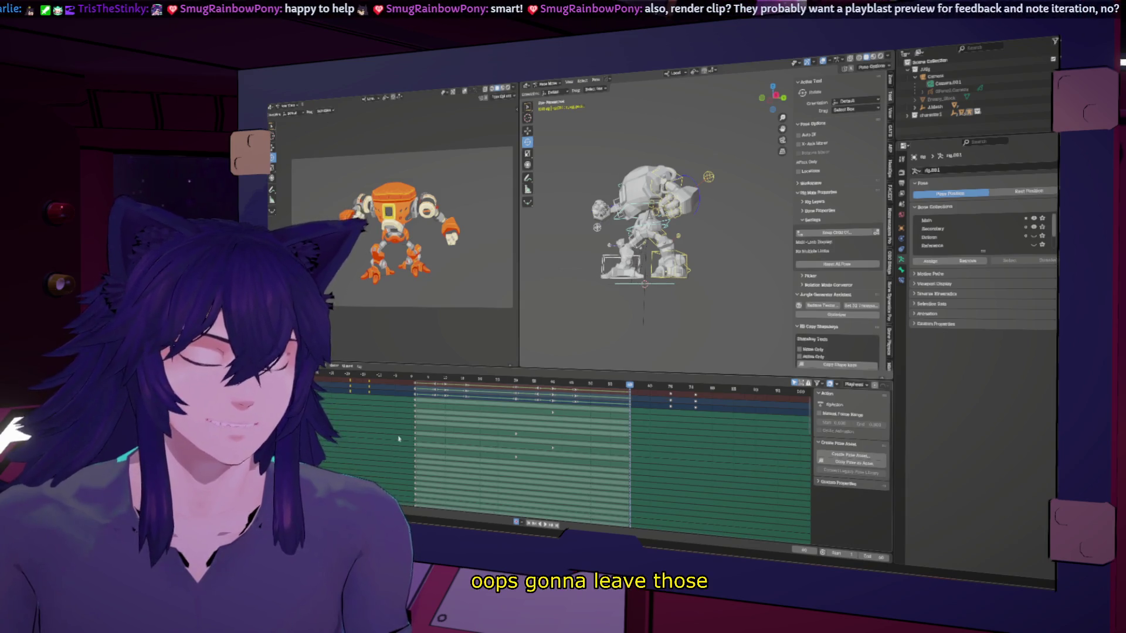
{"action": "left_click_drag", "start_coordinate": [417, 379], "coordinate": [634, 392]}
{"action": "key", "text": "space"}
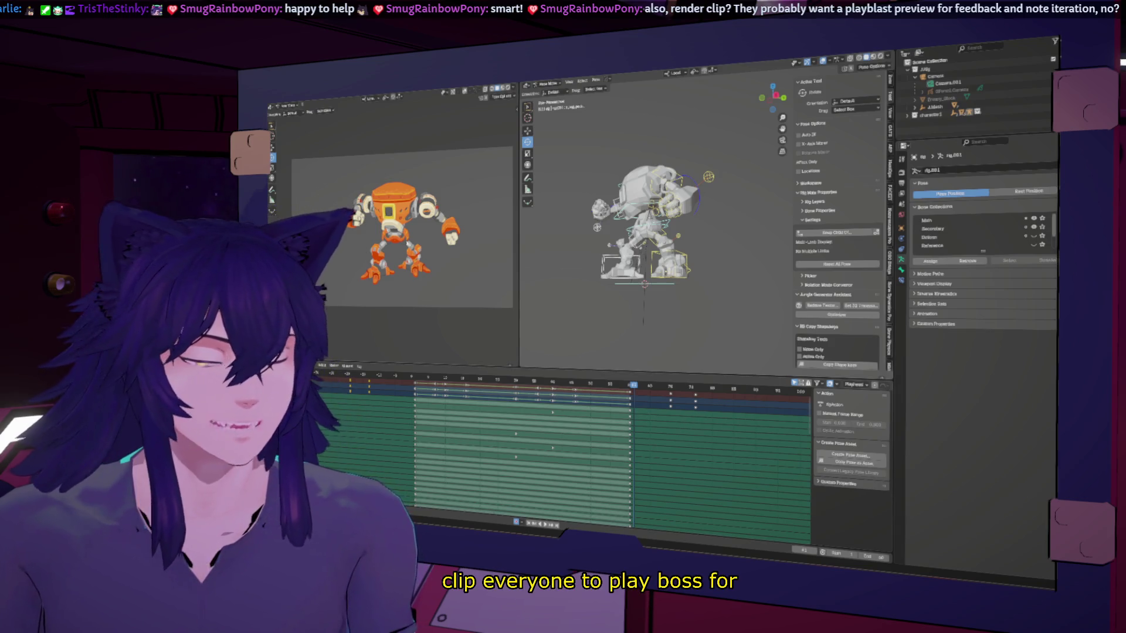
Widen the camera view of the robot and render the shot with F12.
{"action": "scroll", "coordinate": [399, 247], "scroll_direction": "up", "scroll_amount": 1}
{"action": "scroll", "coordinate": [398, 246], "scroll_direction": "up", "scroll_amount": 1}
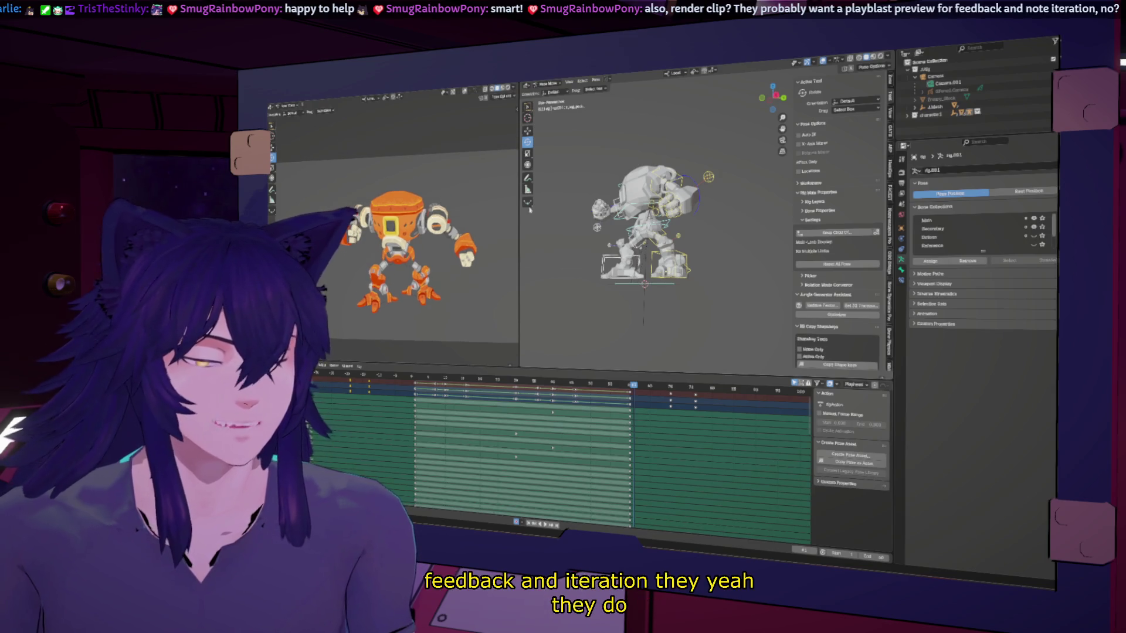
{"action": "left_click_drag", "start_coordinate": [521, 217], "coordinate": [637, 217]}
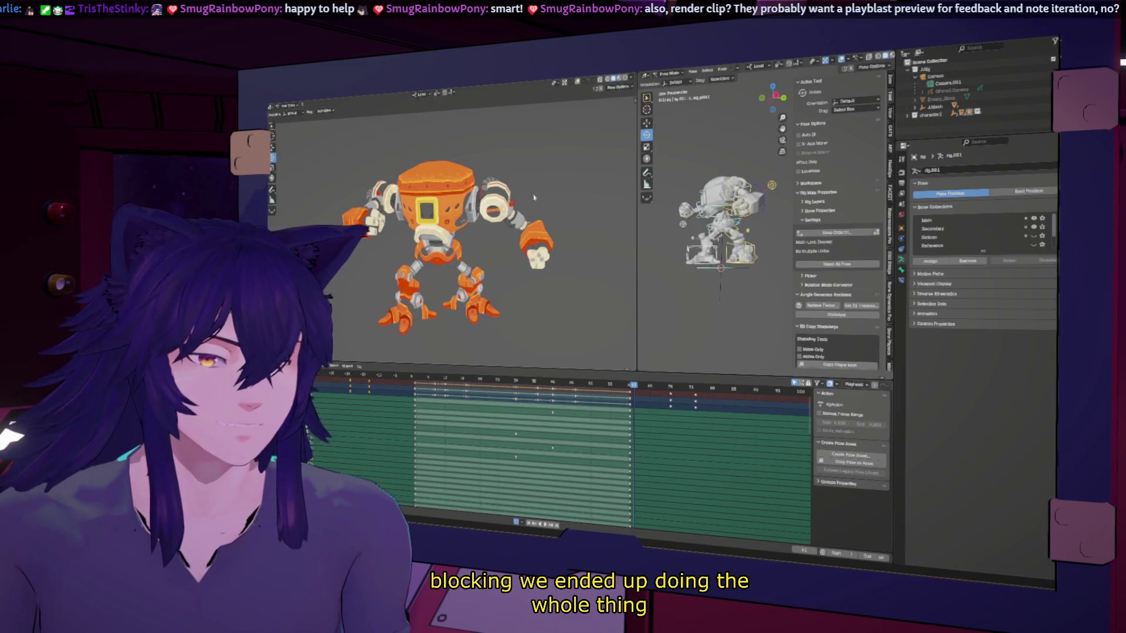
{"action": "scroll", "coordinate": [532, 198], "scroll_direction": "down", "scroll_amount": 1}
{"action": "key", "text": "F12"}
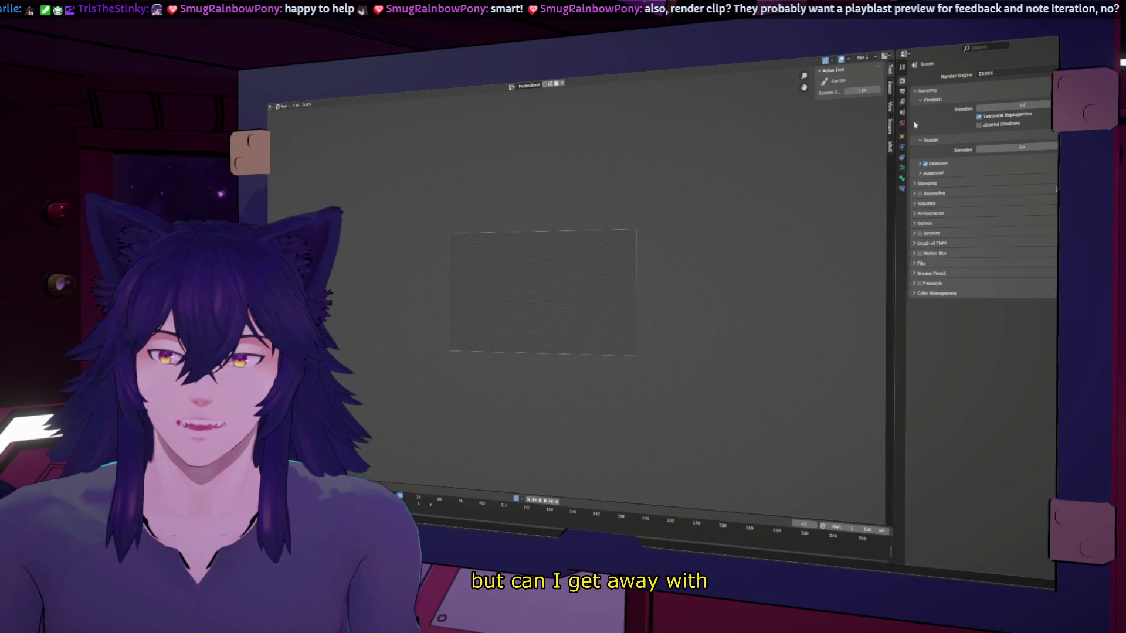
In Output Properties, set the output folder to today's renders folder and the format to FFmpeg Video.
{"action": "left_click", "coordinate": [902, 97]}
{"action": "left_click", "coordinate": [902, 92]}
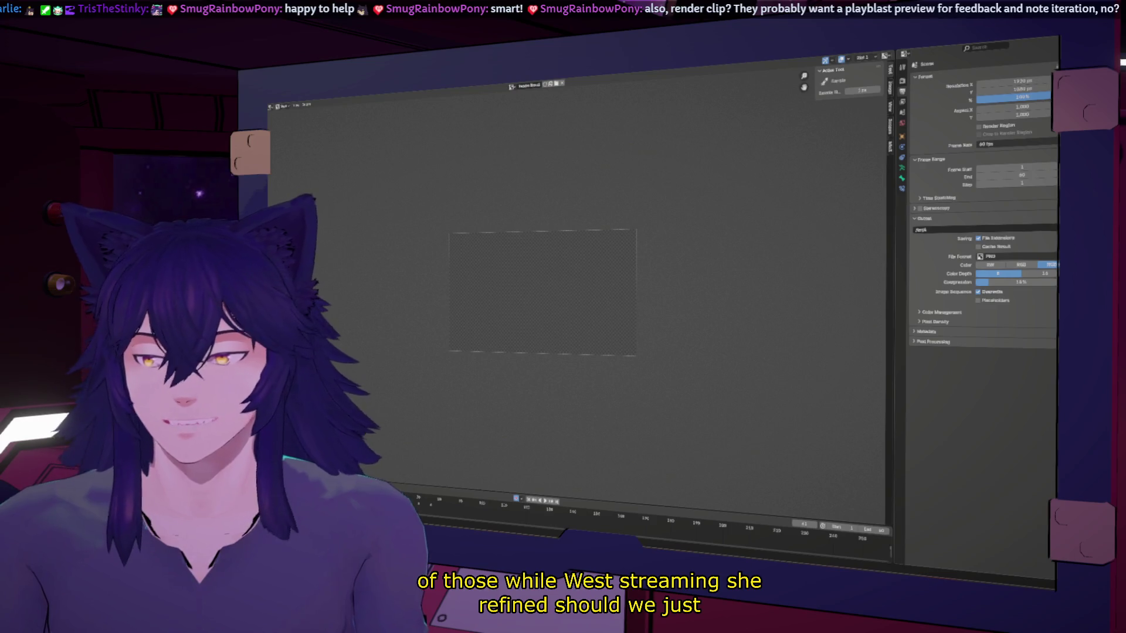
{"action": "left_click", "coordinate": [1054, 229]}
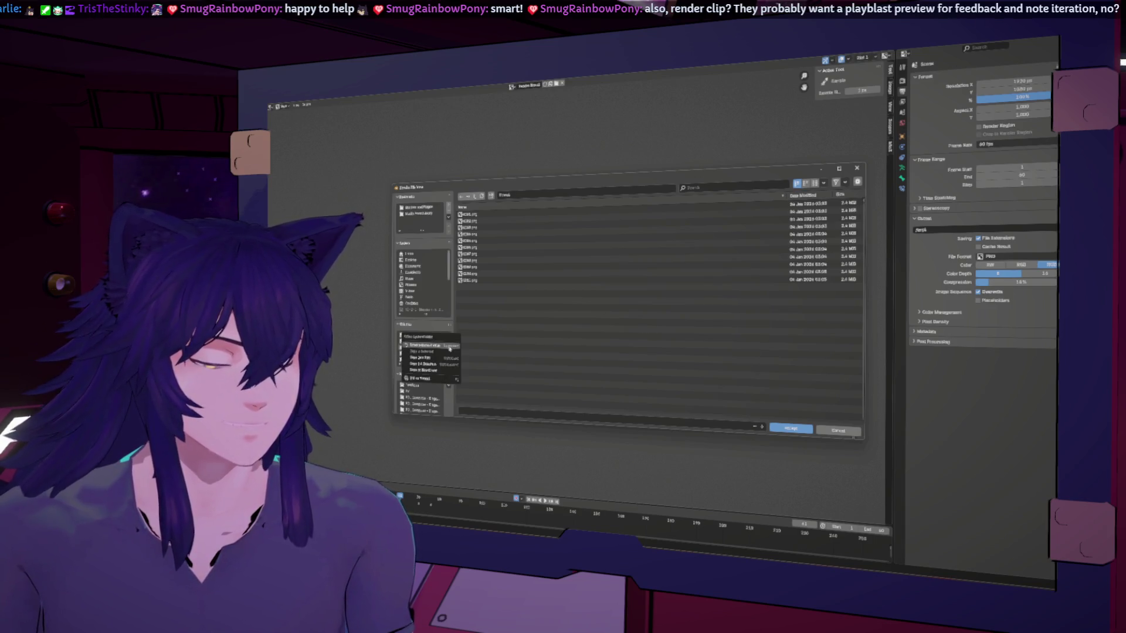
{"action": "left_click", "coordinate": [428, 214]}
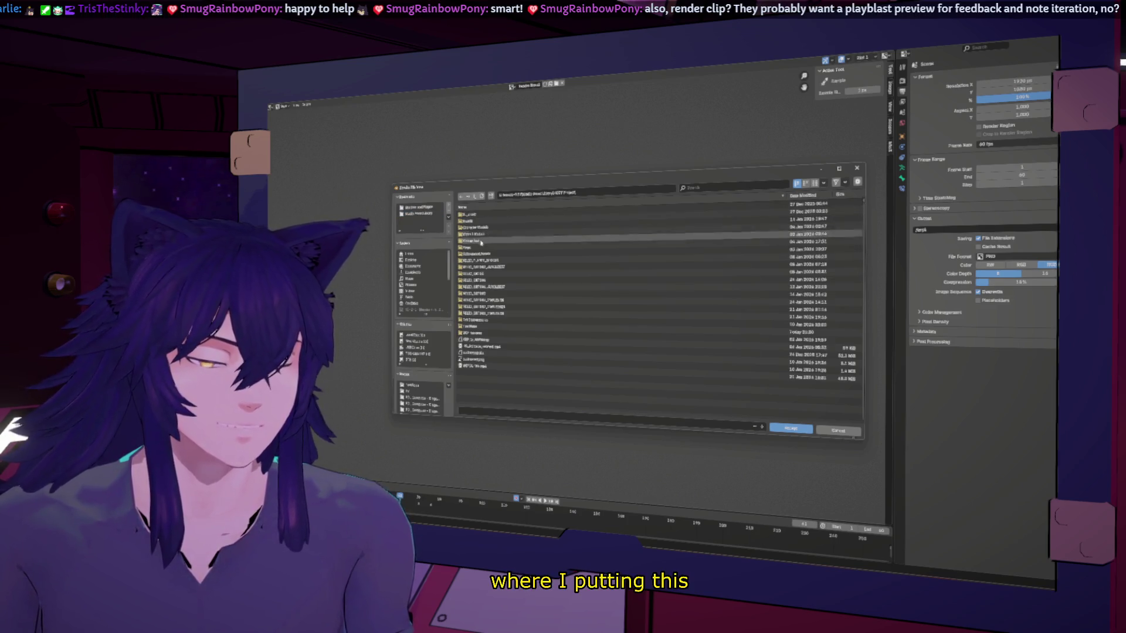
{"action": "double_click", "coordinate": [483, 327]}
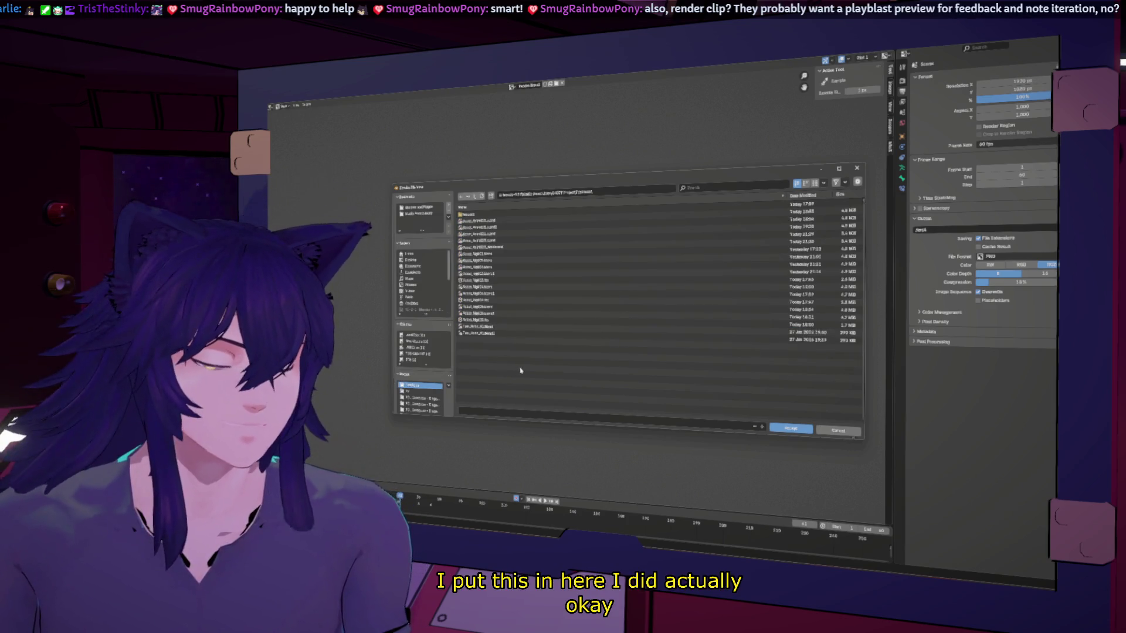
{"action": "left_click", "coordinate": [742, 427]}
{"action": "key", "text": "Return"}
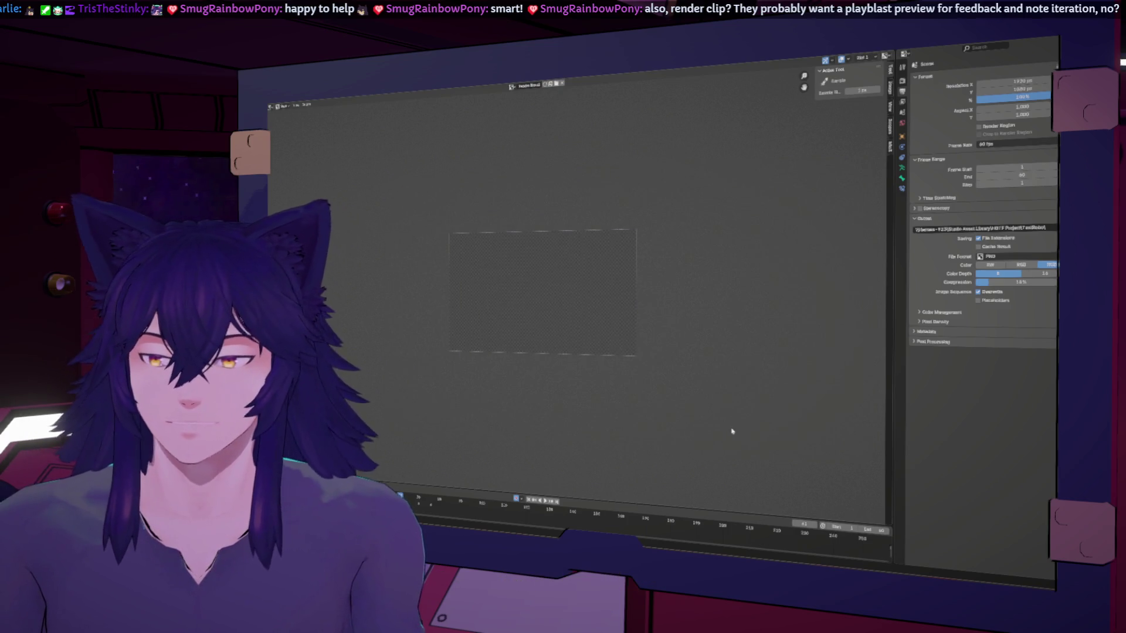
{"action": "left_click", "coordinate": [998, 258]}
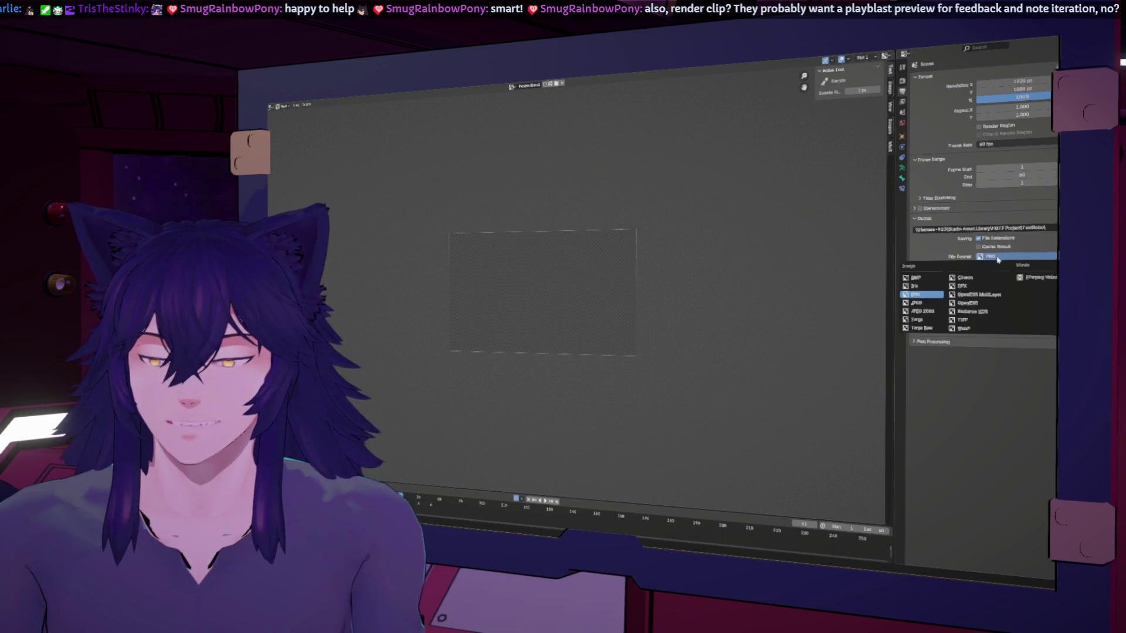
{"action": "left_click", "coordinate": [1027, 278]}
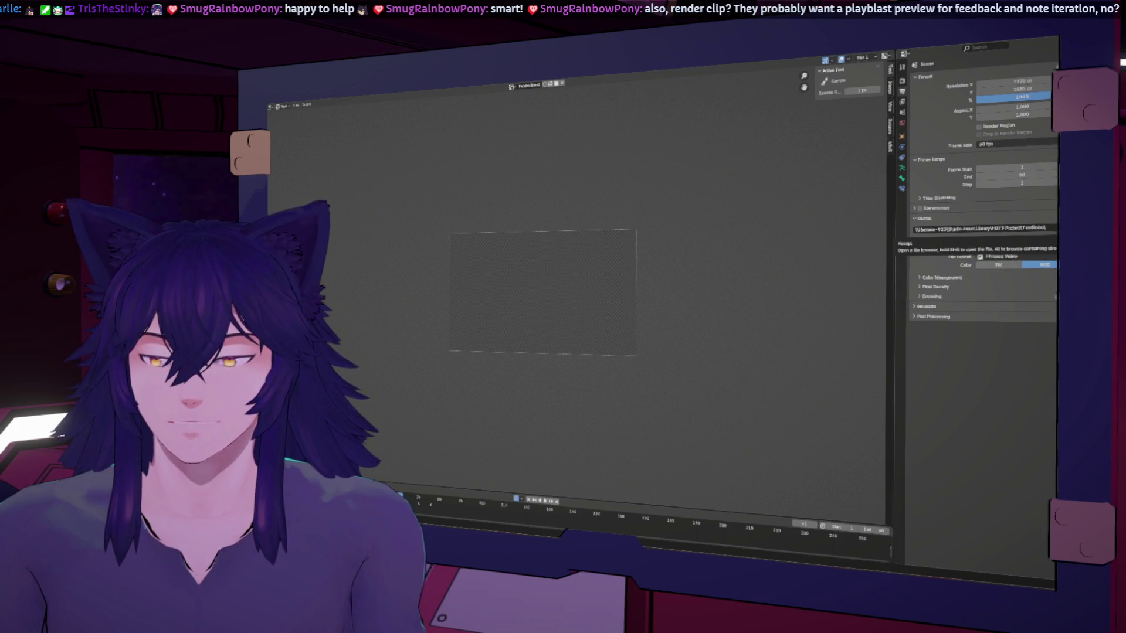
Edit the output file name and accept the output path ending in 'playblast'.
{"action": "left_click", "coordinate": [1054, 228]}
{"action": "left_click", "coordinate": [533, 409]}
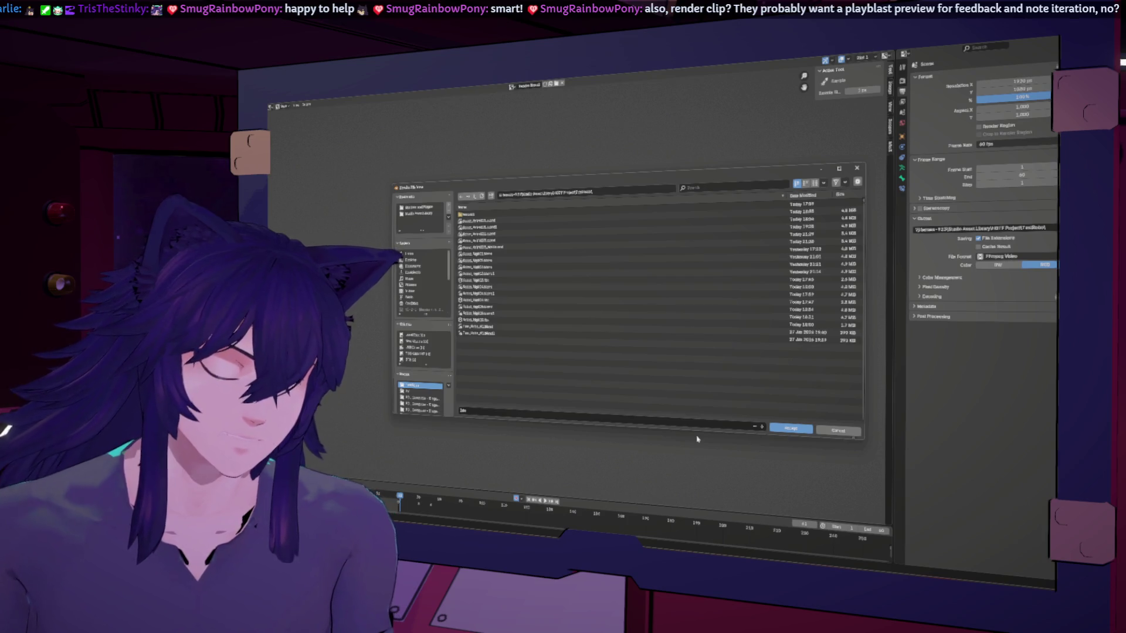
{"action": "key", "text": "BackSpace"}
{"action": "key", "text": "BackSpace"}
{"action": "key", "text": "BackSpace"}
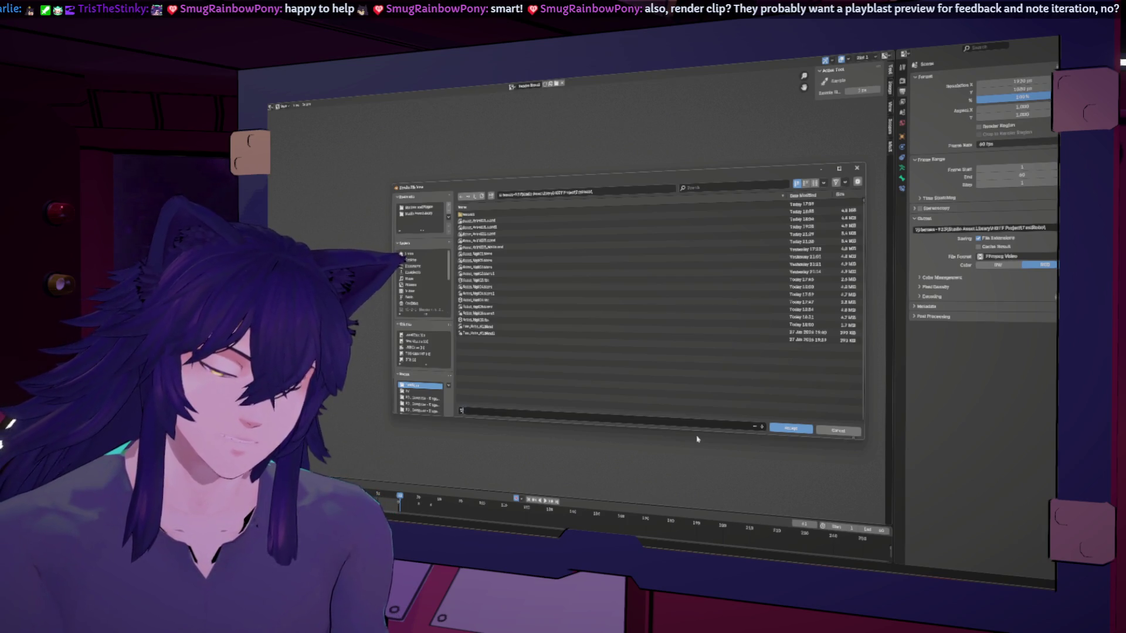
{"action": "type", "text": "Tes"}
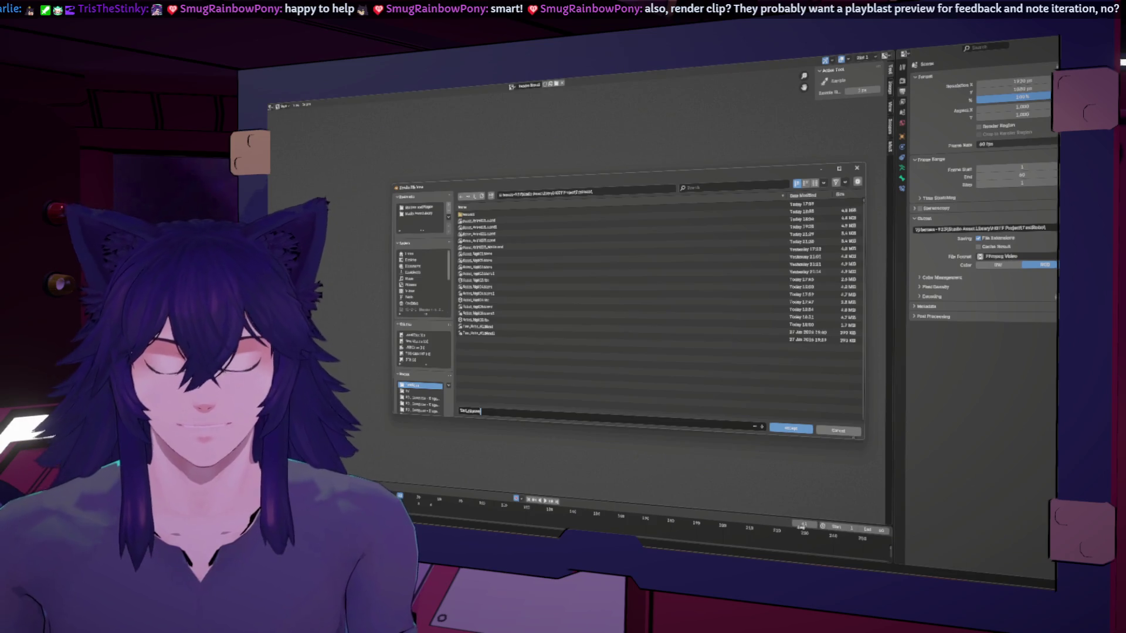
{"action": "right_click", "coordinate": [787, 429]}
{"action": "key", "text": "Escape"}
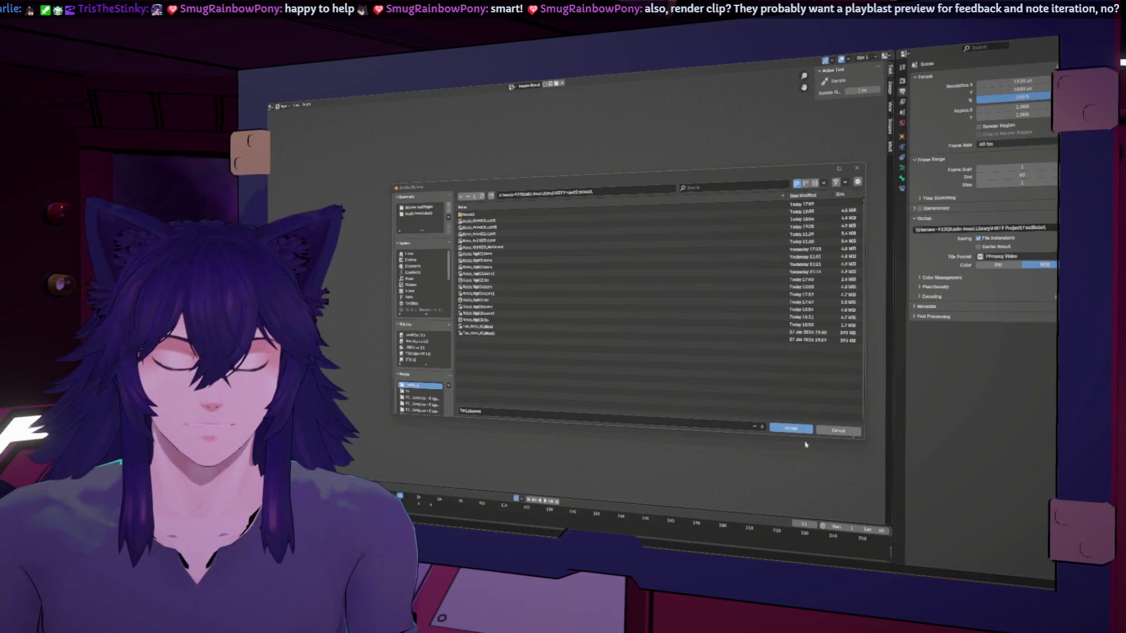
{"action": "left_click", "coordinate": [805, 430]}
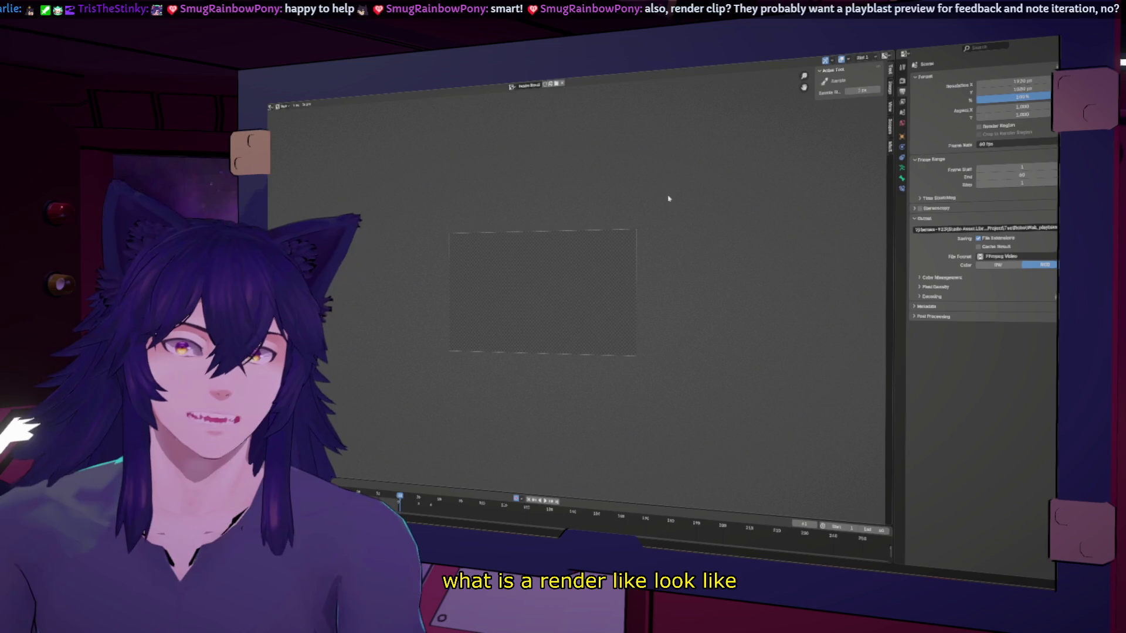
Render a test of the robot animation, then close the render window and return to animating.
{"action": "key", "text": "F12"}
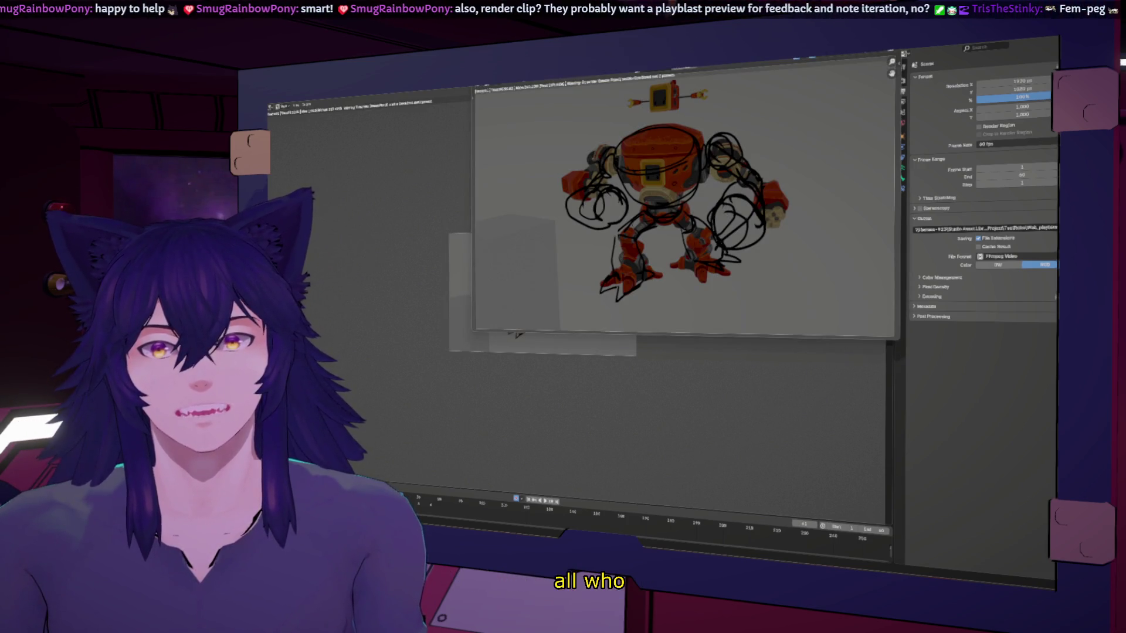
{"action": "mouse_move", "coordinate": [733, 81]}
{"action": "left_mouse_down"}
{"action": "mouse_move", "coordinate": [668, 185]}
{"action": "mouse_move", "coordinate": [436, 198]}
{"action": "left_mouse_up"}
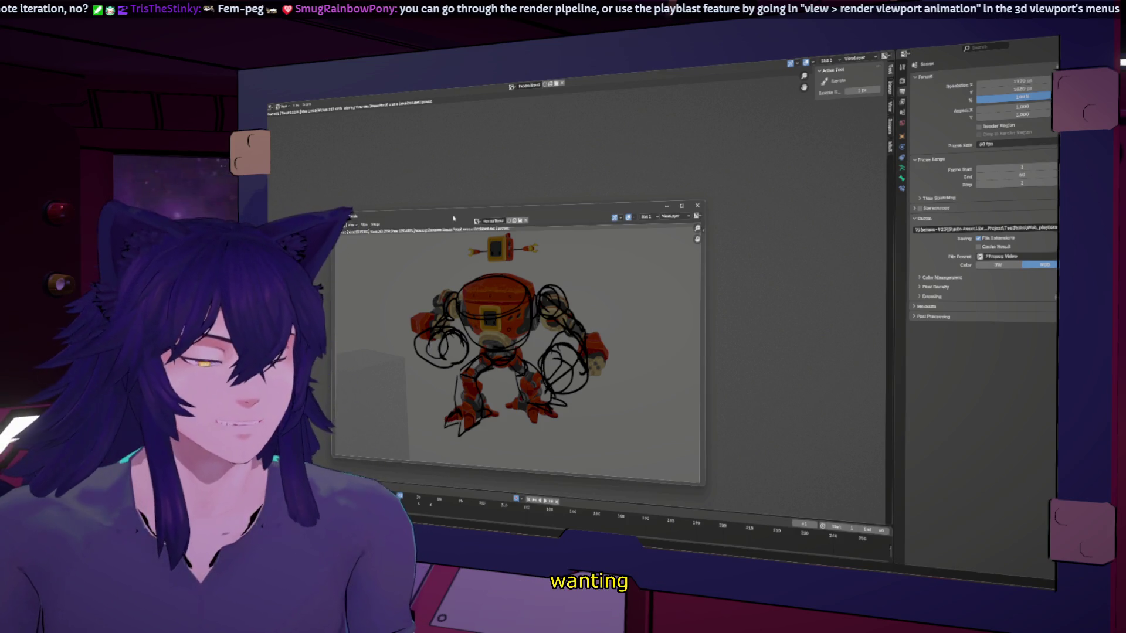
{"action": "left_click", "coordinate": [697, 205]}
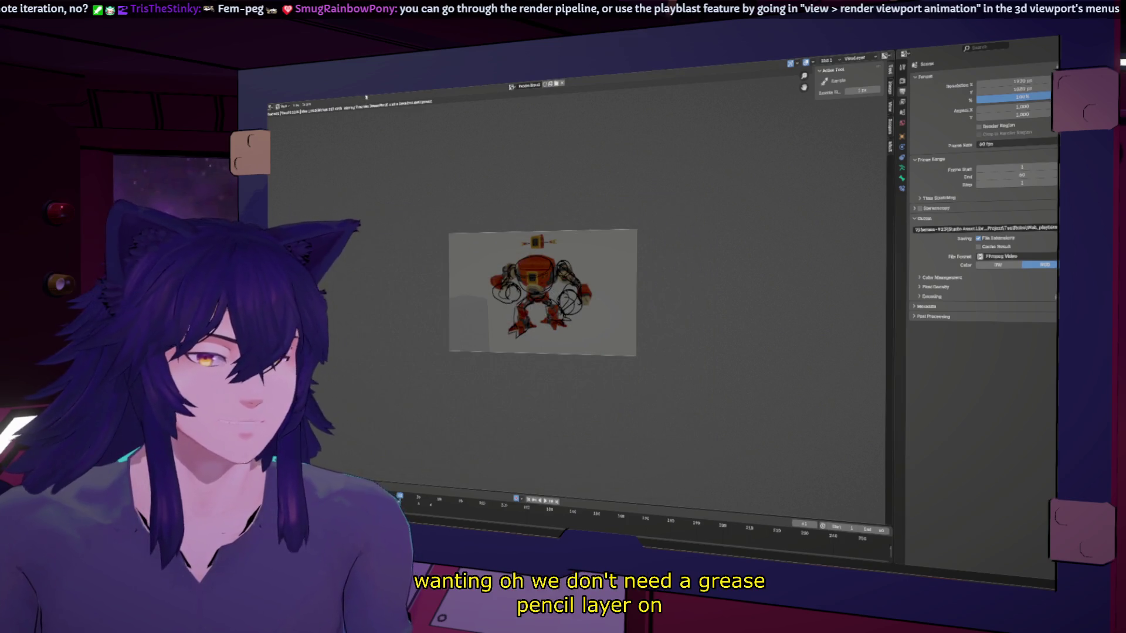
{"action": "key", "text": "Escape"}
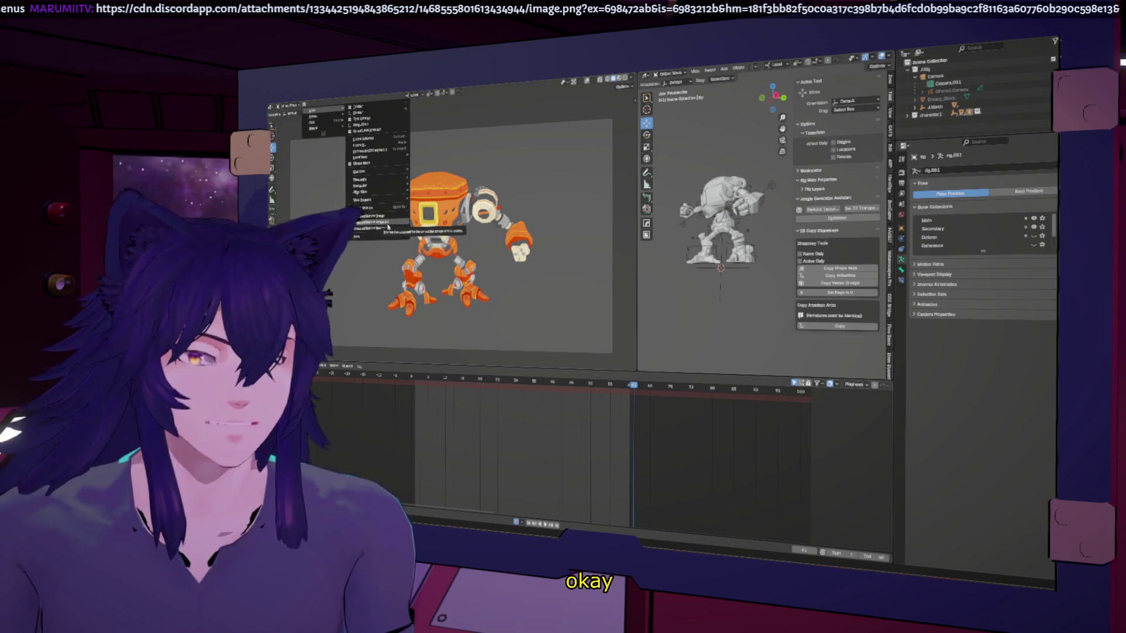
Rewind the robot animation to its first frame and switch to the Chrome window.
{"action": "left_click", "coordinate": [388, 226]}
{"action": "left_click", "coordinate": [527, 525]}
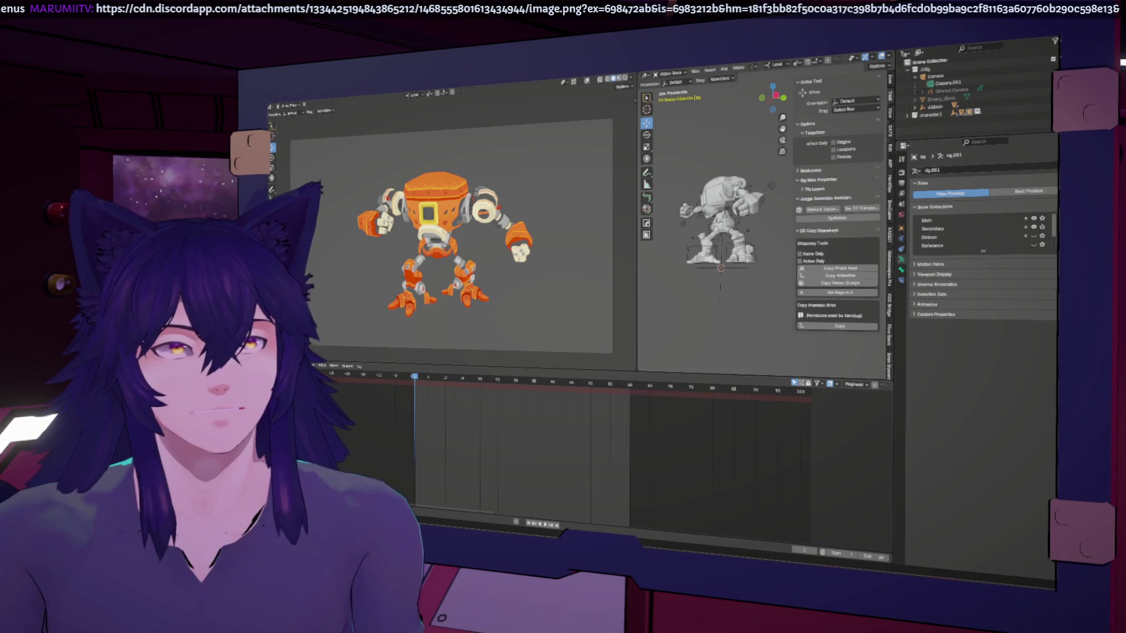
{"action": "key", "text": "alt+Tab"}
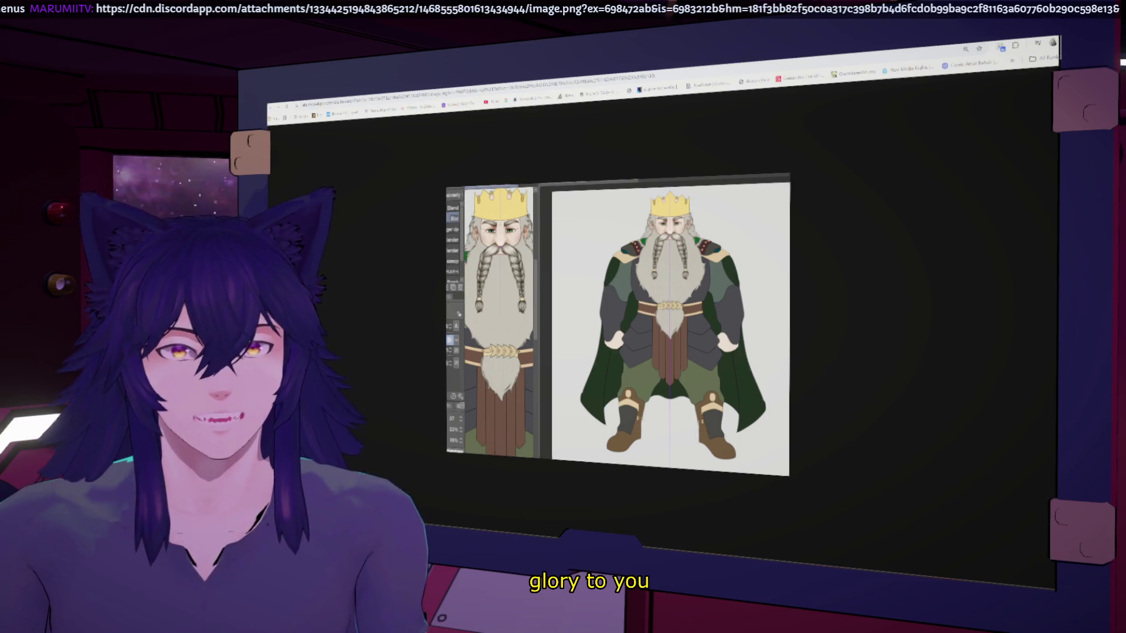
Zoom into the dwarf king image, maximize the corgi girl sketch, compare both tabs, then return to Blender.
{"action": "key", "text": "ctrl+plus"}
{"action": "key", "text": "ctrl+plus"}
{"action": "key", "text": "ctrl+plus"}
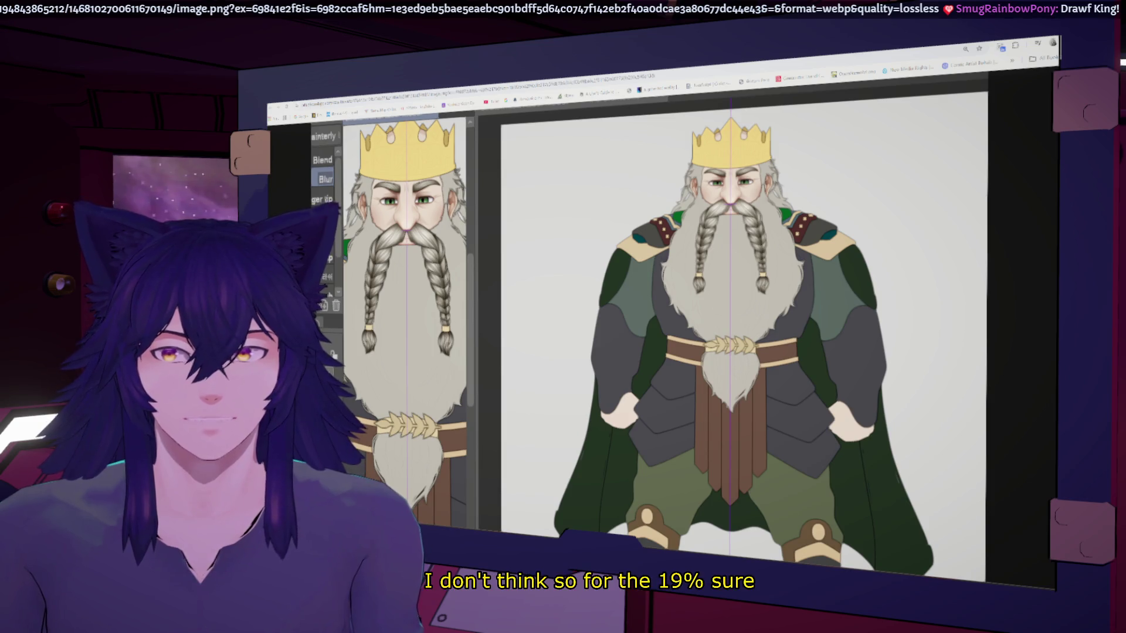
{"action": "key", "text": "alt+Tab"}
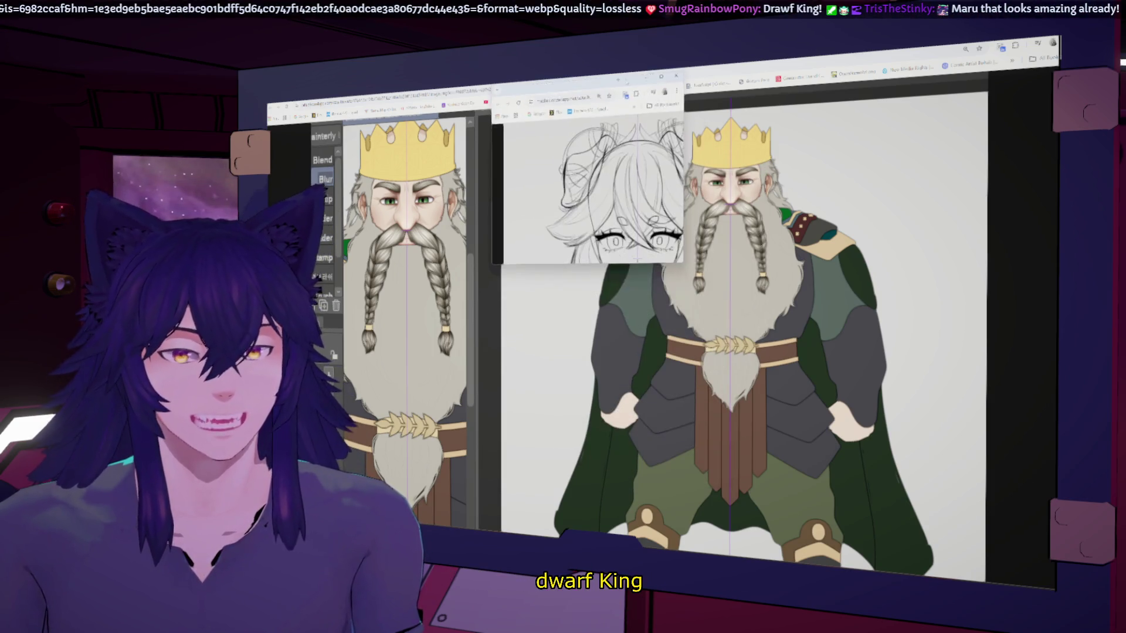
{"action": "key", "text": "super+Up"}
{"action": "scroll", "coordinate": [713, 286], "scroll_direction": "down", "scroll_amount": 3, "text": "ctrl"}
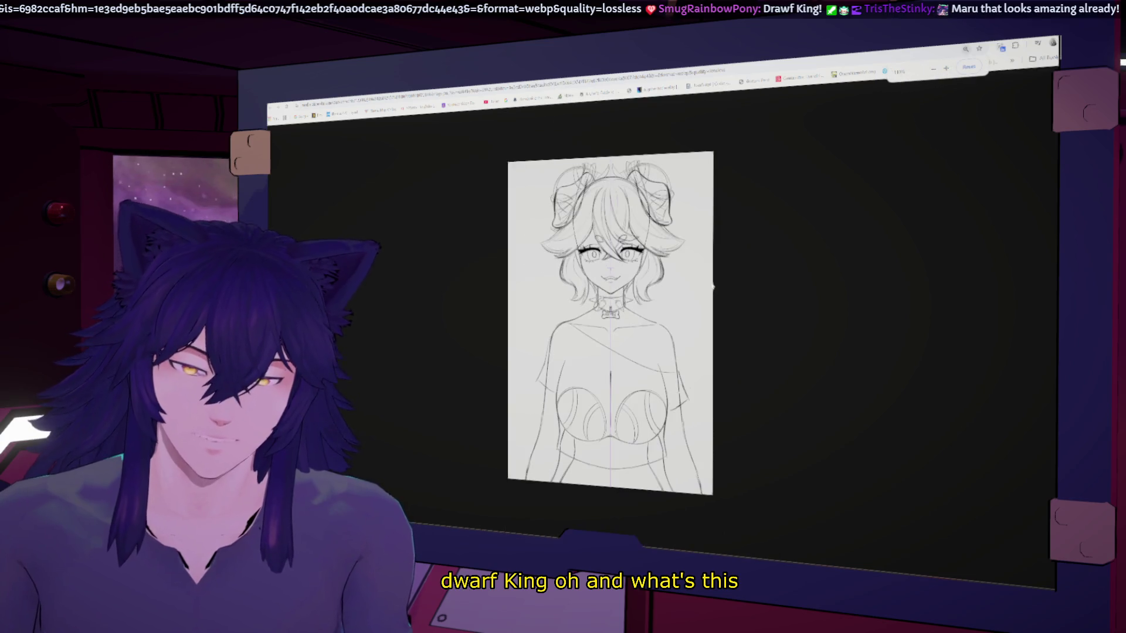
{"action": "scroll", "coordinate": [713, 286], "scroll_direction": "up", "scroll_amount": 2, "text": "ctrl"}
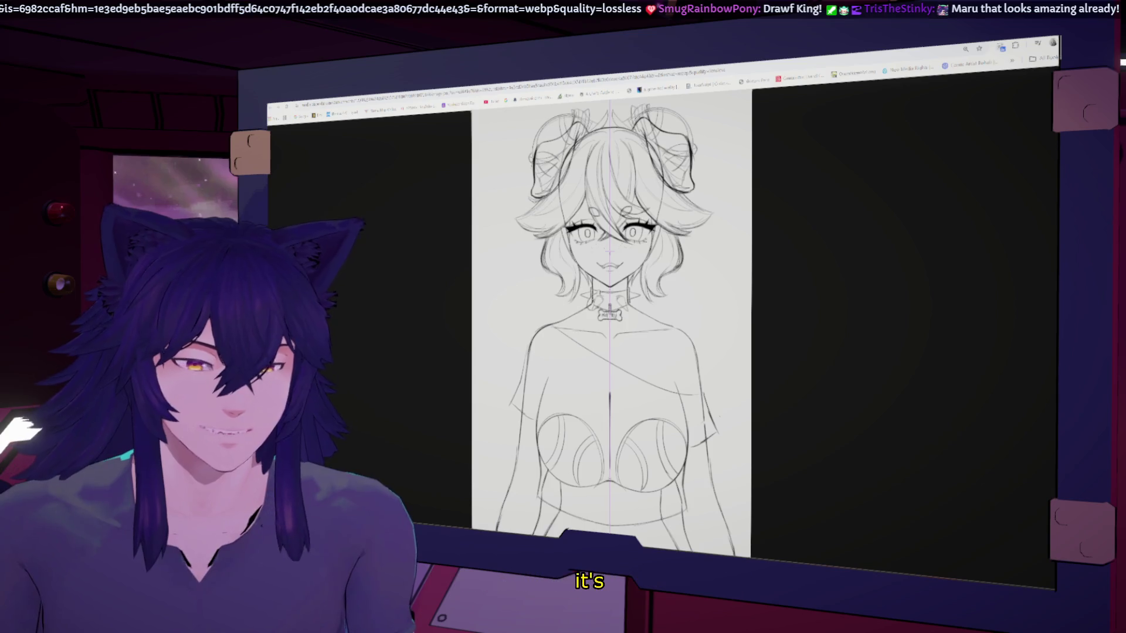
{"action": "key", "text": "ctrl+Tab"}
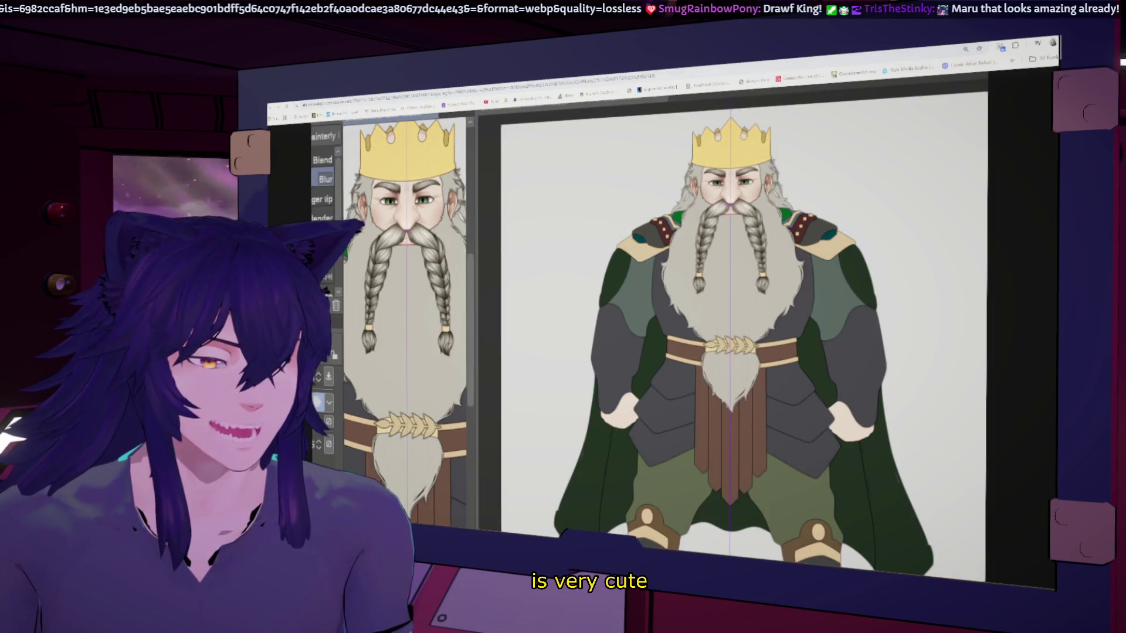
{"action": "key", "text": "ctrl+shift+Tab"}
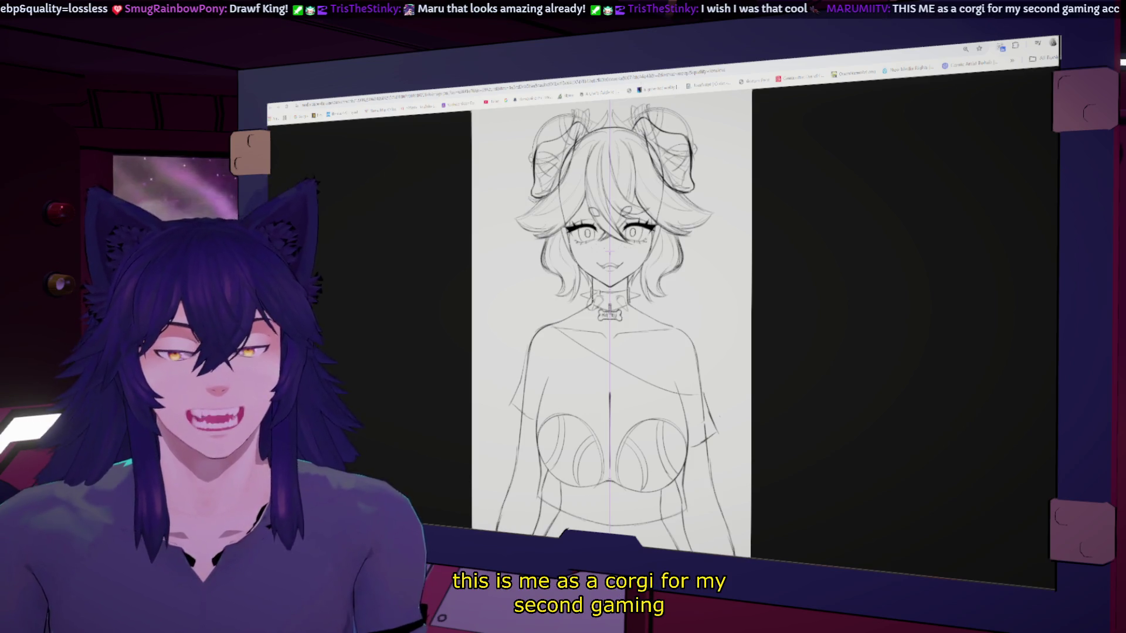
{"action": "key", "text": "alt+Tab"}
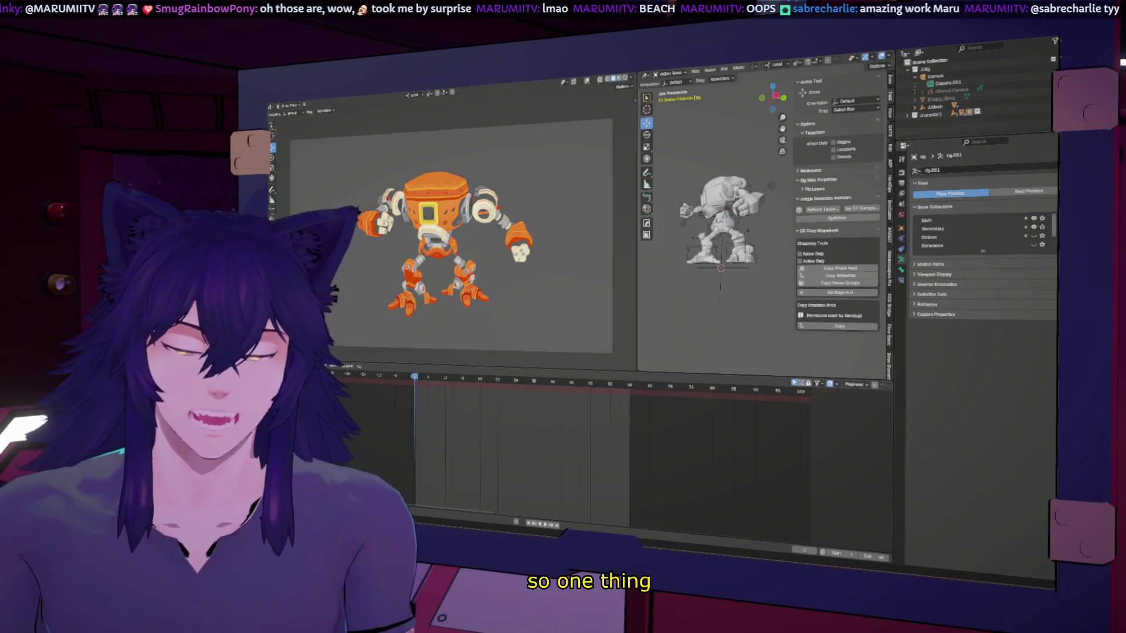
Bring the sketch window back up full screen, then return to Blender.
{"action": "key", "text": "alt+Tab"}
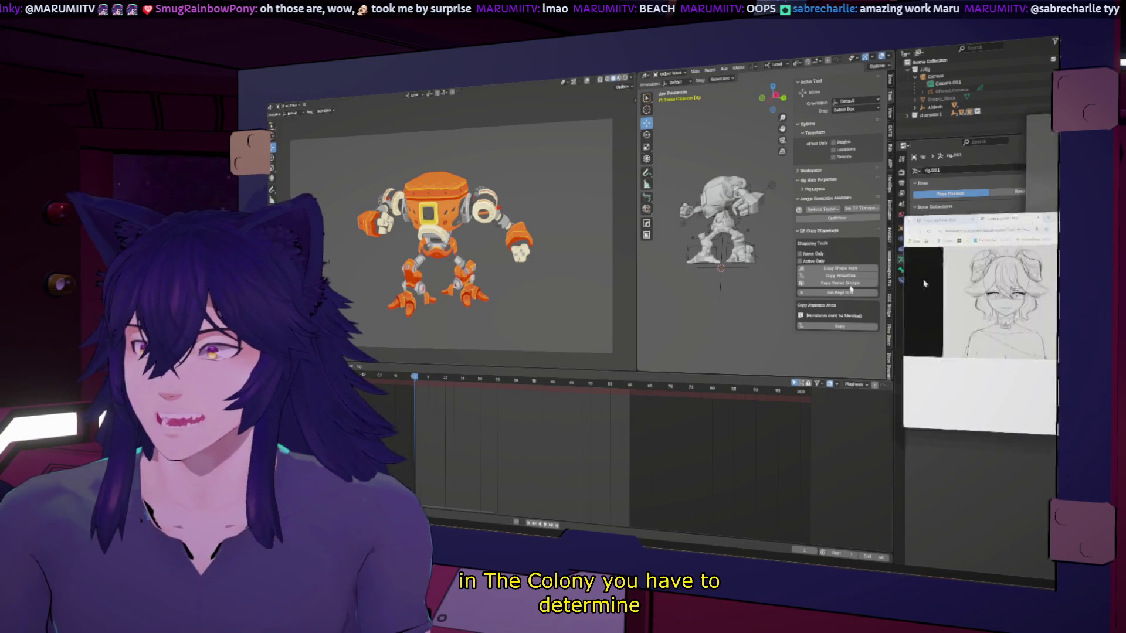
{"action": "key", "text": "super+Up"}
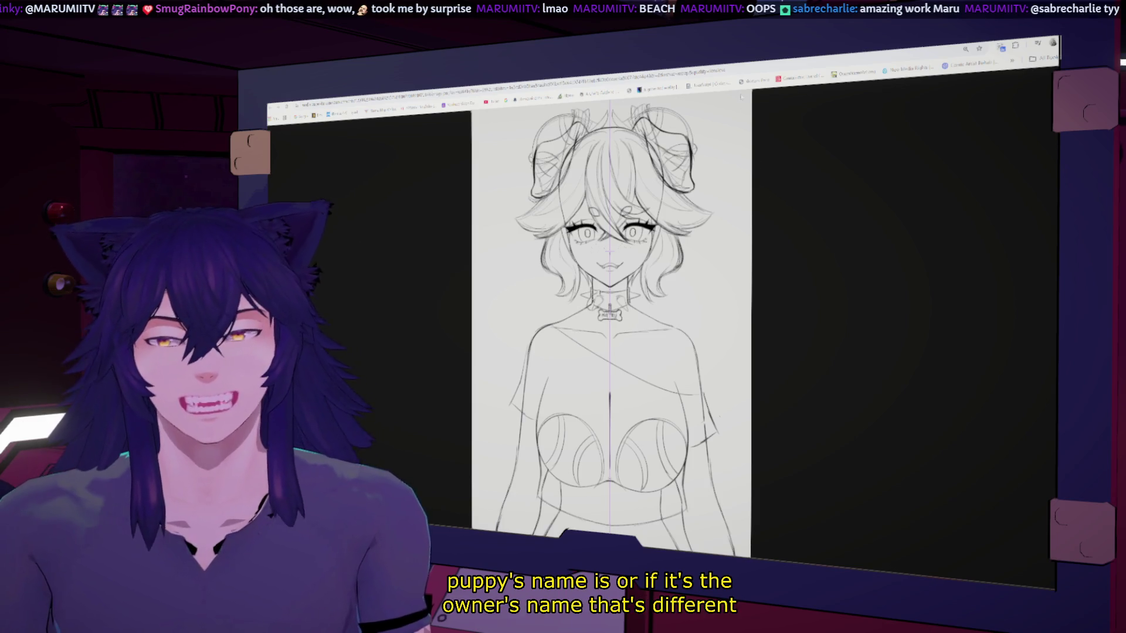
{"action": "key", "text": "alt+Tab"}
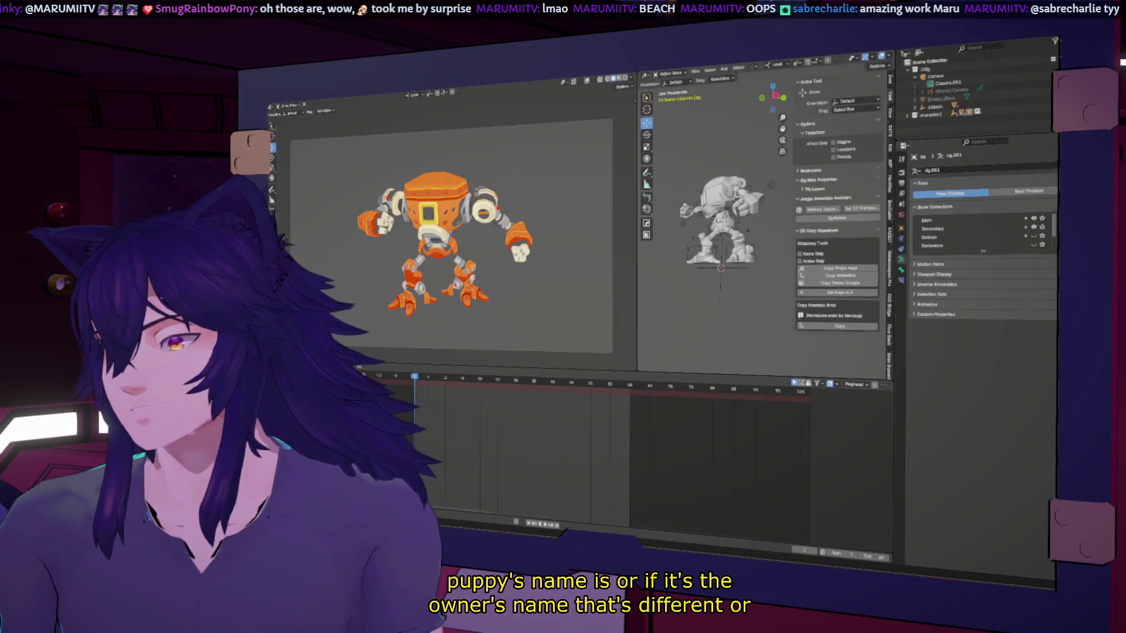
Toggle the left viewport's overlays, render a viewport animation playblast, then stop it and close the preview.
{"action": "left_click", "coordinate": [587, 81]}
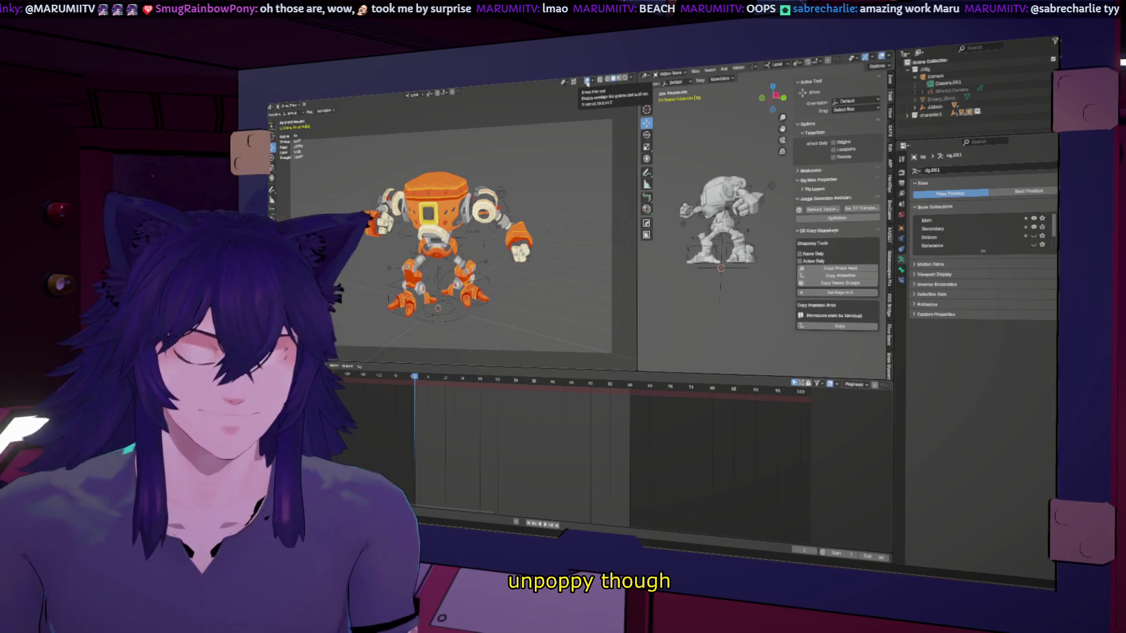
{"action": "left_click", "coordinate": [587, 82]}
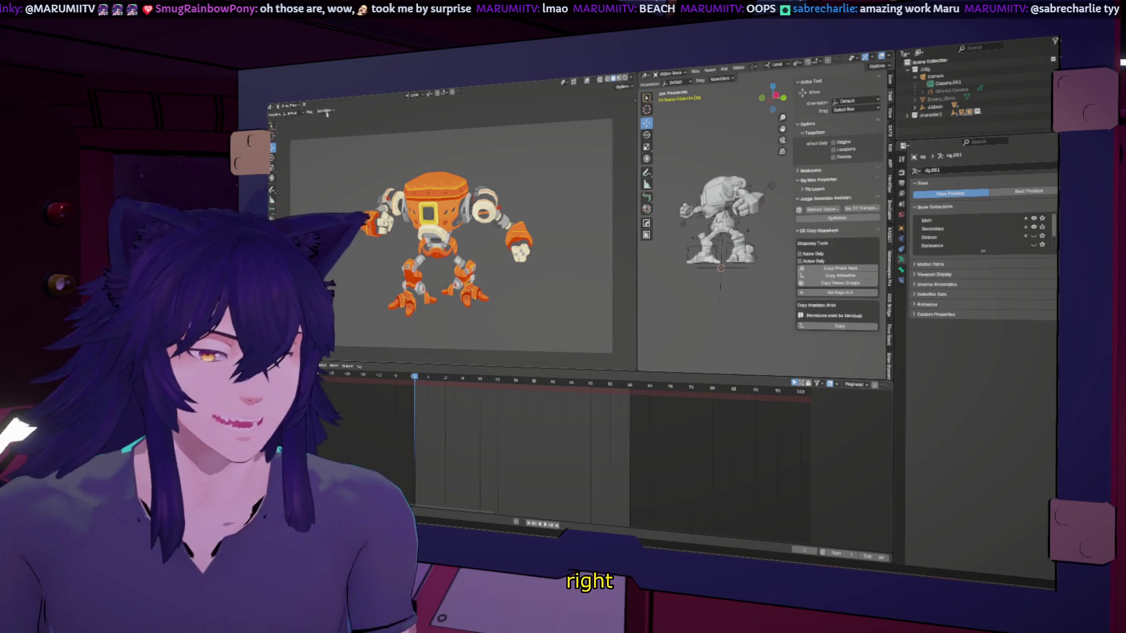
{"action": "left_click", "coordinate": [307, 111]}
{"action": "mouse_move", "coordinate": [313, 114]}
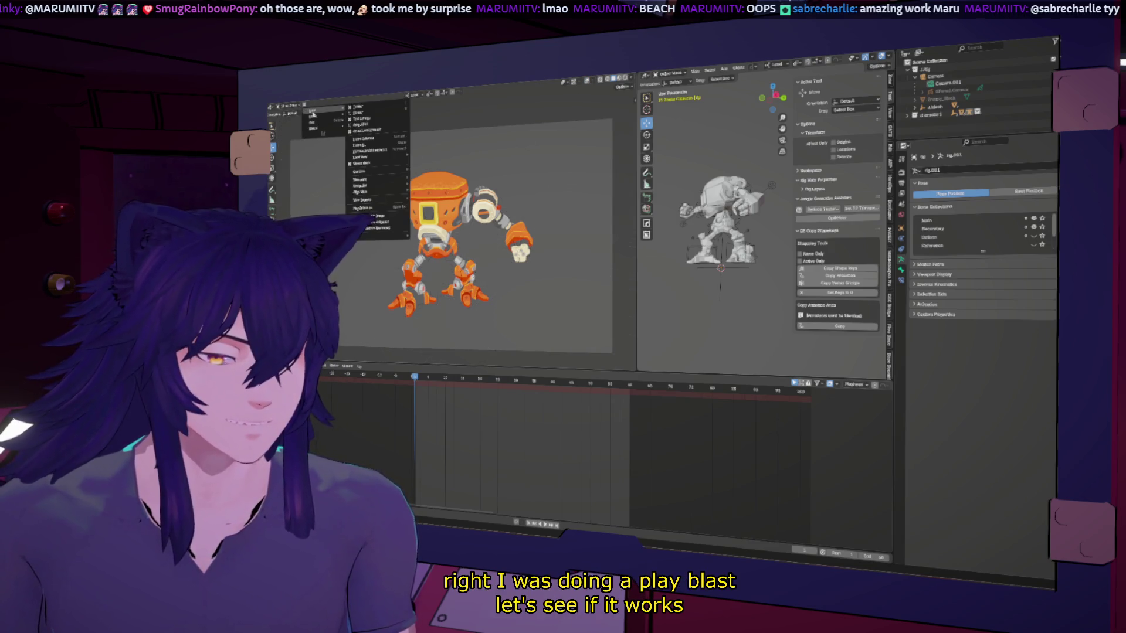
{"action": "left_click", "coordinate": [380, 221]}
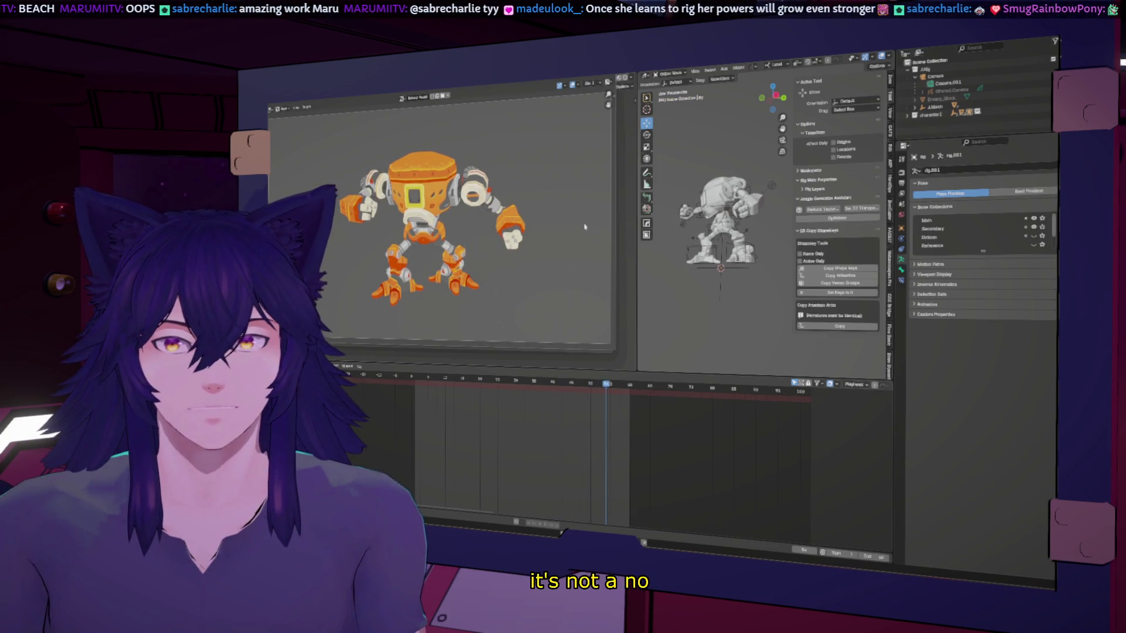
{"action": "key", "text": "Escape"}
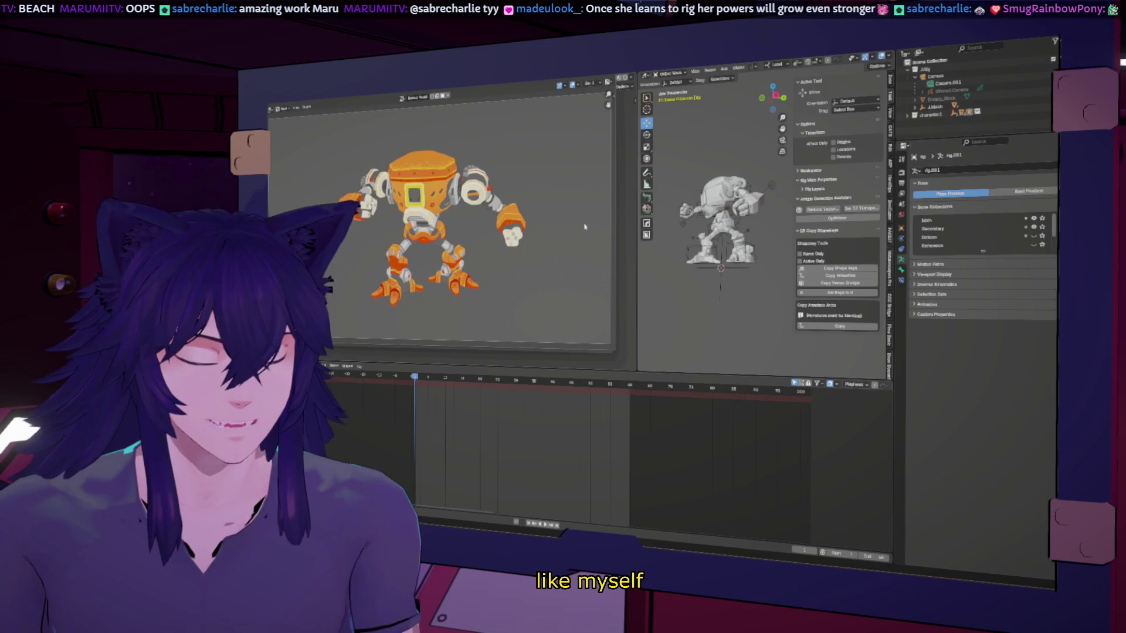
{"action": "key", "text": "Escape"}
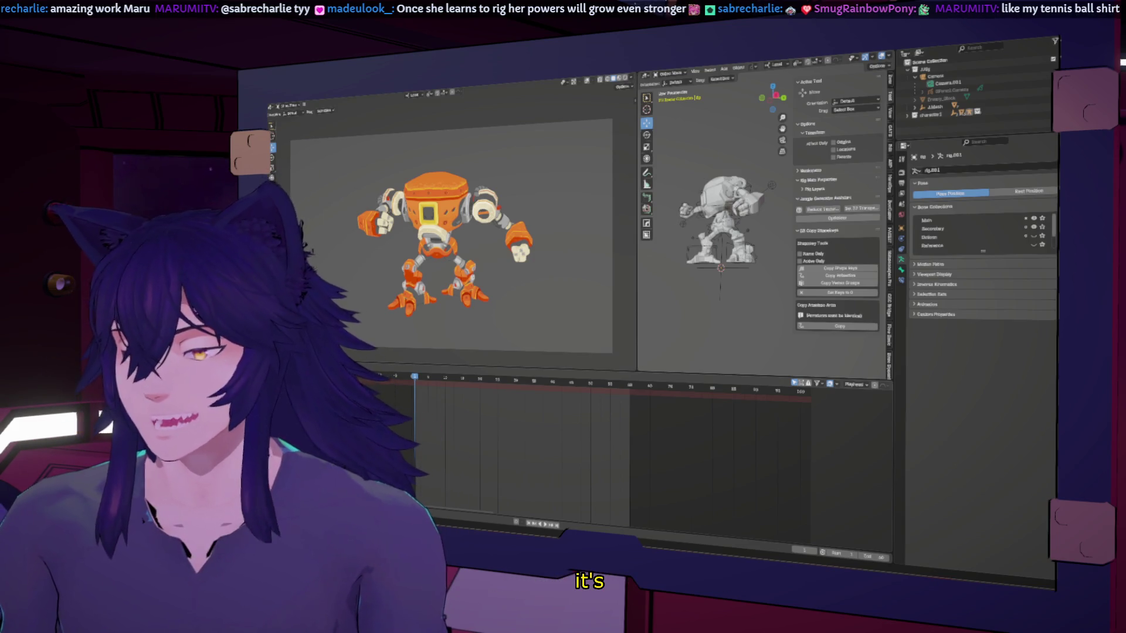
Maximize the browser and review the corgi-girl sketch and its coloured version, then return to VLC.
{"action": "key", "text": "alt+Tab"}
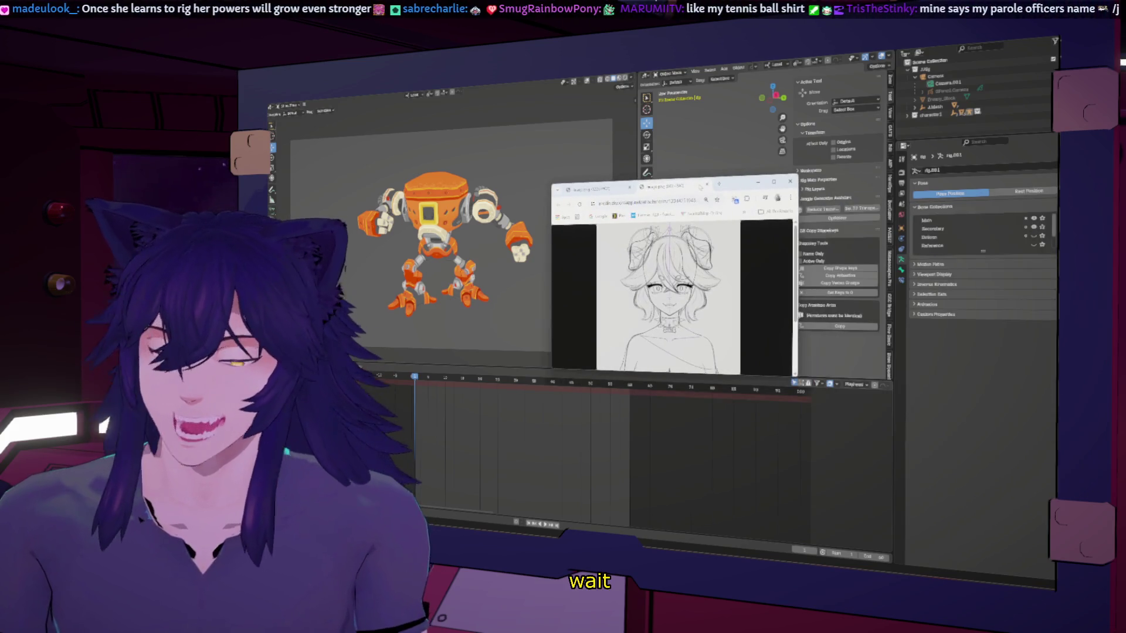
{"action": "double_click", "coordinate": [768, 192]}
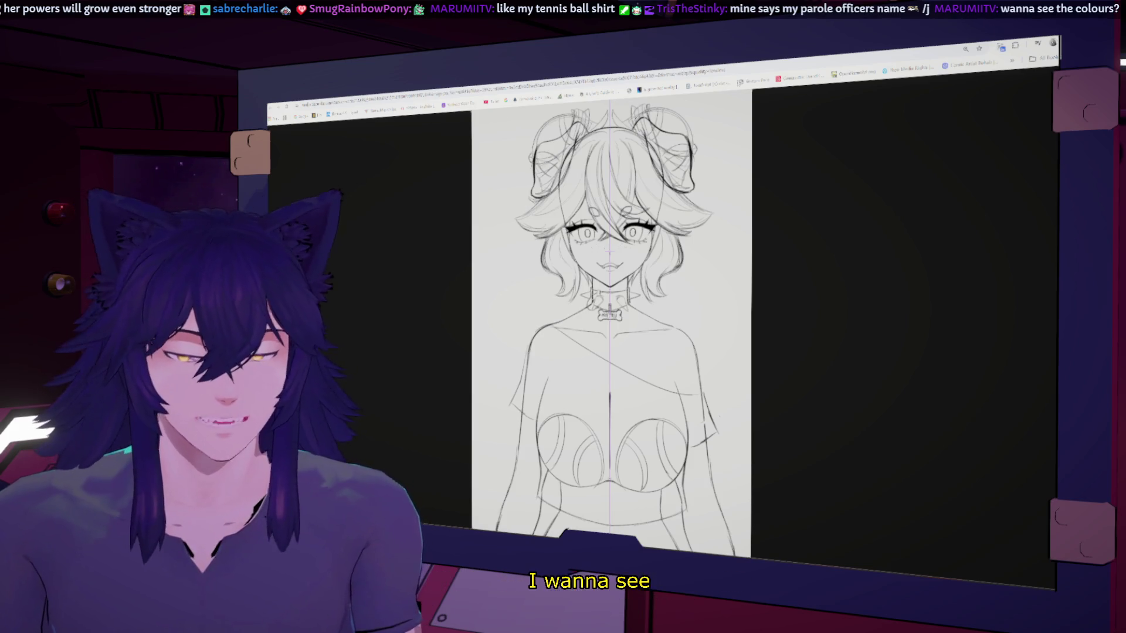
{"action": "key", "text": "alt+Tab"}
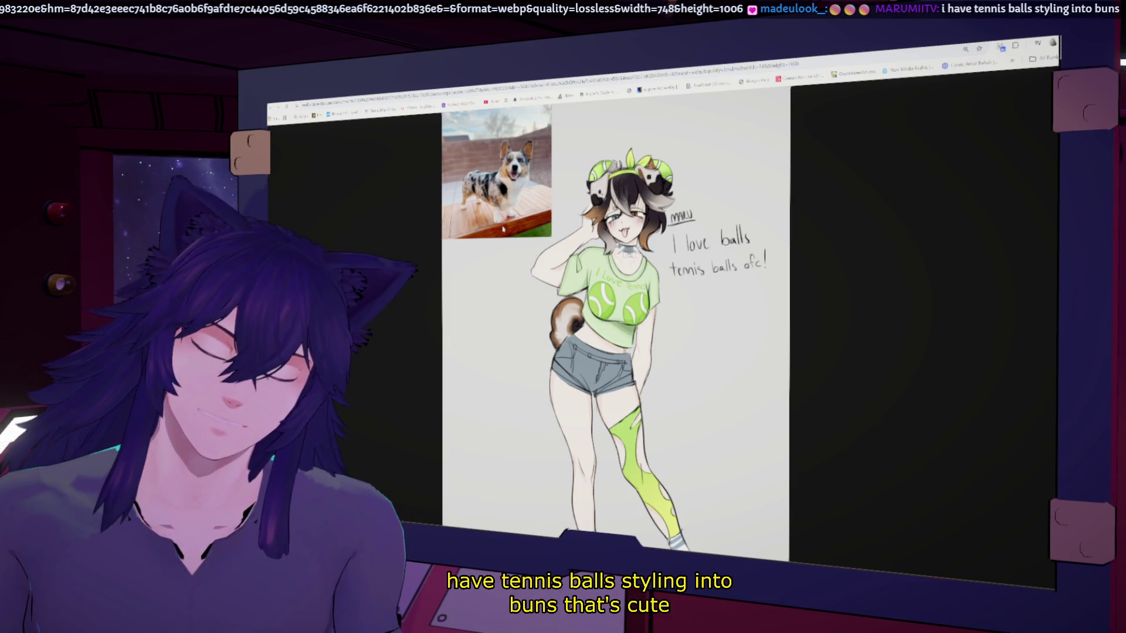
{"action": "scroll", "coordinate": [503, 230], "scroll_direction": "down", "scroll_amount": 3}
{"action": "scroll", "coordinate": [503, 228], "scroll_direction": "up", "scroll_amount": 3}
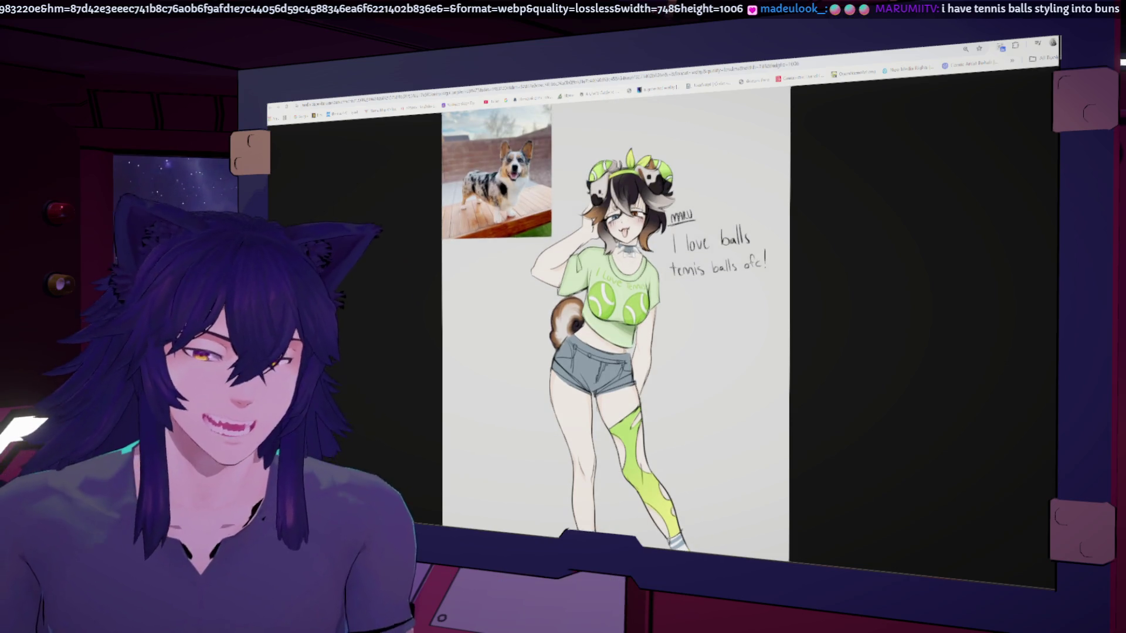
{"action": "key", "text": "alt+Tab"}
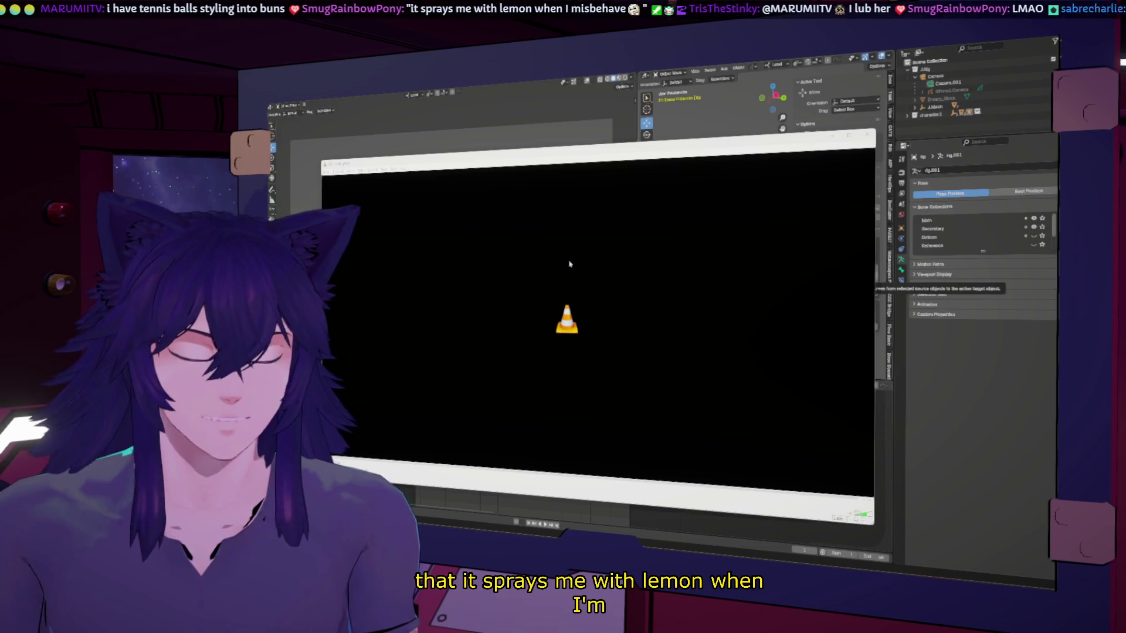
Look through VLC's Video menu, glance at the drawing in the browser, then close the browser tab.
{"action": "left_click", "coordinate": [384, 170]}
{"action": "left_click", "coordinate": [360, 171]}
{"action": "left_click", "coordinate": [463, 359]}
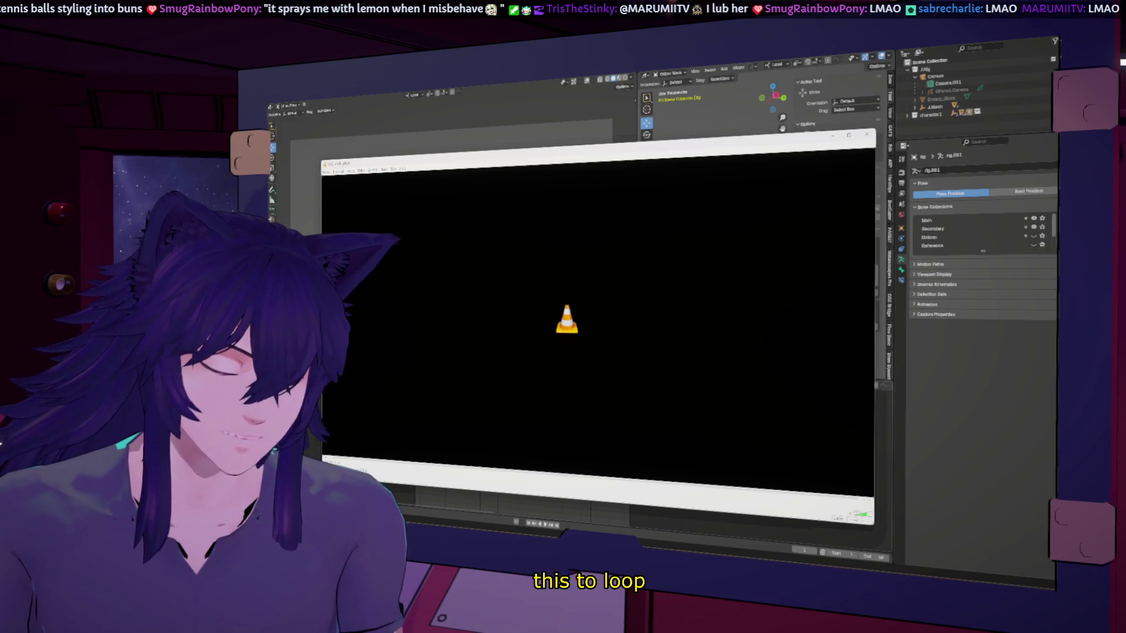
{"action": "mouse_move", "coordinate": [428, 510]}
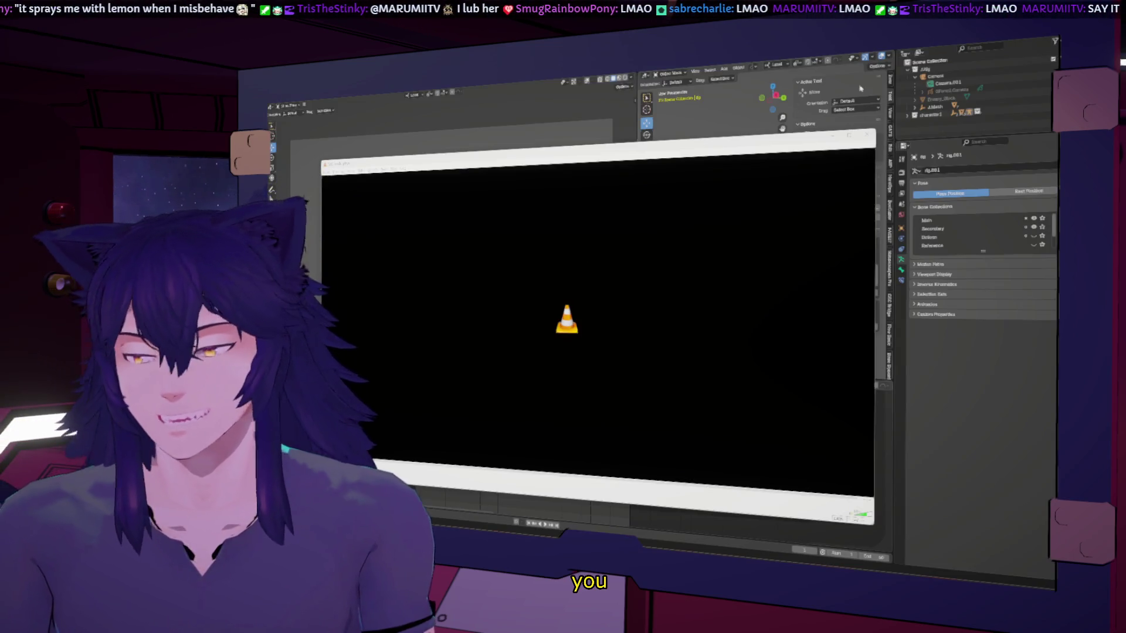
{"action": "key", "text": "alt+Tab"}
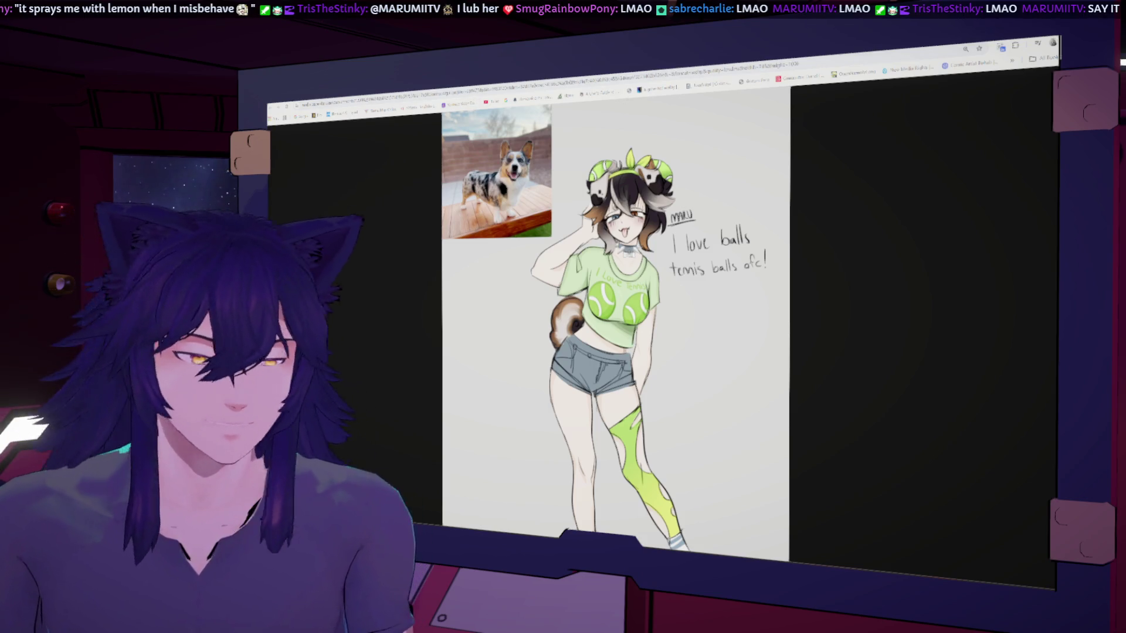
{"action": "key", "text": "ctrl+w"}
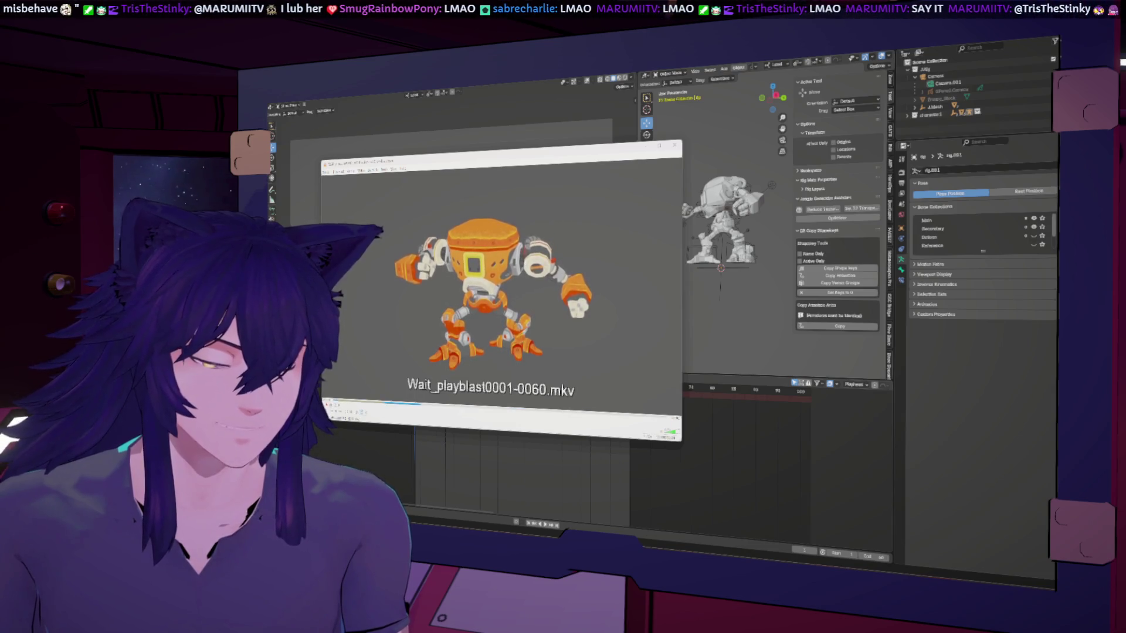
Watch Wait_playblast0001-0060.mkv full screen, exit fullscreen, and close VLC.
{"action": "key", "text": "f"}
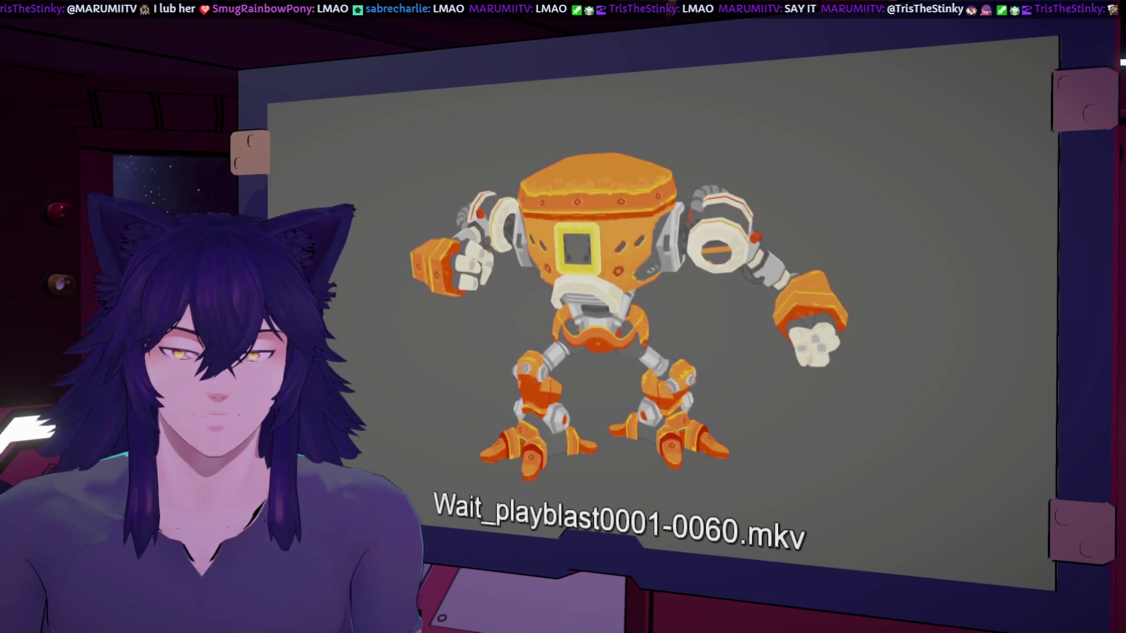
{"action": "double_click", "coordinate": [608, 238]}
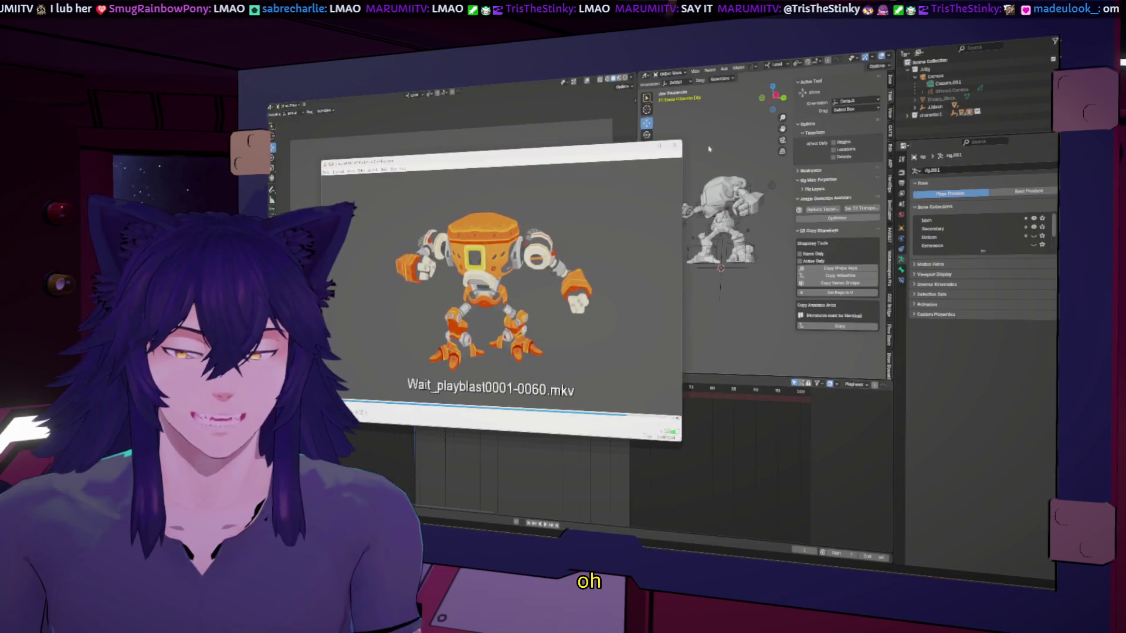
{"action": "left_click", "coordinate": [677, 147]}
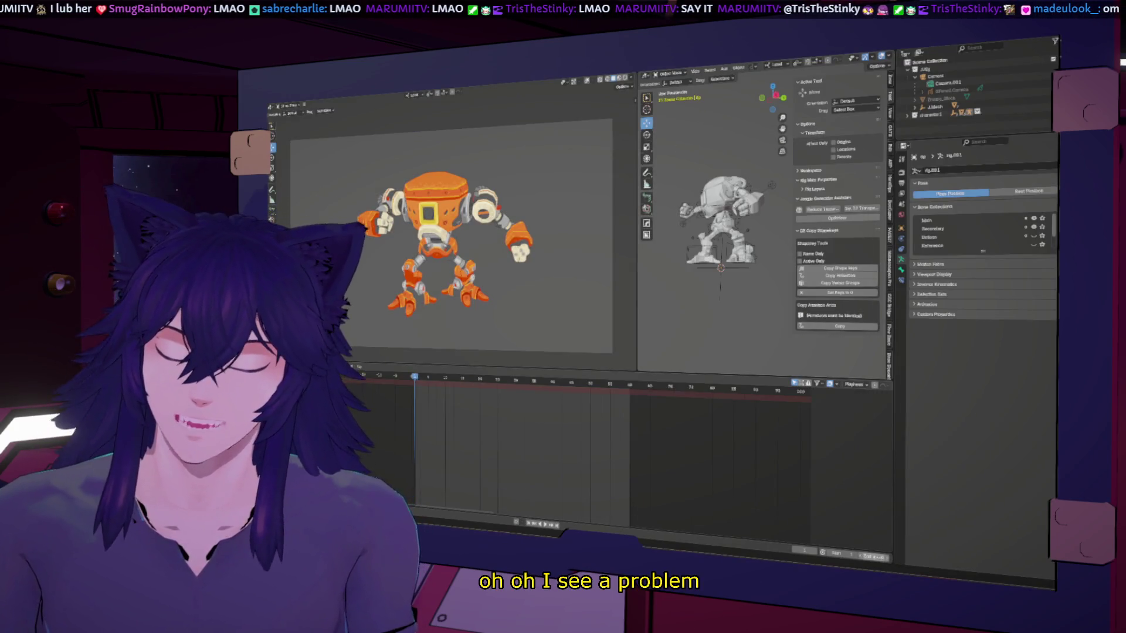
Set the animation's end frame to 59.
{"action": "double_click", "coordinate": [862, 556]}
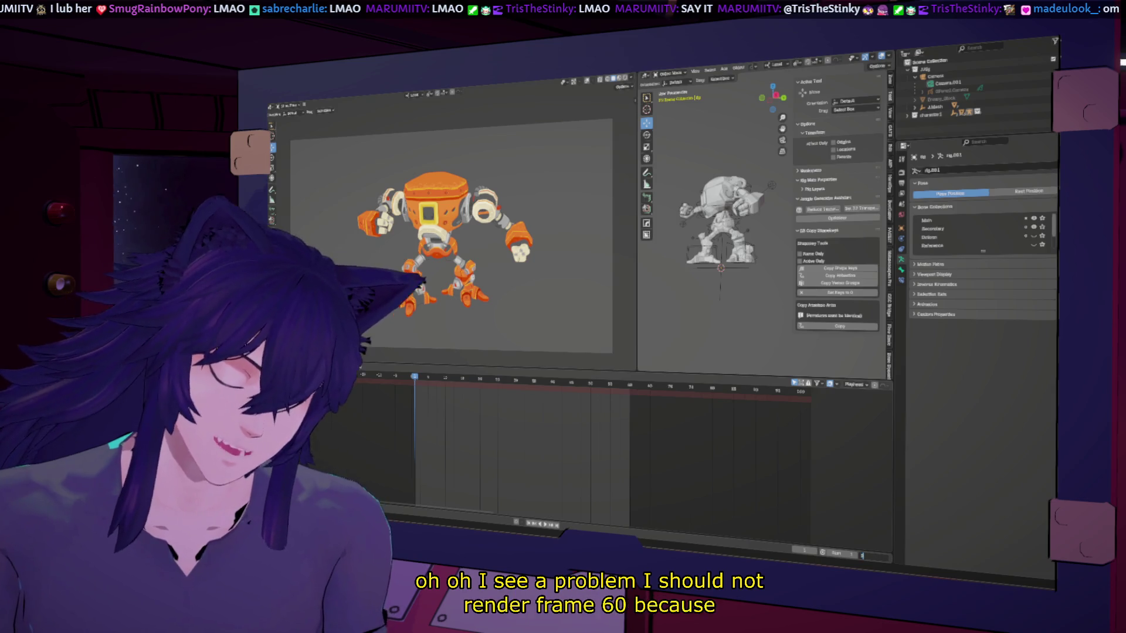
{"action": "type", "text": "59"}
{"action": "key", "text": "Return"}
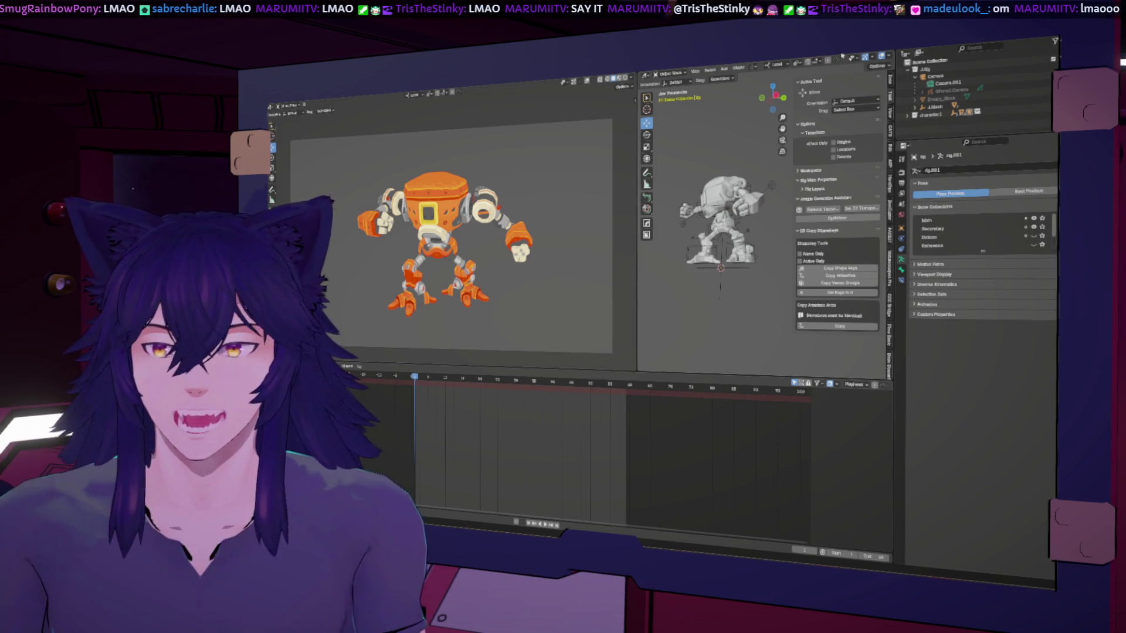
Change the viewport shading background from Theme to Viewport with a dark brown colour.
{"action": "left_click", "coordinate": [630, 77]}
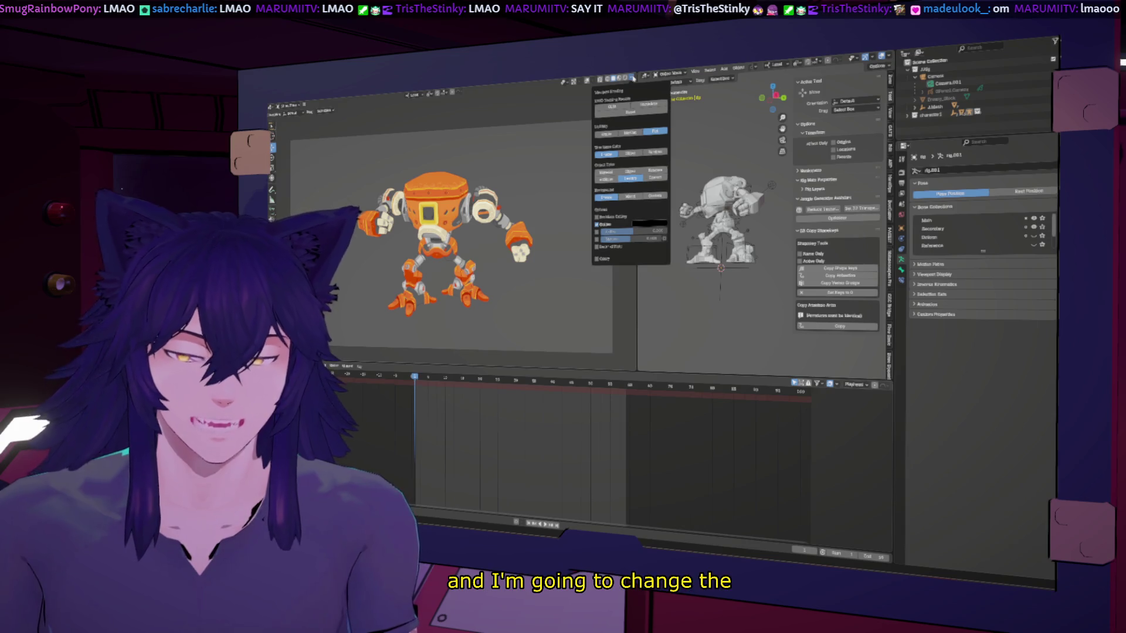
{"action": "left_click", "coordinate": [631, 77]}
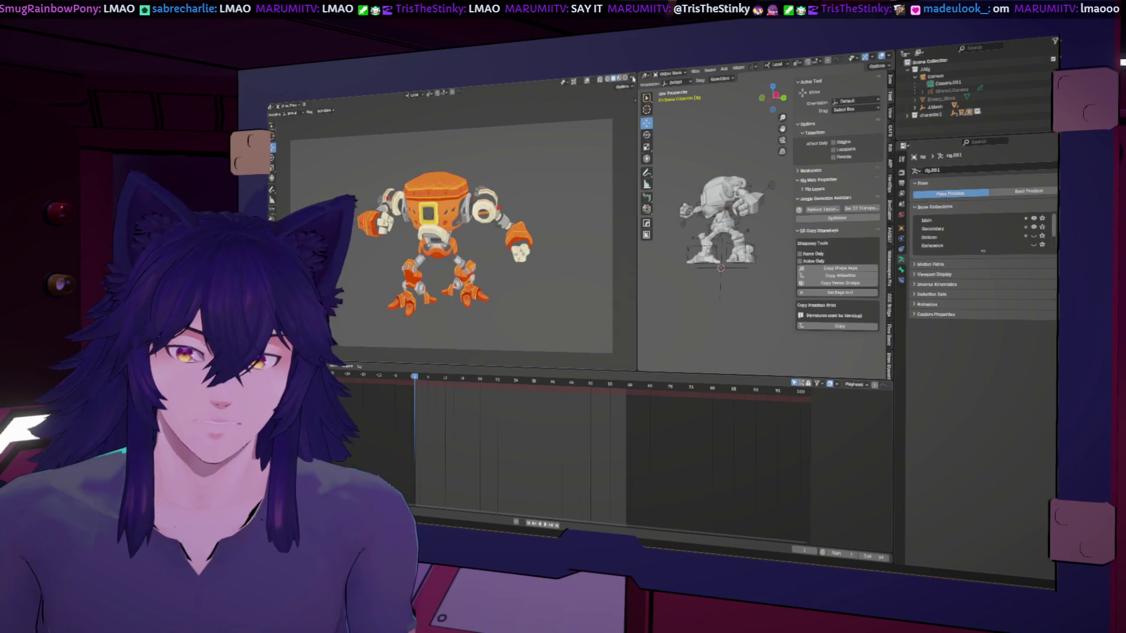
{"action": "left_click", "coordinate": [633, 78]}
{"action": "left_click", "coordinate": [633, 78]}
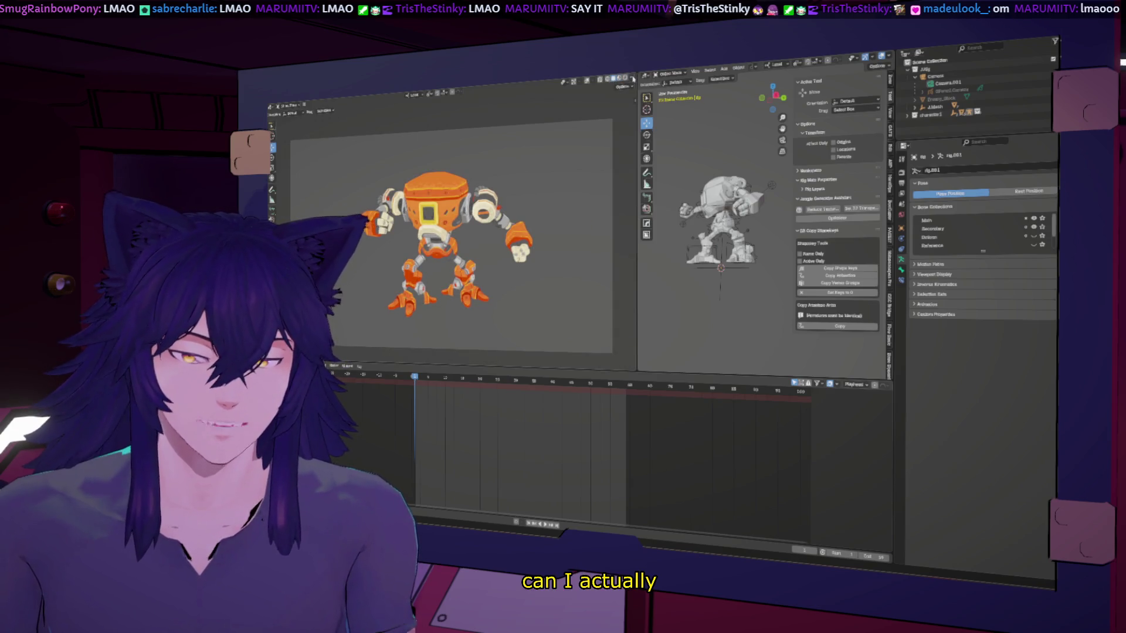
{"action": "left_click", "coordinate": [633, 78]}
{"action": "left_click", "coordinate": [632, 78]}
{"action": "left_click", "coordinate": [631, 78]}
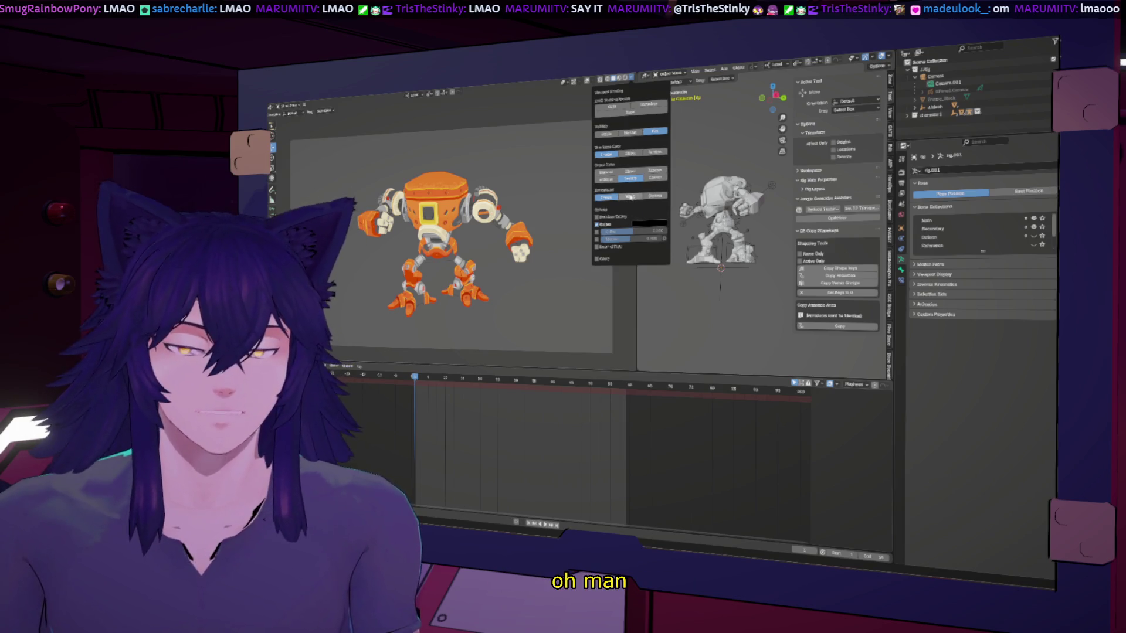
{"action": "left_click", "coordinate": [652, 194]}
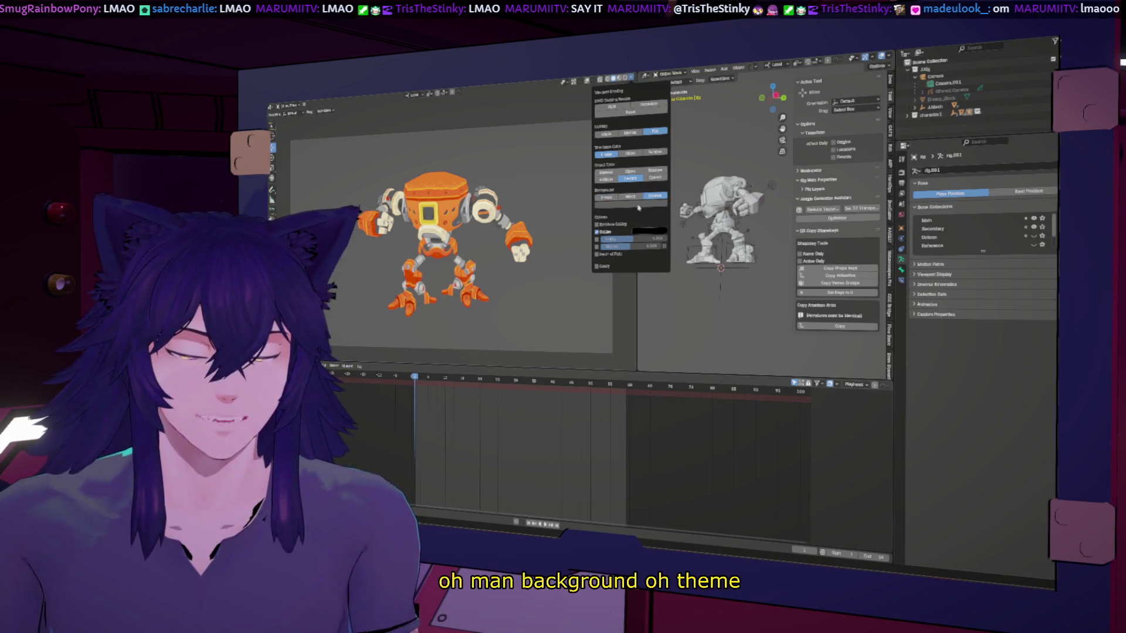
{"action": "left_click", "coordinate": [640, 206]}
{"action": "left_click_drag", "start_coordinate": [622, 127], "coordinate": [620, 132]}
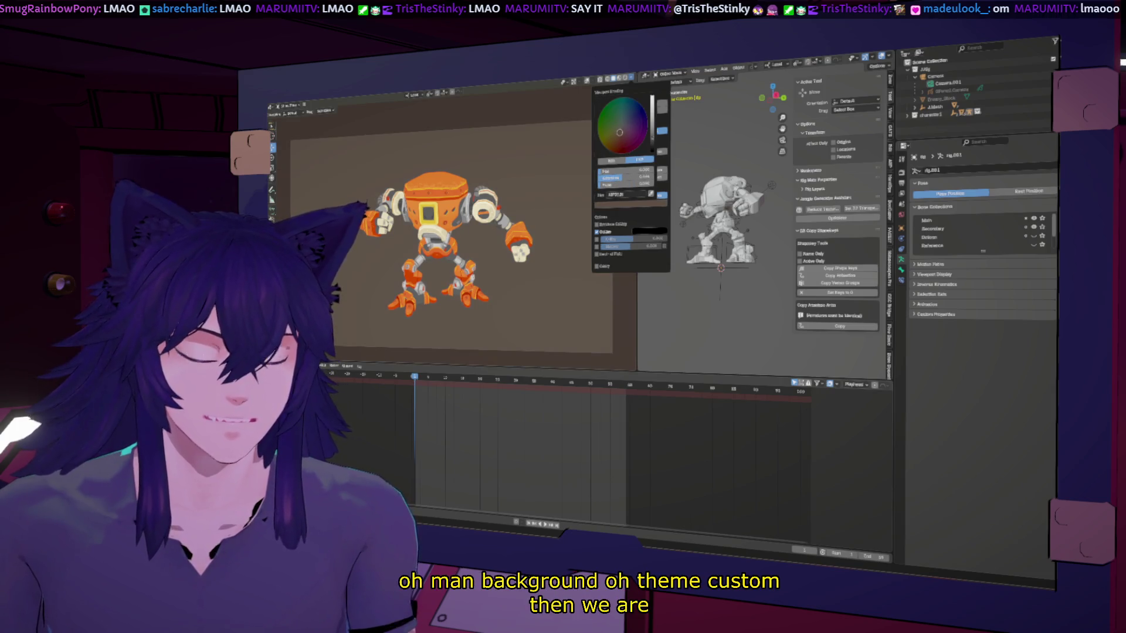
{"action": "left_click", "coordinate": [652, 145]}
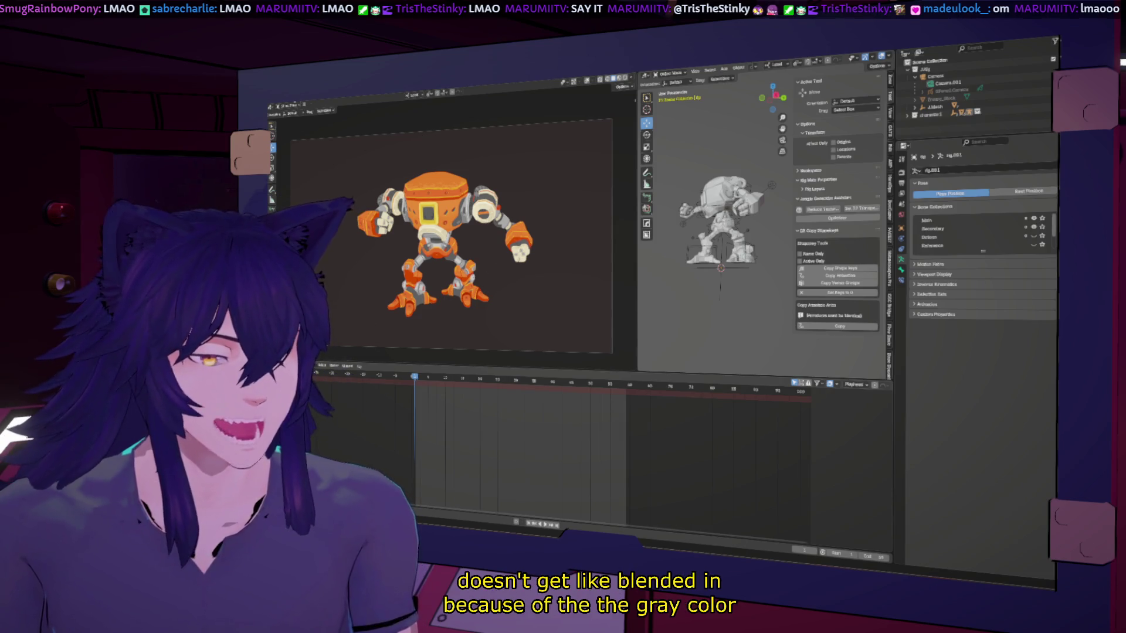
Choose Viewport Render Animation from the View menu to re-render the robot playblast.
{"action": "left_click", "coordinate": [291, 105]}
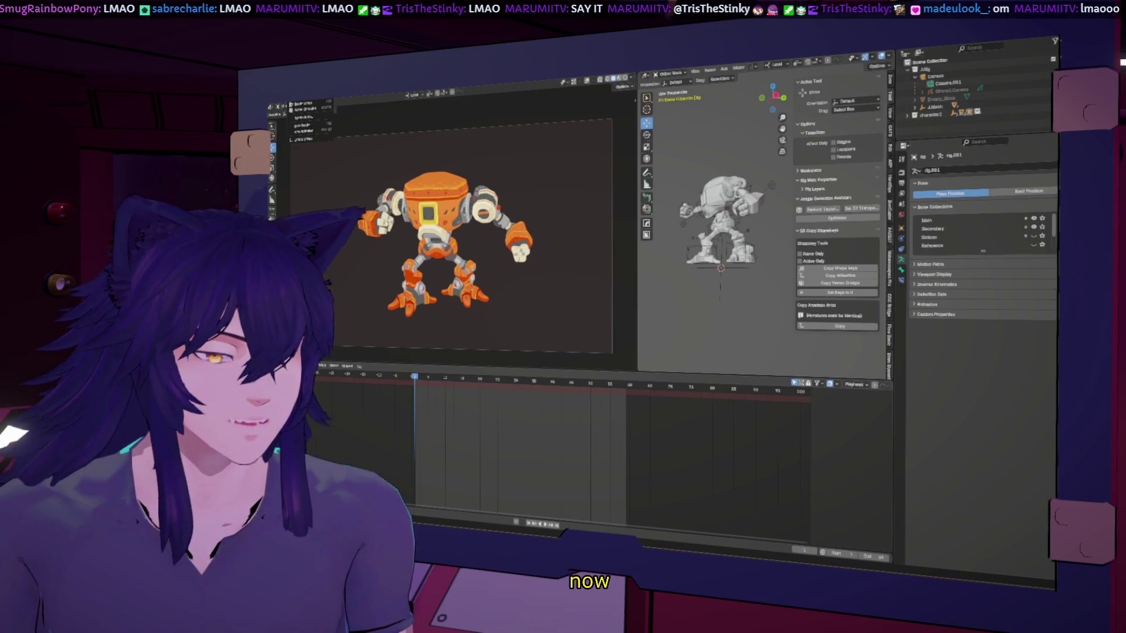
{"action": "key", "text": "Escape"}
{"action": "left_click", "coordinate": [305, 103]}
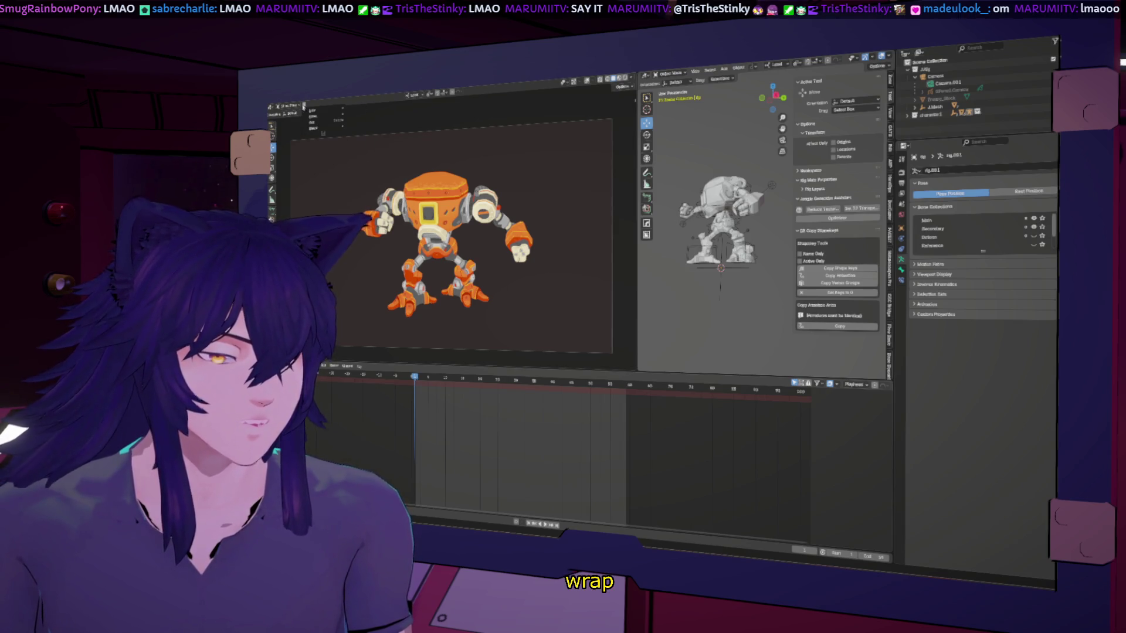
{"action": "mouse_move", "coordinate": [319, 119]}
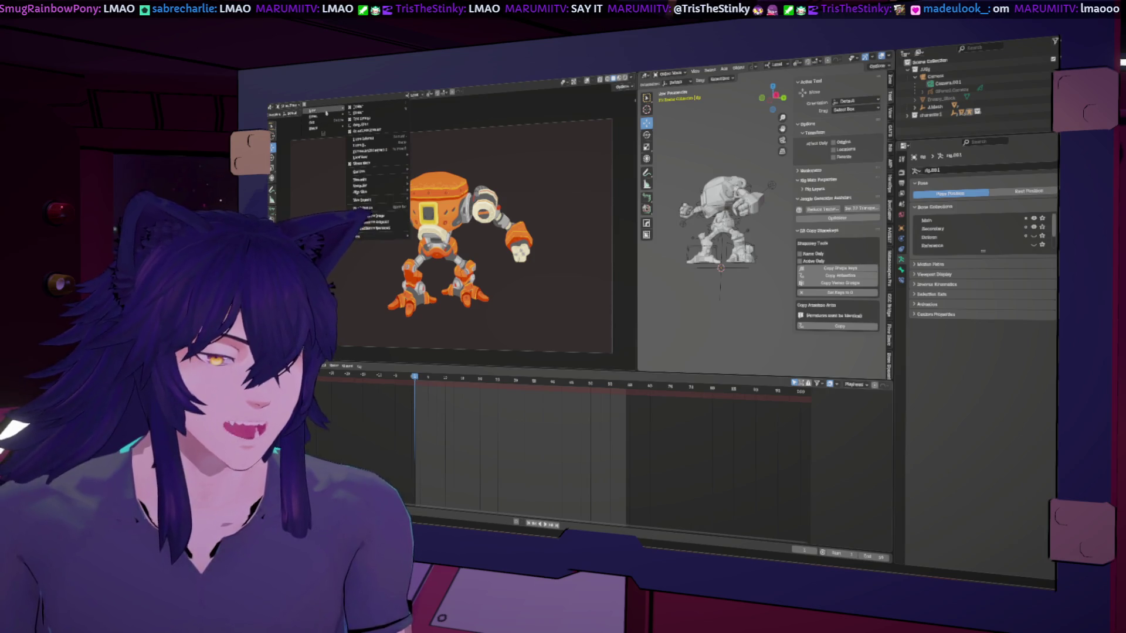
{"action": "left_click", "coordinate": [387, 221]}
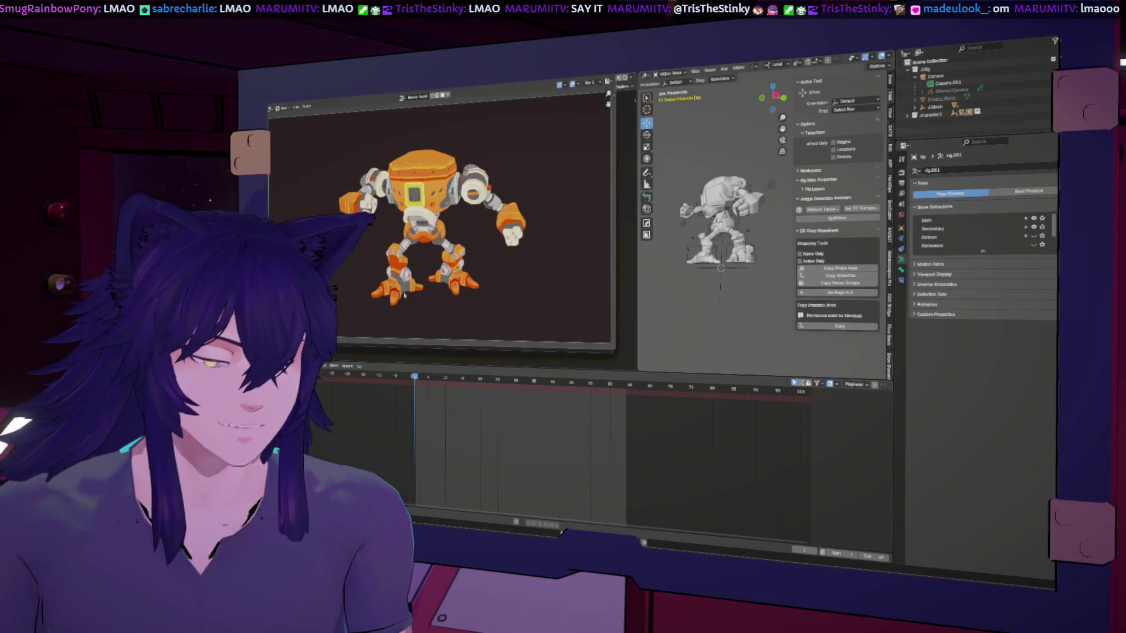